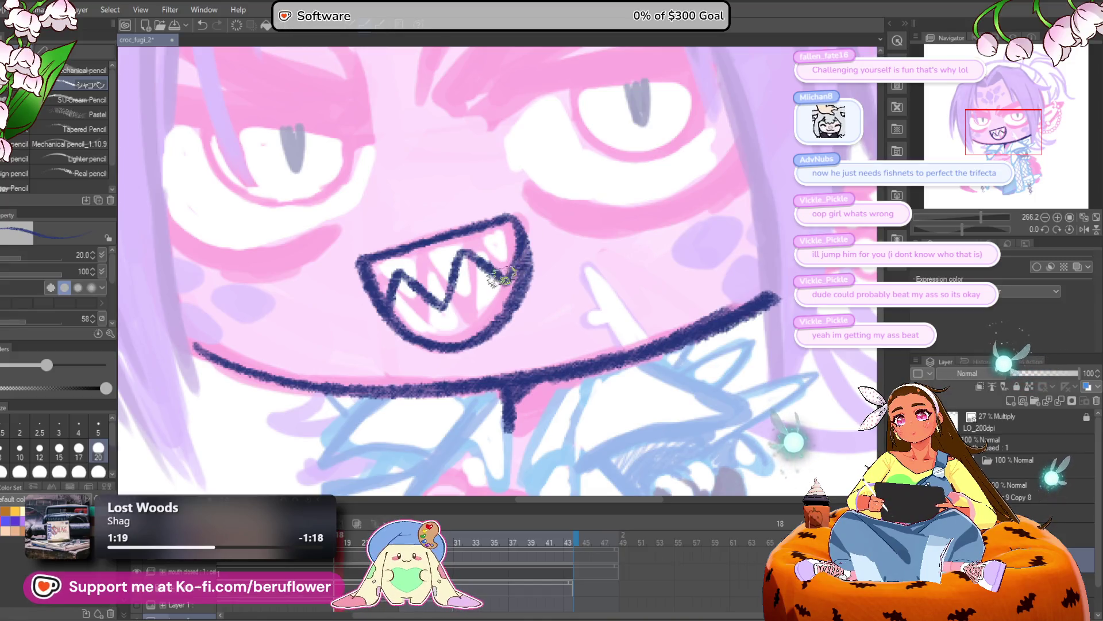
Erase the old teeth zigzag in the grin and redraw it as a clean navy stroke
scroll(509, 279, "down", 5)
scroll(503, 275, "up", 1)
scroll(503, 274, "up", 3)
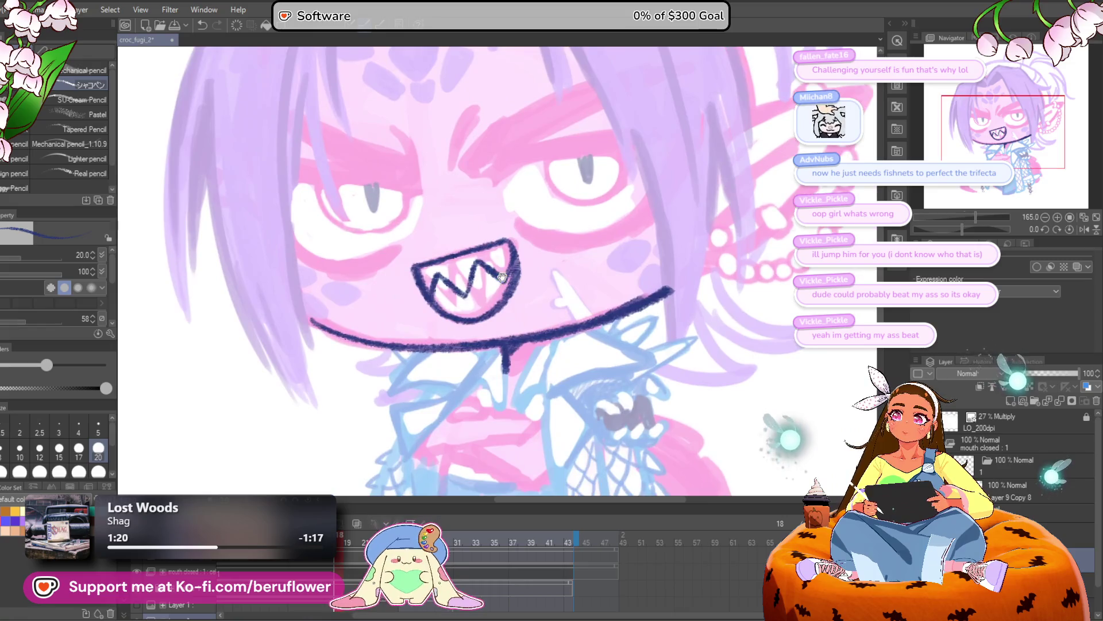
mouse_move(547, 298)
left_mouse_down()
mouse_move(543, 286)
mouse_move(548, 305)
left_mouse_up()
left_click_drag(497, 249, 443, 283)
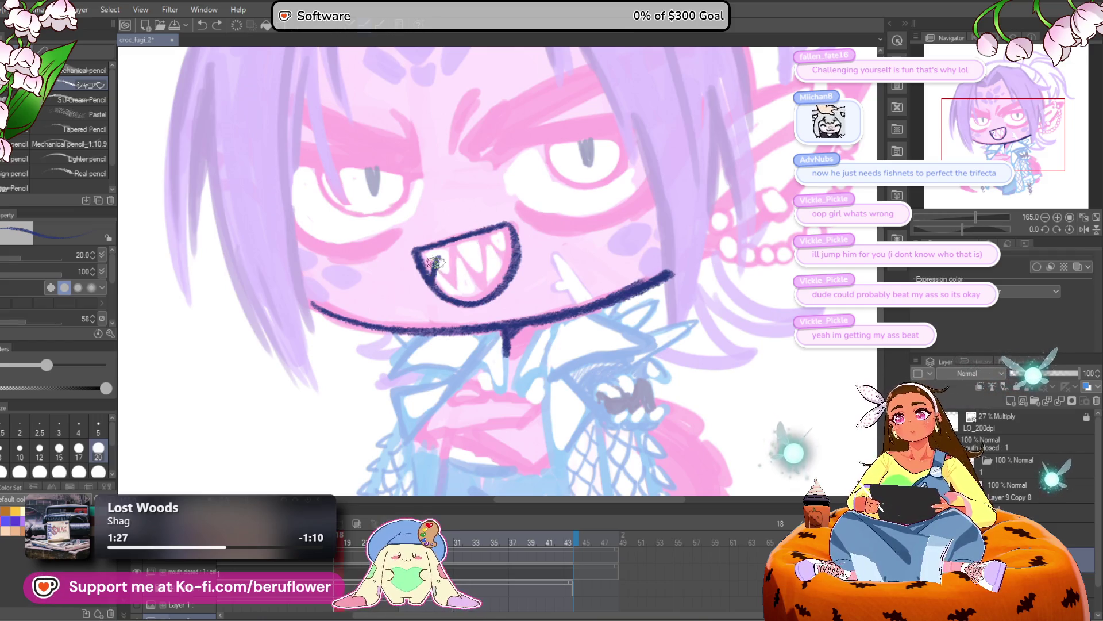
mouse_move(484, 261)
left_mouse_down()
mouse_move(513, 244)
mouse_move(516, 255)
mouse_move(490, 261)
left_mouse_up()
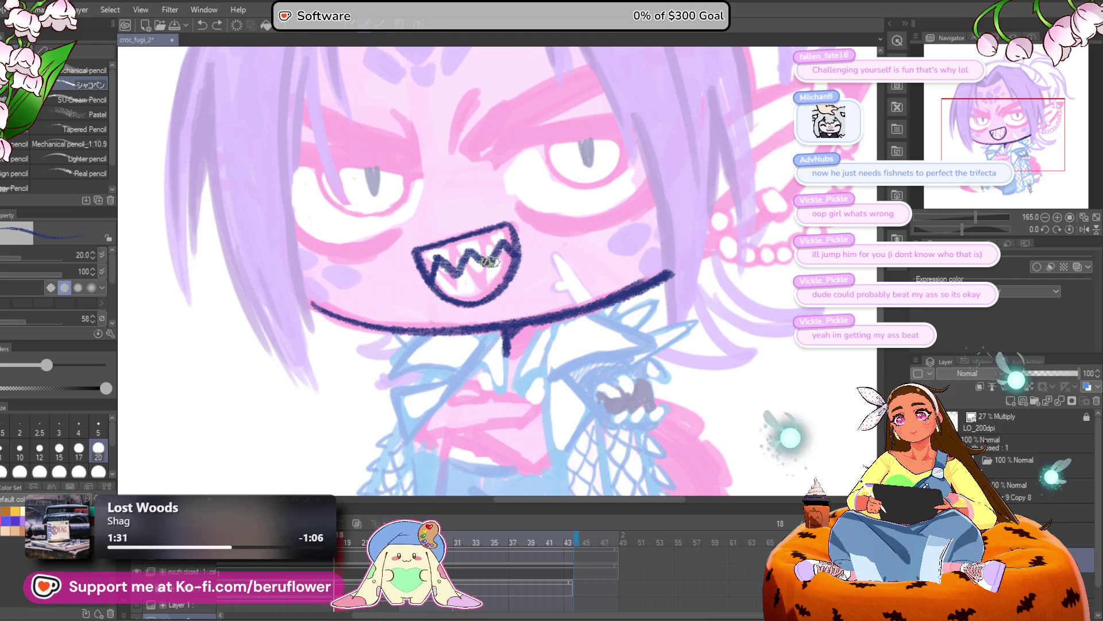
key("ctrl+0")
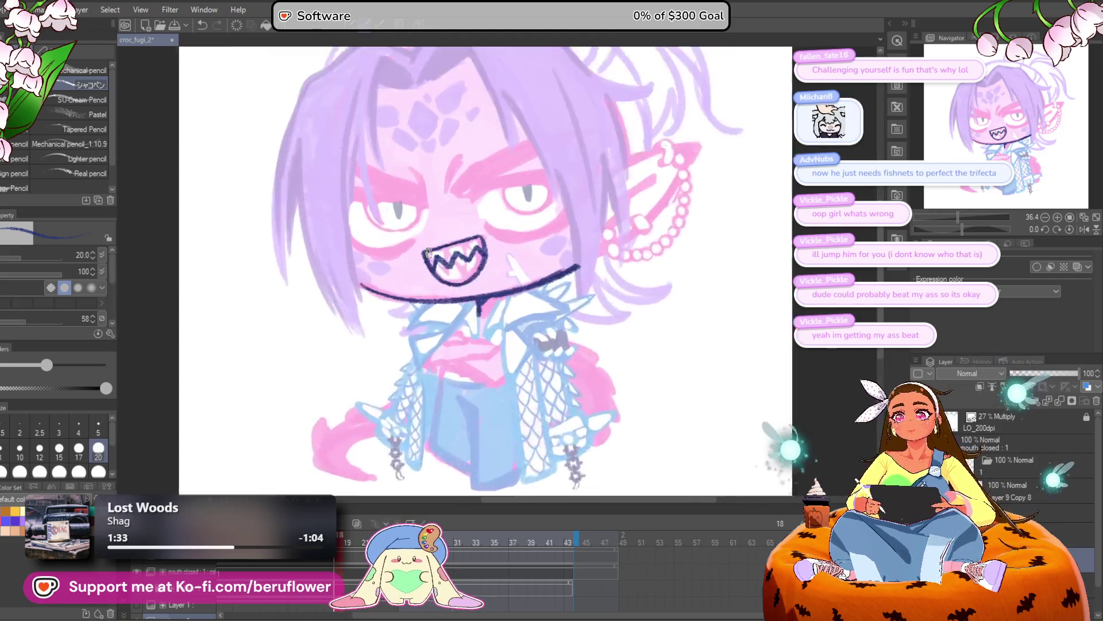
Ink the pointed V hairline on the crocodile's forehead
scroll(503, 286, "up", 2)
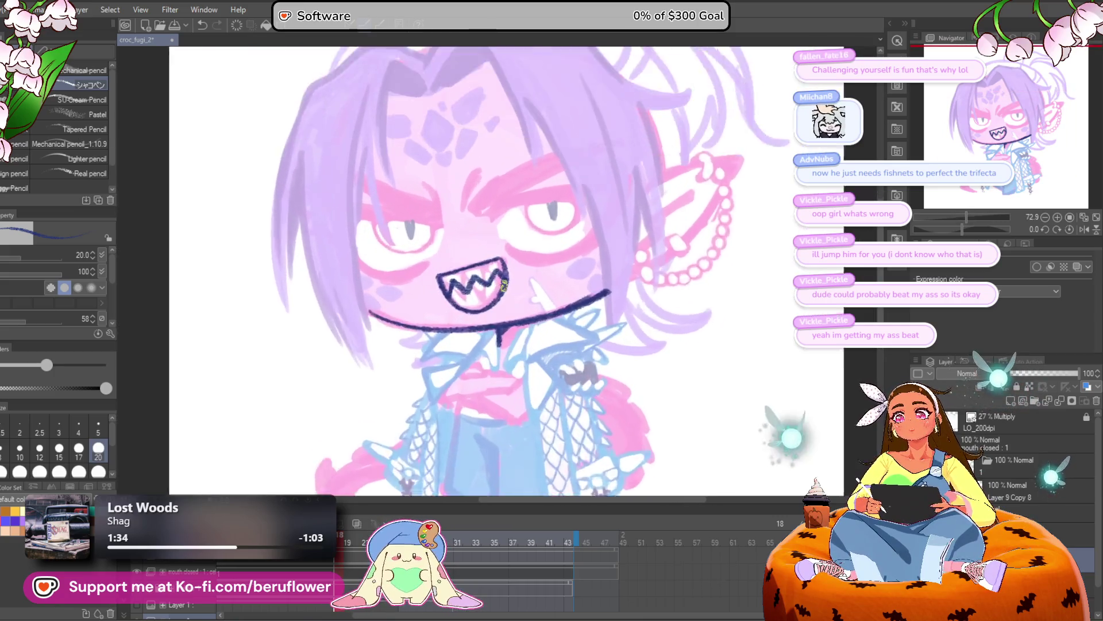
scroll(502, 249, "up", 2)
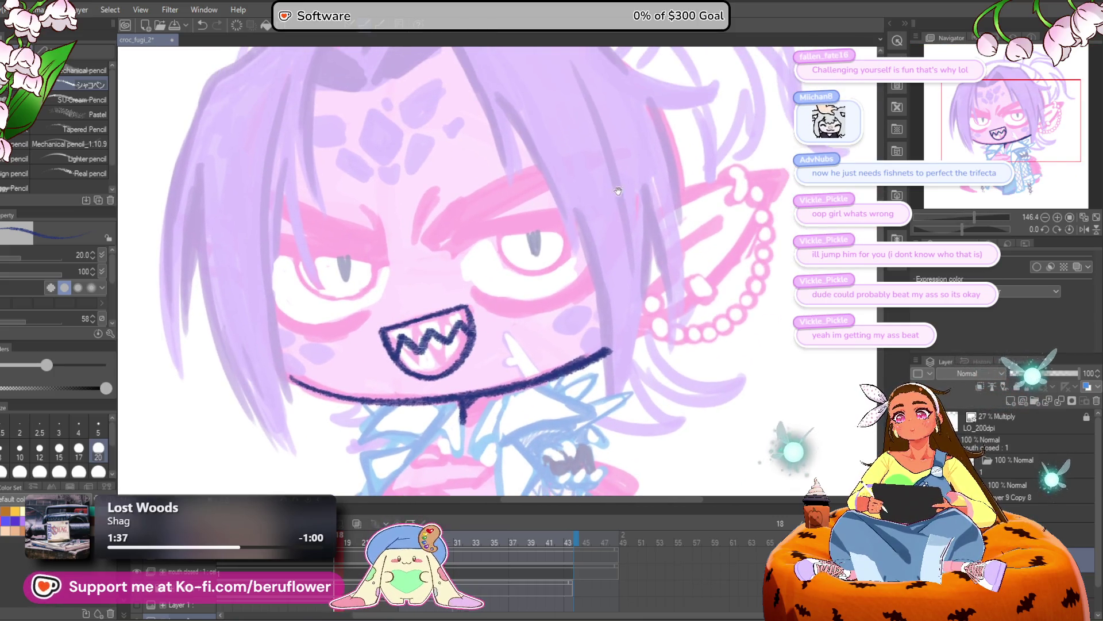
left_click_drag(622, 189, 663, 286)
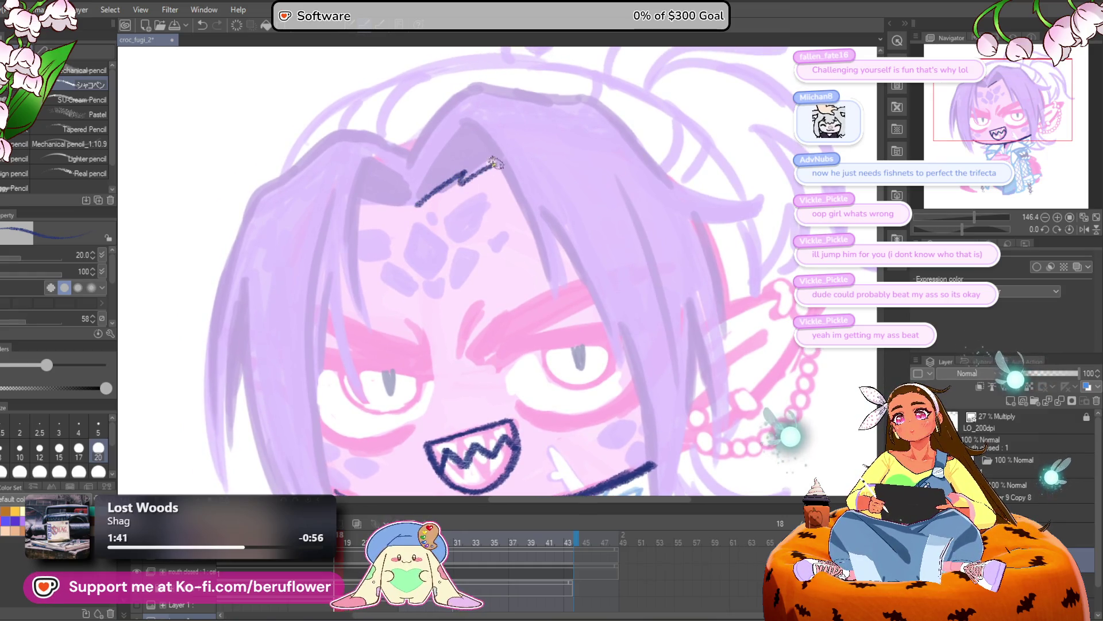
left_click_drag(491, 165, 499, 162)
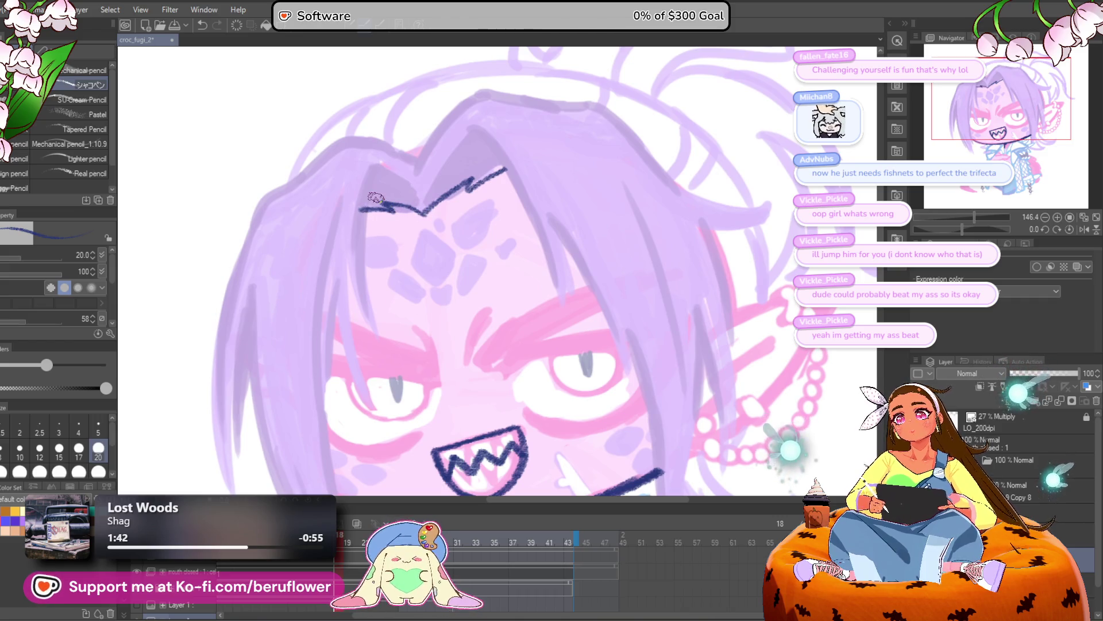
scroll(393, 212, "down", 1)
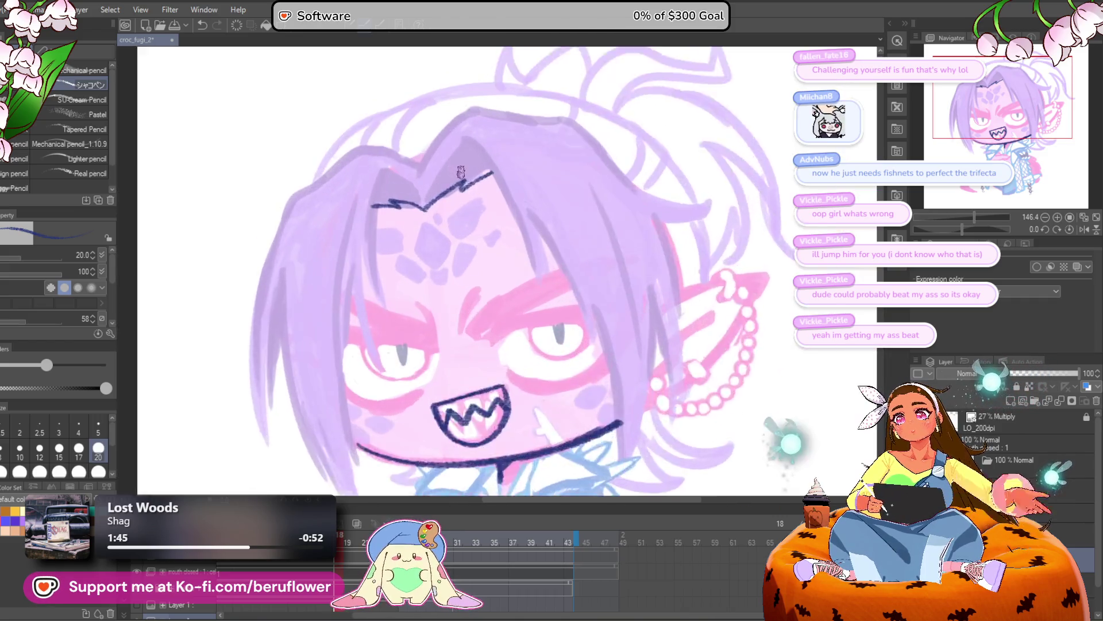
scroll(461, 171, "up", 1)
left_click_drag(481, 143, 426, 228)
left_click_drag(370, 179, 426, 228)
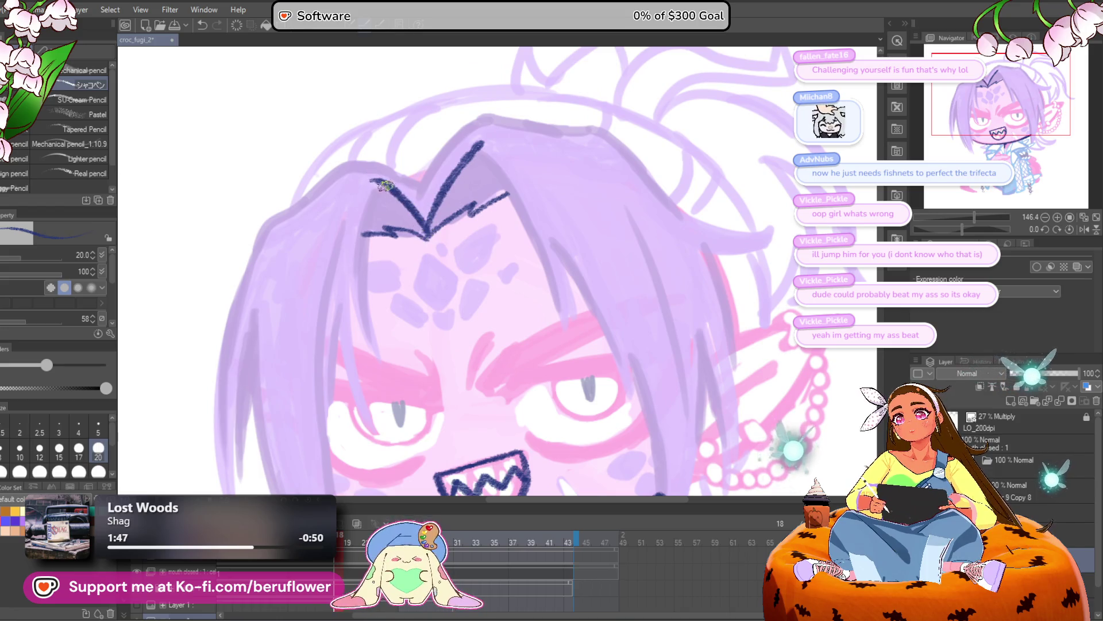
Draw the hair arc over the top of the head and down along the hair
left_click_drag(526, 175, 532, 197)
mouse_move(434, 213)
left_mouse_down()
mouse_move(382, 189)
mouse_move(331, 194)
mouse_move(386, 176)
mouse_move(353, 200)
mouse_move(307, 271)
left_mouse_up()
mouse_move(645, 221)
left_mouse_down()
mouse_move(573, 236)
mouse_move(592, 246)
left_mouse_up()
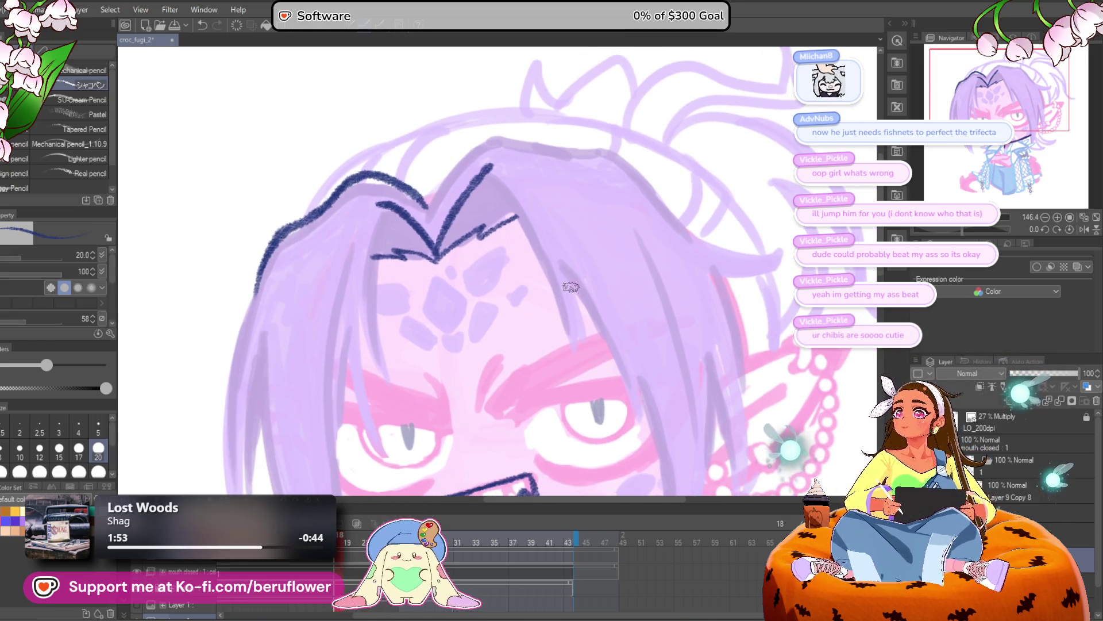
Save the drawing as croc_fugi_2 and bring up File > Open recent
key("ctrl+s")
left_click_drag(497, 318, 503, 283)
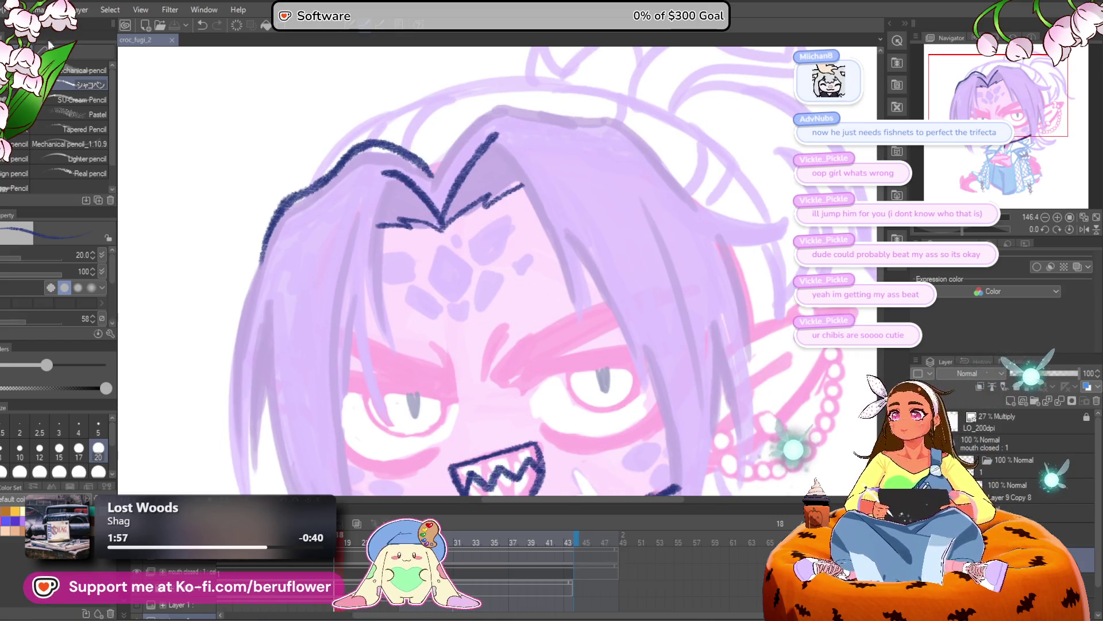
left_click(18, 10)
mouse_move(63, 84)
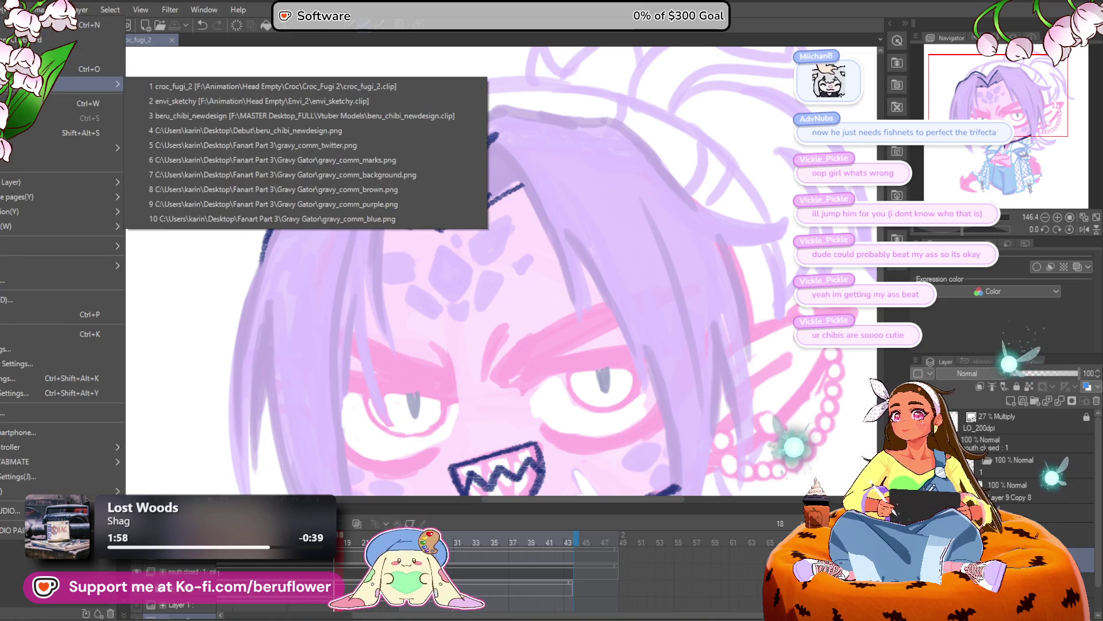
left_click(368, 116)
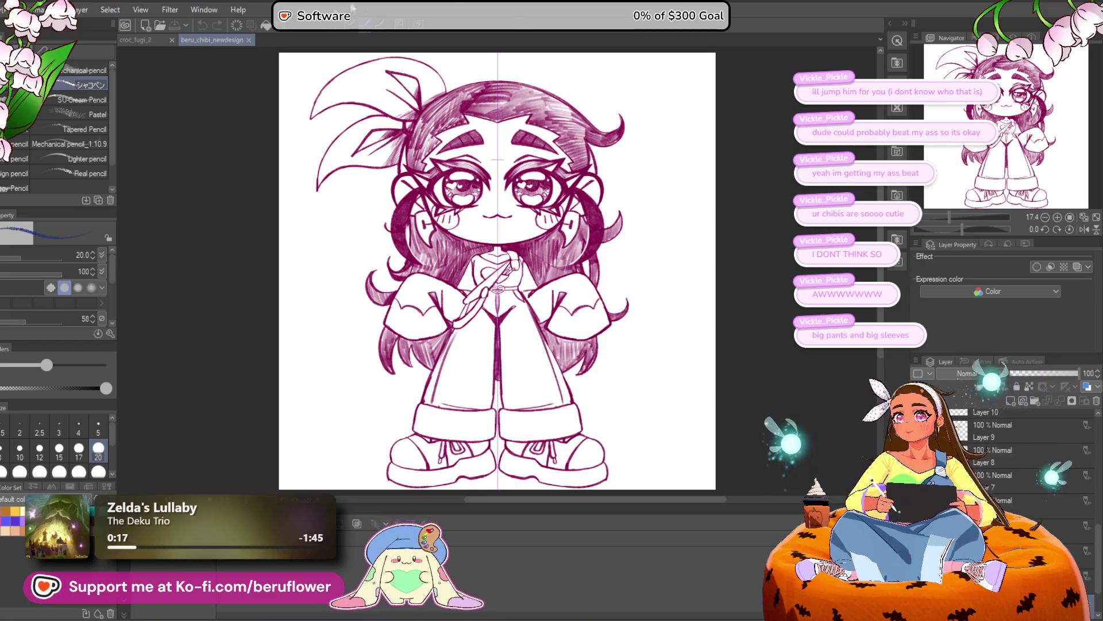
left_click(248, 40)
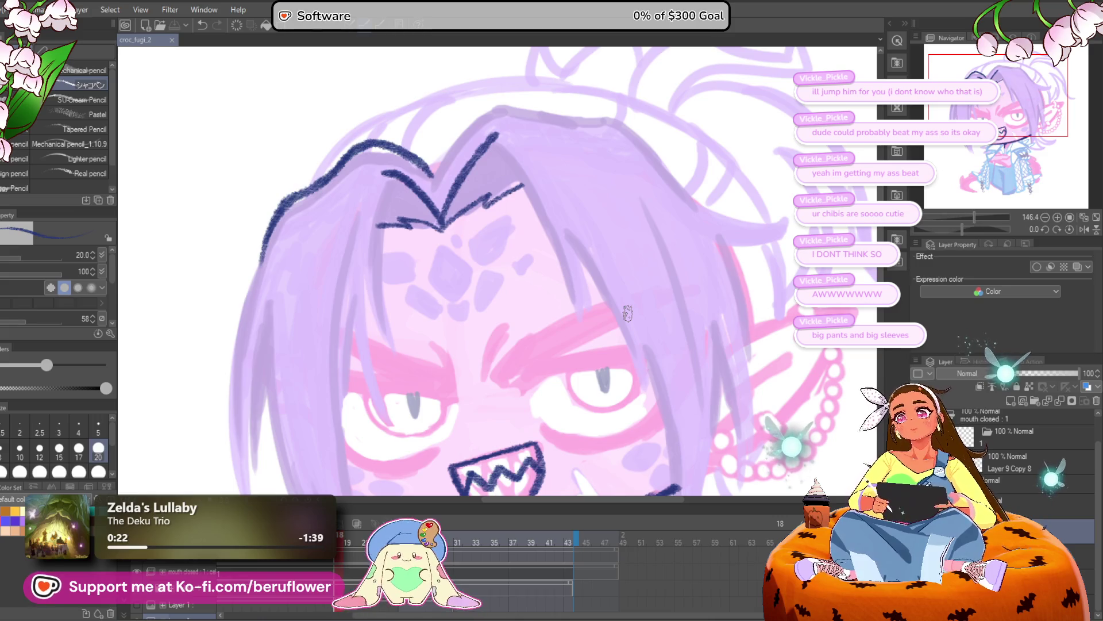
Ink hair strands from the forehead V down the face's left, redrawing a misplaced one
scroll(452, 176, "up", 2)
left_click_drag(427, 244, 457, 196)
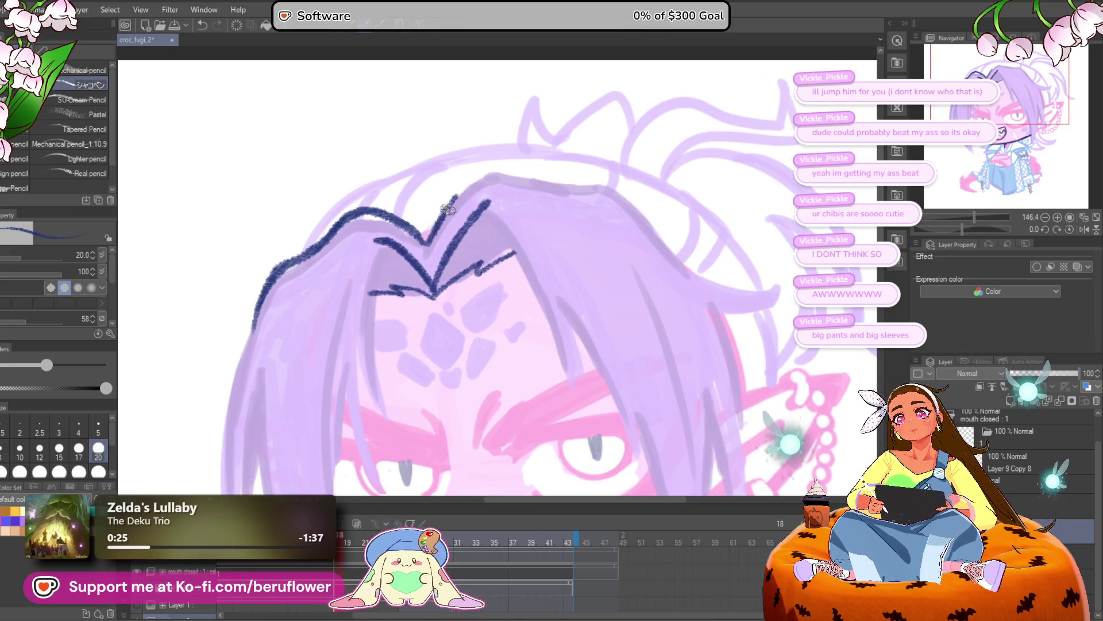
scroll(609, 198, "down", 2)
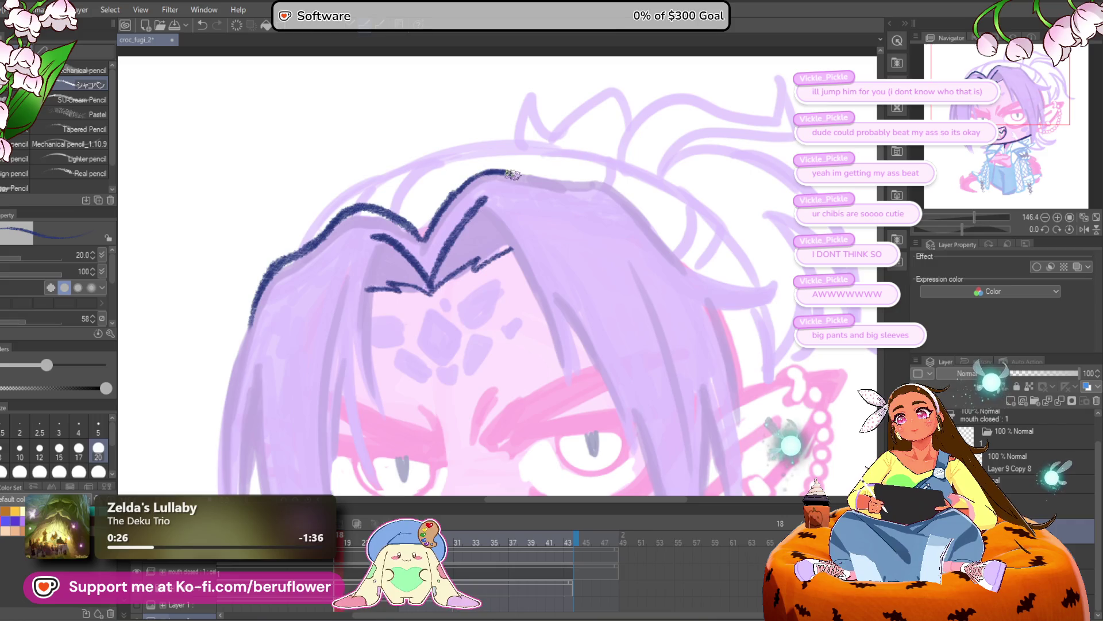
scroll(512, 197, "left", 3)
scroll(512, 197, "down", 1)
left_click_drag(486, 135, 480, 290)
left_click_drag(462, 216, 499, 325)
scroll(471, 207, "down", 2)
key("ctrl+z")
left_click_drag(462, 167, 497, 256)
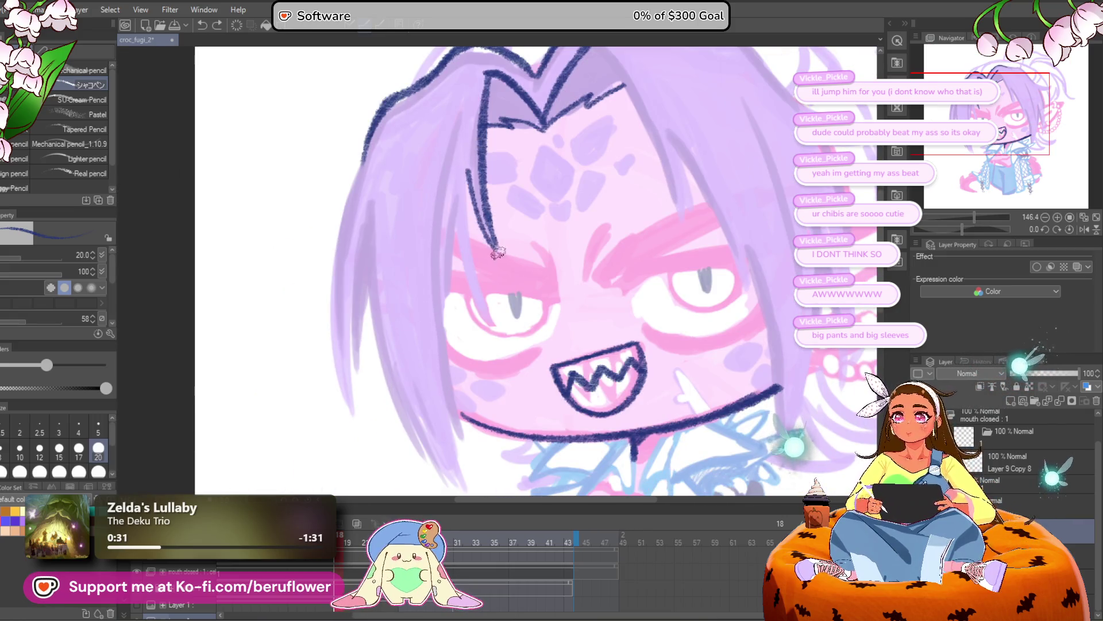
left_click_drag(466, 166, 500, 345)
Extend the left hair outline down the side of the face to the collar
scroll(458, 241, "down", 1)
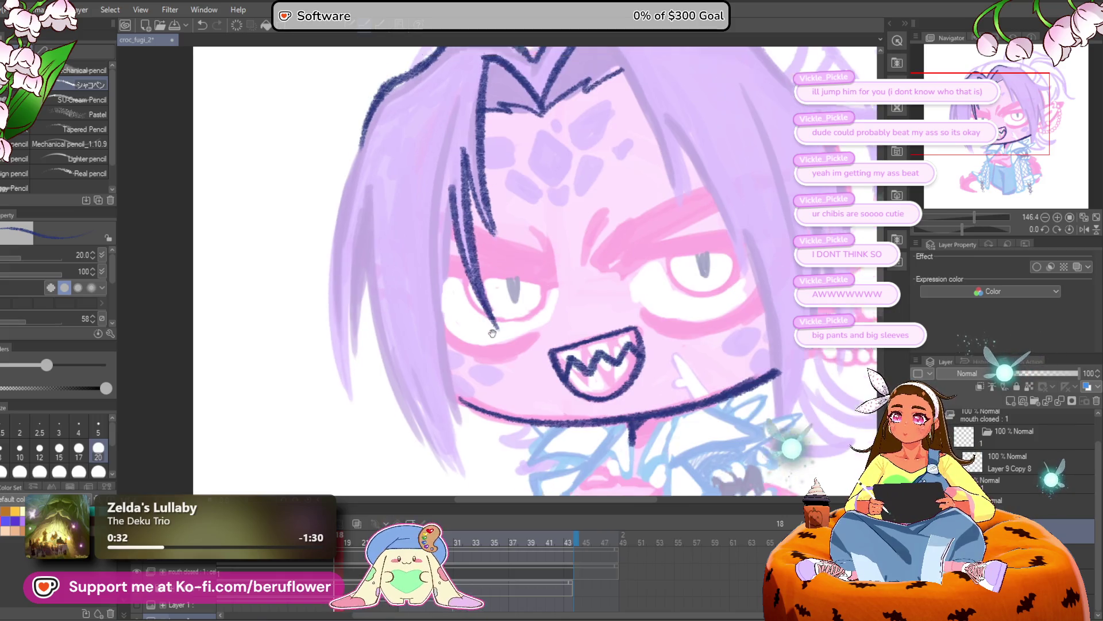
left_click_drag(460, 173, 443, 336)
left_click_drag(452, 238, 452, 352)
key("ctrl+0")
scroll(453, 352, "up", 5)
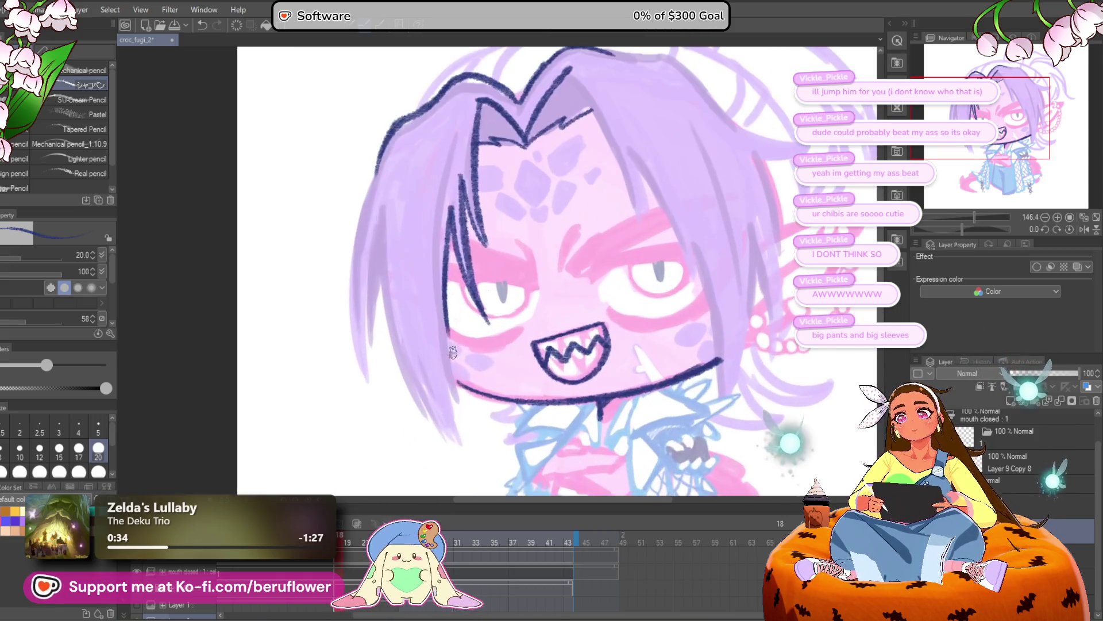
left_click_drag(386, 136, 379, 367)
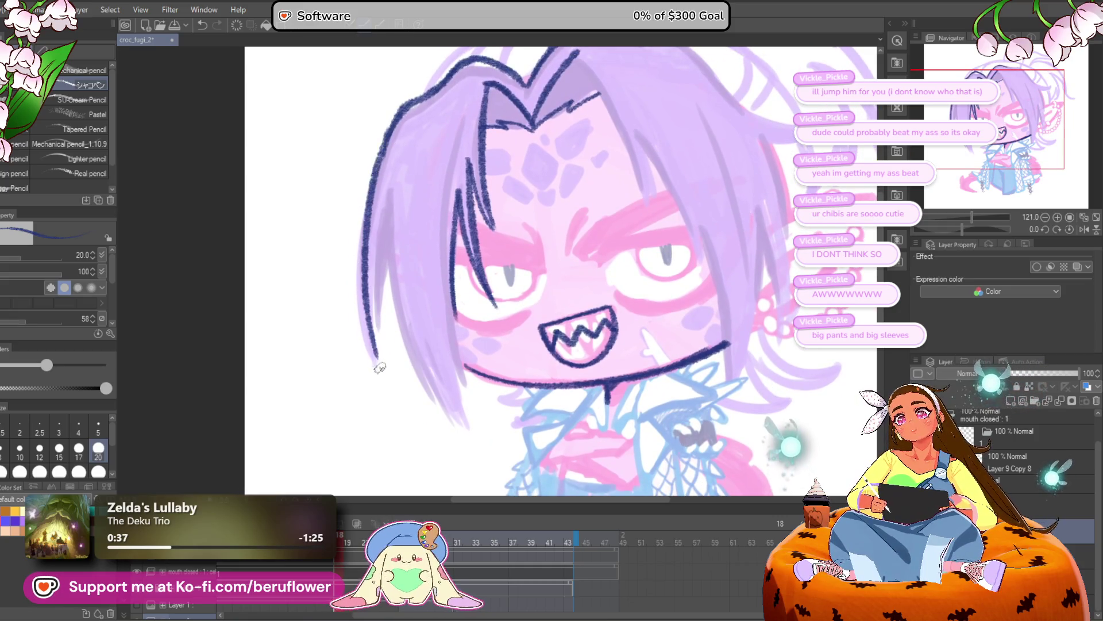
mouse_move(393, 229)
left_mouse_down()
mouse_move(384, 190)
mouse_move(399, 313)
mouse_move(442, 382)
left_mouse_up()
left_click_drag(443, 221, 460, 359)
left_click_drag(445, 270, 454, 391)
left_click_drag(431, 351, 451, 391)
Ink hair strands across the face and along the right face and hair outline
scroll(451, 391, "down", 3)
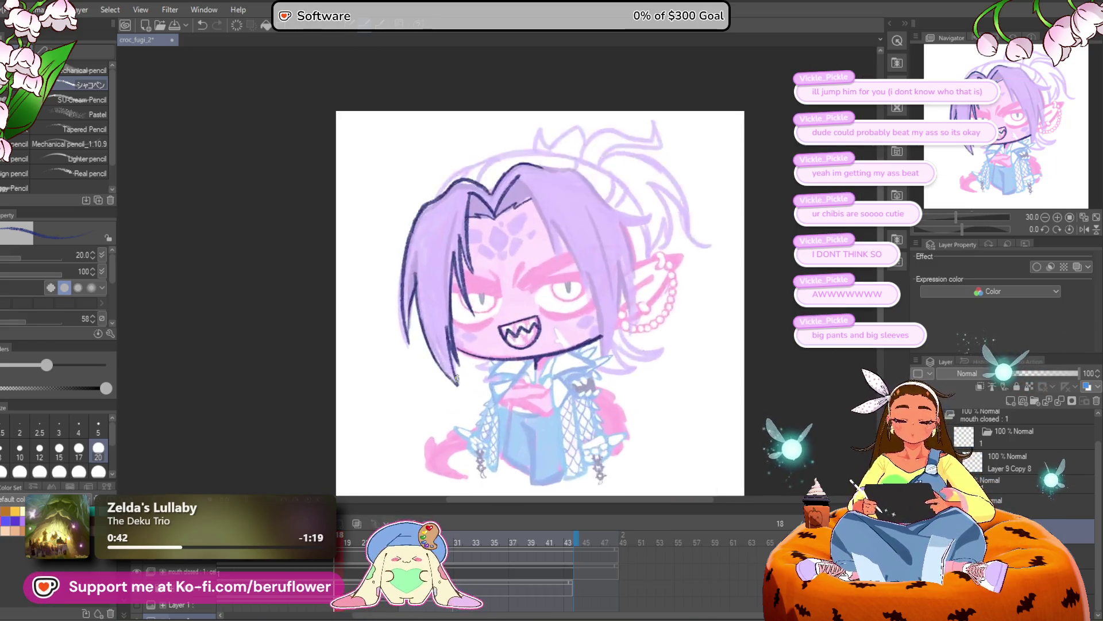
scroll(436, 299, "up", 3)
left_click_drag(649, 310, 653, 272)
scroll(653, 272, "up", 3)
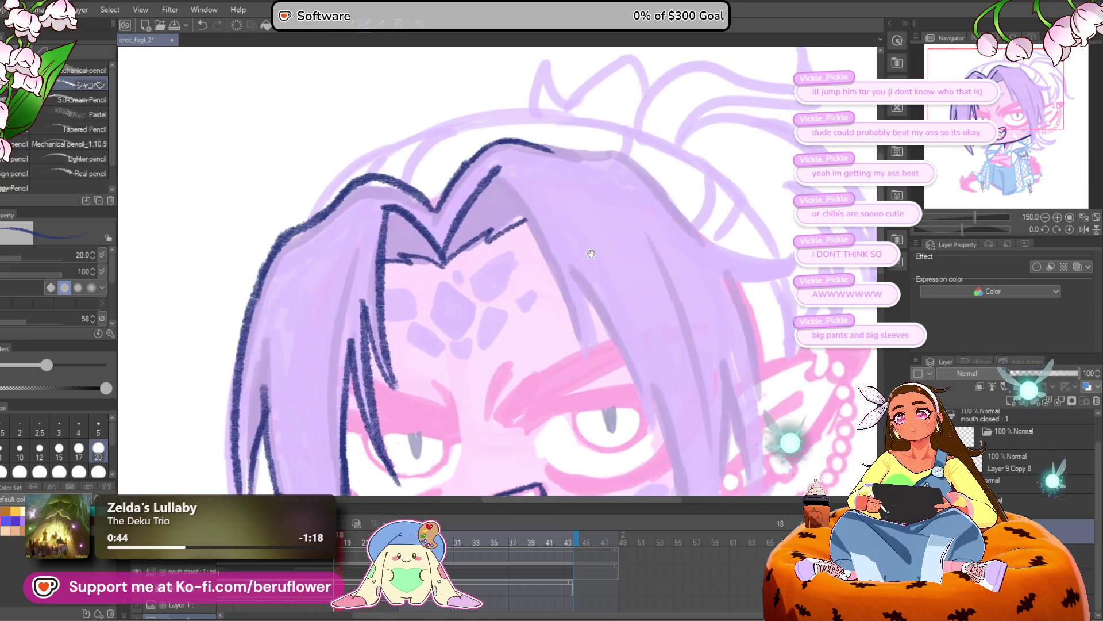
mouse_move(477, 164)
left_mouse_down()
mouse_move(539, 264)
mouse_move(568, 352)
left_mouse_up()
mouse_move(549, 267)
left_mouse_down()
mouse_move(572, 343)
mouse_move(529, 216)
left_mouse_up()
mouse_move(515, 153)
left_mouse_down()
mouse_move(573, 251)
mouse_move(601, 352)
left_mouse_up()
left_click_drag(583, 229, 601, 348)
left_click_drag(601, 350, 602, 258)
mouse_move(566, 180)
left_mouse_down()
mouse_move(595, 256)
mouse_move(603, 356)
left_mouse_up()
mouse_move(609, 345)
left_mouse_down()
mouse_move(611, 318)
mouse_move(585, 349)
left_mouse_up()
left_click_drag(608, 168, 571, 379)
scroll(632, 325, "up", 3)
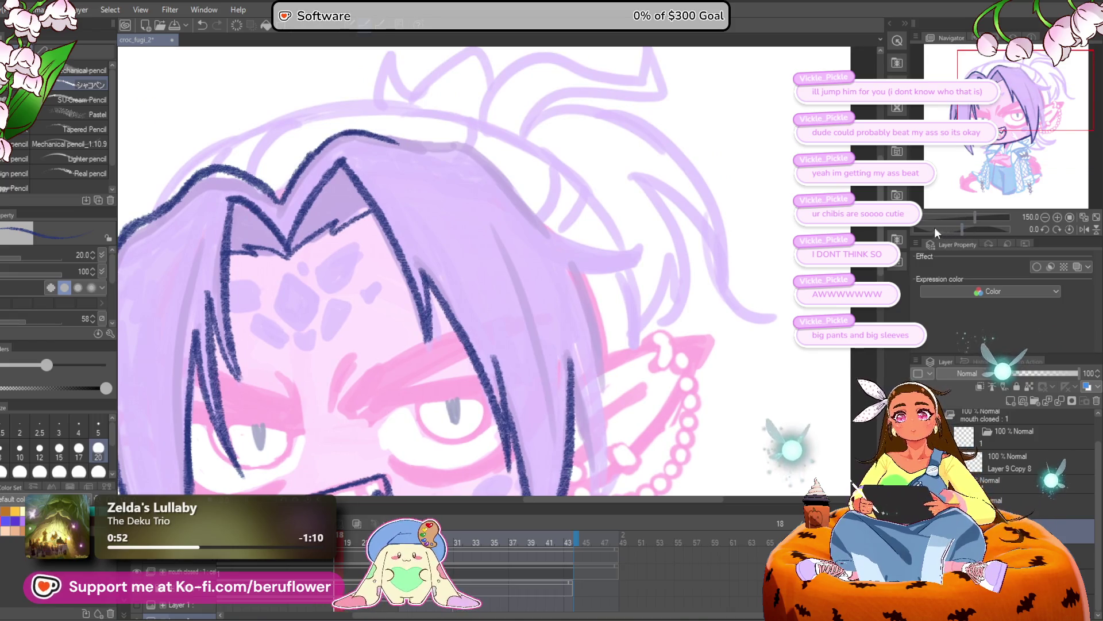
Ink the left hair outline on a rotated canvas, then reset rotation and extend the edge
left_click_drag(932, 228, 960, 228)
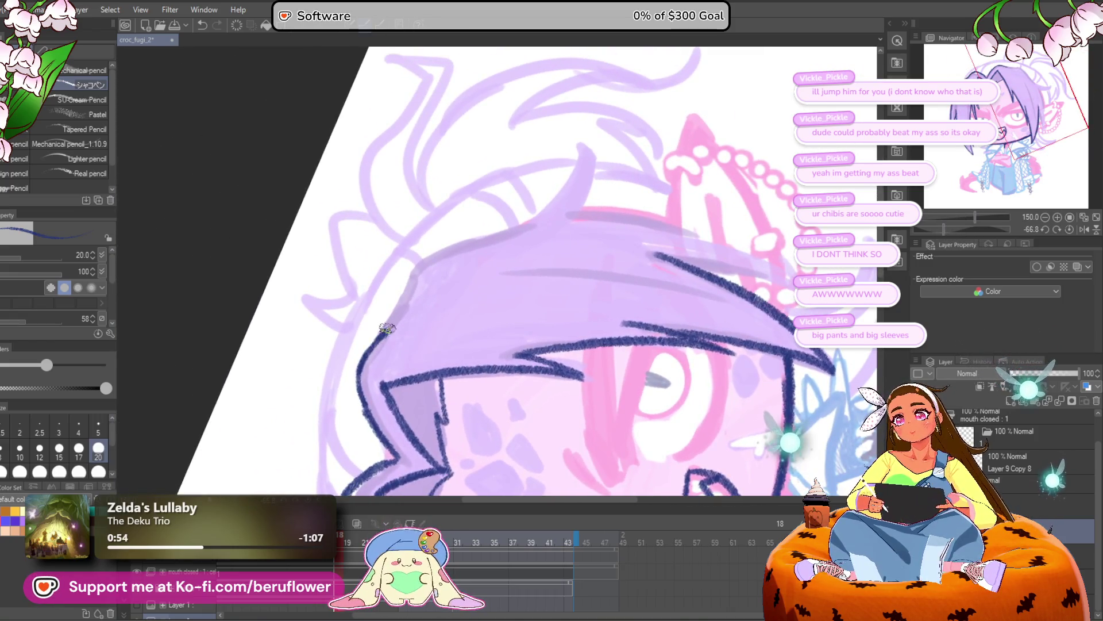
left_click_drag(385, 332, 454, 246)
left_click(1057, 229)
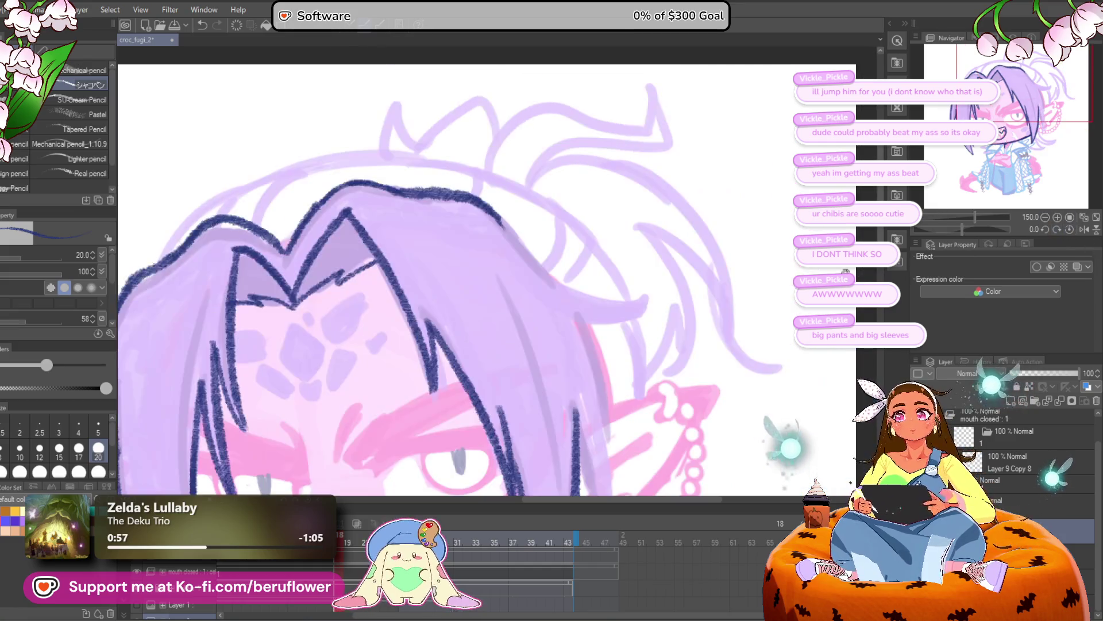
mouse_move(348, 143)
left_mouse_down()
mouse_move(425, 221)
mouse_move(489, 247)
left_mouse_up()
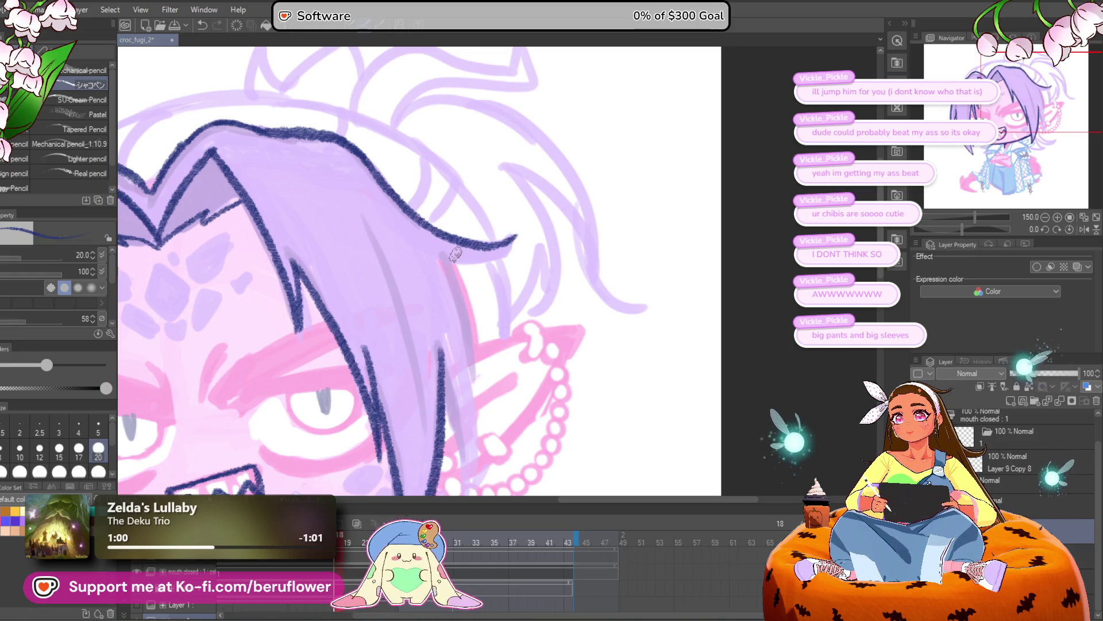
Redraw the right hair edge outline, add a touch-up, and sketch chain loops from the earring
left_click_drag(520, 208, 549, 125)
mouse_move(468, 172)
left_mouse_down()
mouse_move(499, 316)
mouse_move(496, 391)
left_mouse_up()
key("ctrl+z")
mouse_move(466, 169)
left_mouse_down()
mouse_move(488, 227)
mouse_move(493, 411)
left_mouse_up()
mouse_move(467, 277)
left_mouse_down()
mouse_move(492, 428)
mouse_move(574, 289)
mouse_move(537, 284)
mouse_move(599, 338)
mouse_move(582, 214)
mouse_move(639, 195)
mouse_move(638, 208)
mouse_move(652, 177)
mouse_move(655, 210)
mouse_move(621, 213)
mouse_move(675, 189)
mouse_move(647, 232)
mouse_move(647, 273)
left_mouse_up()
left_click_drag(638, 232, 649, 241)
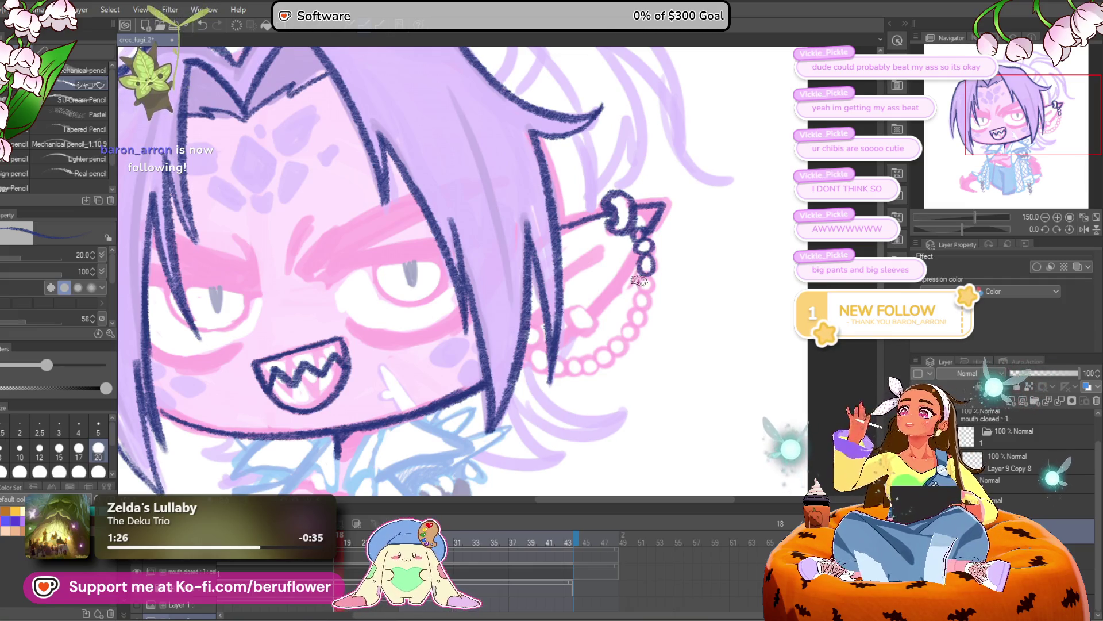
Replace the chain loops with a new earring and chain outline plus two more links
key("ctrl+z")
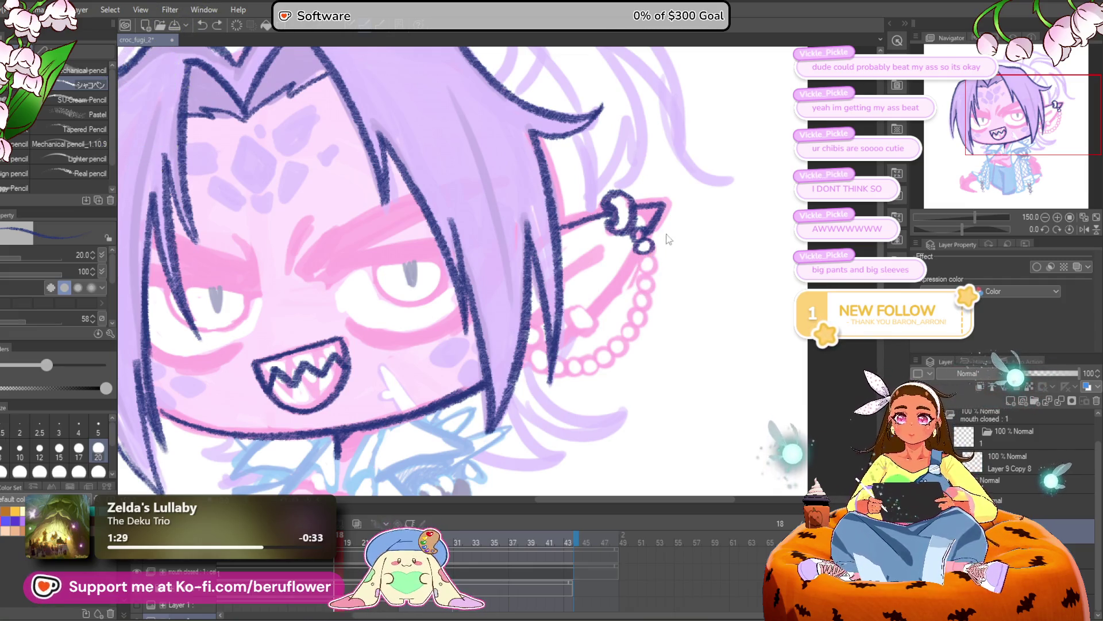
scroll(667, 251, "up", 2)
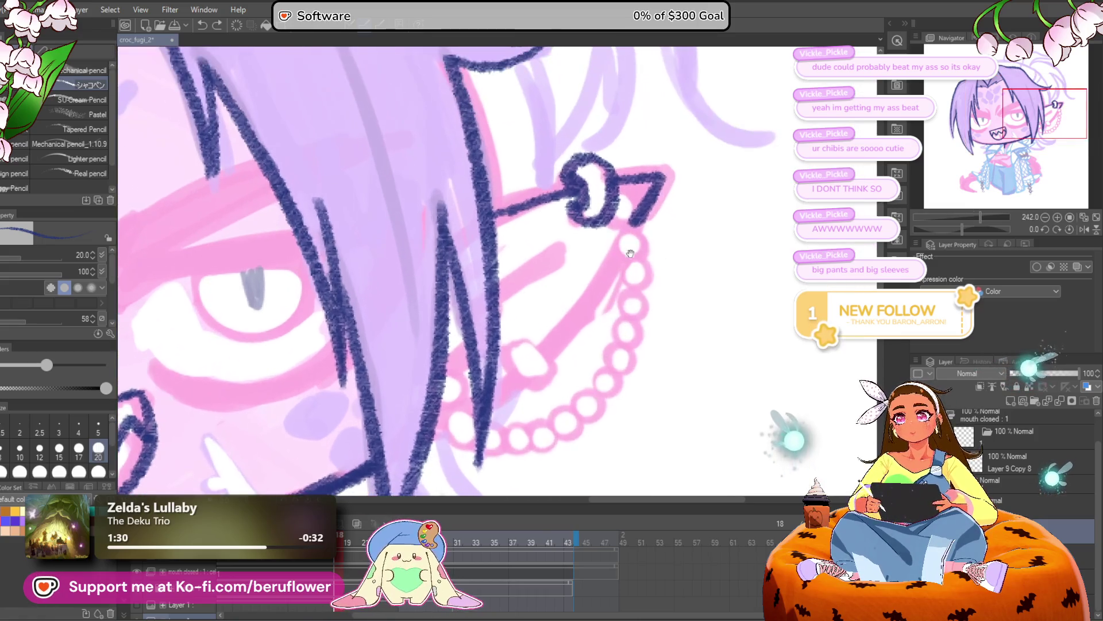
mouse_move(612, 213)
left_mouse_down()
mouse_move(652, 244)
mouse_move(648, 232)
mouse_move(635, 253)
mouse_move(620, 224)
mouse_move(633, 236)
mouse_move(620, 279)
mouse_move(633, 295)
mouse_move(626, 275)
mouse_move(592, 270)
mouse_move(574, 319)
mouse_move(531, 368)
mouse_move(571, 346)
mouse_move(520, 342)
mouse_move(529, 351)
mouse_move(536, 339)
mouse_move(499, 323)
mouse_move(506, 351)
left_mouse_up()
mouse_move(488, 302)
left_mouse_down()
mouse_move(494, 288)
mouse_move(488, 321)
left_mouse_up()
scroll(506, 260, "down", 4)
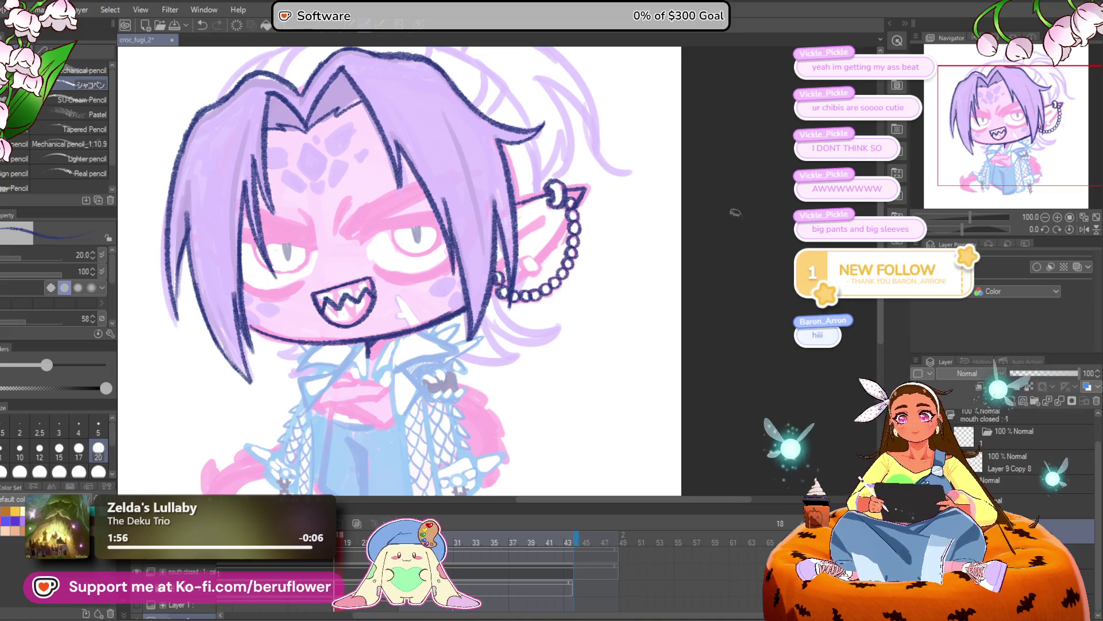
Ink the ring at the ear, its hanging chain links, and the ear's lower edge
scroll(563, 216, "up", 5)
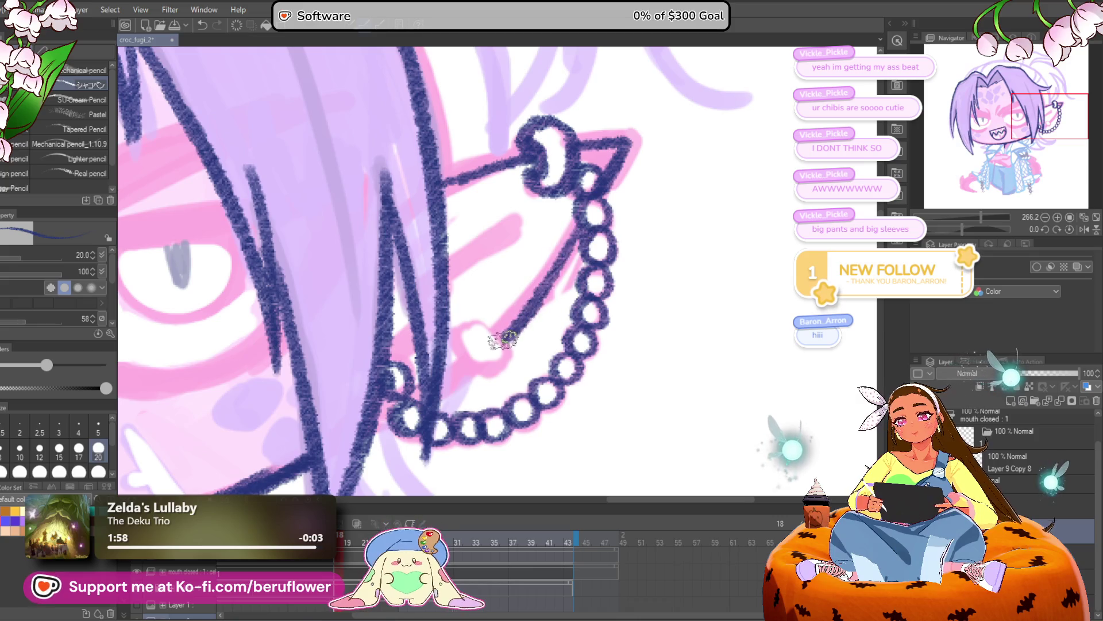
left_click_drag(498, 316, 518, 350)
mouse_move(571, 288)
left_mouse_down()
mouse_move(535, 293)
mouse_move(511, 324)
left_mouse_up()
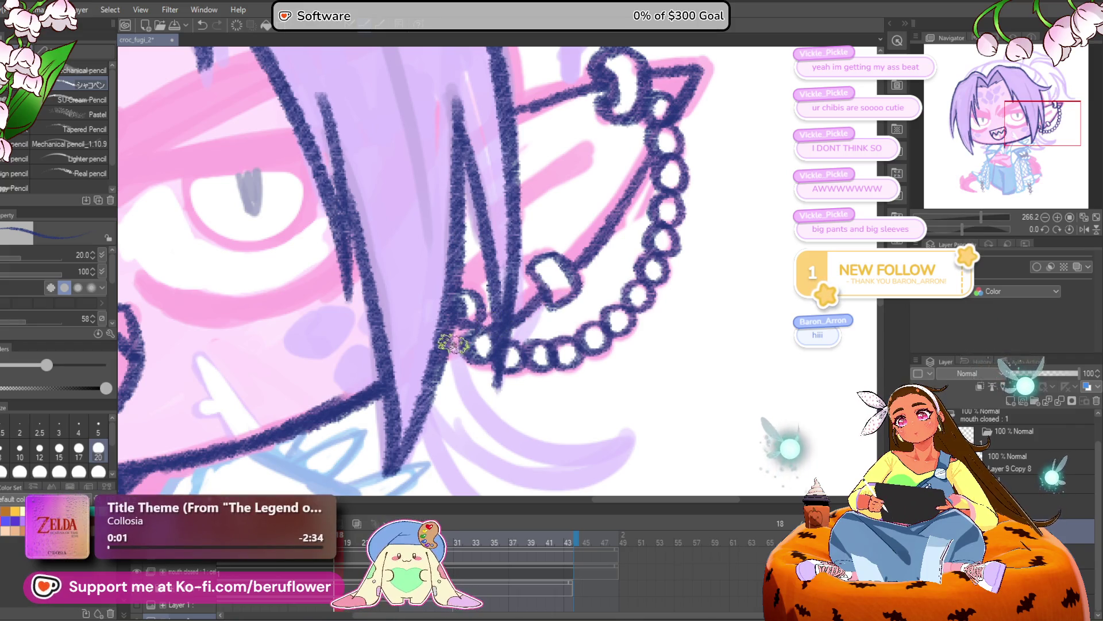
scroll(490, 313, "down", 5)
scroll(622, 214, "up", 4)
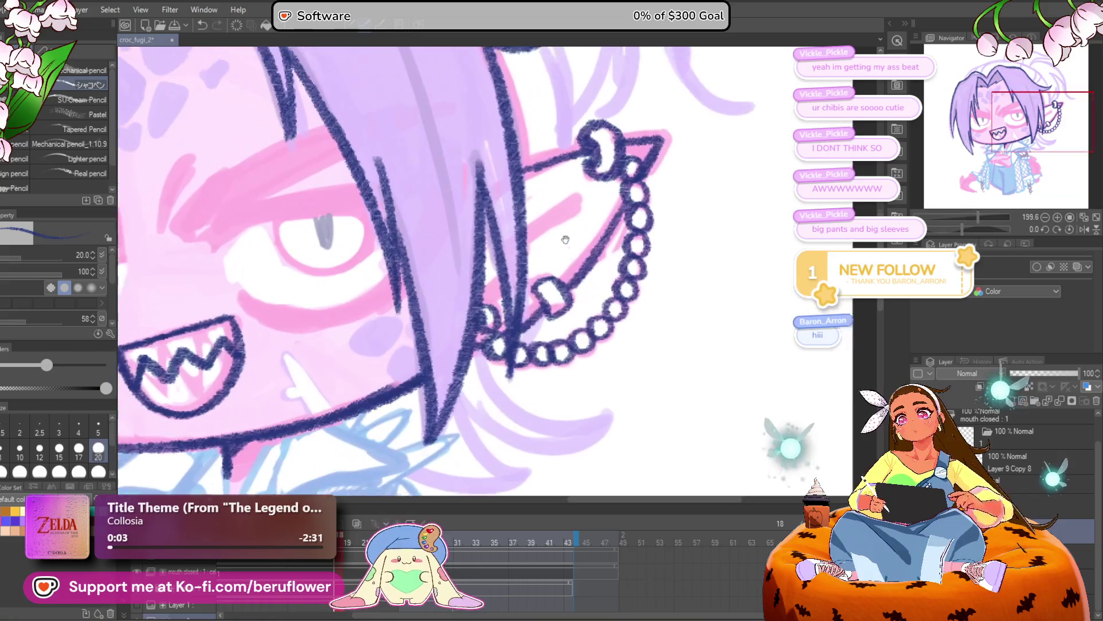
left_click_drag(622, 214, 566, 248)
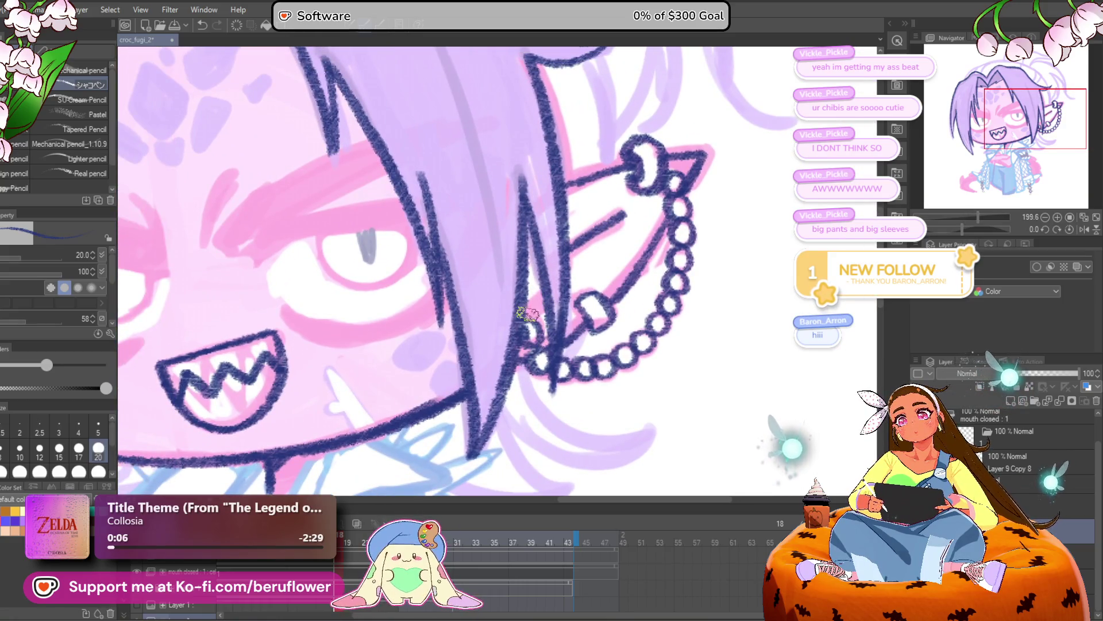
scroll(540, 305, "down", 5)
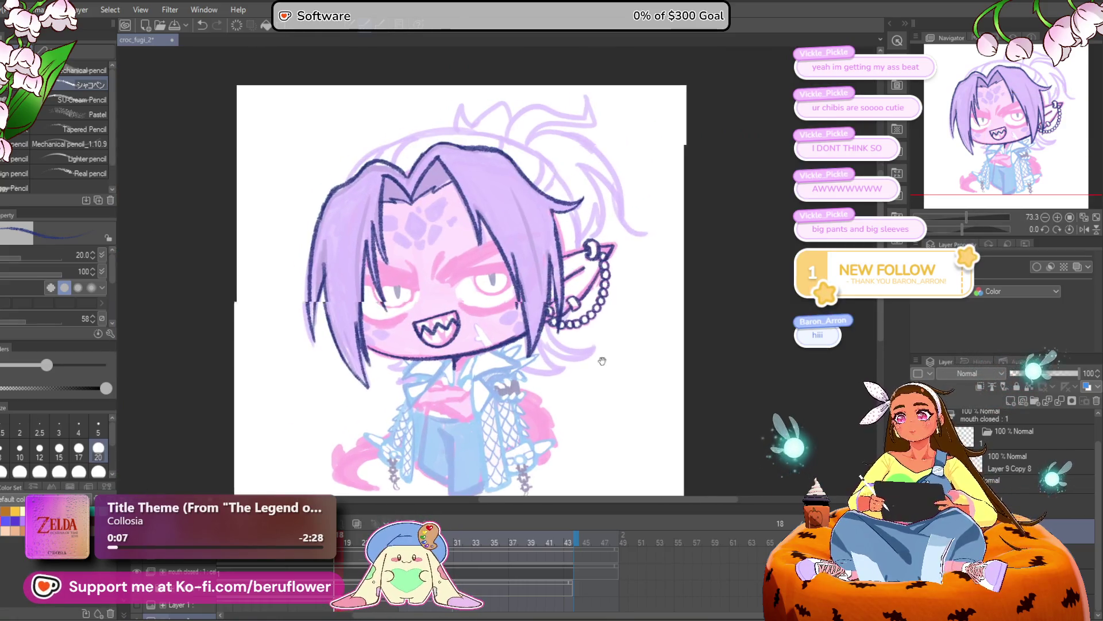
Ink the jawline beneath the grin and the jacket's front edge from the collar down to the hem
scroll(527, 312, "up", 5)
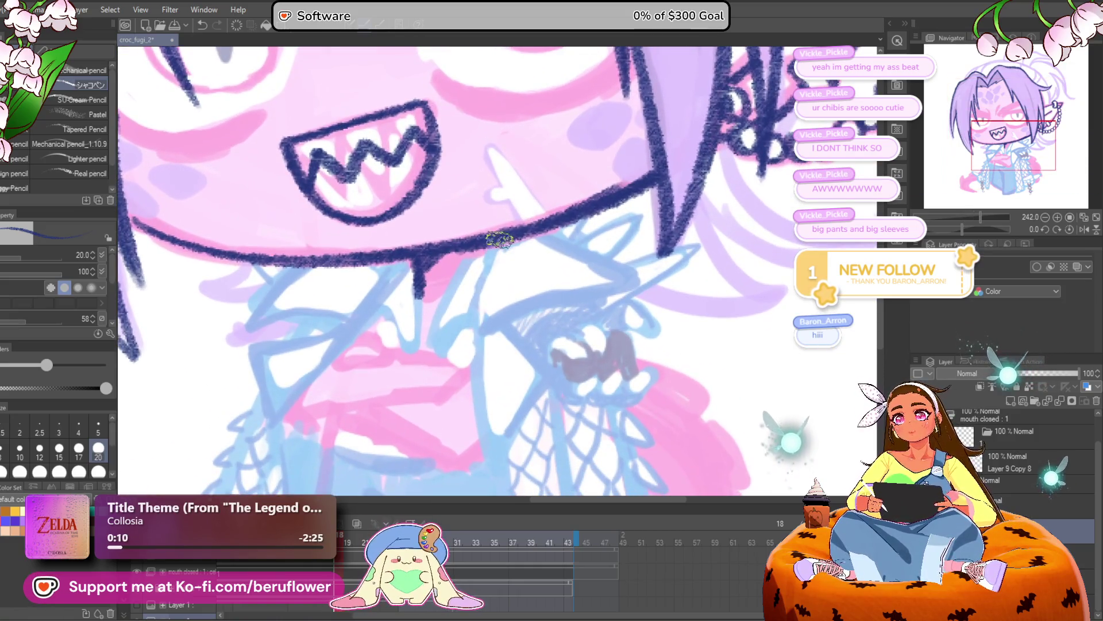
left_click_drag(497, 248, 474, 333)
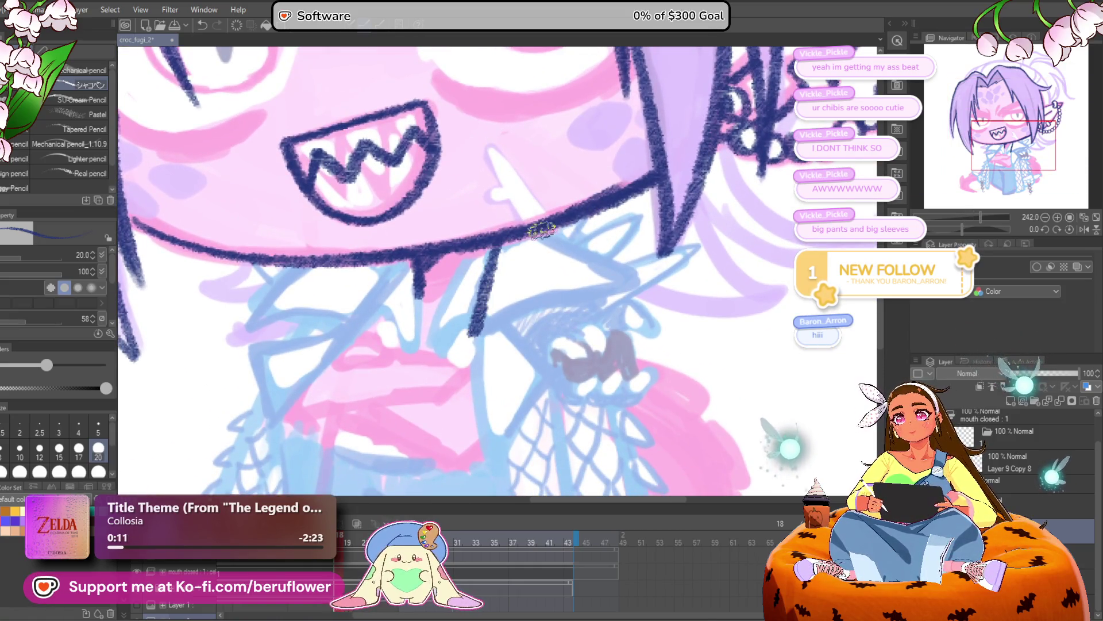
left_click_drag(550, 230, 613, 280)
mouse_move(479, 318)
left_mouse_down()
mouse_move(472, 458)
mouse_move(479, 189)
mouse_move(511, 424)
mouse_move(597, 385)
left_mouse_up()
mouse_move(634, 311)
left_mouse_down()
mouse_move(581, 366)
mouse_move(612, 371)
left_mouse_up()
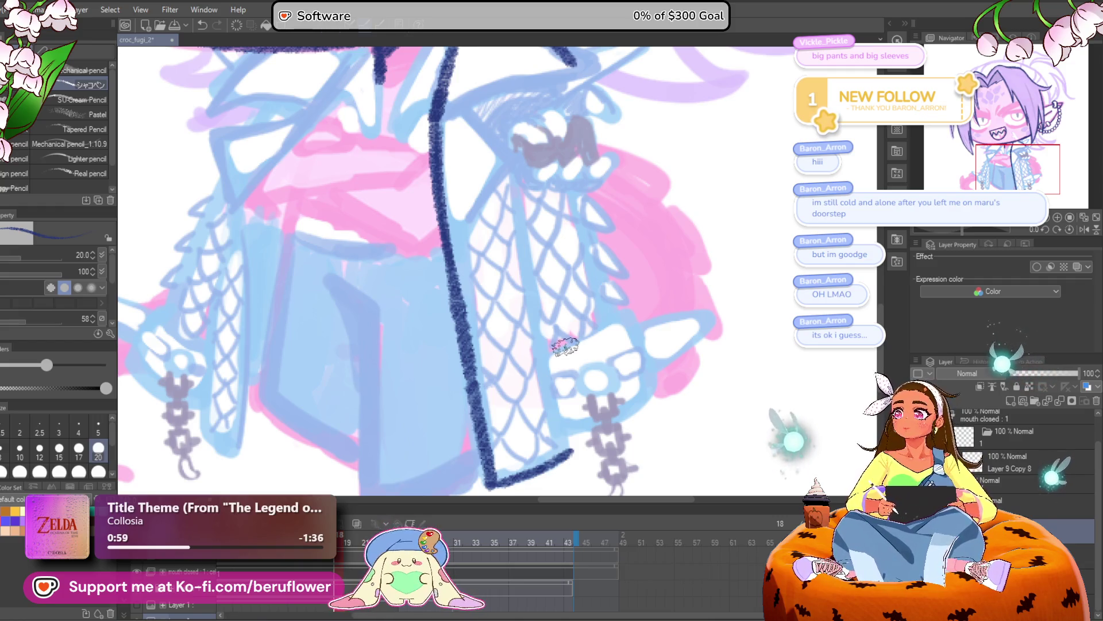
Ink the right jacket panel's edge down to its bottom corner
left_click_drag(565, 345, 576, 322)
left_click_drag(491, 445, 451, 411)
left_click_drag(547, 377, 539, 442)
left_click_drag(475, 195, 502, 343)
left_click_drag(486, 255, 513, 405)
left_click_drag(511, 405, 493, 331)
left_click_drag(478, 282, 511, 381)
mouse_move(514, 342)
left_mouse_down()
mouse_move(598, 339)
mouse_move(638, 356)
mouse_move(692, 304)
mouse_move(592, 356)
left_mouse_up()
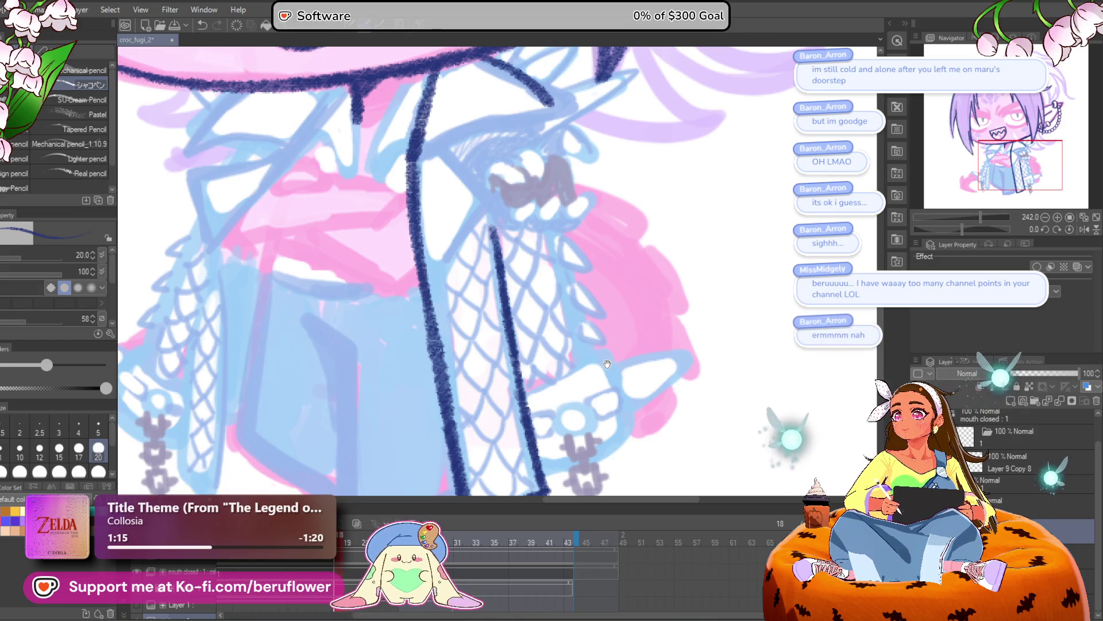
Outline the cuff's top edge, discarding a stray stroke on the fishnet lattice
scroll(607, 365, "down", 3)
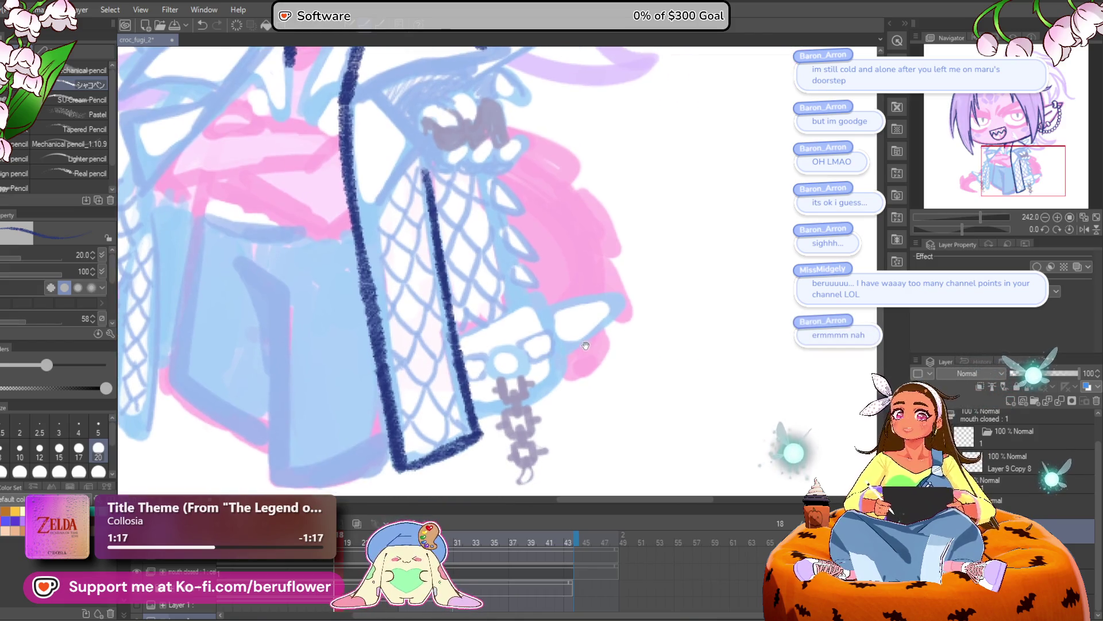
scroll(547, 322, "down", 4)
scroll(534, 308, "up", 4)
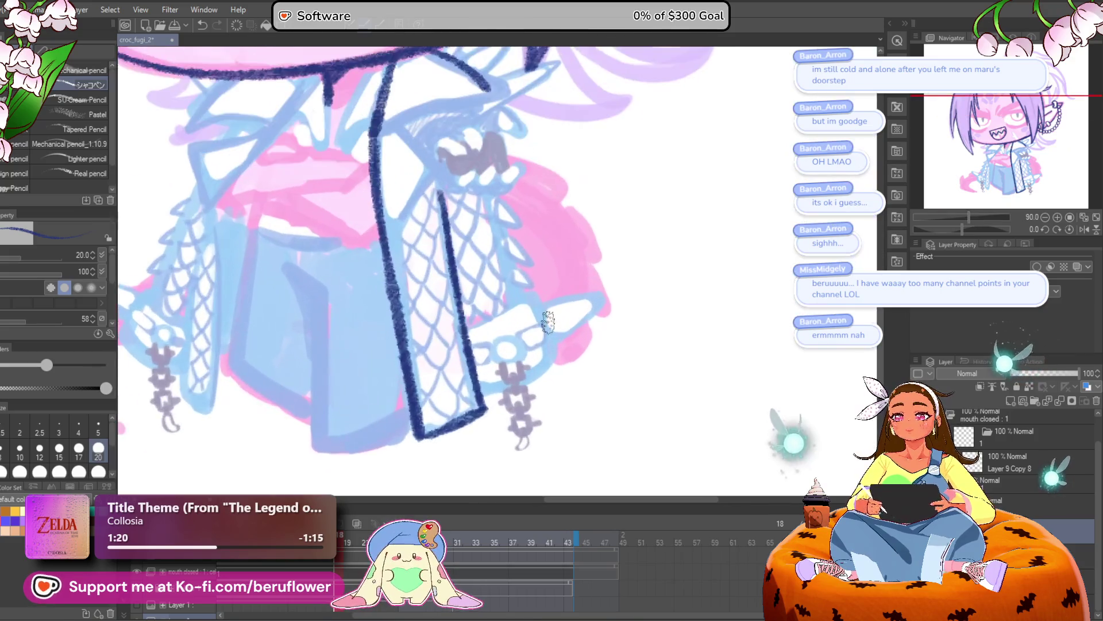
scroll(523, 296, "down", 1)
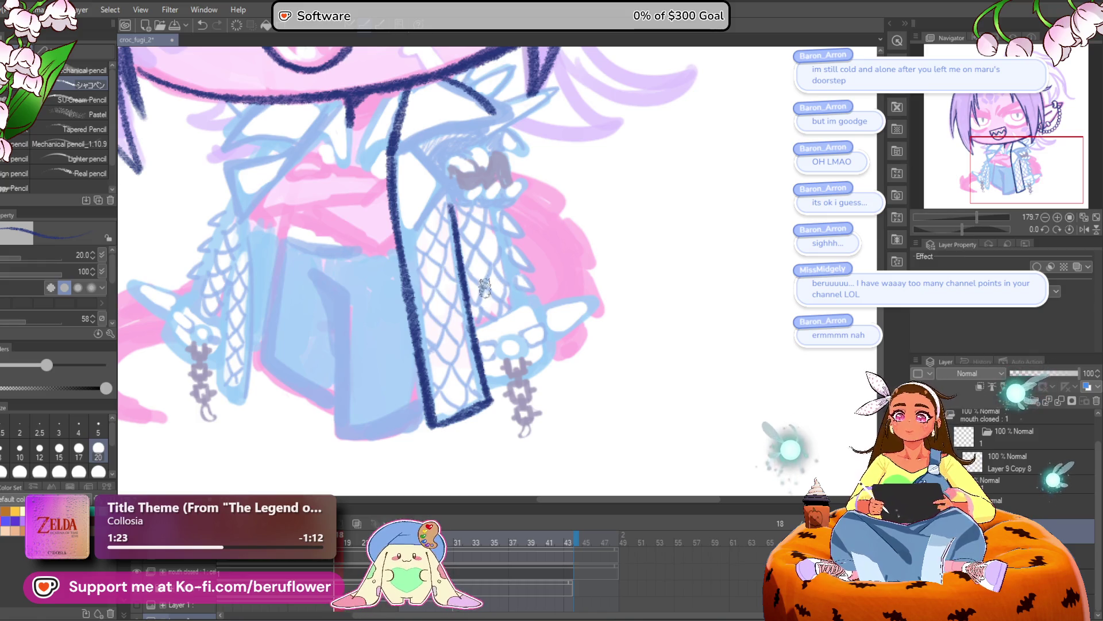
scroll(485, 290, "down", 3)
scroll(486, 284, "up", 2)
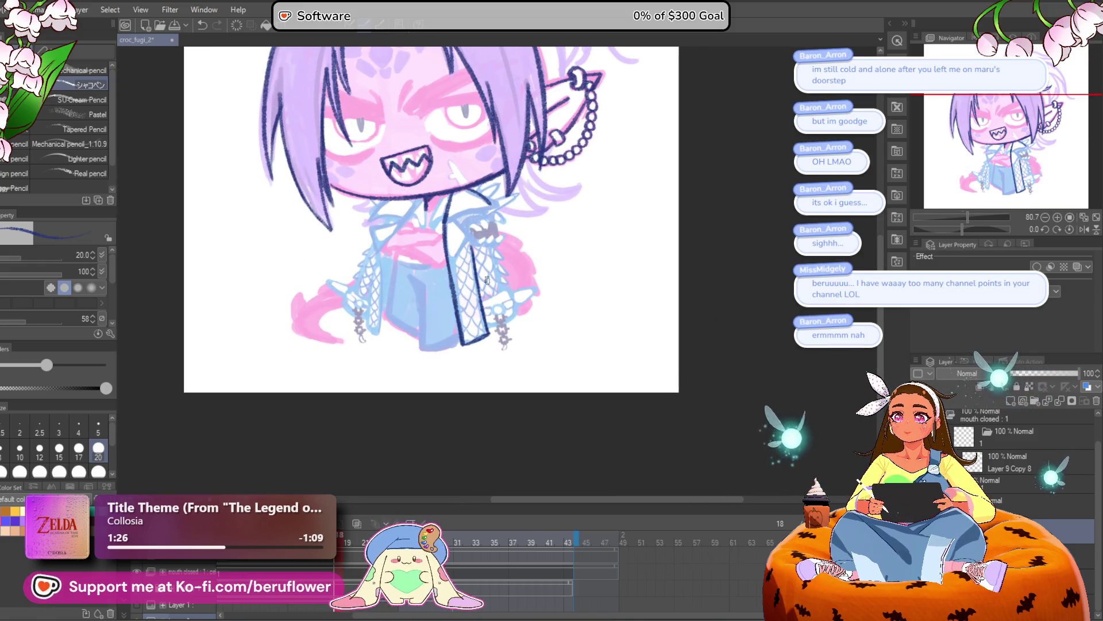
scroll(486, 280, "up", 3)
scroll(487, 280, "down", 1)
mouse_move(462, 238)
left_mouse_down()
mouse_move(480, 359)
mouse_move(502, 358)
left_mouse_up()
key("ctrl+z")
left_click_drag(477, 313, 515, 292)
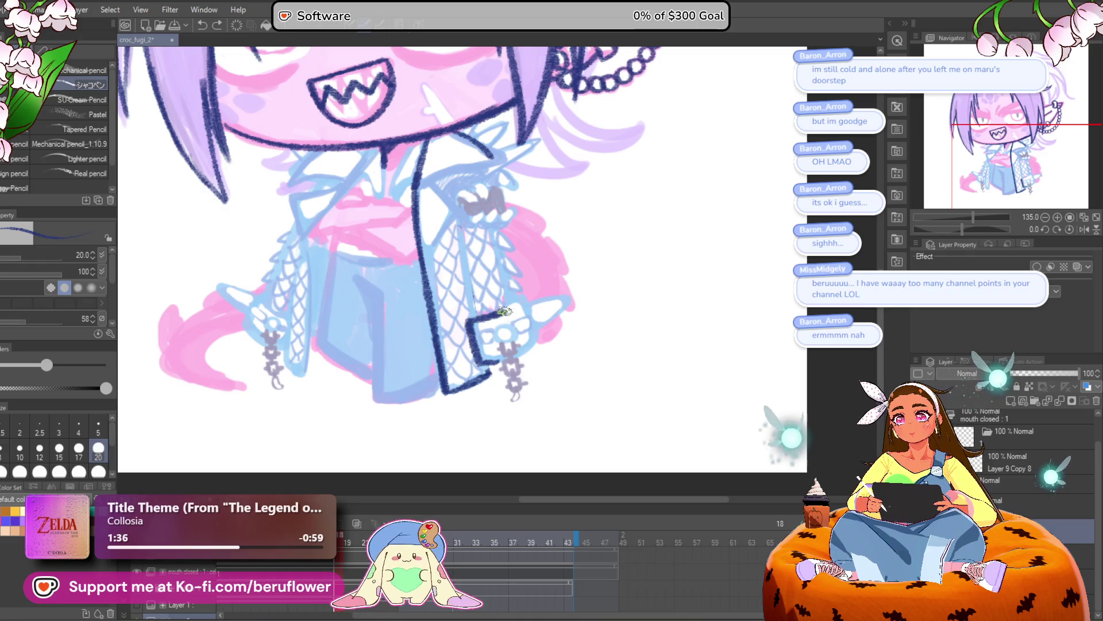
left_click_drag(522, 300, 535, 326)
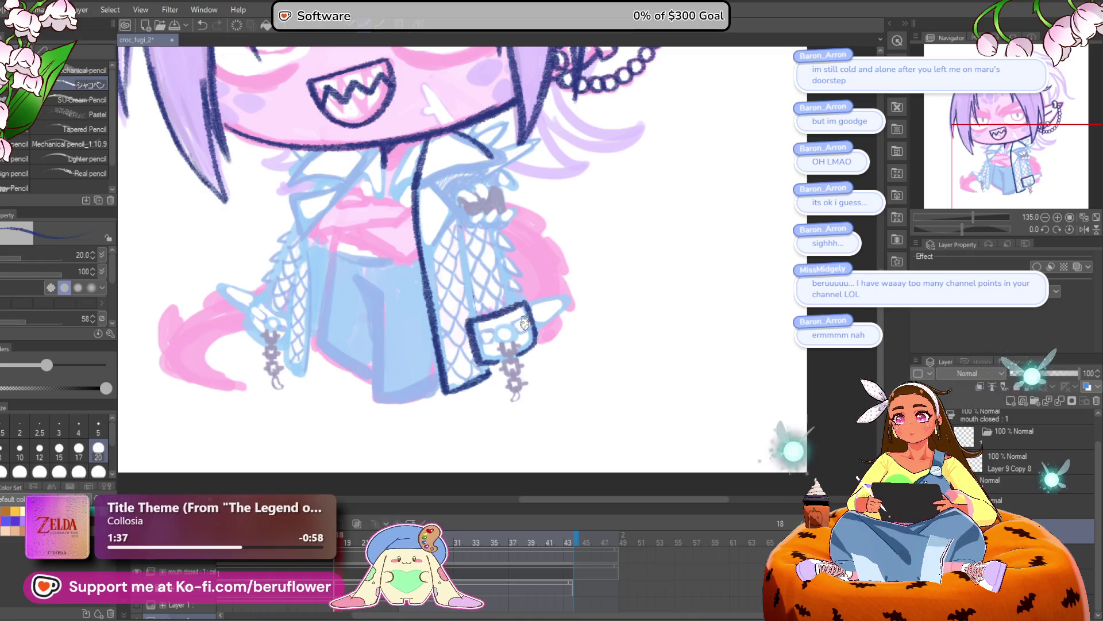
Outline and retrace the ring on the cuff
scroll(524, 322, "up", 5)
mouse_move(498, 330)
left_mouse_down()
mouse_move(494, 362)
mouse_move(457, 351)
mouse_move(480, 321)
mouse_move(473, 345)
mouse_move(492, 332)
mouse_move(509, 357)
mouse_move(466, 359)
mouse_move(475, 343)
left_mouse_up()
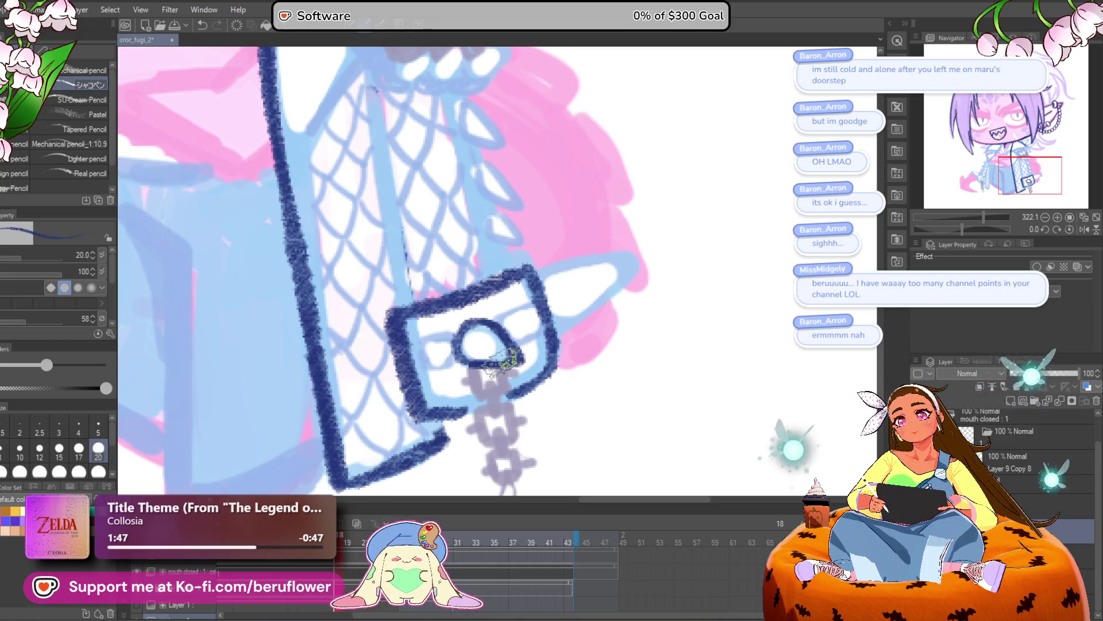
mouse_move(588, 293)
left_mouse_down()
mouse_move(620, 261)
mouse_move(581, 312)
mouse_move(558, 299)
mouse_move(500, 313)
mouse_move(540, 299)
mouse_move(500, 345)
mouse_move(396, 345)
mouse_move(460, 368)
mouse_move(467, 345)
left_mouse_up()
key("ctrl+0")
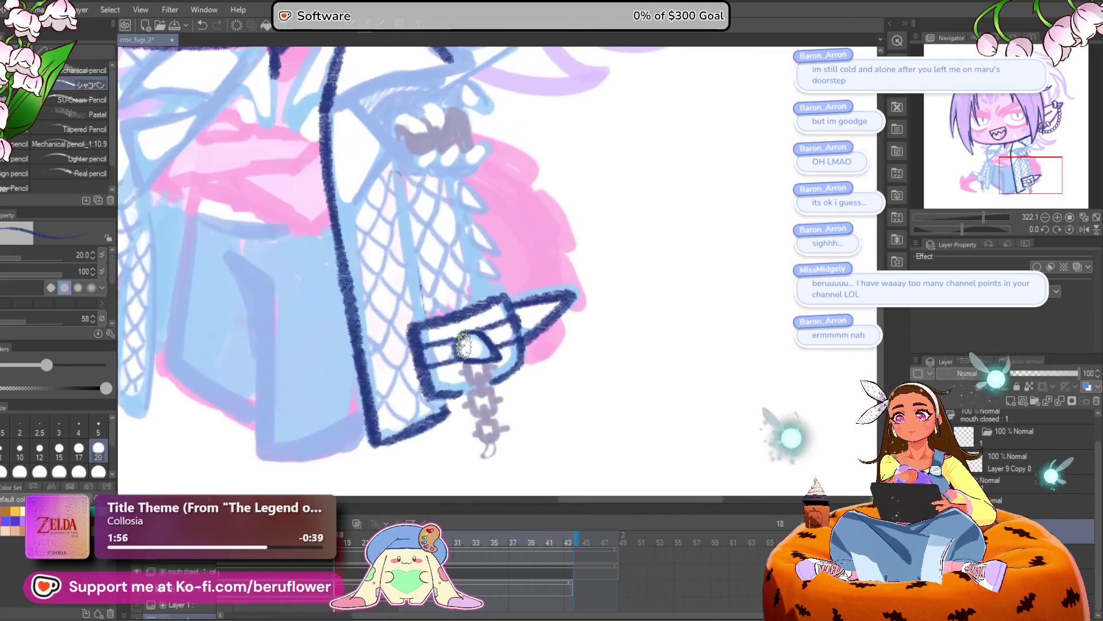
Ink a line down the coat's inner edge, removing the short strokes below the loop
scroll(428, 287, "down", 2)
left_click_drag(413, 213, 447, 365)
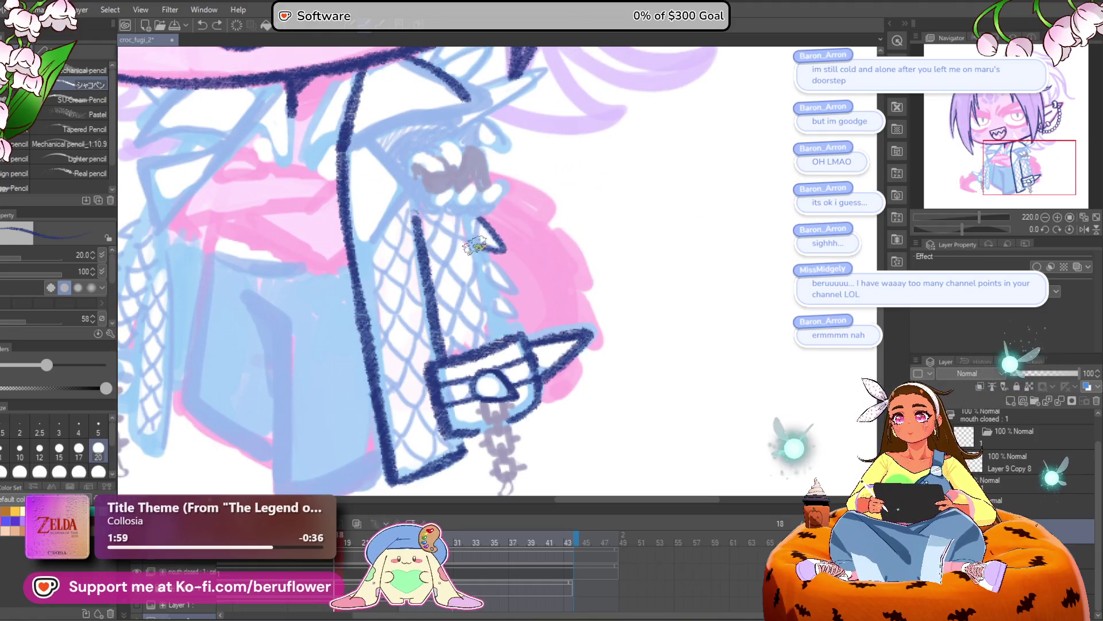
mouse_move(482, 222)
left_mouse_down()
mouse_move(485, 252)
mouse_move(516, 297)
left_mouse_up()
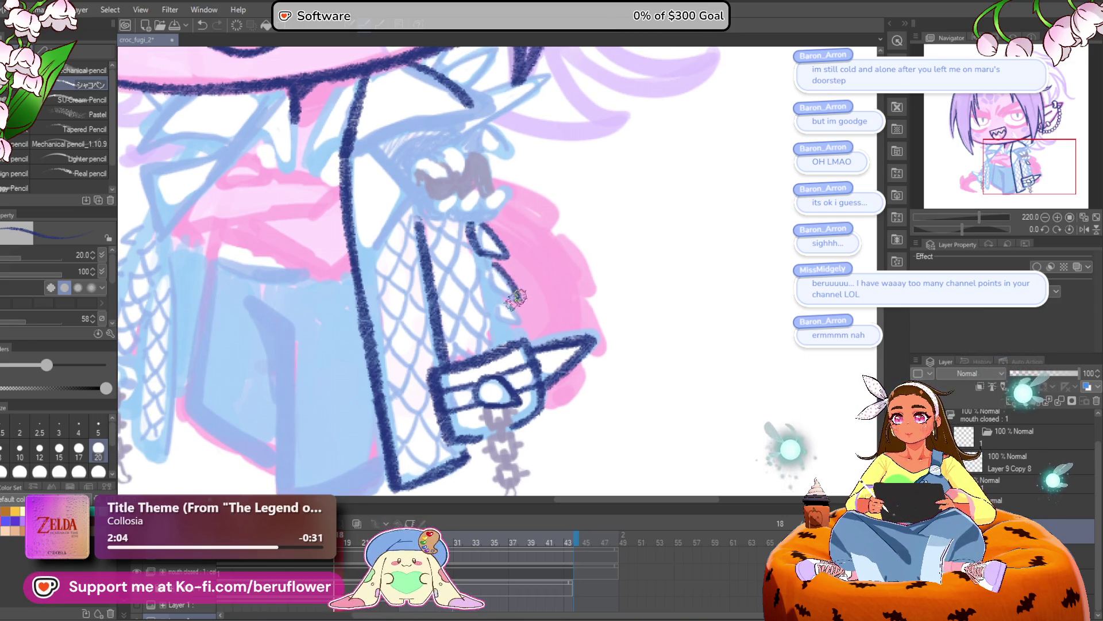
key("ctrl+z")
key("ctrl+z")
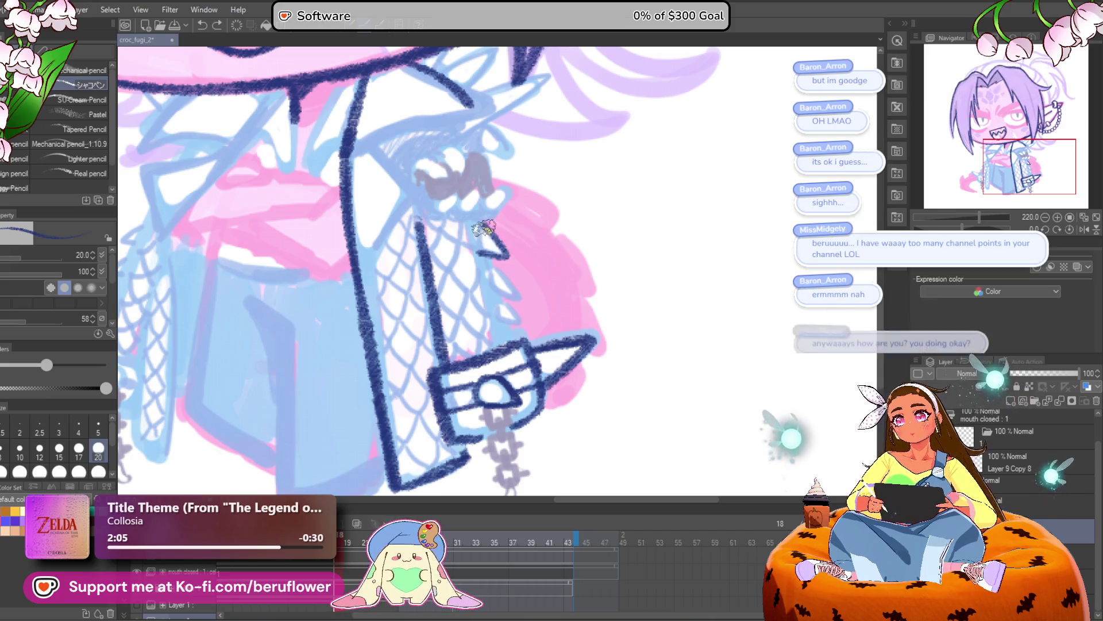
left_click_drag(475, 227, 467, 271)
Shrink the brush to 15 and draw a small closed triangular spike on the panel edge
key("bracketleft")
key("bracketleft")
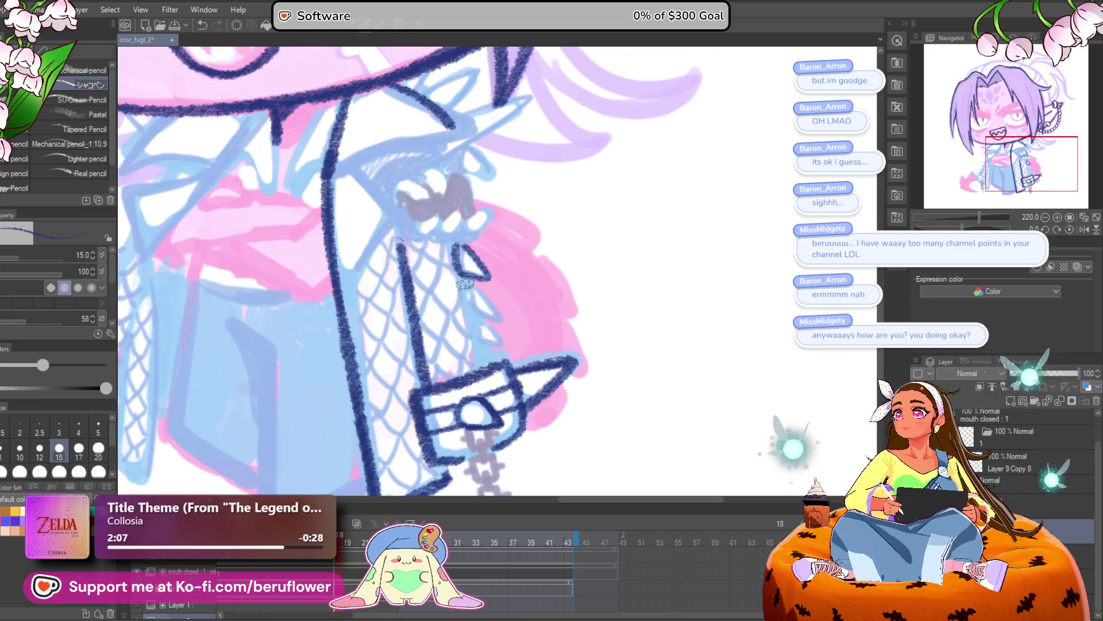
scroll(467, 273, "up", 3)
scroll(466, 273, "down", 3)
scroll(467, 272, "up", 3)
left_click_drag(556, 310, 558, 188)
mouse_move(488, 232)
left_mouse_down()
mouse_move(523, 278)
mouse_move(482, 262)
mouse_move(489, 231)
mouse_move(514, 255)
mouse_move(497, 290)
left_mouse_up()
mouse_move(506, 288)
left_mouse_down()
mouse_move(499, 268)
mouse_move(524, 310)
mouse_move(498, 281)
mouse_move(482, 310)
mouse_move(488, 270)
mouse_move(513, 316)
mouse_move(491, 310)
mouse_move(517, 331)
mouse_move(521, 359)
left_mouse_up()
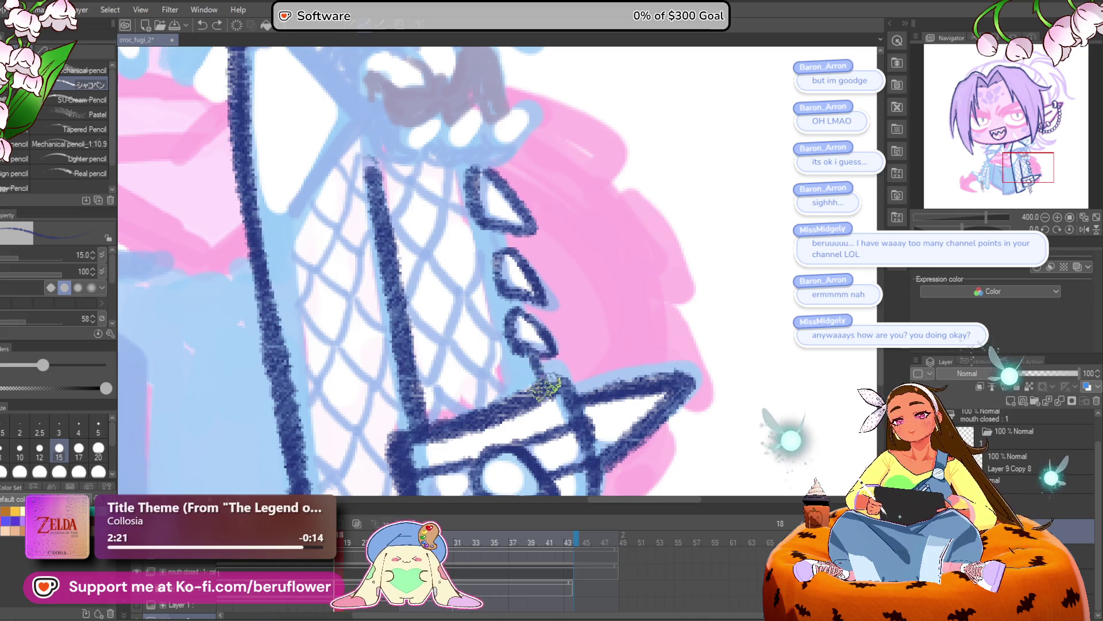
Ink criss-crossing navy fishnet lines down the leg, finishing near the lattice bottom
scroll(498, 246, "down", 5)
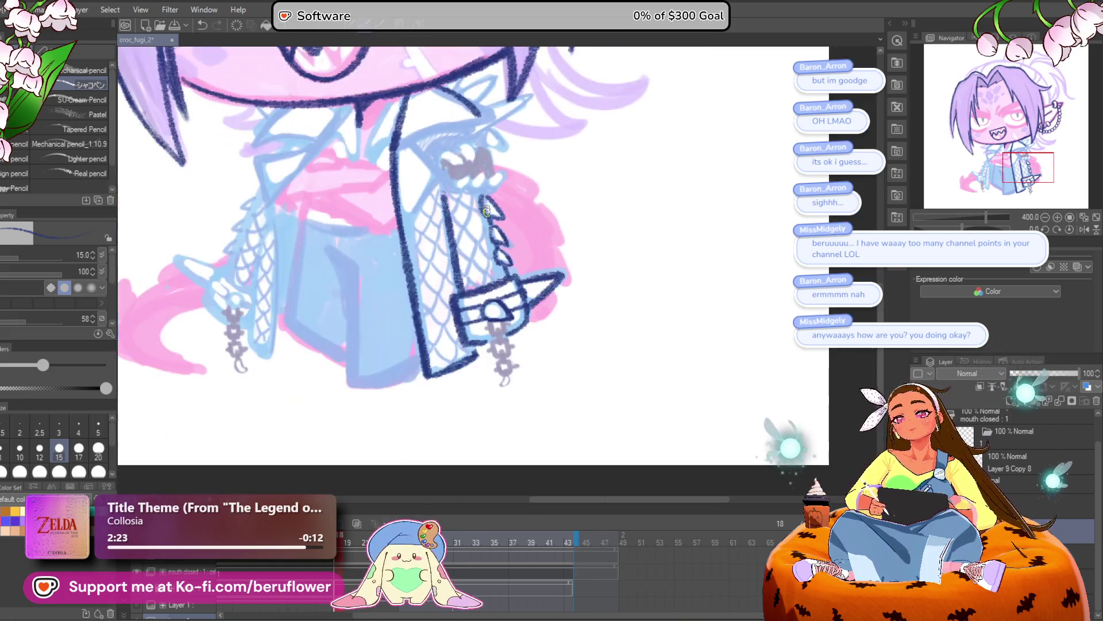
scroll(483, 230, "up", 4)
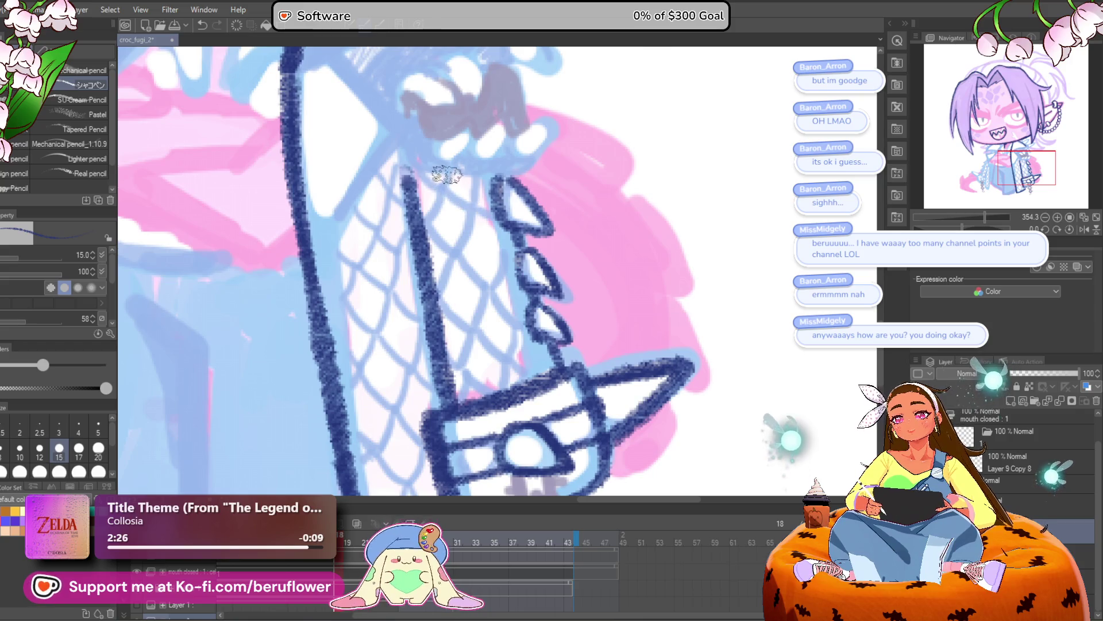
left_click_drag(447, 171, 424, 219)
left_click_drag(478, 182, 438, 283)
left_click_drag(507, 233, 465, 343)
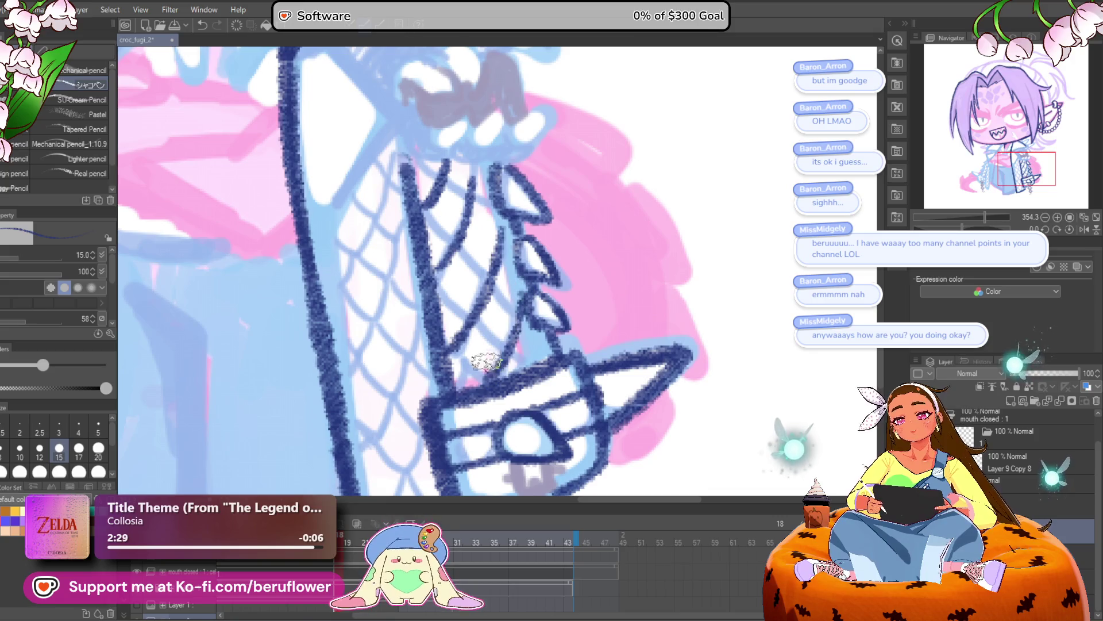
mouse_move(425, 166)
left_mouse_down()
mouse_move(468, 198)
mouse_move(397, 220)
mouse_move(531, 322)
left_mouse_up()
left_click_drag(505, 266, 418, 351)
mouse_move(482, 326)
left_mouse_down()
mouse_move(558, 382)
mouse_move(422, 395)
left_mouse_up()
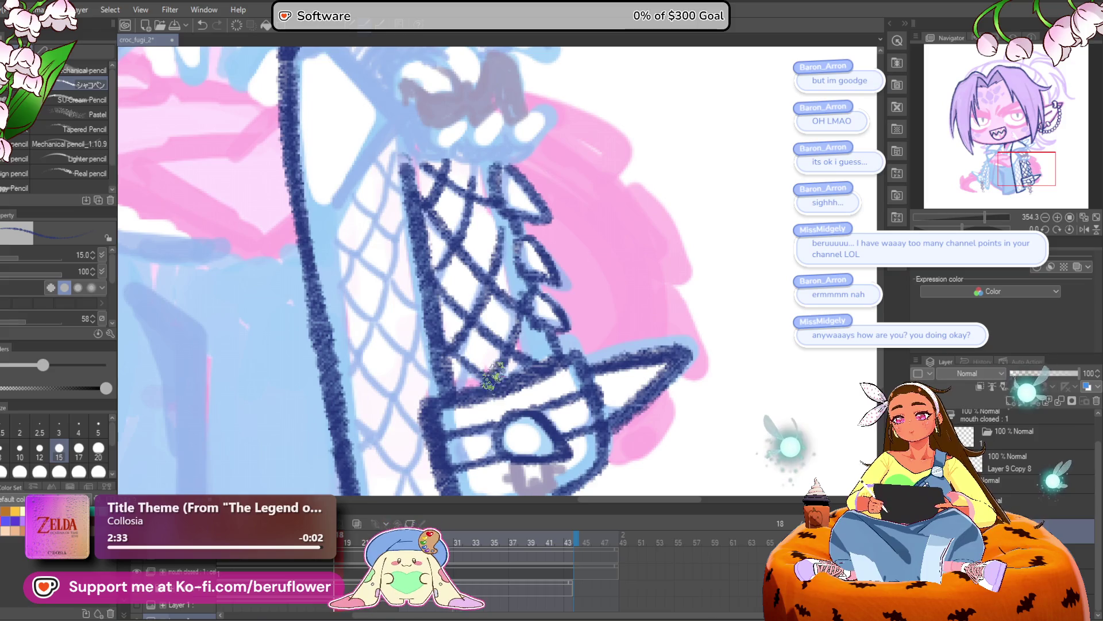
Zoom around the fishnet and undo the stray mark on it with Ctrl+Z
scroll(491, 344, "down", 5)
scroll(491, 359, "up", 5)
scroll(491, 356, "up", 2)
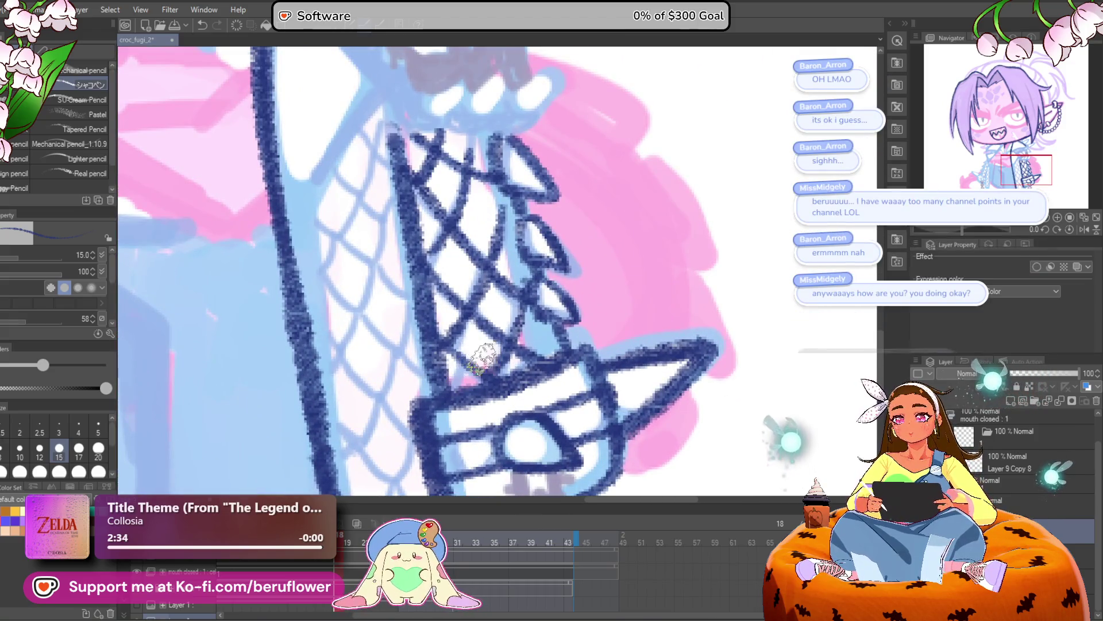
scroll(455, 391, "down", 2)
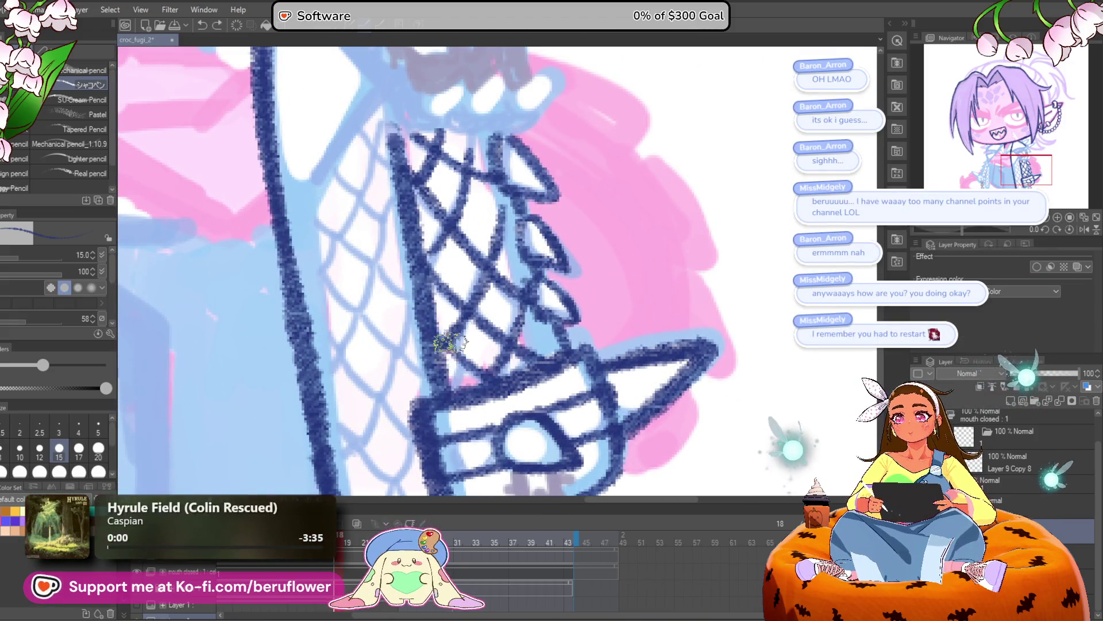
scroll(532, 328, "down", 3)
scroll(531, 328, "down", 2)
scroll(531, 329, "up", 5)
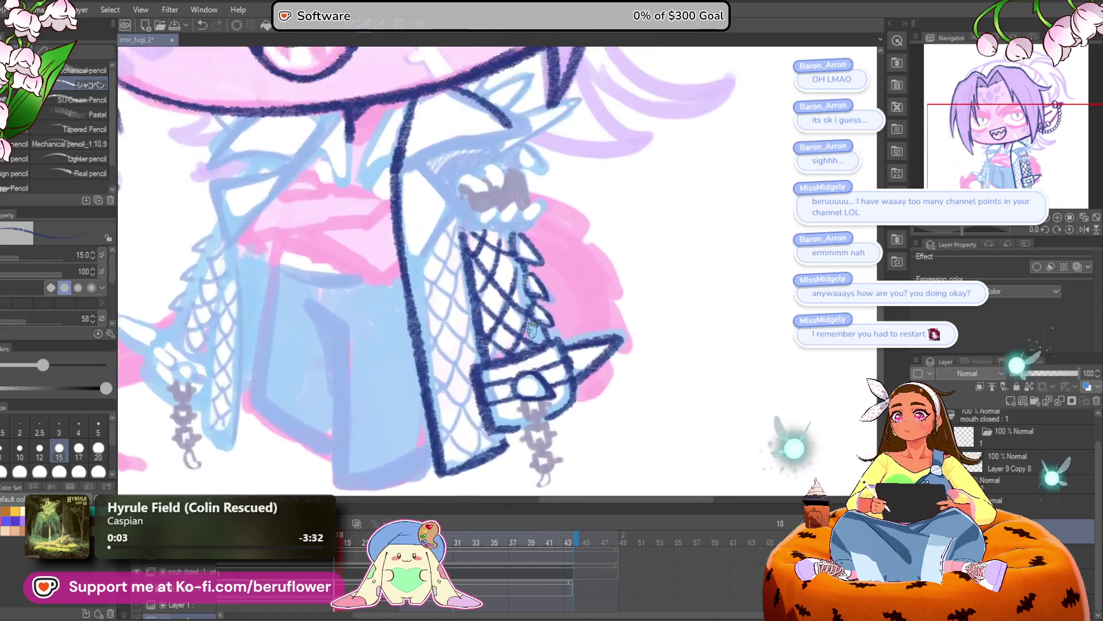
left_click_drag(505, 220, 516, 236)
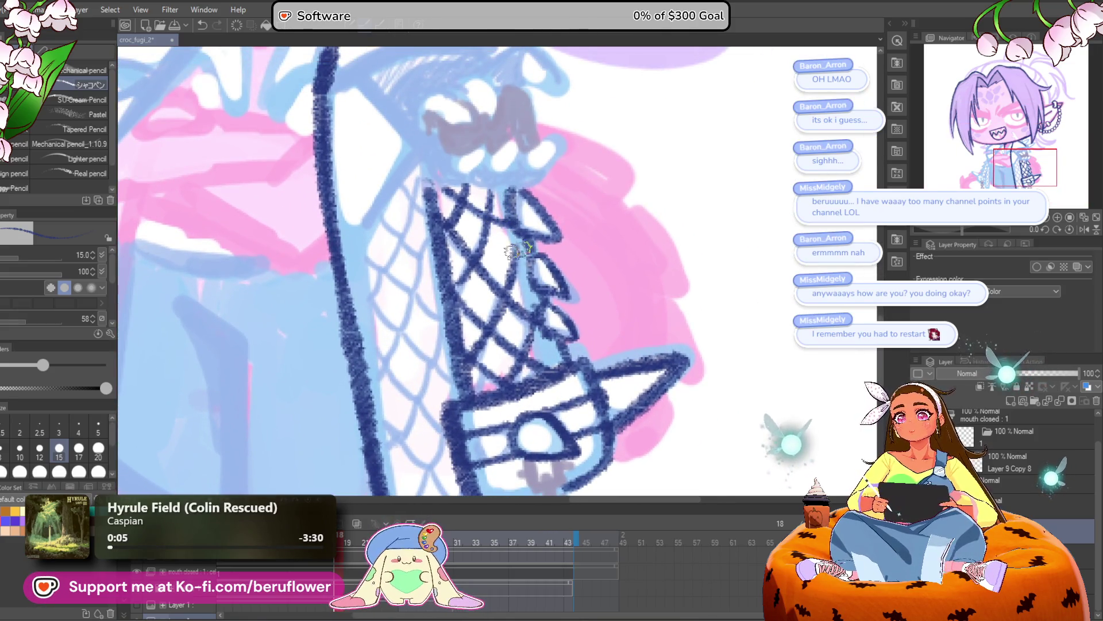
key("ctrl+z")
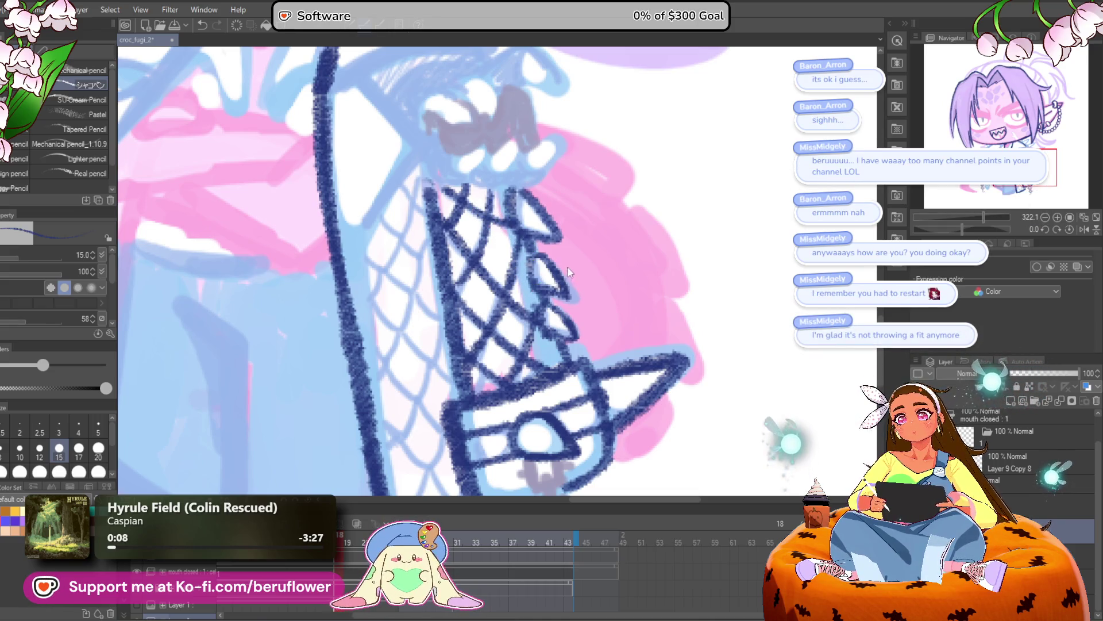
Pan and zoom to bring the lower jacket and chains into view
scroll(548, 268, "down", 5)
scroll(550, 261, "up", 3)
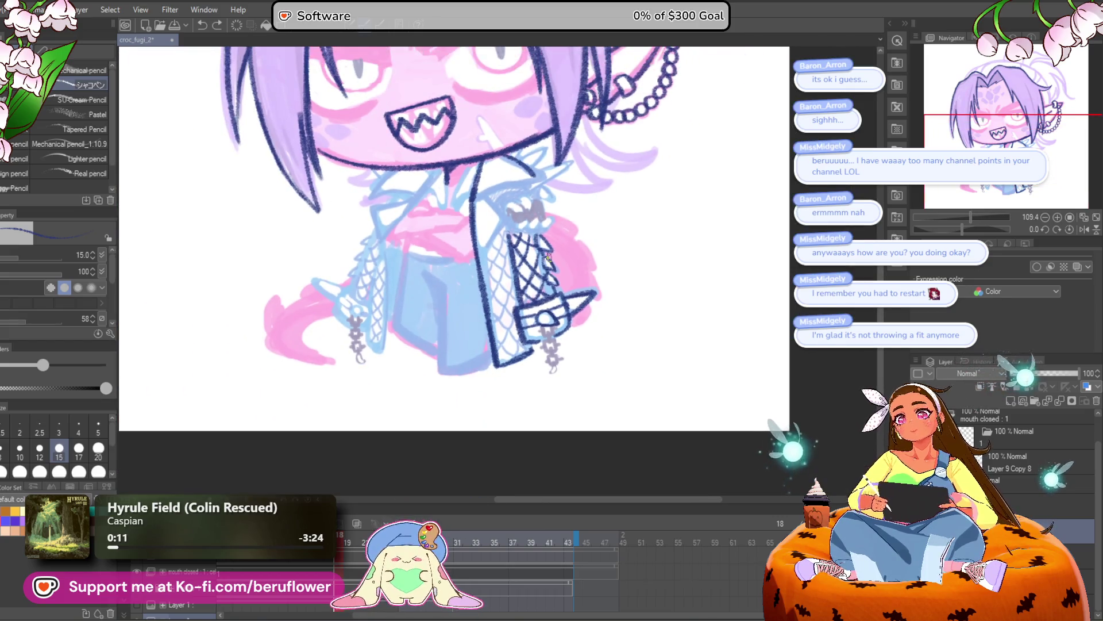
scroll(549, 259, "up", 3)
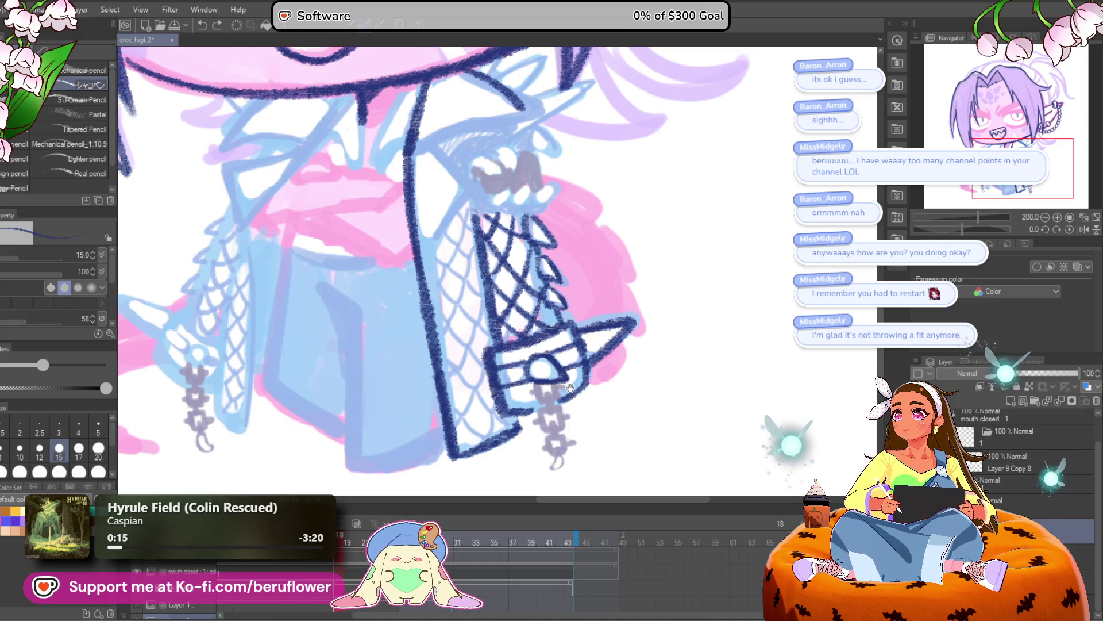
left_click_drag(570, 388, 570, 340)
scroll(567, 344, "up", 4)
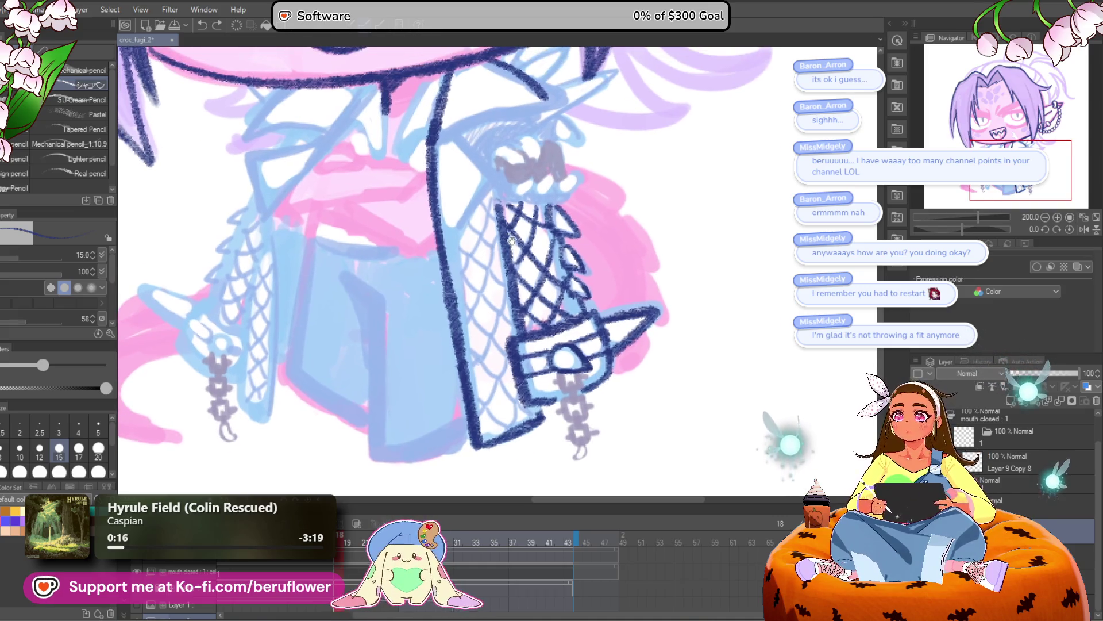
scroll(518, 230, "up", 2)
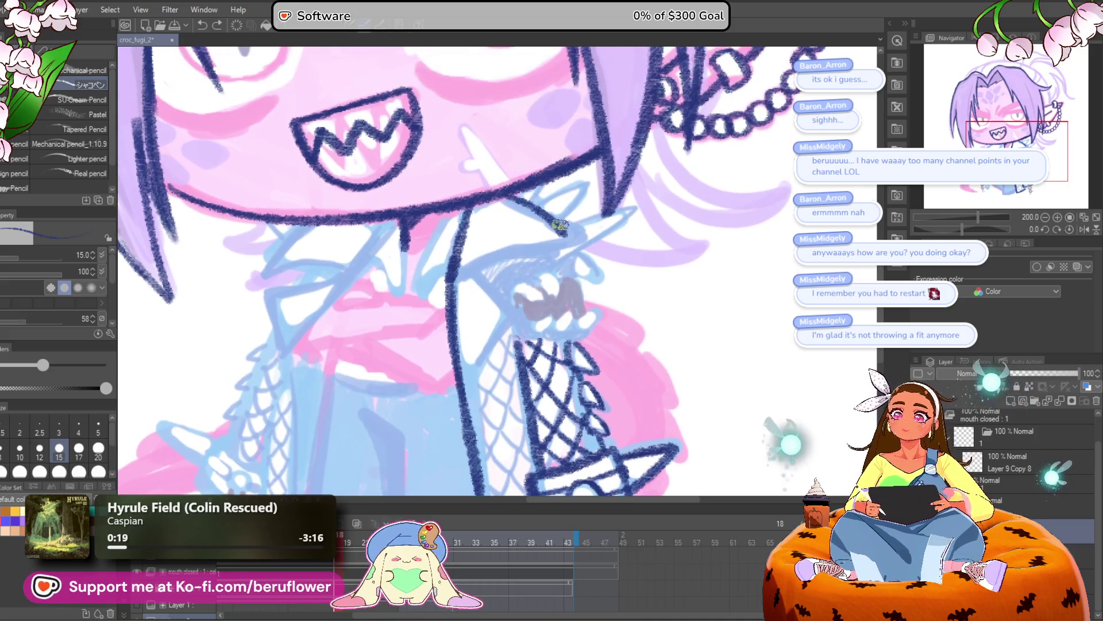
Ink the collar, sleeve and hand lines, and jacket front edge in dark navy
mouse_move(569, 238)
left_mouse_down()
mouse_move(481, 265)
mouse_move(496, 246)
mouse_move(463, 278)
mouse_move(512, 314)
mouse_move(477, 410)
left_mouse_up()
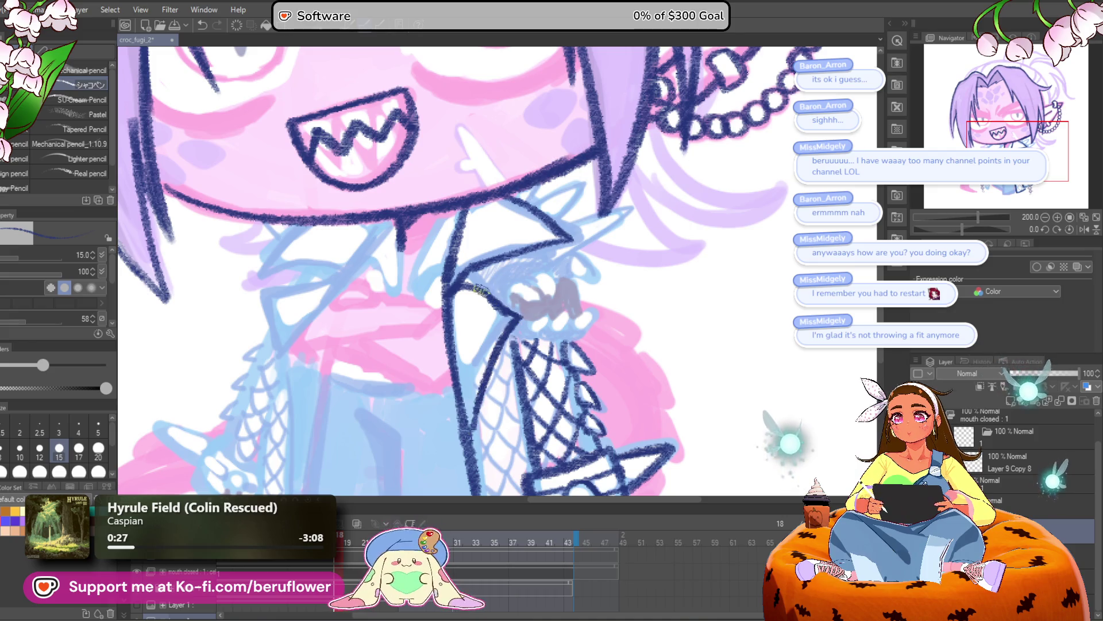
scroll(470, 384, "down", 2)
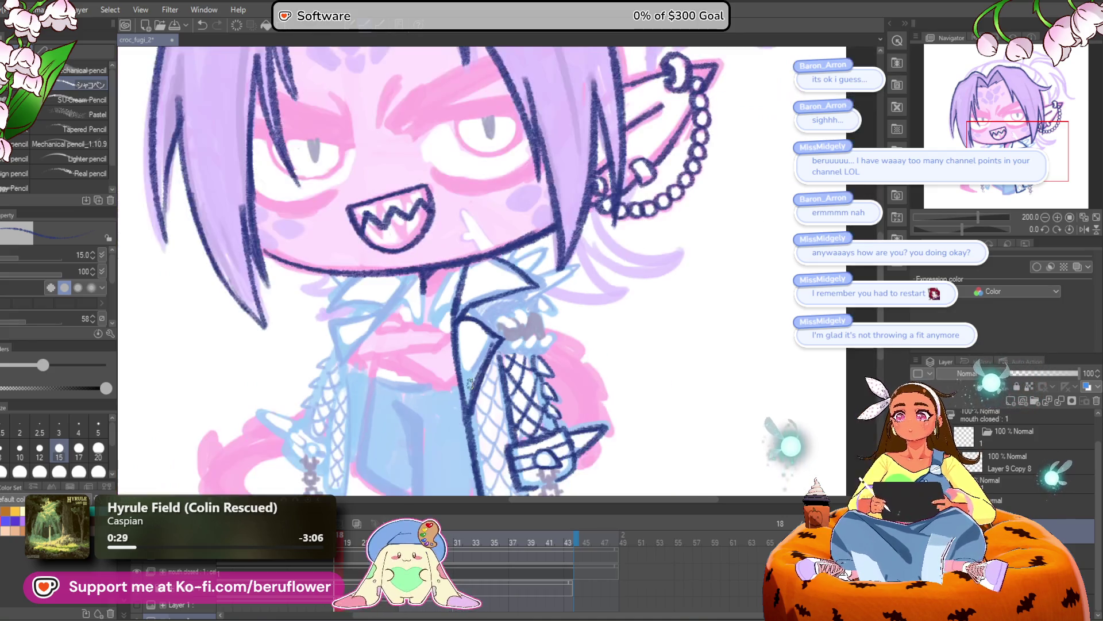
scroll(506, 322, "up", 3)
left_click_drag(516, 303, 459, 446)
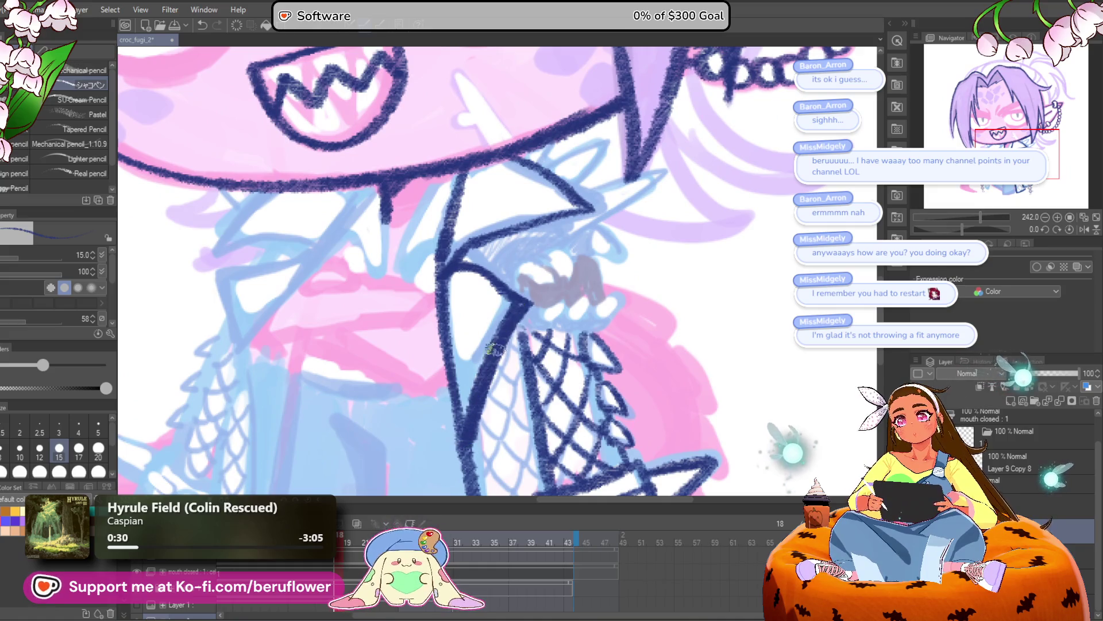
left_click_drag(503, 354, 479, 367)
scroll(494, 345, "up", 1)
left_click_drag(434, 316, 530, 256)
left_click_drag(470, 284, 550, 255)
left_click_drag(503, 204, 583, 256)
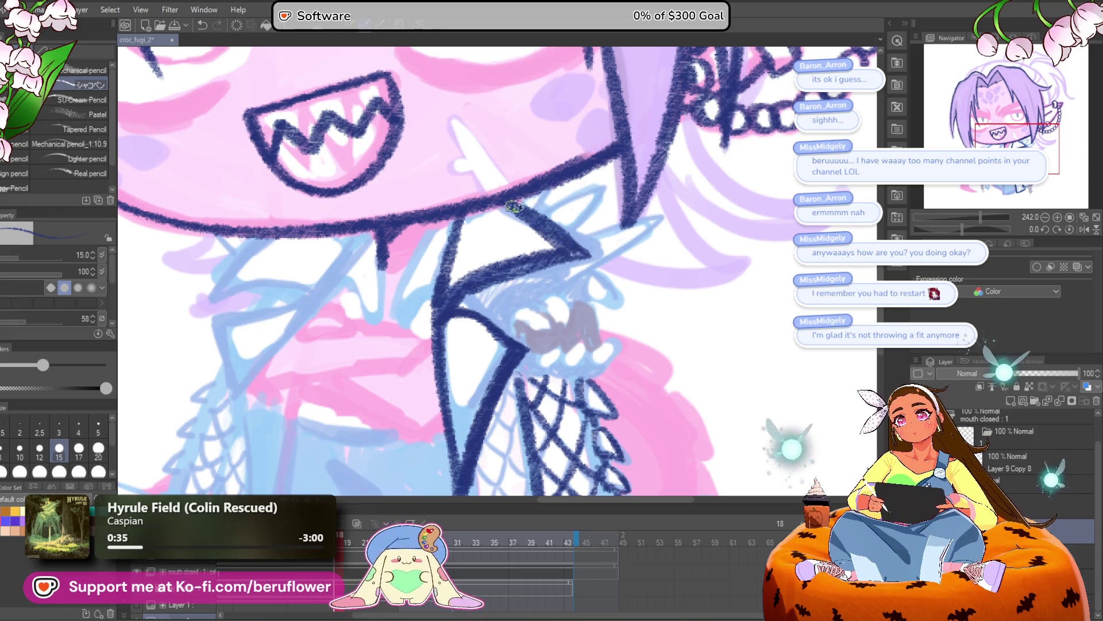
scroll(555, 230, "down", 2)
left_click_drag(485, 291, 503, 426)
scroll(542, 321, "up", 4)
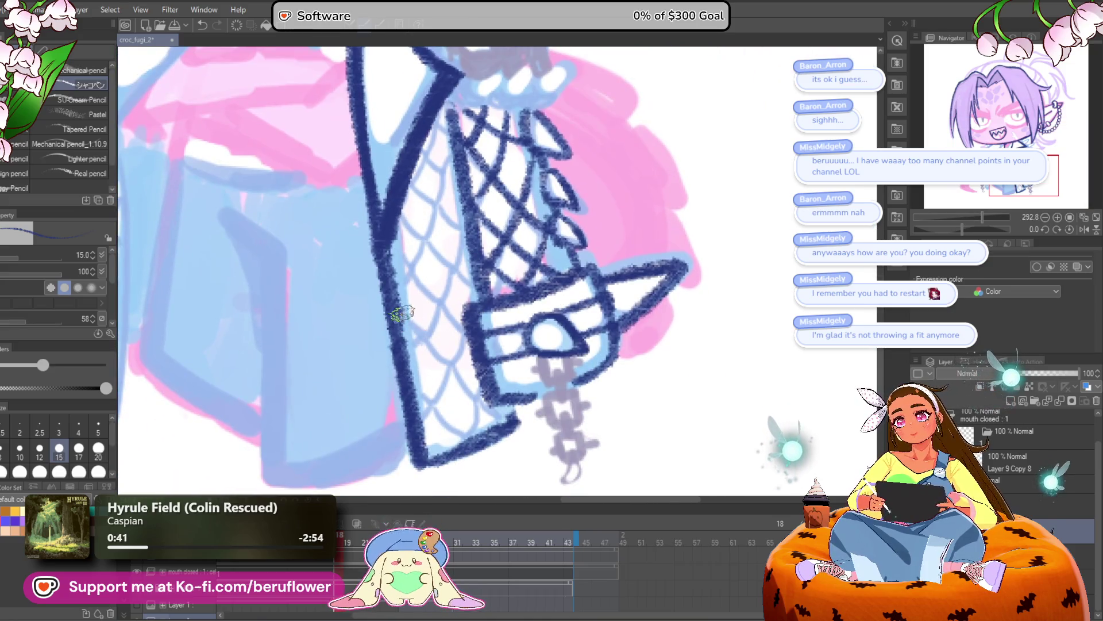
Thicken the fishnet sleeve's left outline down to the cuff, redoing one stray stroke
left_click_drag(402, 313, 436, 440)
left_click_drag(389, 227, 477, 362)
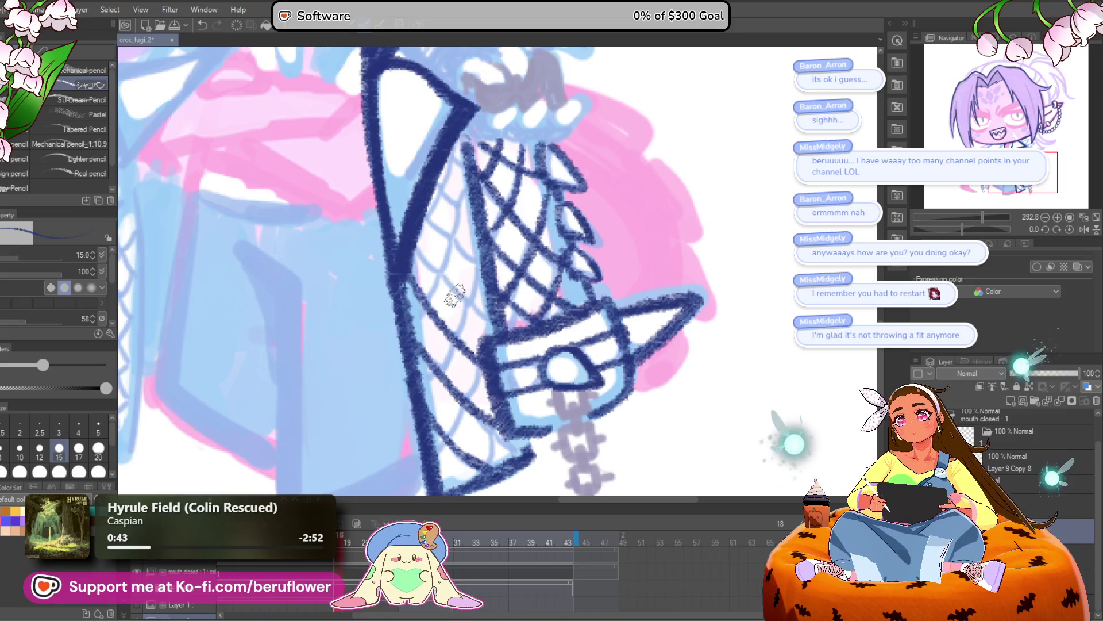
key("ctrl+z")
left_click_drag(406, 263, 469, 347)
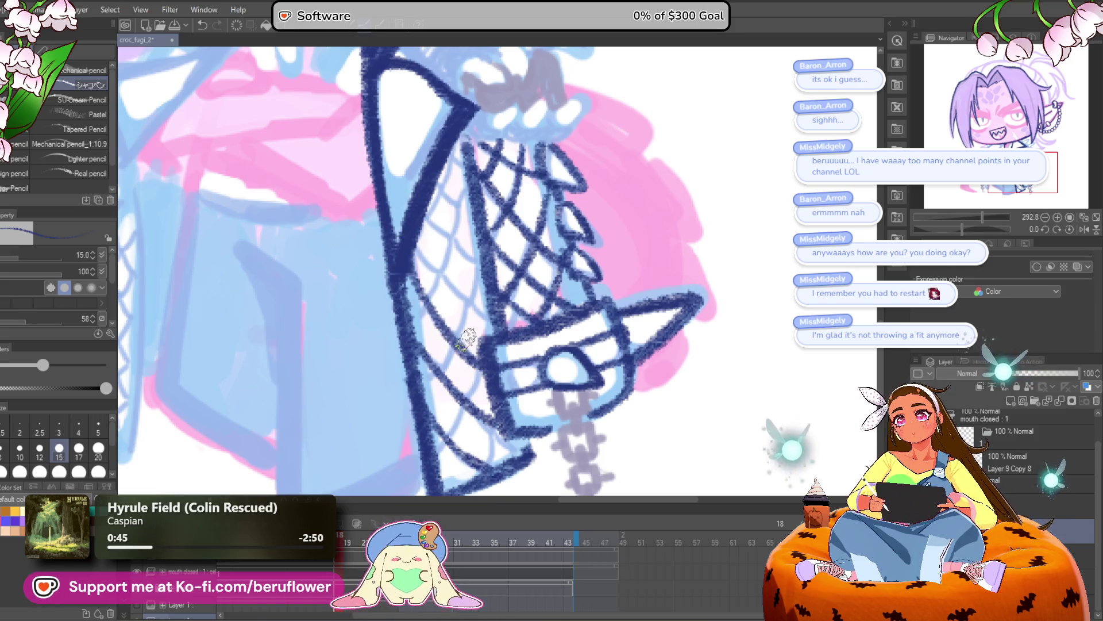
Add diagonal navy net lines across the sleeve's upper and lower left
left_click_drag(412, 223, 483, 296)
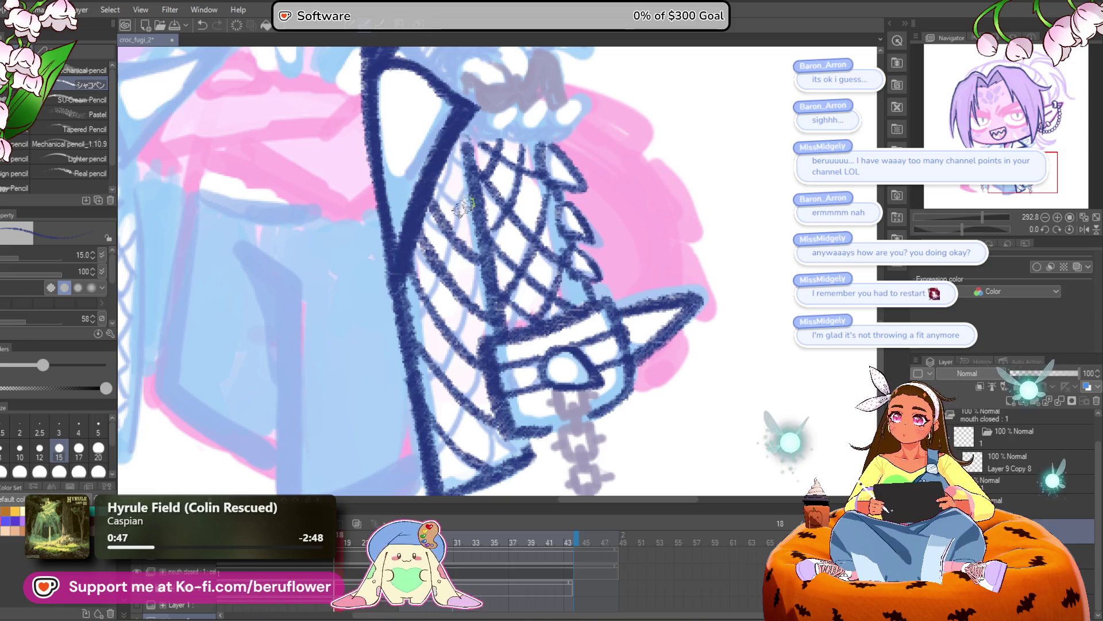
mouse_move(502, 395)
left_mouse_down()
mouse_move(488, 335)
mouse_move(431, 373)
mouse_move(469, 397)
left_mouse_up()
left_click_drag(494, 344, 440, 433)
mouse_move(470, 224)
left_mouse_down()
mouse_move(481, 287)
mouse_move(419, 391)
left_mouse_up()
mouse_move(528, 178)
left_mouse_down()
mouse_move(477, 224)
mouse_move(411, 348)
mouse_move(413, 322)
left_mouse_up()
Recentre and zoom the view on the character's body
scroll(412, 325, "down", 2)
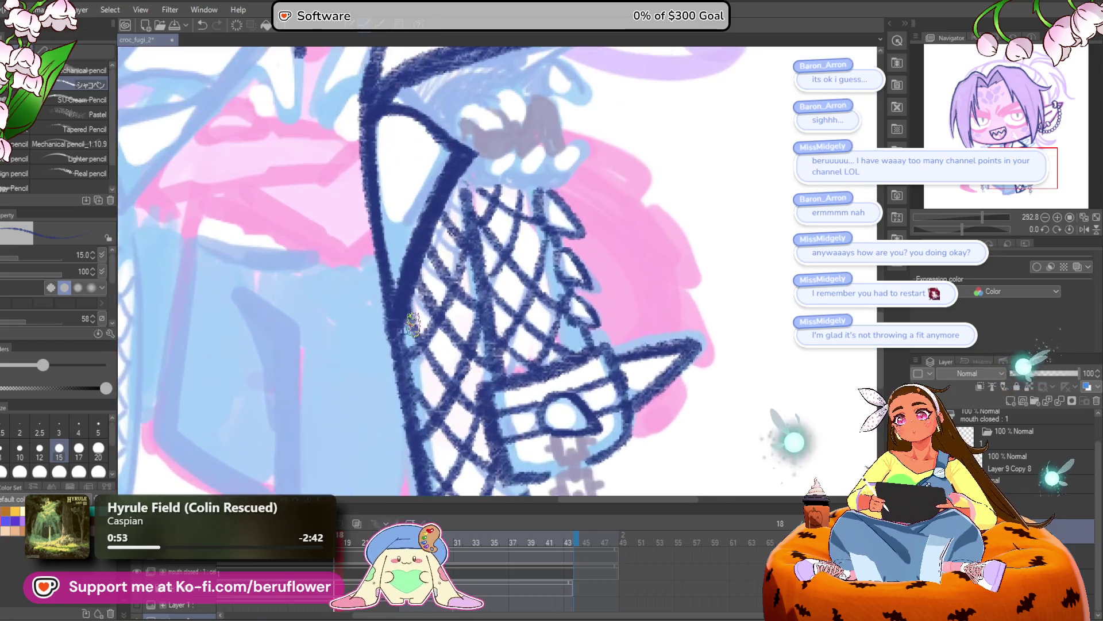
scroll(417, 253, "down", 3)
scroll(420, 247, "down", 1)
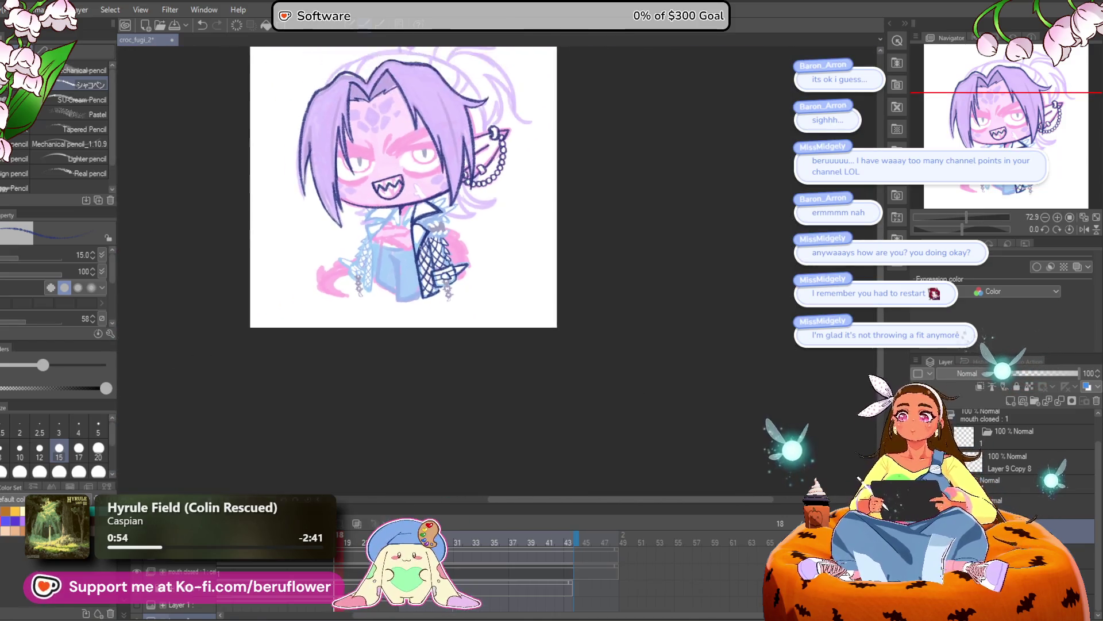
scroll(419, 246, "up", 2)
mouse_move(634, 426)
left_mouse_down()
mouse_move(657, 440)
mouse_move(584, 466)
mouse_move(588, 458)
left_mouse_up()
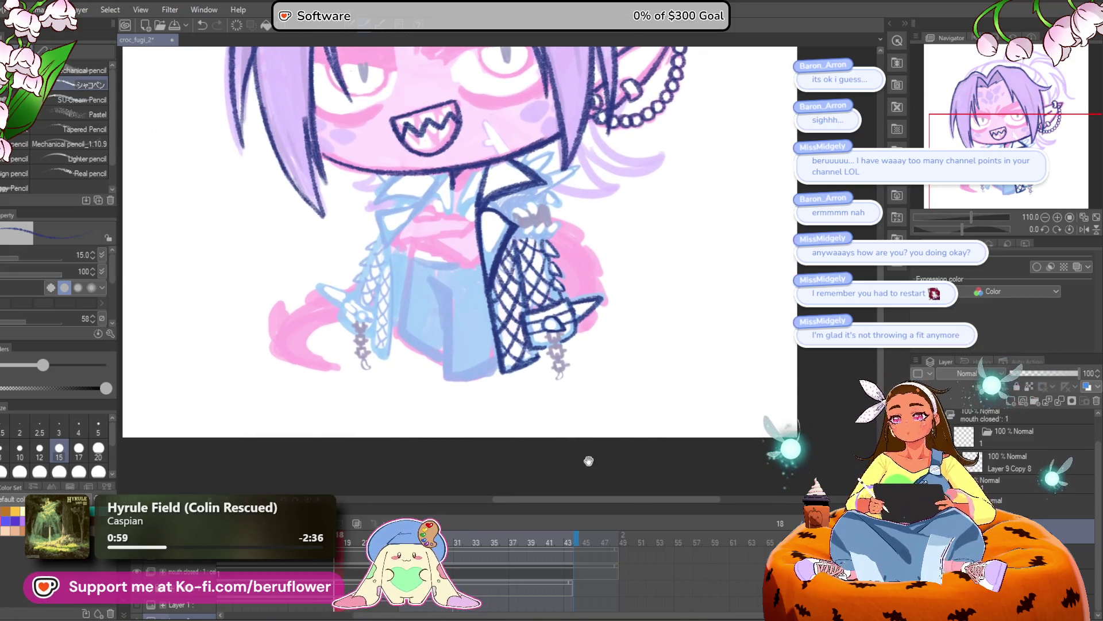
scroll(586, 434, "up", 5)
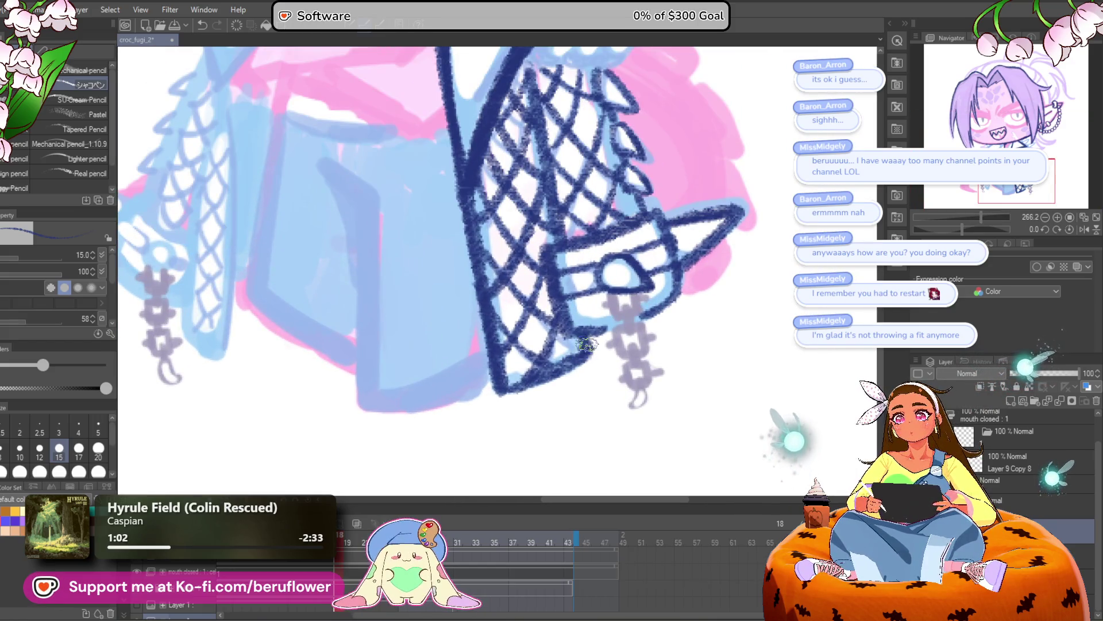
scroll(585, 343, "down", 4)
scroll(626, 286, "up", 2)
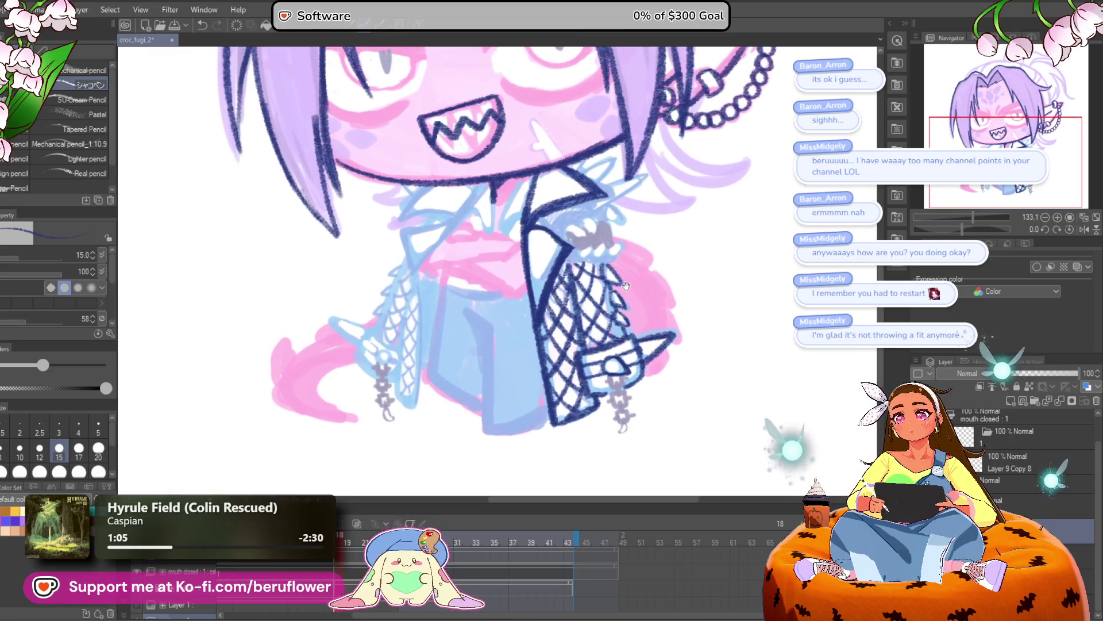
scroll(542, 248, "up", 3)
Ink the torso's left side in navy, undo the overshoot, and draw the bottom edge
mouse_move(442, 261)
left_mouse_down()
mouse_move(426, 363)
mouse_move(447, 413)
mouse_move(493, 394)
left_mouse_up()
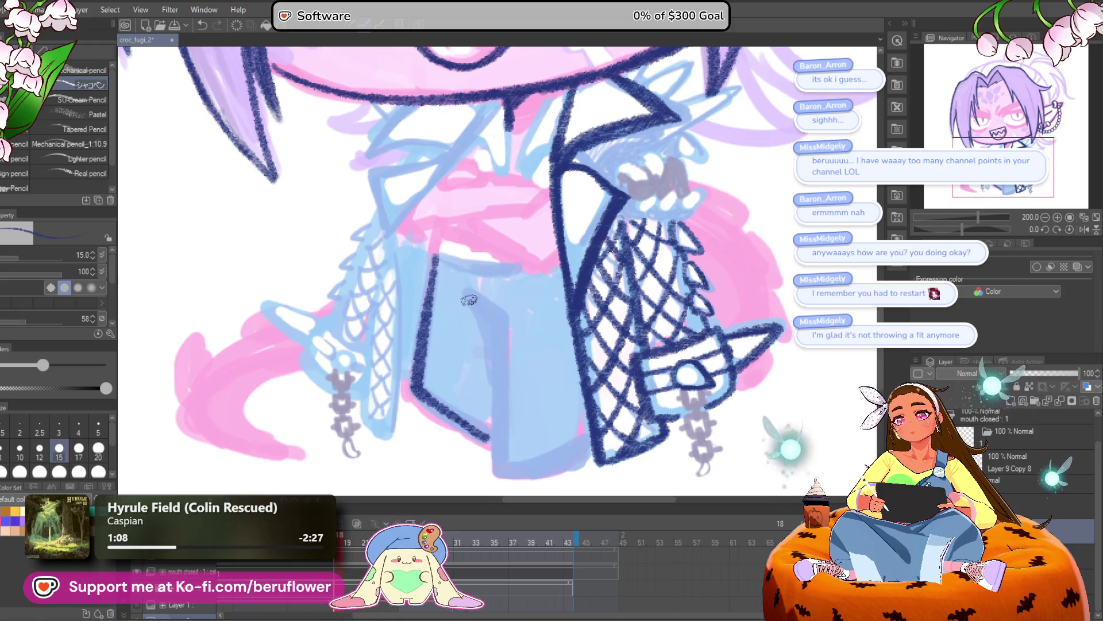
left_click_drag(498, 336, 500, 481)
left_click_drag(499, 421, 491, 326)
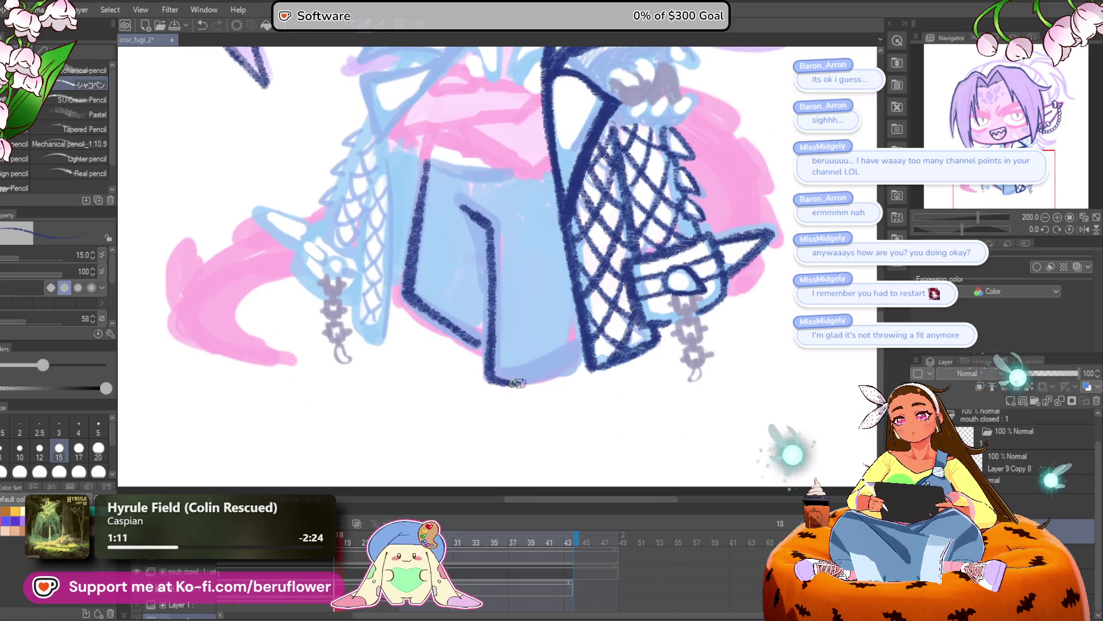
key("ctrl+z")
left_click_drag(491, 370, 581, 357)
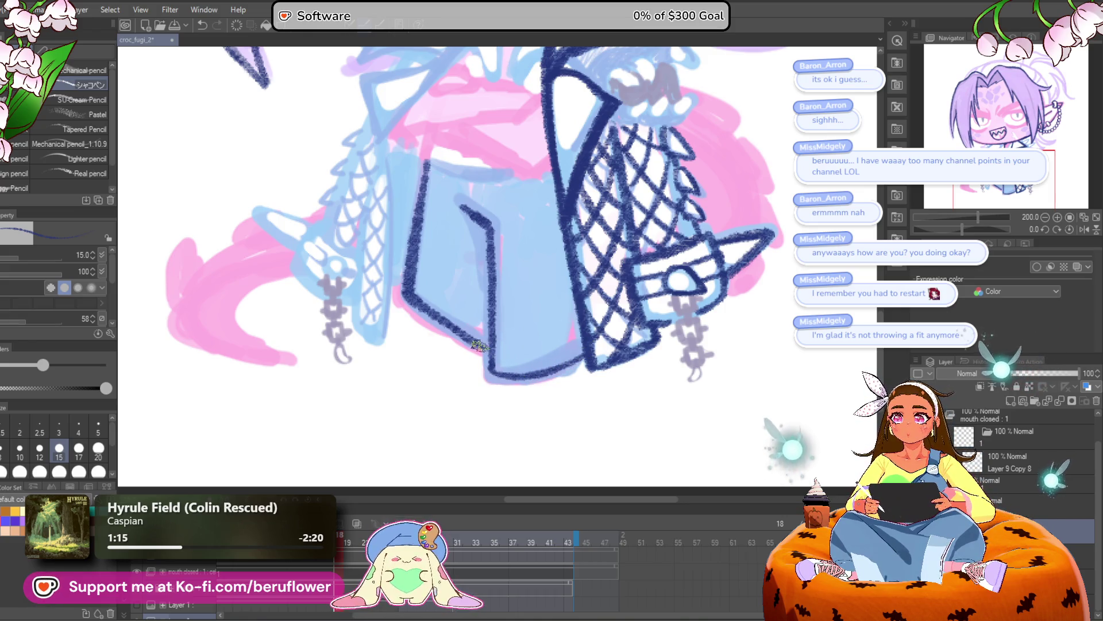
Zoom out and reframe the canvas to check the whole character
left_click_drag(516, 331, 507, 445)
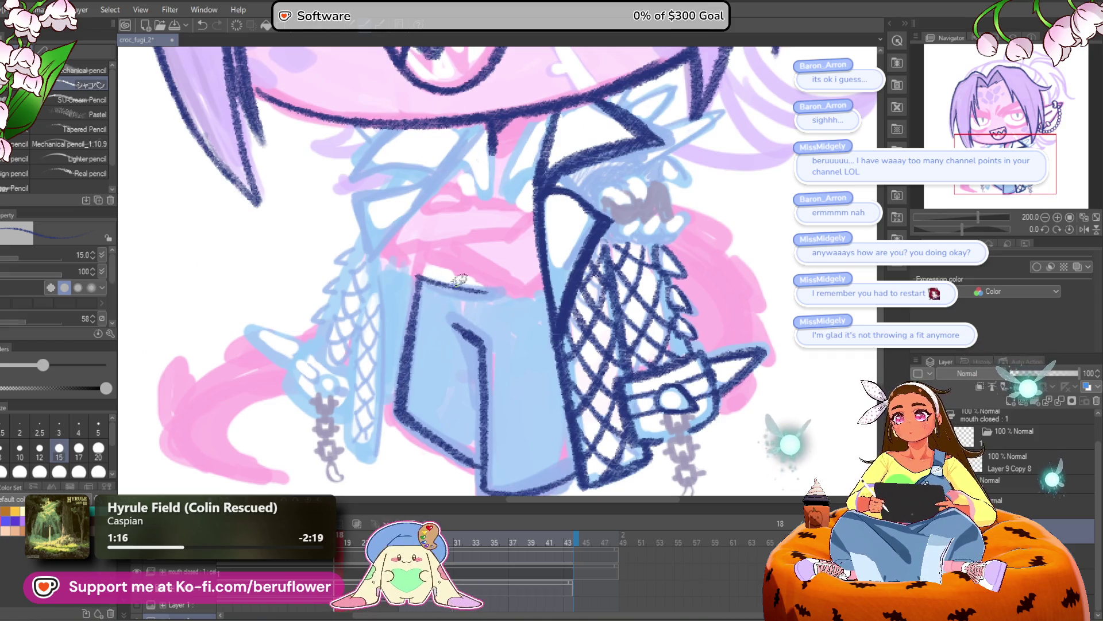
scroll(488, 276, "down", 2)
scroll(548, 246, "down", 2)
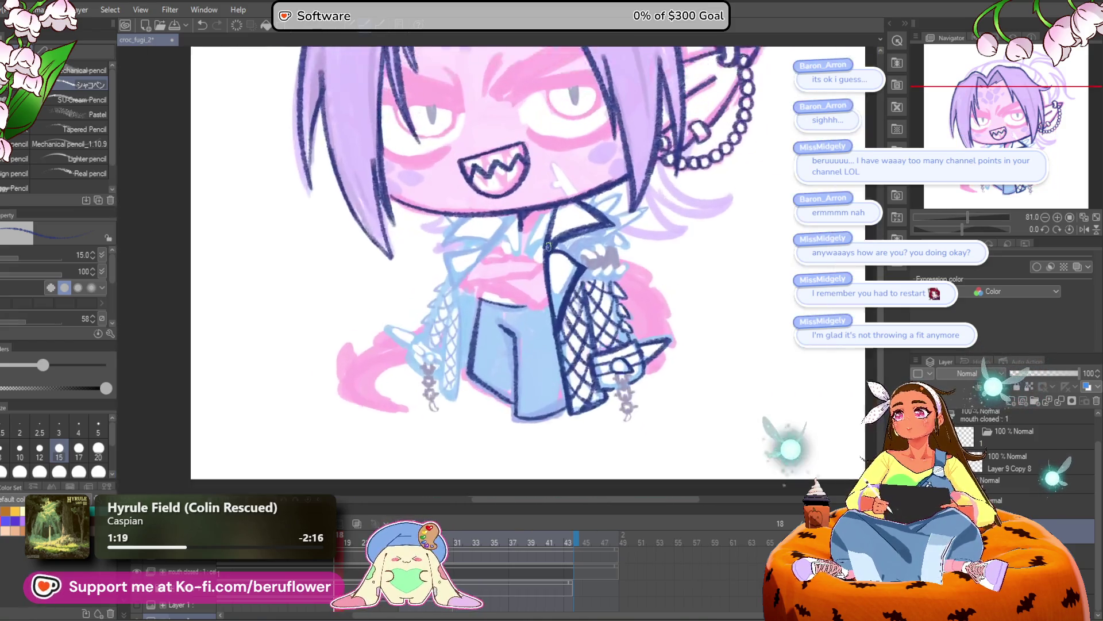
scroll(548, 246, "up", 2)
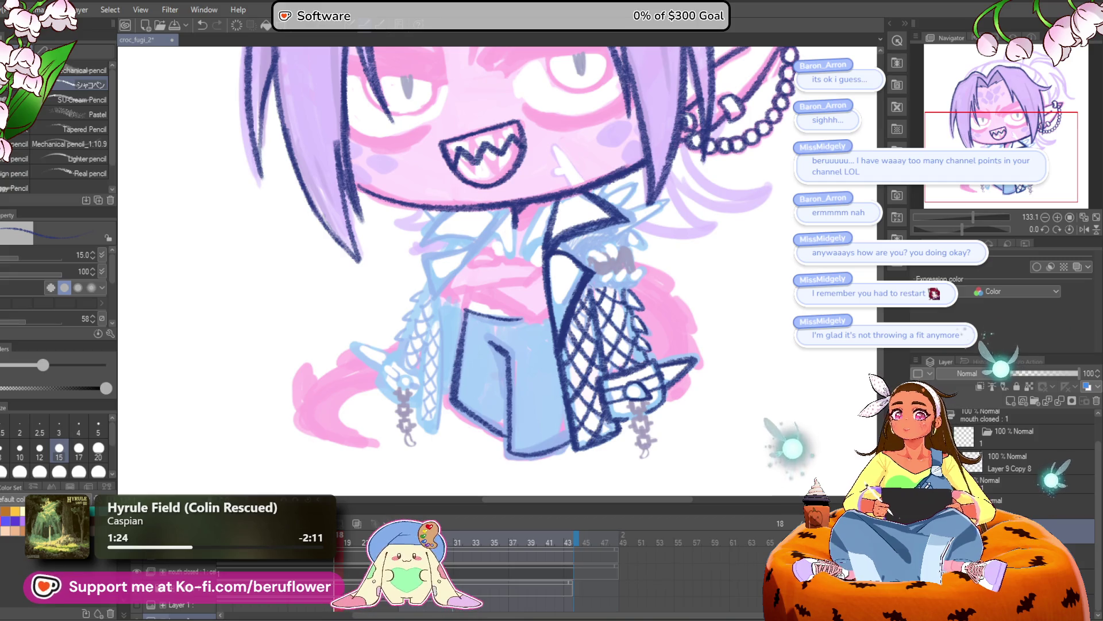
mouse_move(557, 261)
left_mouse_down()
mouse_move(540, 297)
mouse_move(521, 262)
left_mouse_up()
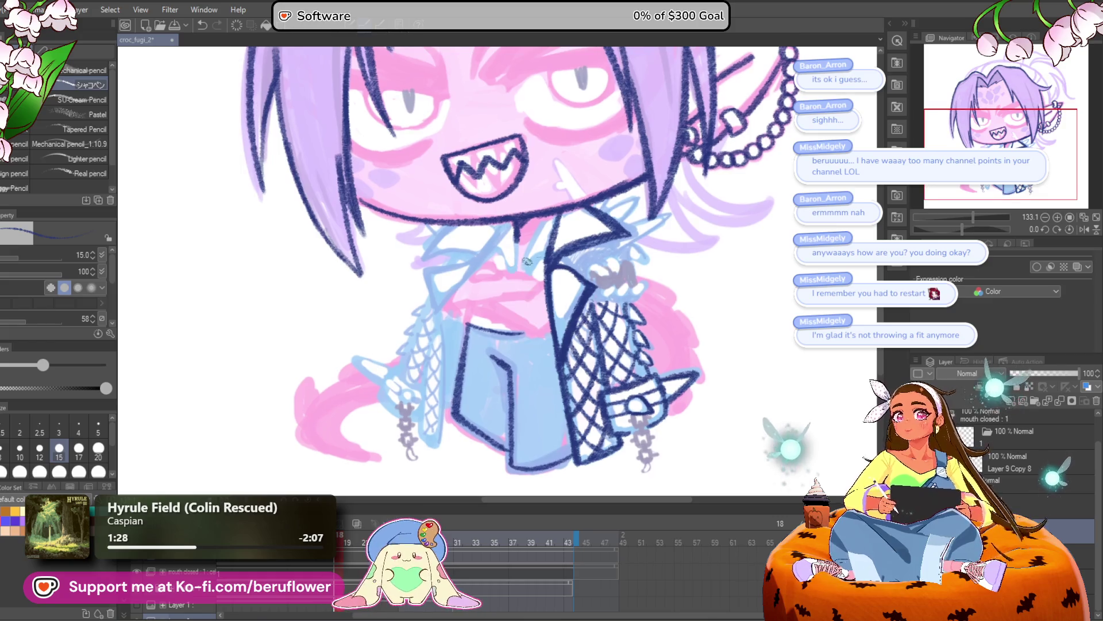
scroll(520, 239, "up", 3)
Ink navy lines below and across the pink scarf's folds
scroll(520, 239, "up", 2)
mouse_move(444, 263)
left_mouse_down()
mouse_move(506, 313)
mouse_move(529, 305)
left_mouse_up()
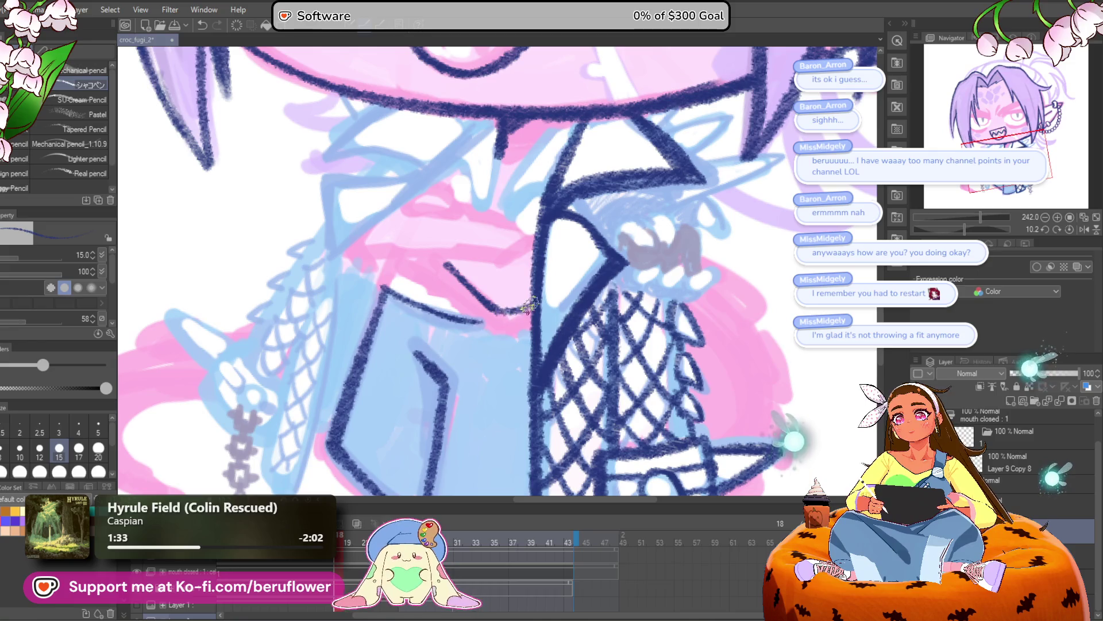
left_click_drag(966, 228, 951, 229)
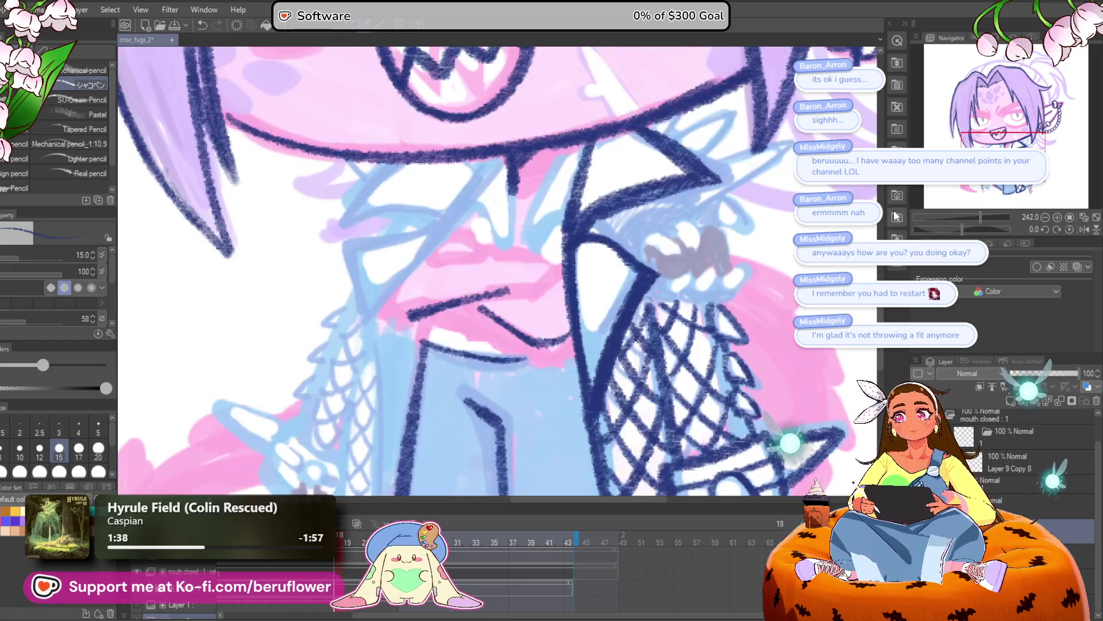
left_click(1070, 229)
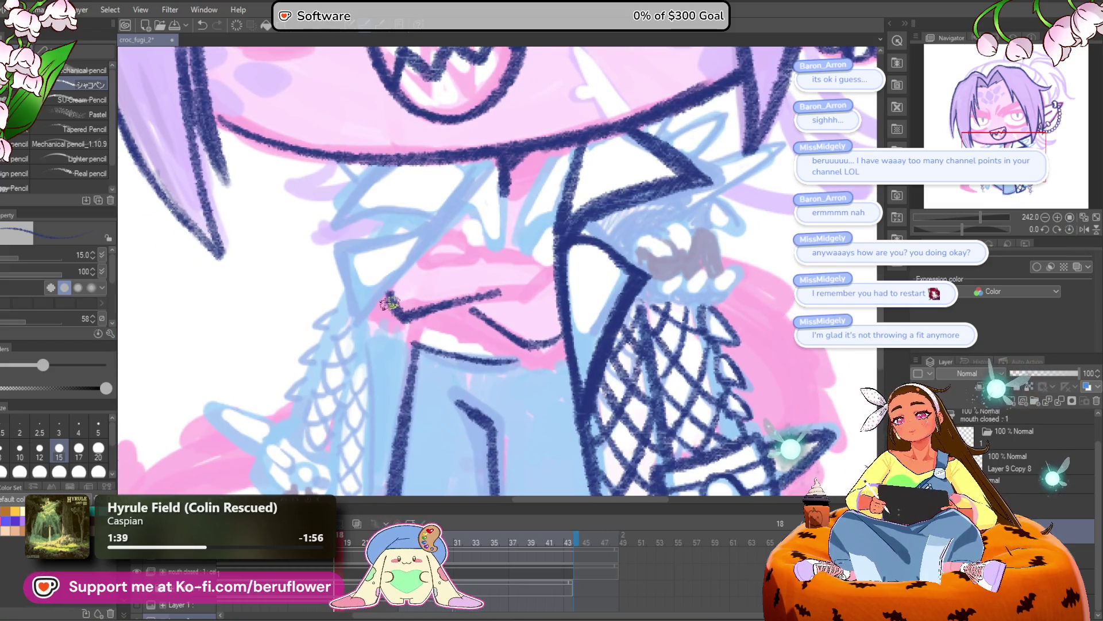
left_click_drag(664, 172, 683, 170)
mouse_move(454, 256)
left_mouse_down()
mouse_move(549, 275)
mouse_move(546, 291)
left_mouse_up()
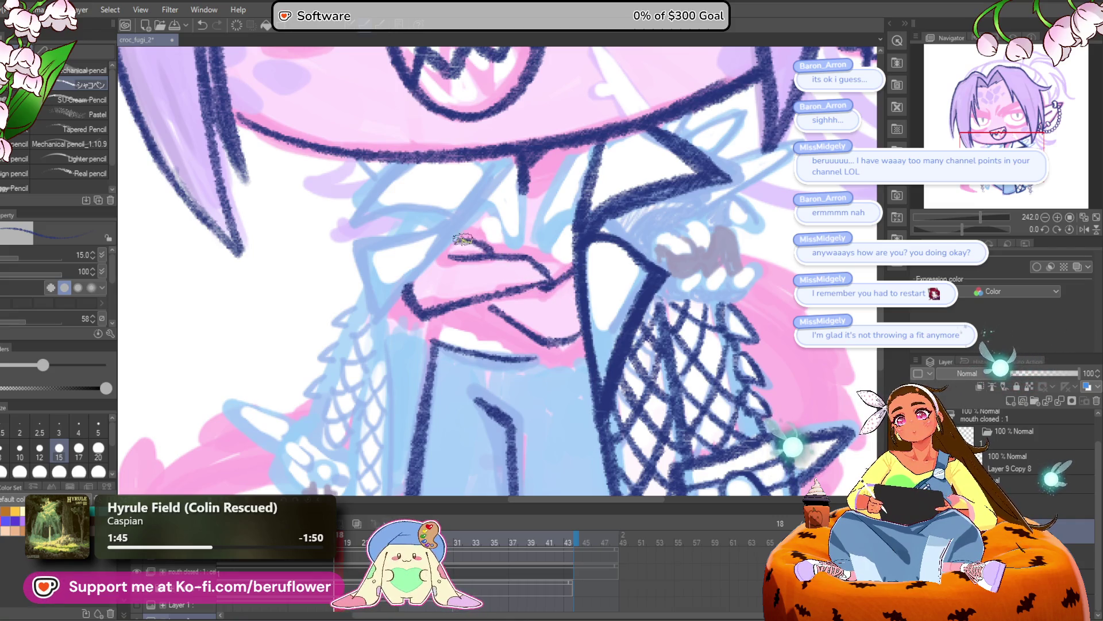
Add navy strokes beside the scarf up to the chin, then reset canvas rotation
scroll(505, 311, "down", 5)
scroll(592, 345, "up", 4)
left_click_drag(771, 281, 609, 228)
mouse_move(419, 233)
left_mouse_down()
mouse_move(415, 305)
mouse_move(444, 182)
left_mouse_up()
left_click(1072, 228)
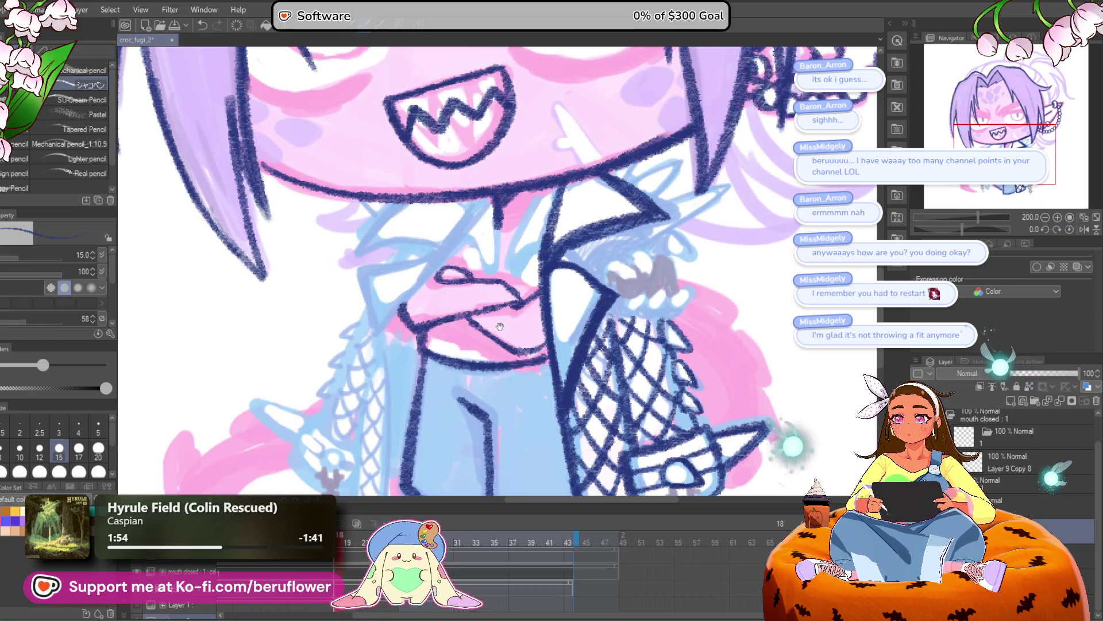
Draw the navy waistband line and a small belt loop
left_click_drag(426, 350, 418, 332)
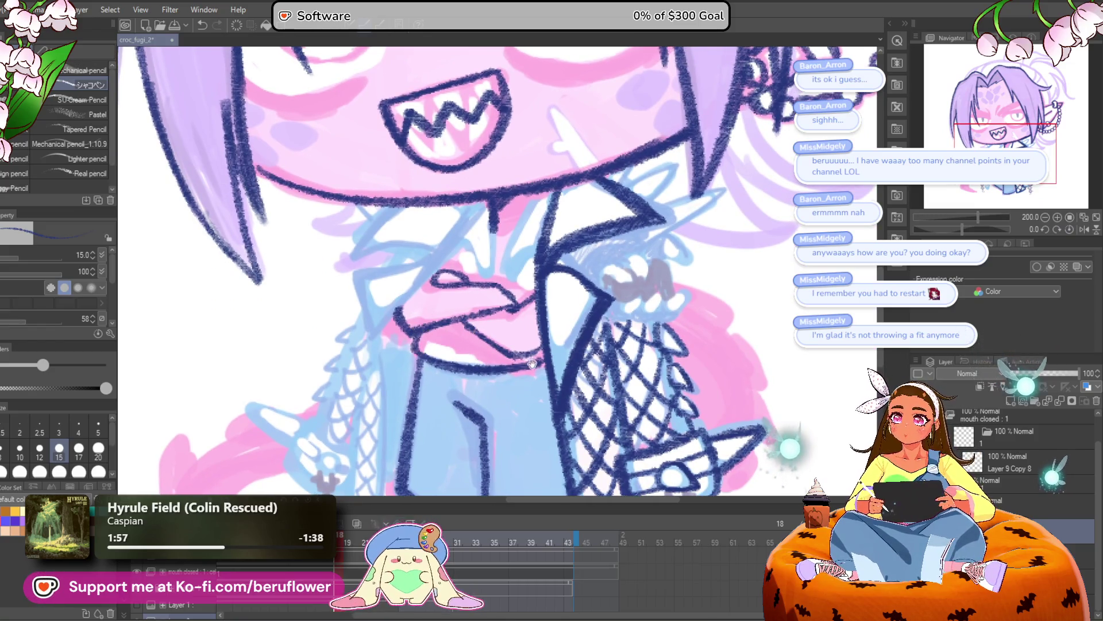
left_click_drag(529, 362, 523, 323)
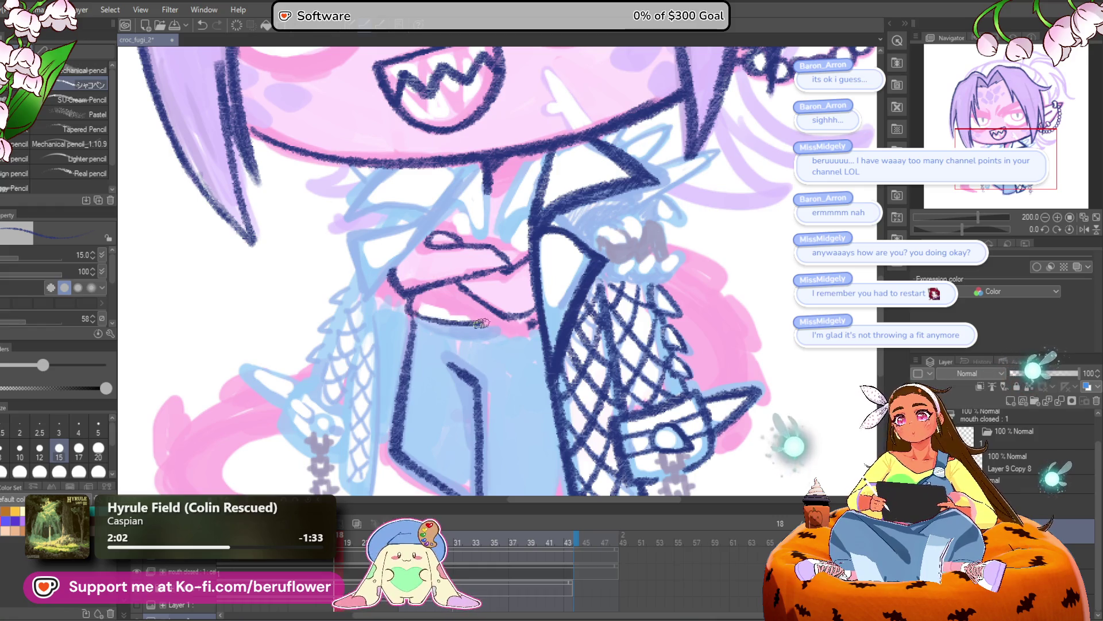
left_click_drag(472, 345, 539, 330)
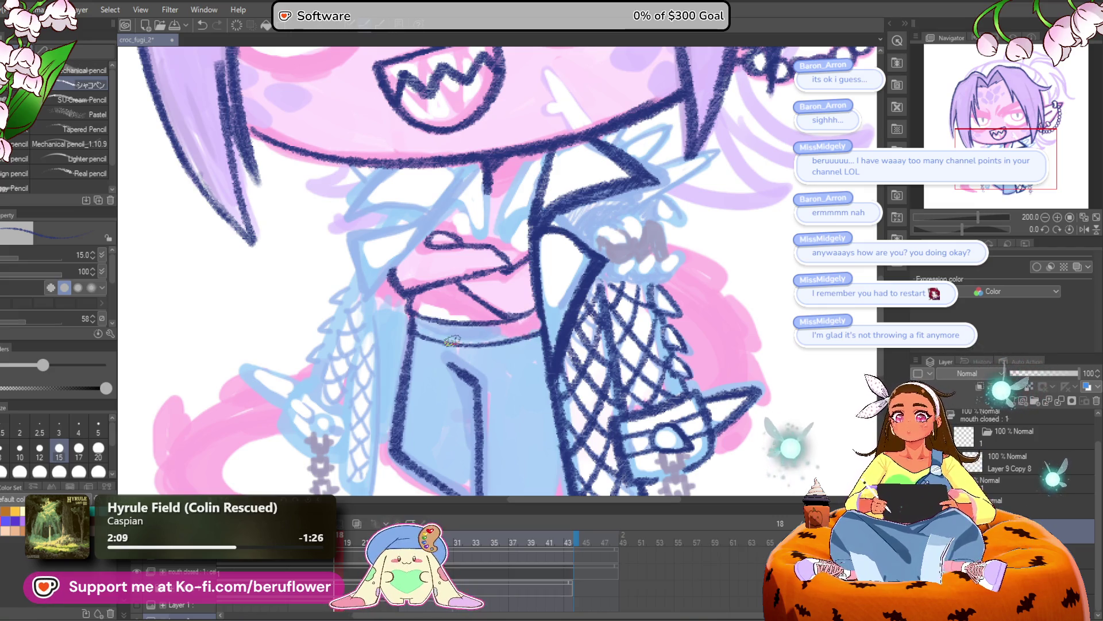
mouse_move(443, 339)
left_mouse_down()
mouse_move(503, 345)
mouse_move(439, 345)
mouse_move(495, 335)
mouse_move(453, 337)
left_mouse_up()
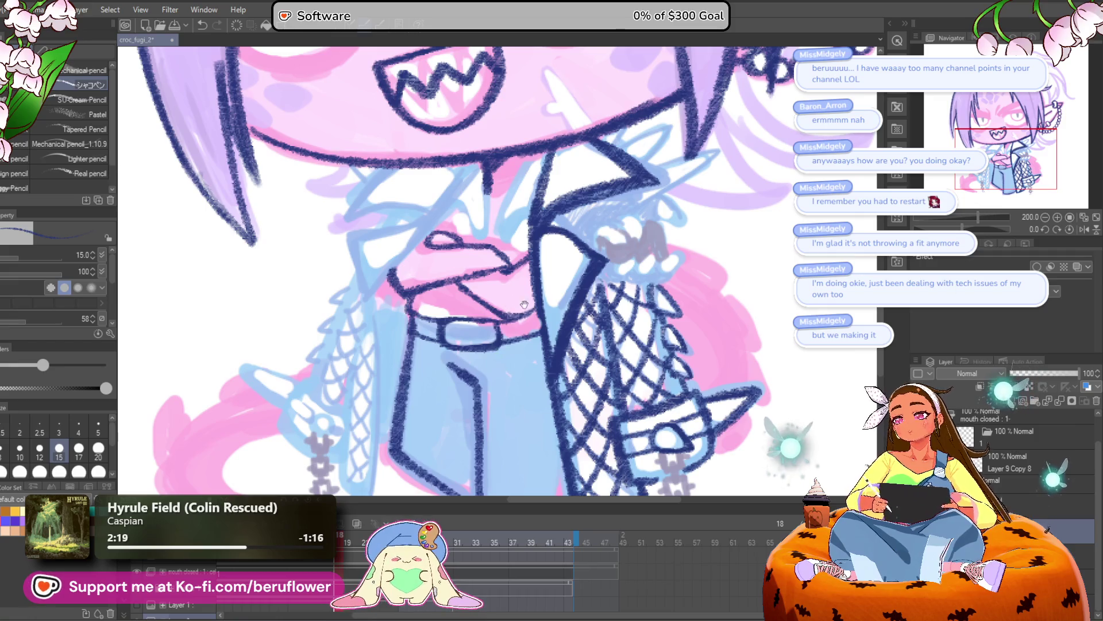
Recentre on the belt, then switch to the character reference image
scroll(523, 303, "up", 4)
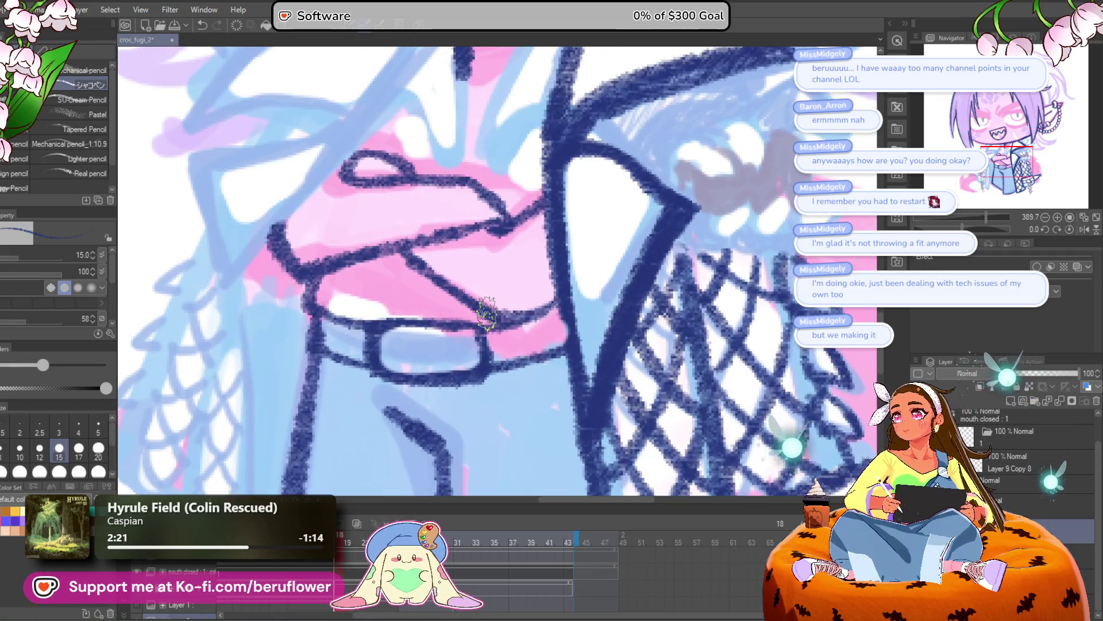
scroll(486, 313, "down", 4)
scroll(486, 313, "up", 2)
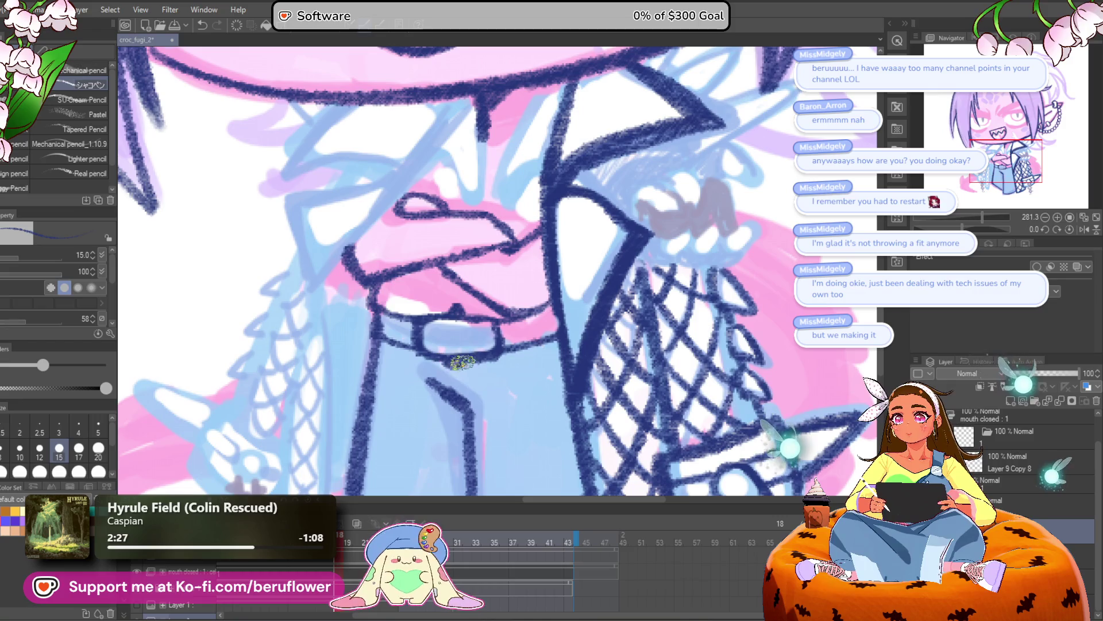
scroll(418, 331, "up", 1)
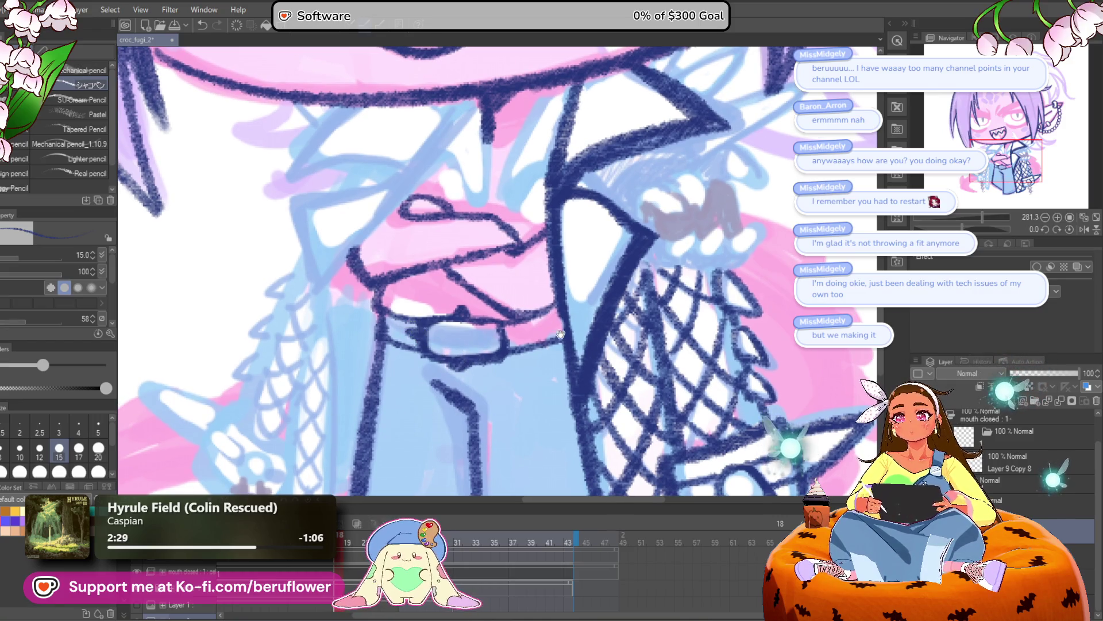
left_click_drag(559, 332, 544, 325)
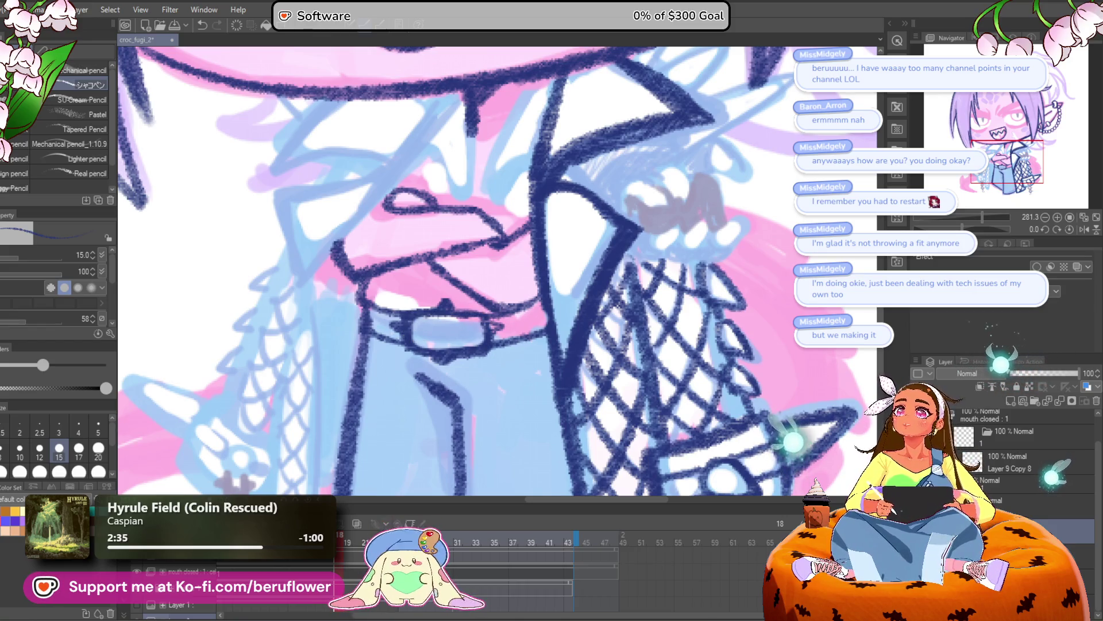
key("alt+Tab")
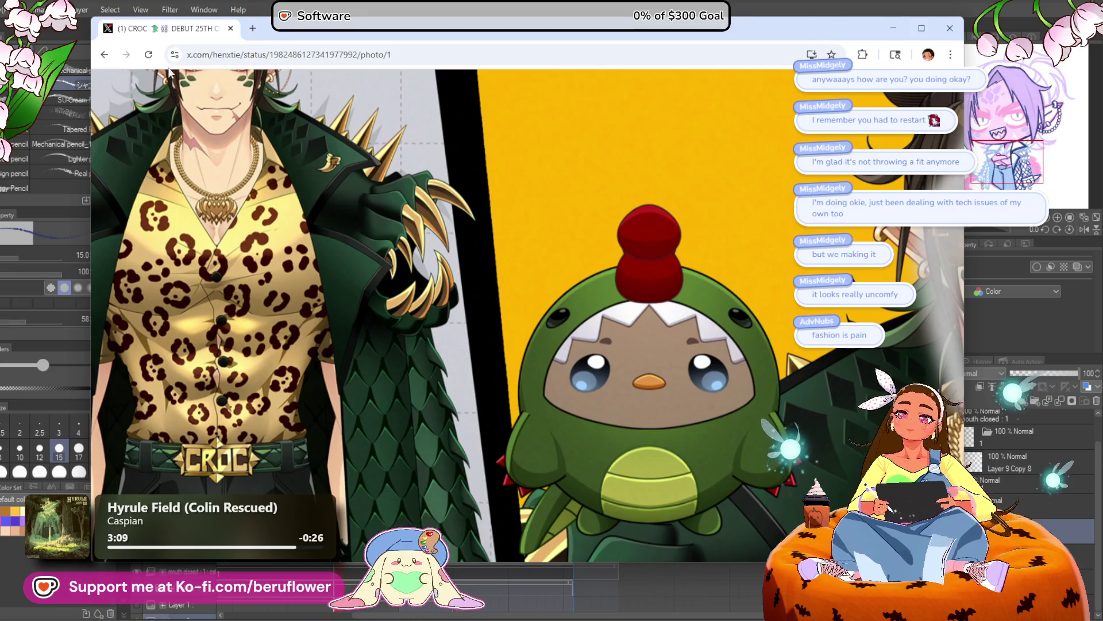
key("super+Down")
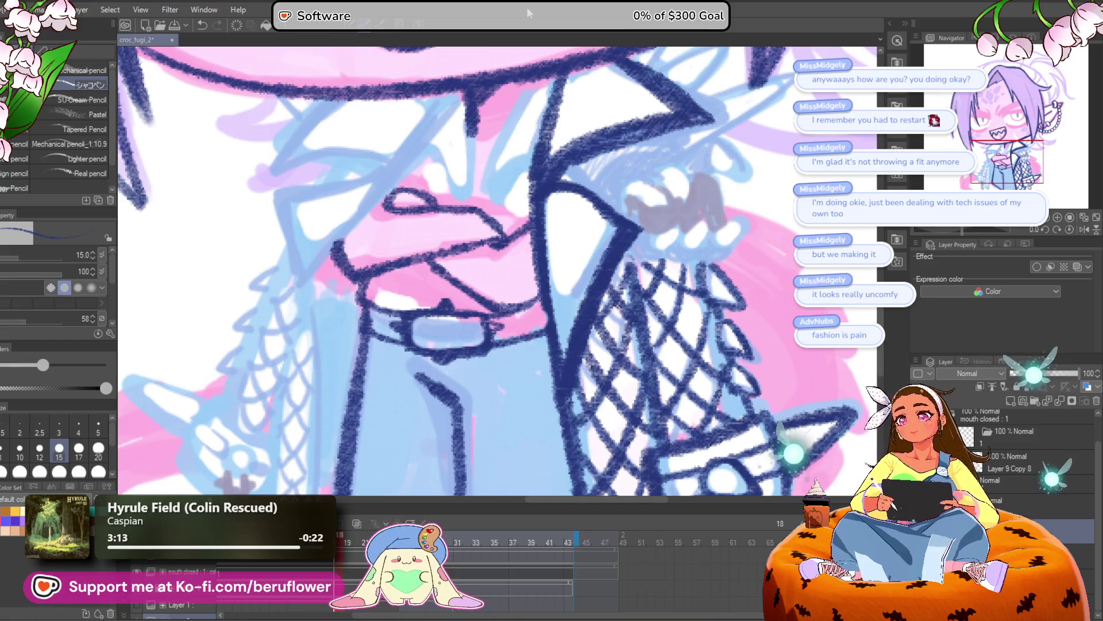
Zoom in on the buckle, shrink the brush to 8, and paint pink over stray lines
key("ctrl+plus")
key("ctrl+plus")
key("ctrl+plus")
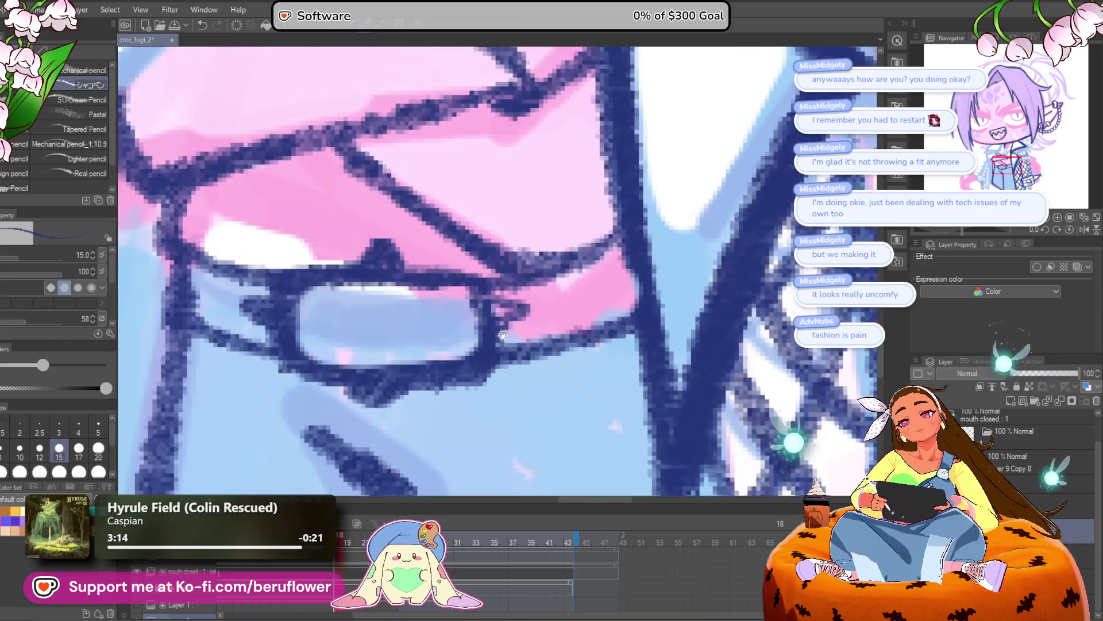
key("bracketleft")
key("bracketleft")
key("bracketleft")
mouse_move(477, 314)
left_mouse_down()
mouse_move(494, 312)
mouse_move(480, 299)
mouse_move(487, 308)
mouse_move(508, 296)
left_mouse_up()
left_click_drag(500, 259, 505, 259)
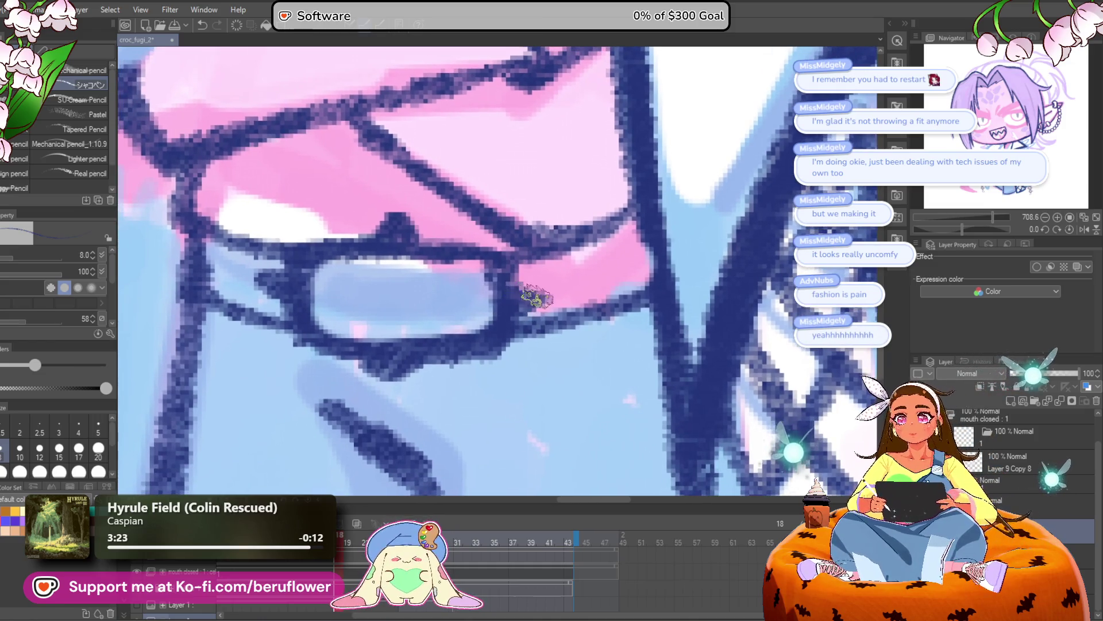
left_click_drag(512, 326, 529, 320)
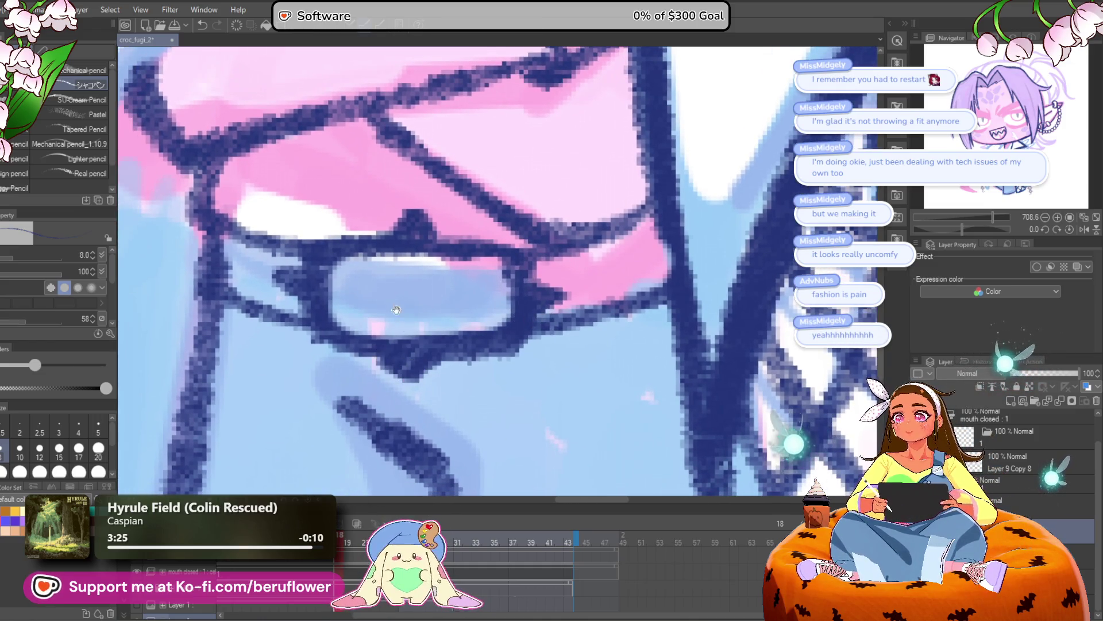
left_click_drag(328, 258, 339, 269)
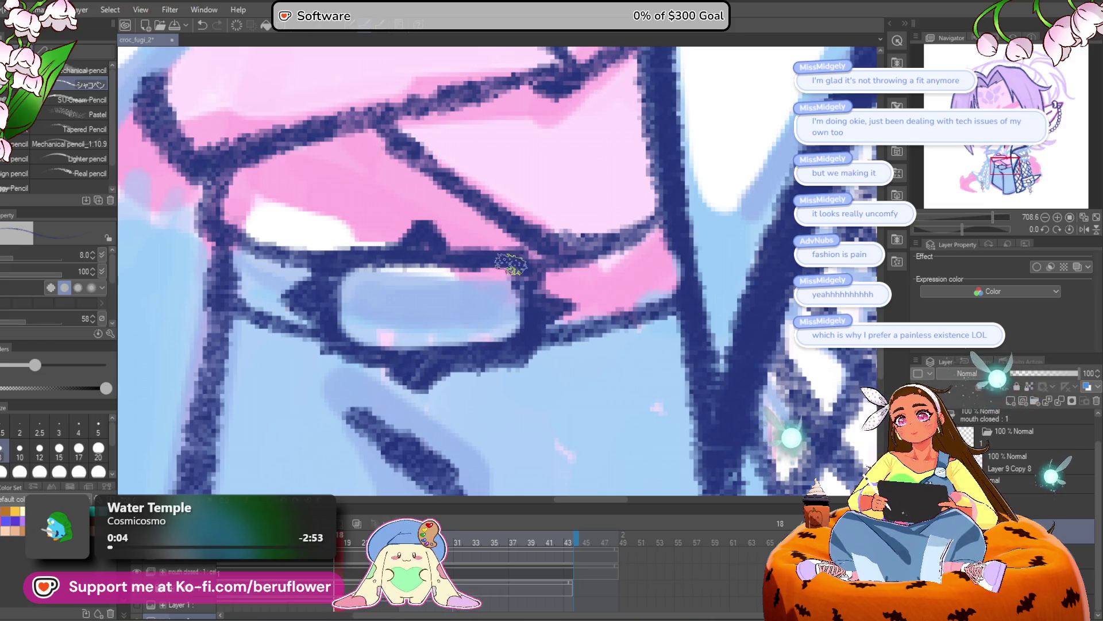
Darken the buckle plate's right edge and add a light inner rim around it
left_click_drag(508, 261, 523, 333)
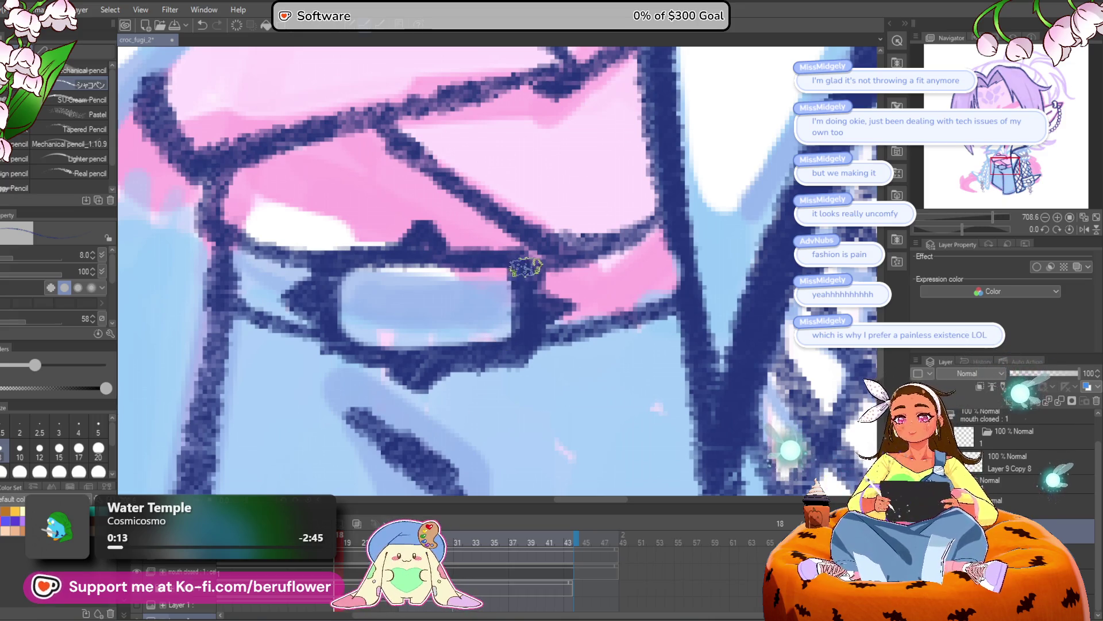
left_click_drag(507, 355, 524, 344)
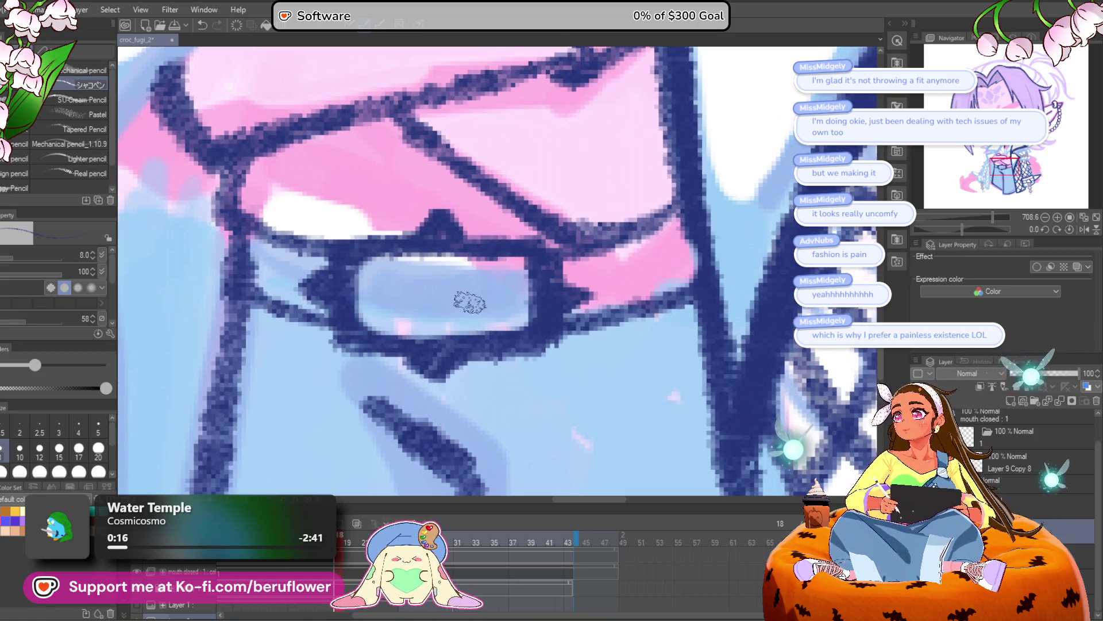
mouse_move(471, 276)
left_mouse_down()
mouse_move(481, 264)
mouse_move(503, 271)
left_mouse_up()
mouse_move(436, 233)
left_mouse_down()
mouse_move(432, 257)
mouse_move(441, 252)
left_mouse_up()
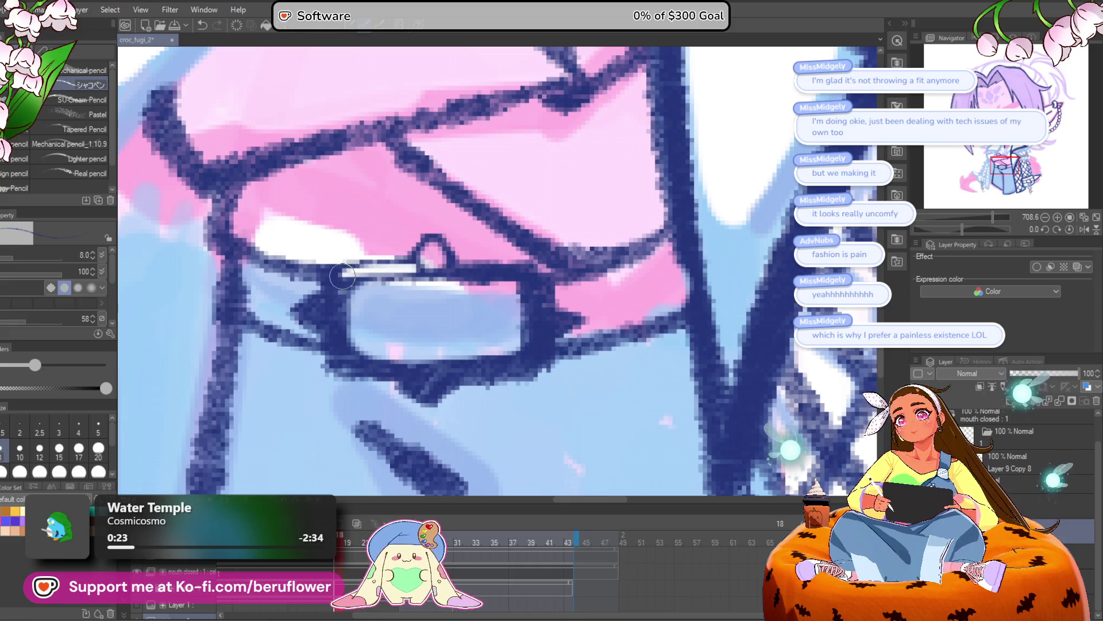
mouse_move(335, 309)
left_mouse_down()
mouse_move(343, 361)
mouse_move(417, 371)
left_mouse_up()
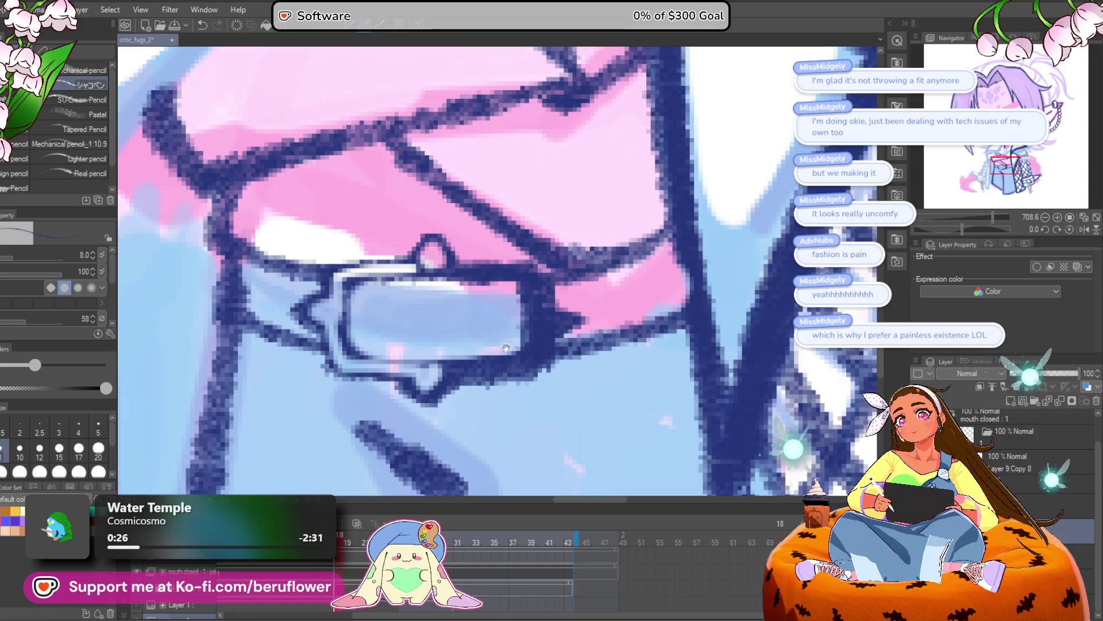
scroll(419, 356, "down", 1)
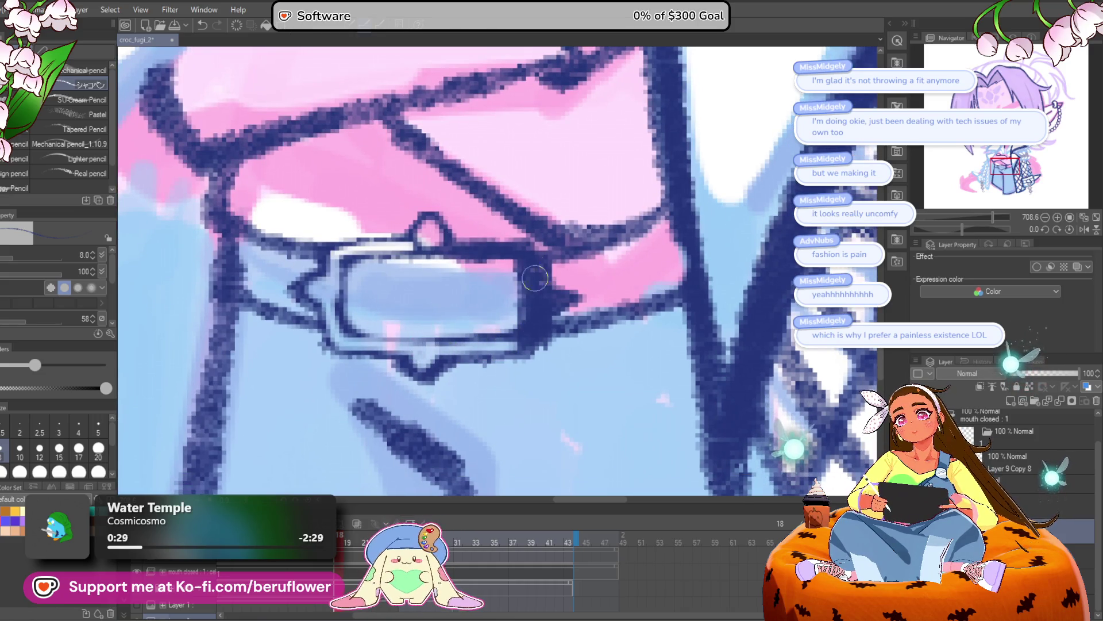
mouse_move(494, 251)
left_mouse_down()
mouse_move(540, 262)
mouse_move(537, 296)
left_mouse_up()
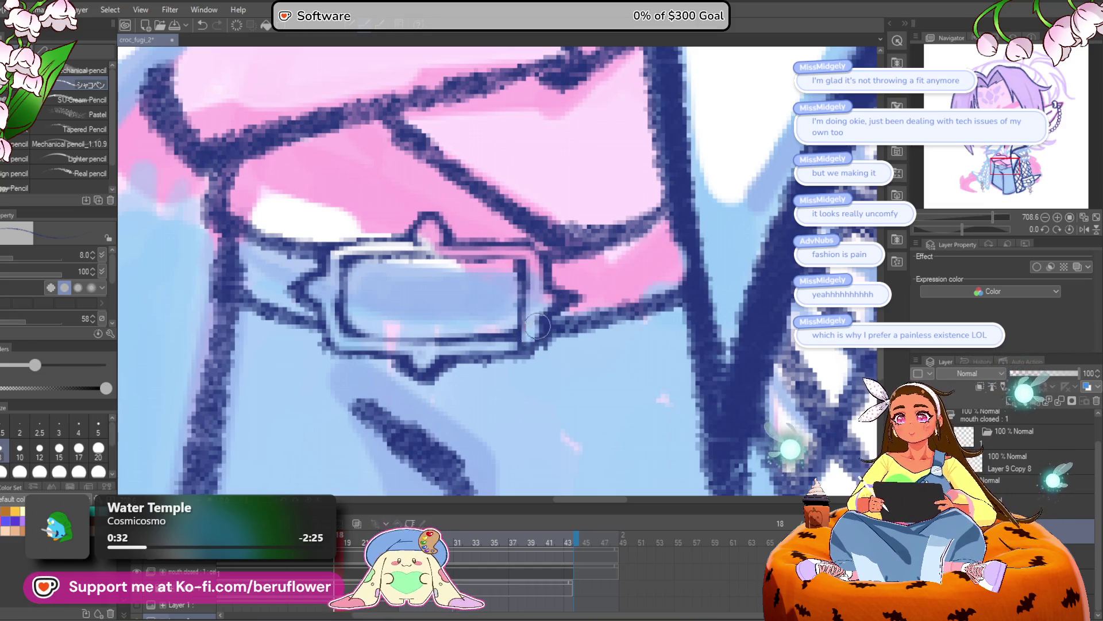
Zoom in and out repeatedly to inspect the finished buckle
scroll(505, 323, "down", 3)
scroll(505, 324, "up", 4)
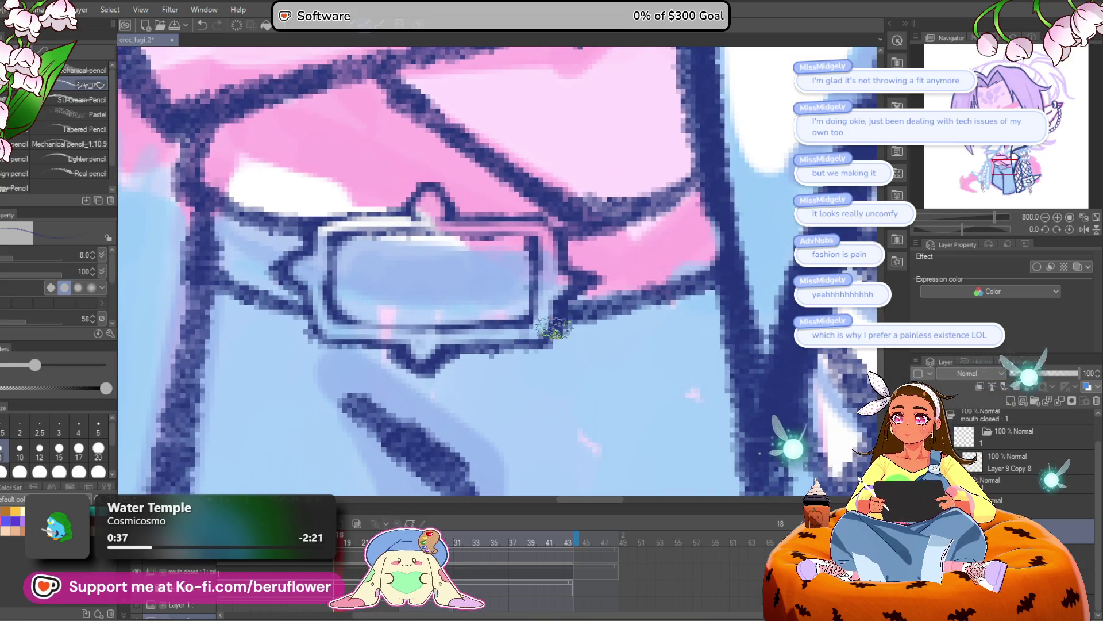
scroll(558, 298, "down", 2)
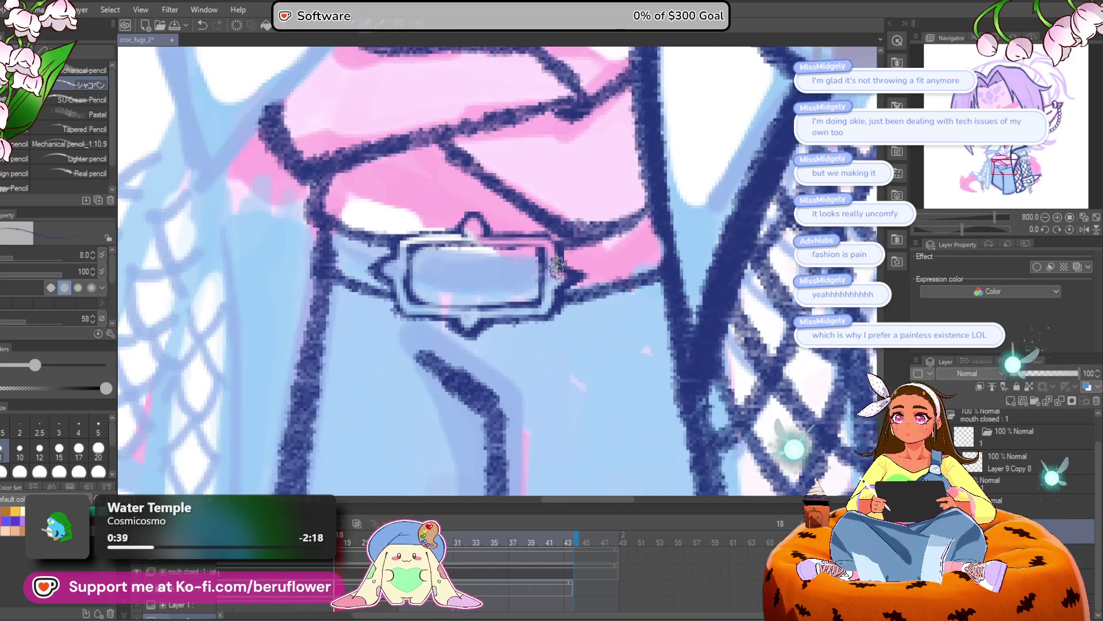
scroll(558, 299, "up", 3)
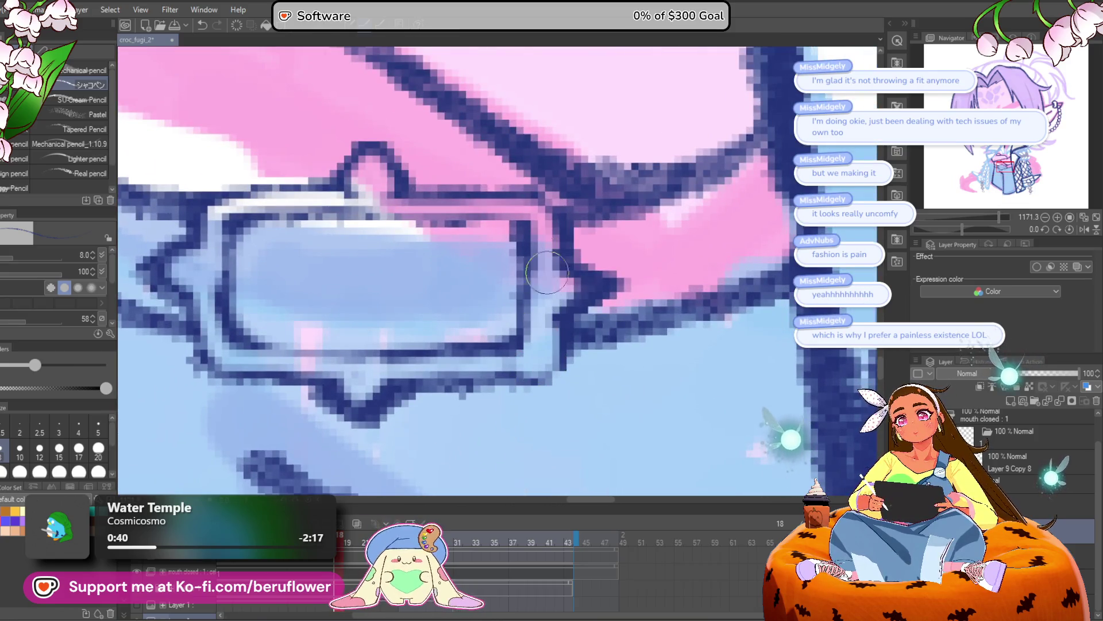
scroll(546, 280, "down", 3)
scroll(546, 279, "up", 2)
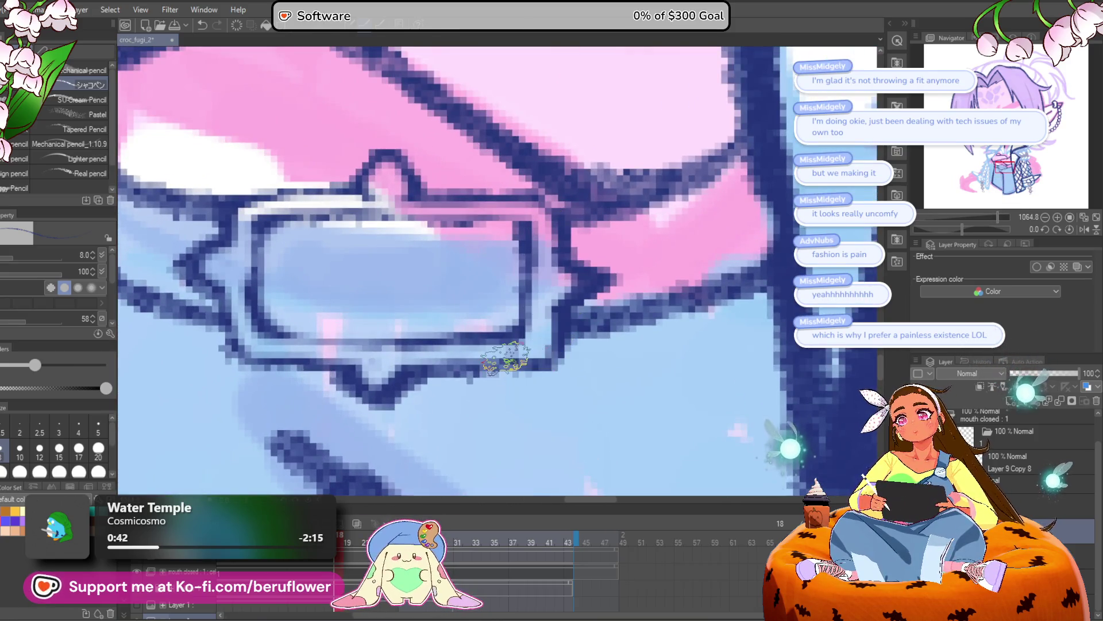
scroll(504, 357, "down", 3)
scroll(412, 284, "up", 2)
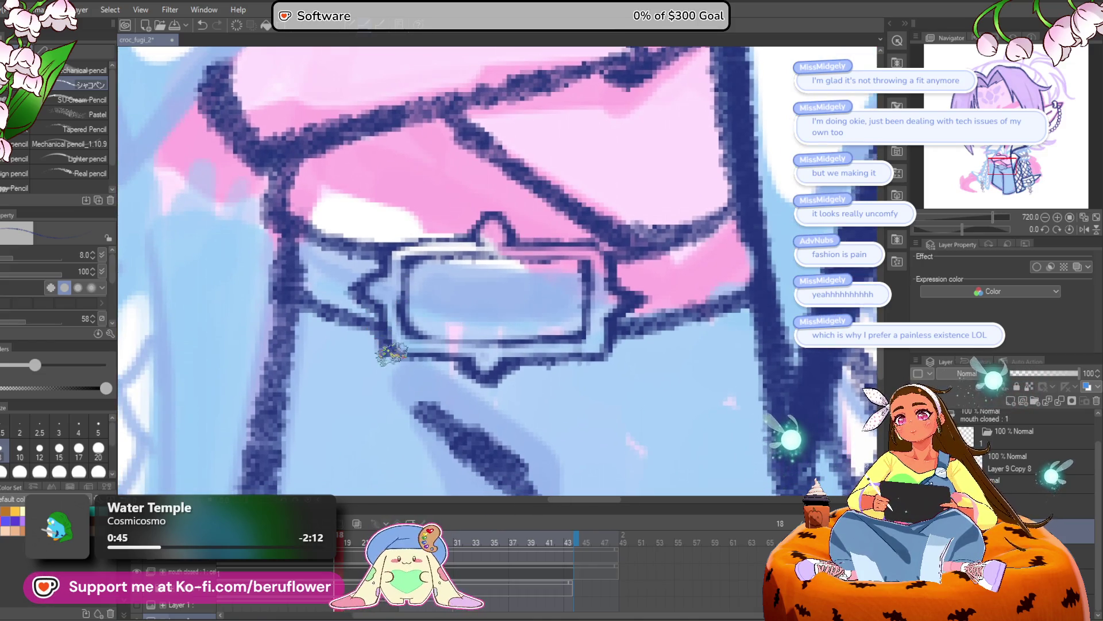
scroll(424, 288, "down", 1)
scroll(422, 306, "up", 1)
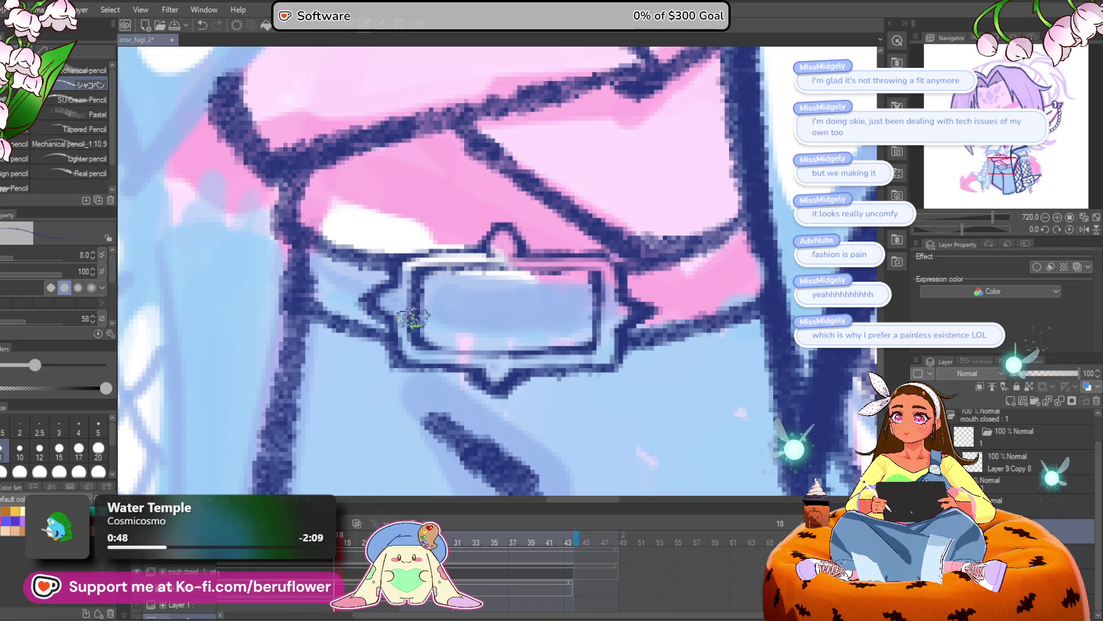
scroll(419, 296, "down", 5)
scroll(436, 300, "up", 5)
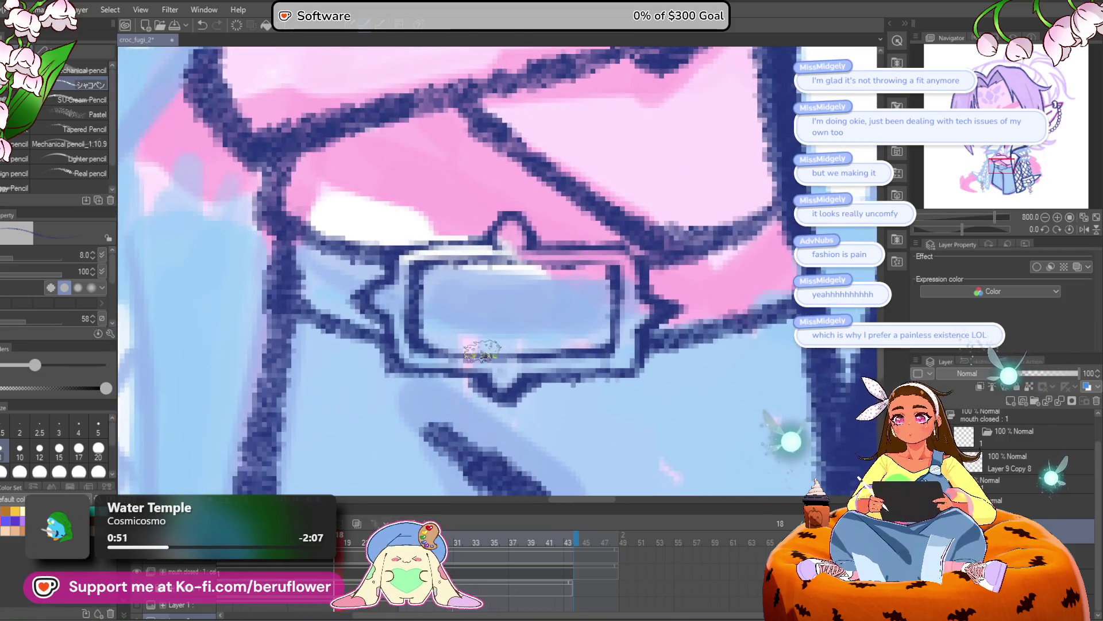
scroll(557, 331, "up", 1)
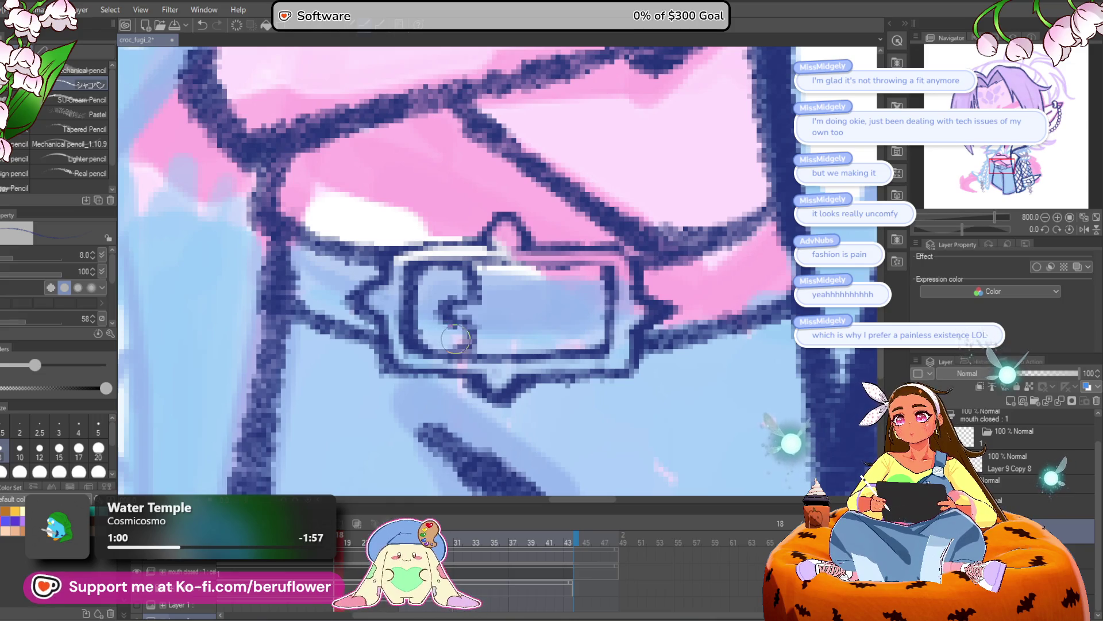
Undo the K and C letter strokes just inked on the buckle plate
mouse_move(484, 260)
left_mouse_down()
mouse_move(476, 327)
mouse_move(493, 247)
mouse_move(522, 276)
mouse_move(514, 263)
mouse_move(543, 342)
mouse_move(506, 345)
left_mouse_up()
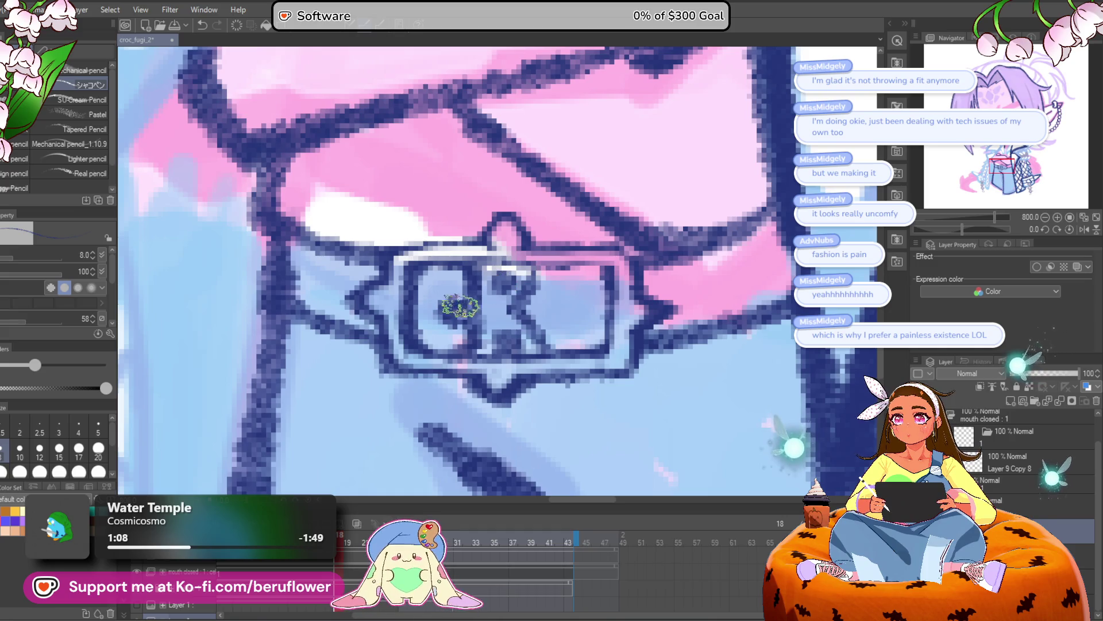
left_click_drag(460, 302, 402, 294)
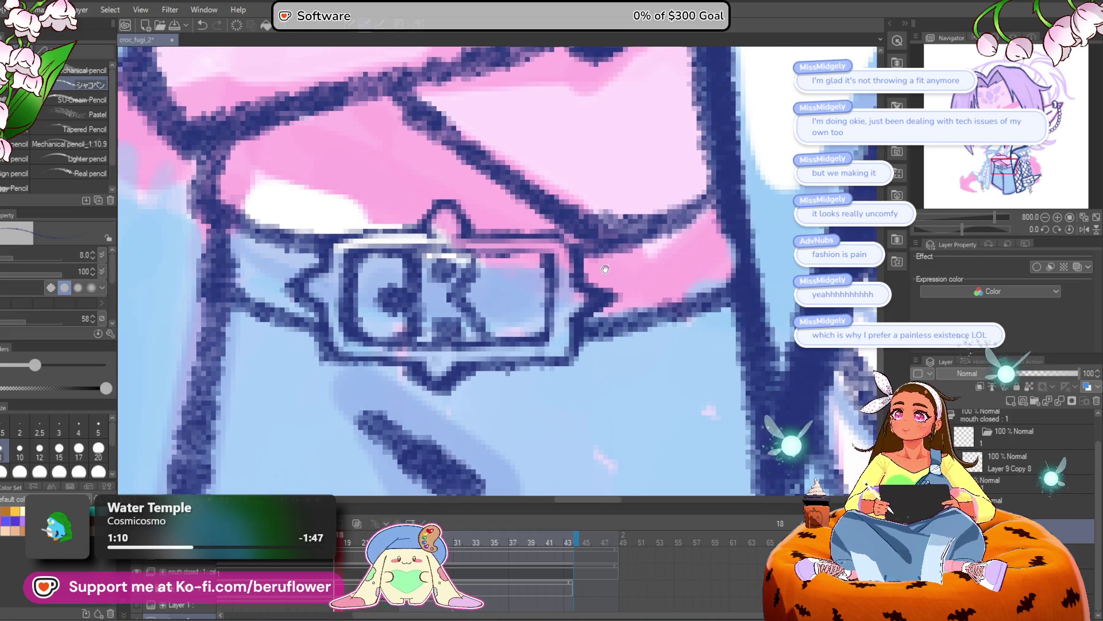
key("ctrl+z")
key("ctrl+z")
key("ctrl+z")
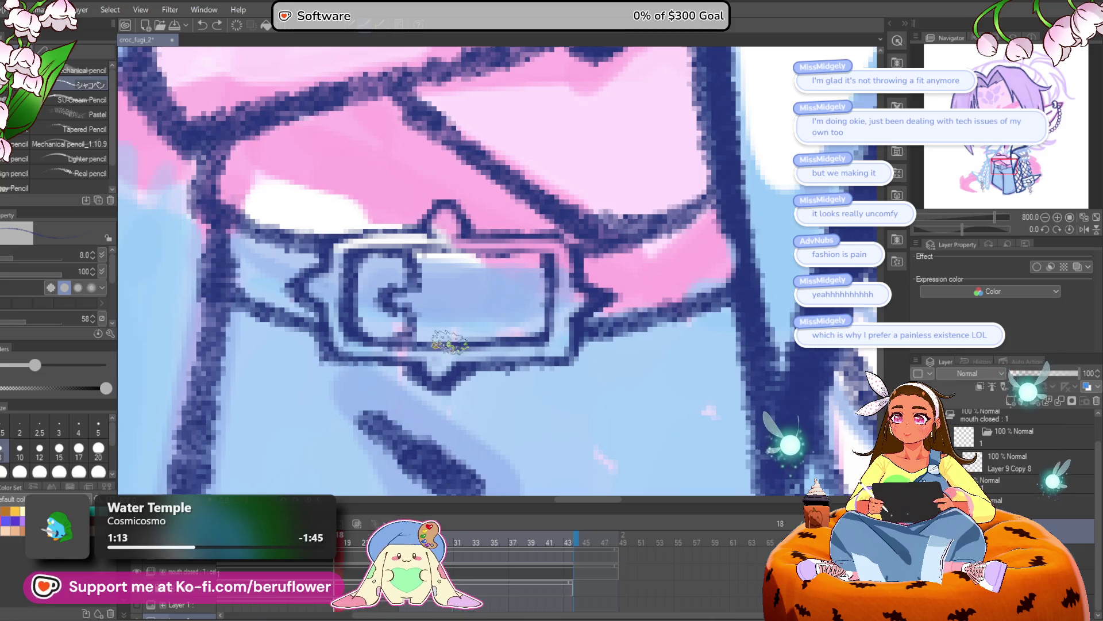
key("ctrl+z")
key("ctrl+z")
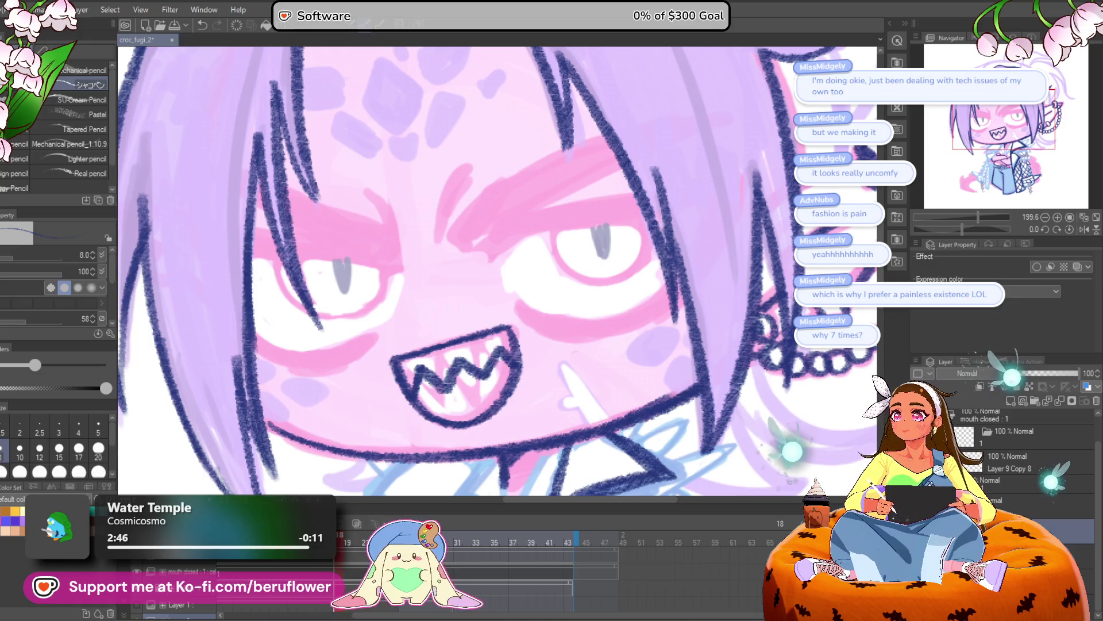
Open envi_sketchy from recent files and play its animation, jumping back to frame 13
left_click(9, 9)
mouse_move(84, 85)
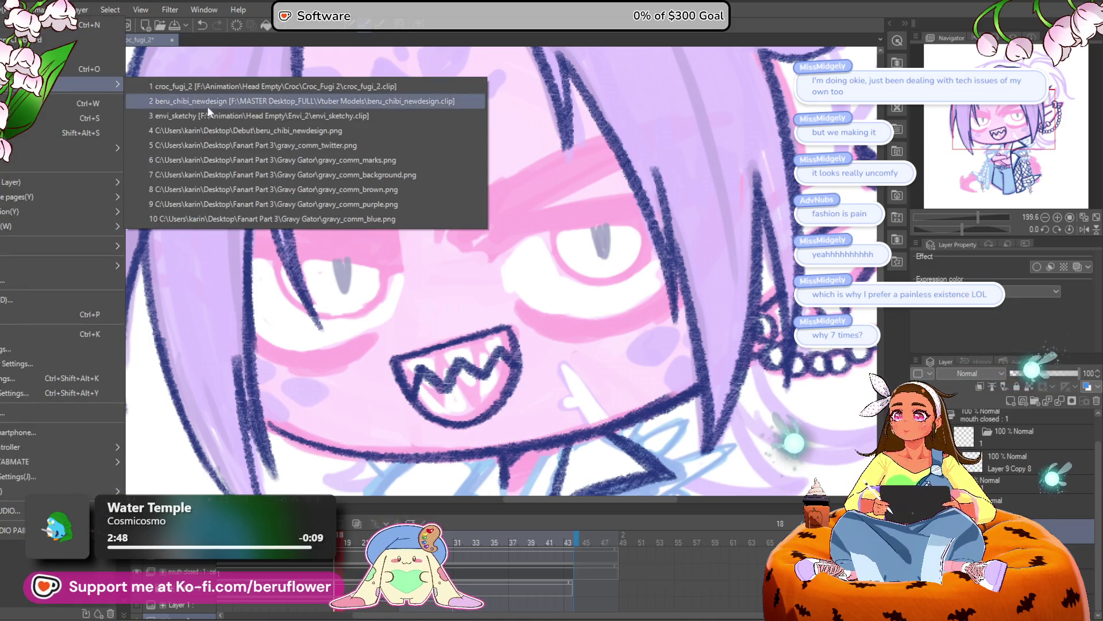
left_click(210, 116)
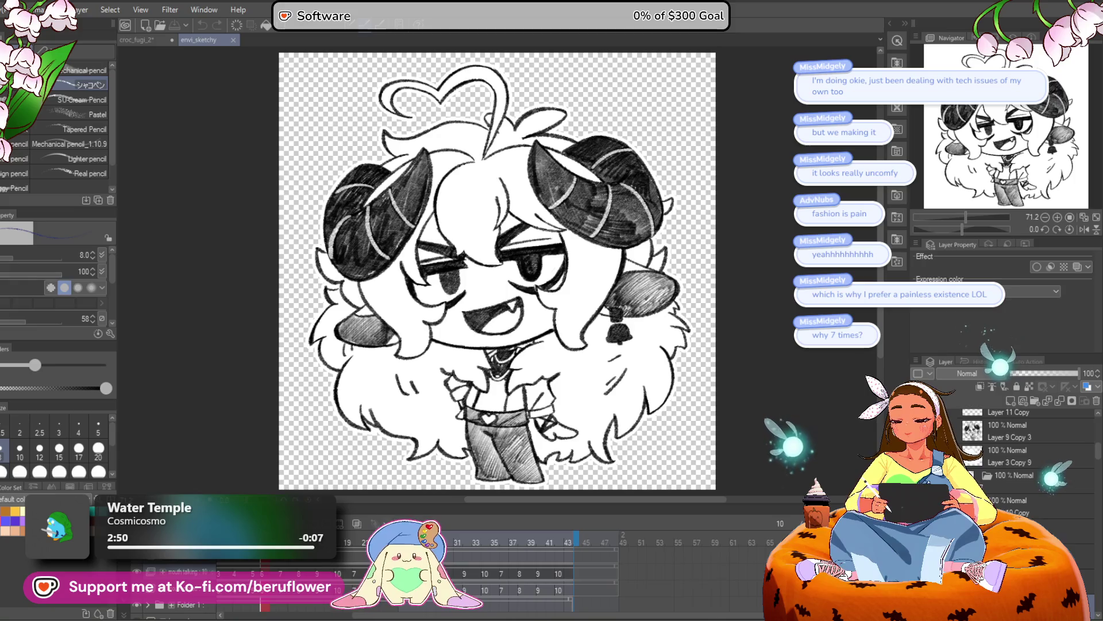
key("space")
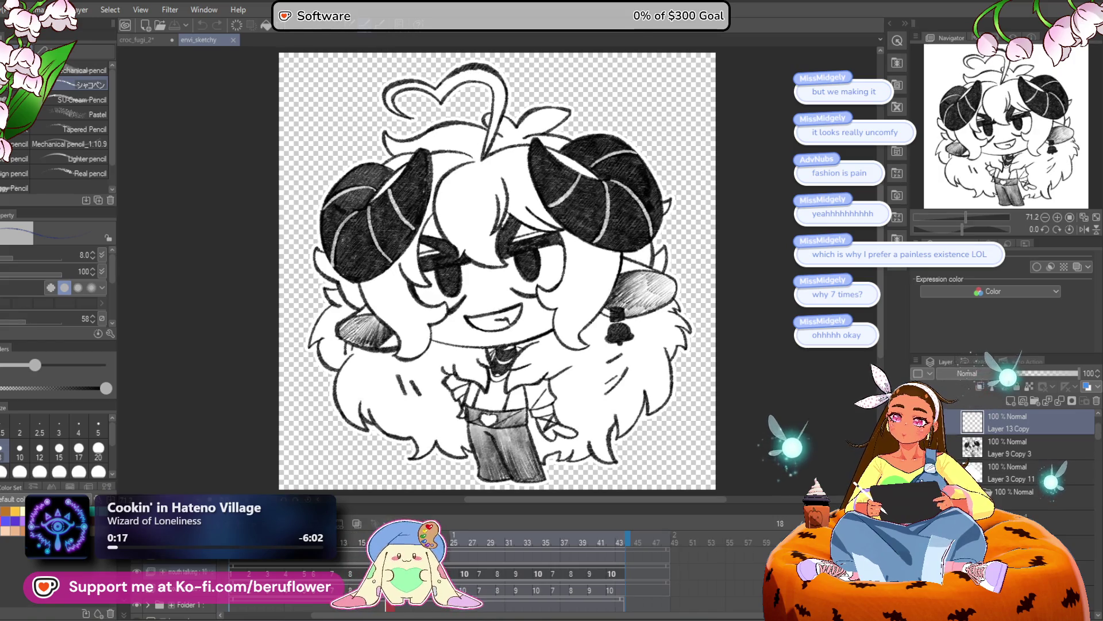
left_click(341, 567)
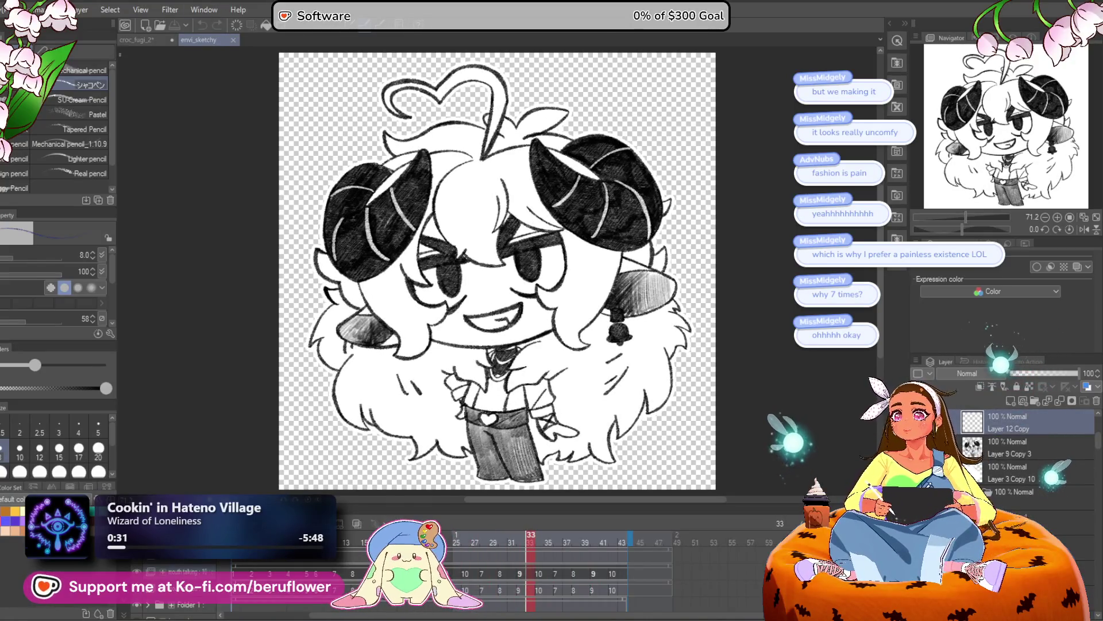
Check croc_fugi_2, replay envi_sketchy's animation, then return to croc_fugi_2
left_click(137, 39)
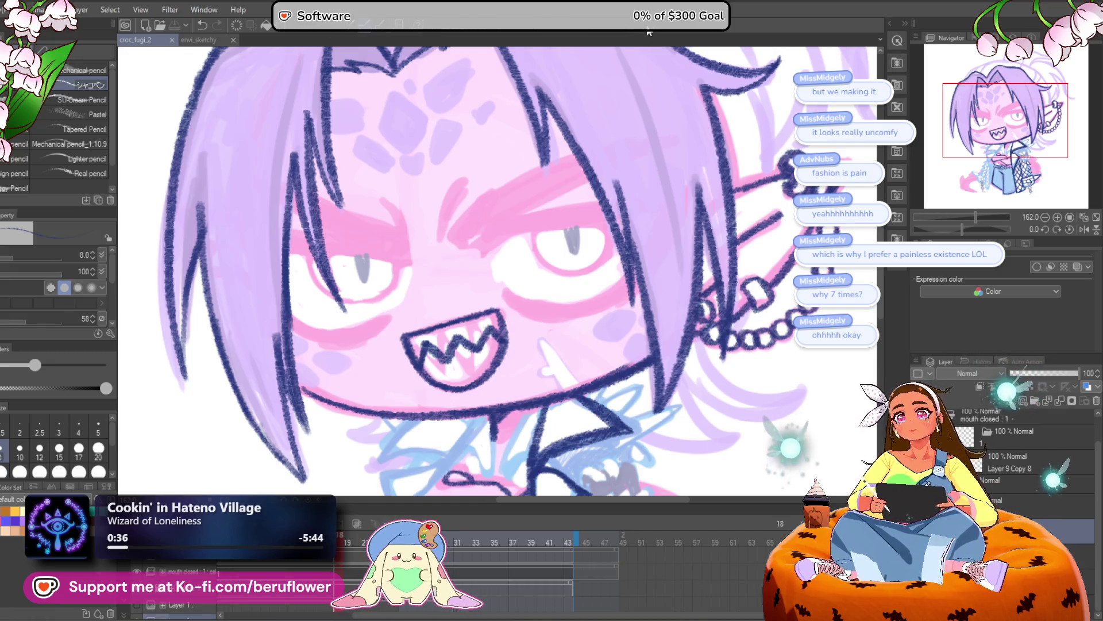
scroll(485, 221, "down", 1)
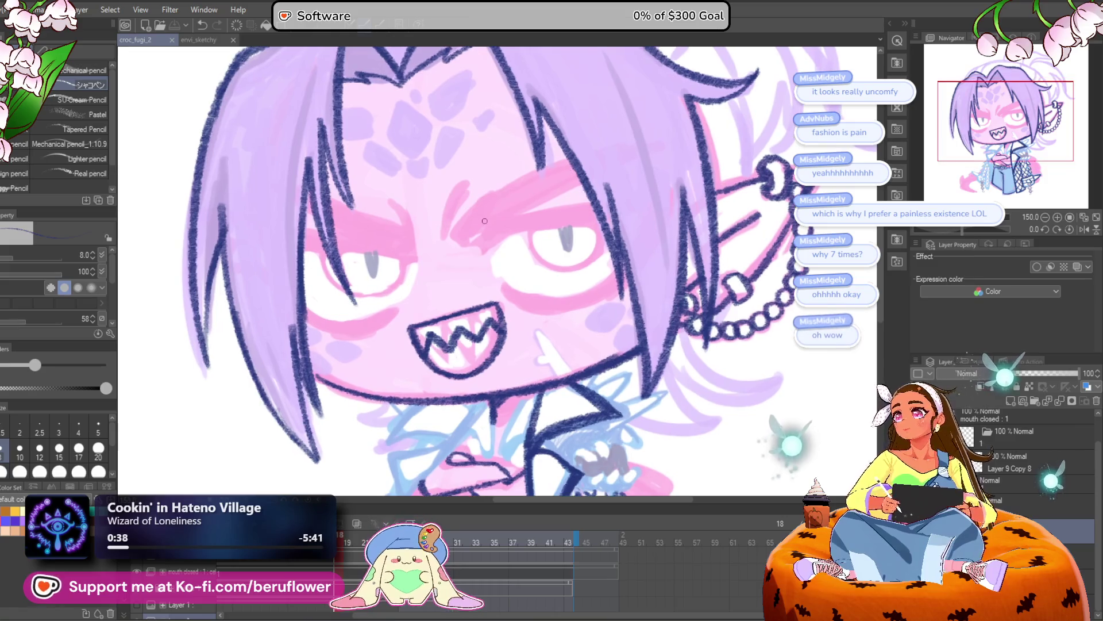
left_click(192, 41)
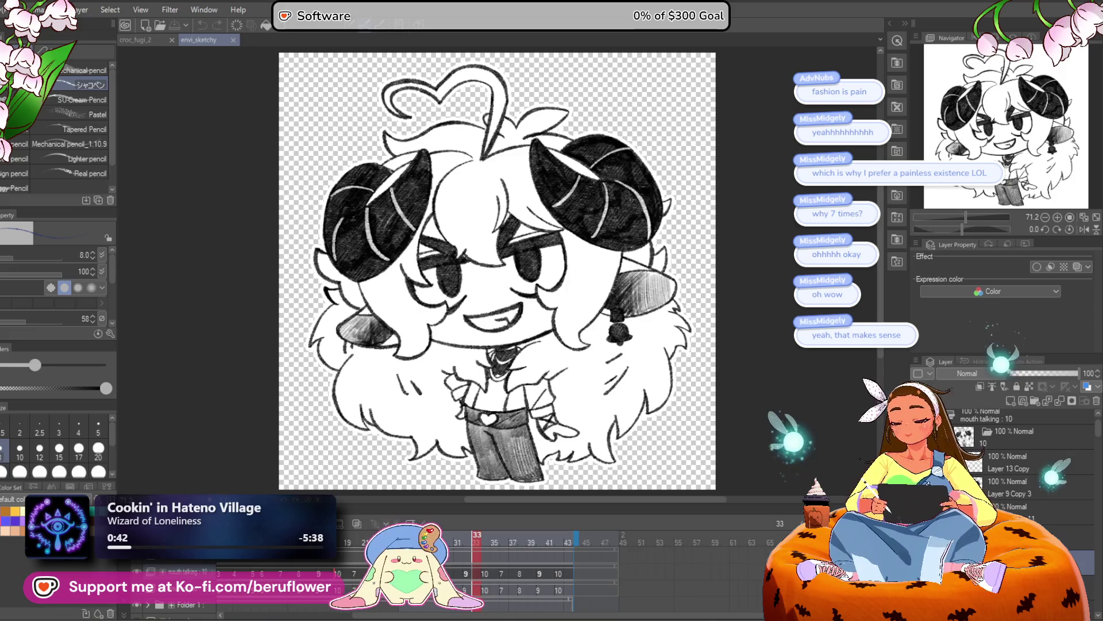
key("space")
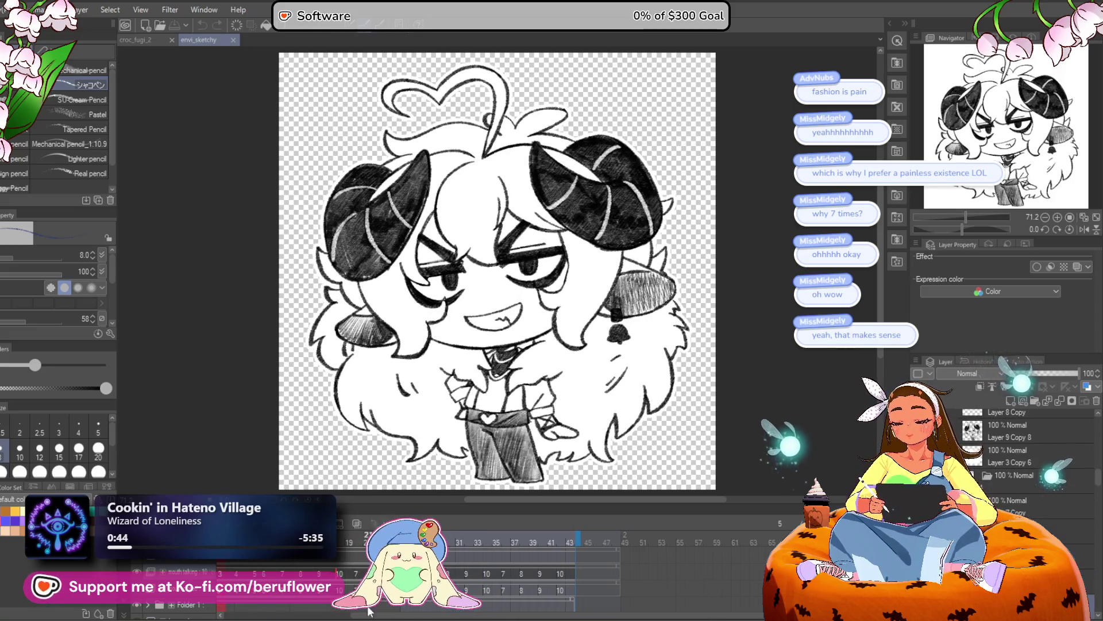
left_click_drag(366, 612, 333, 614)
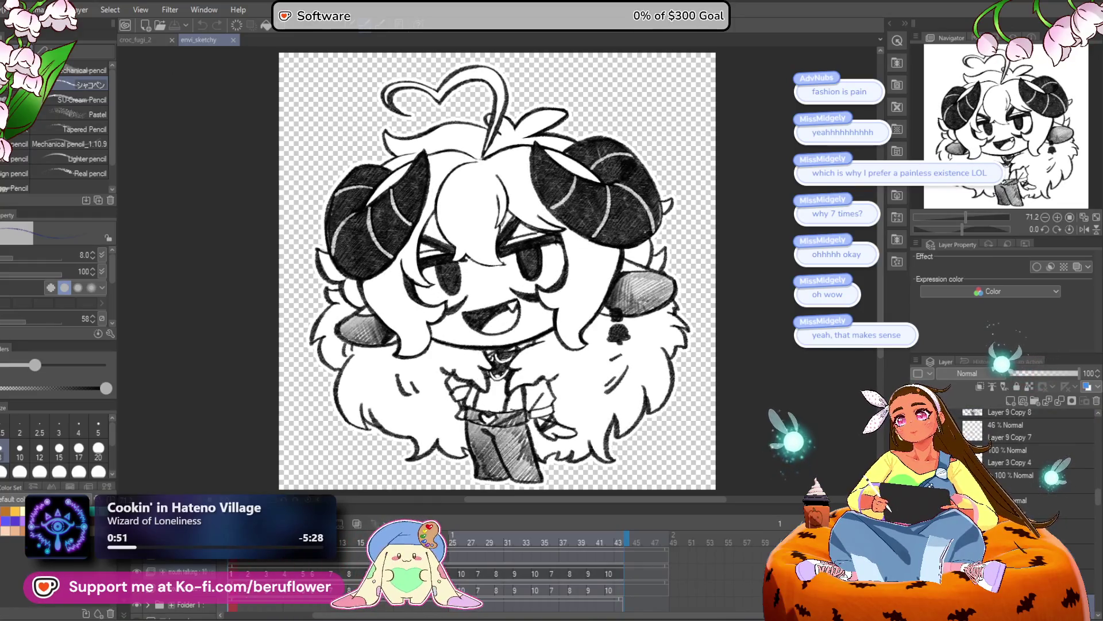
key("ctrl+Tab")
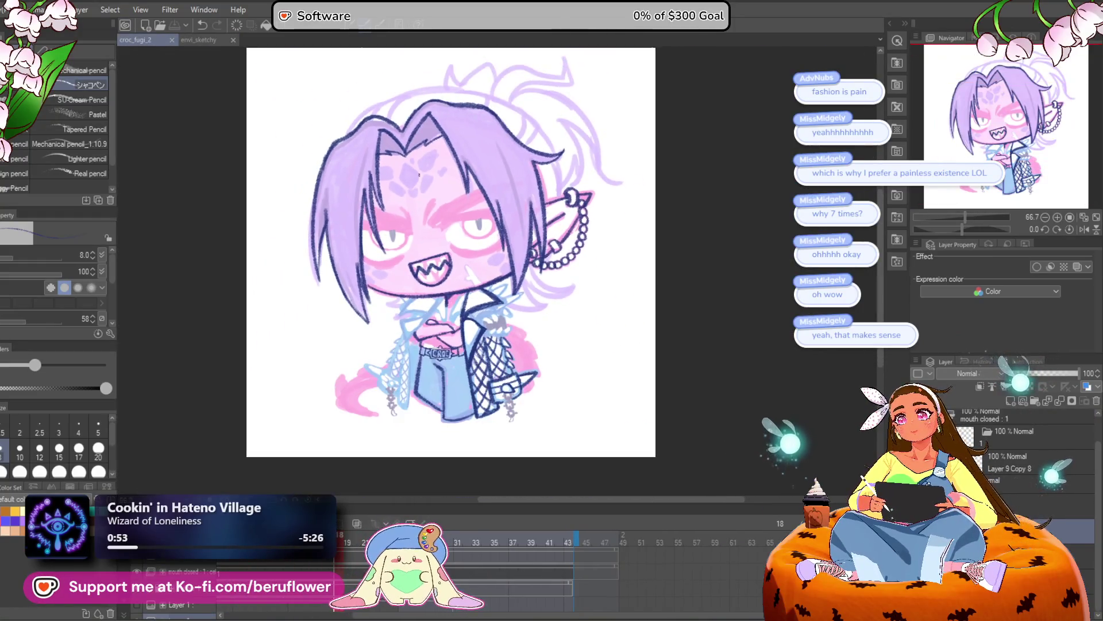
Erase the croc's old mouth outline and teeth
scroll(411, 190, "up", 3)
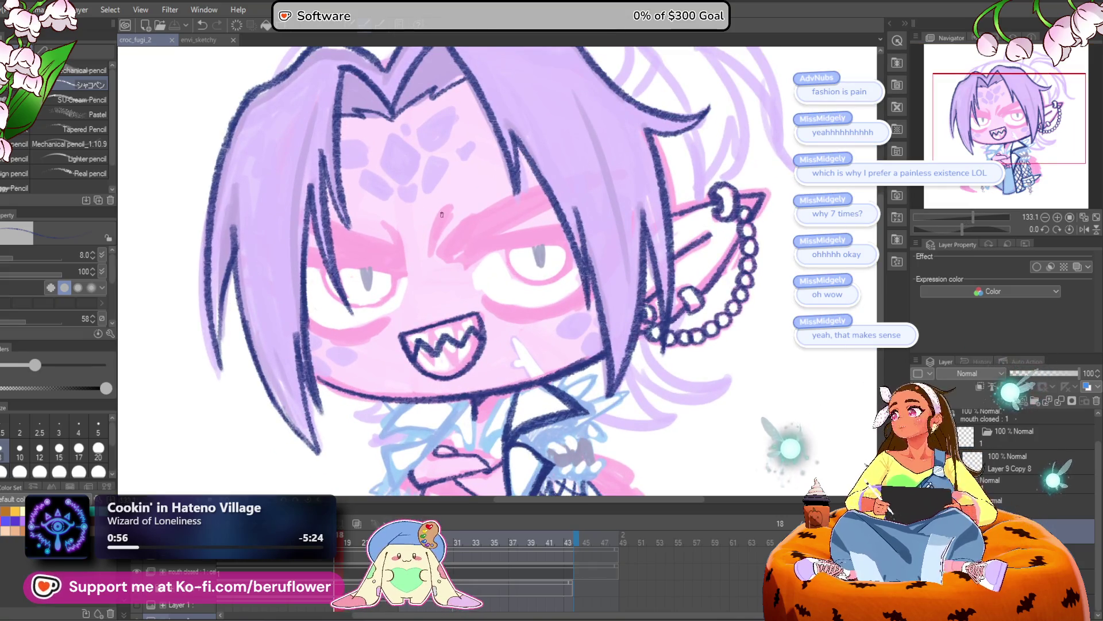
scroll(471, 326, "up", 3)
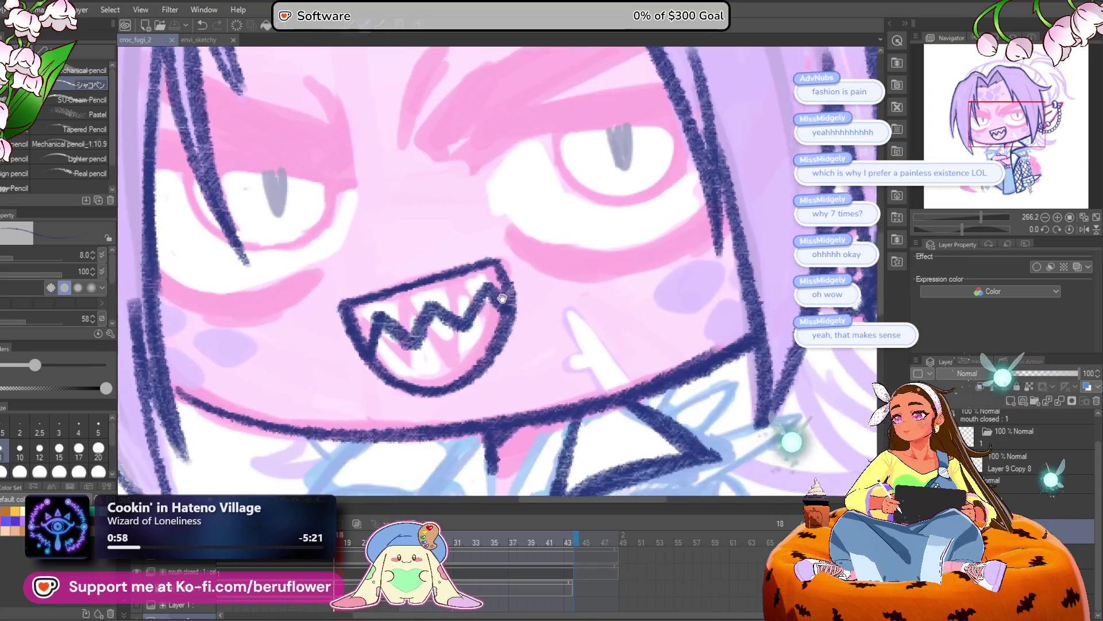
mouse_move(491, 315)
left_mouse_down()
mouse_move(477, 368)
mouse_move(437, 383)
mouse_move(397, 359)
mouse_move(496, 250)
mouse_move(429, 253)
mouse_move(485, 243)
left_mouse_up()
Enlarge the brush to size 15 and redraw the right side of the mouth outline
scroll(485, 244, "down", 8)
scroll(524, 213, "up", 1)
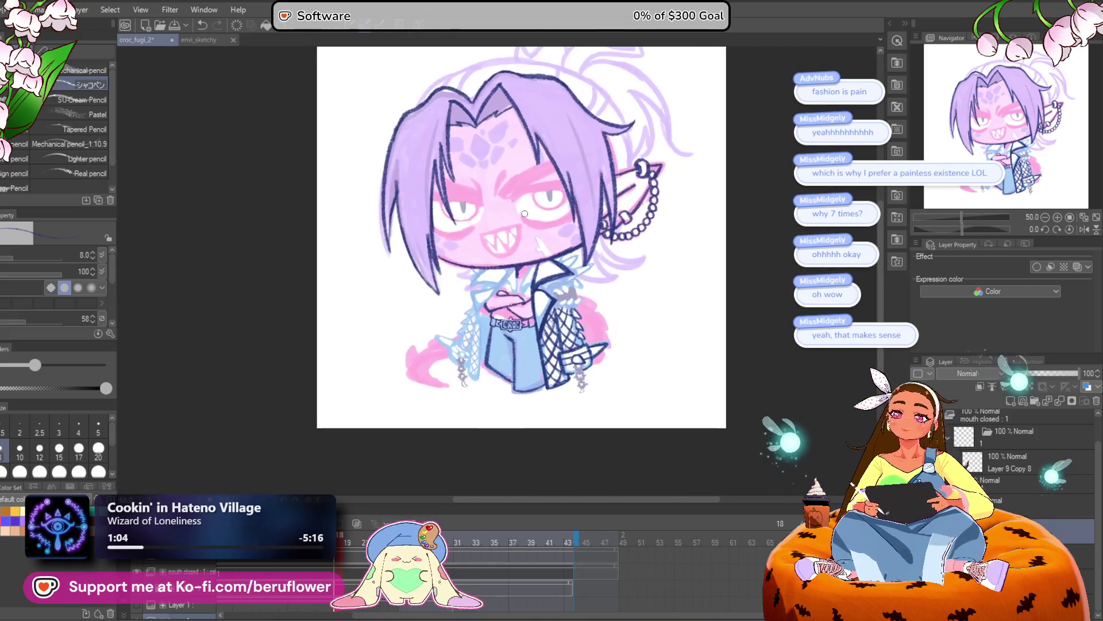
scroll(524, 213, "up", 4)
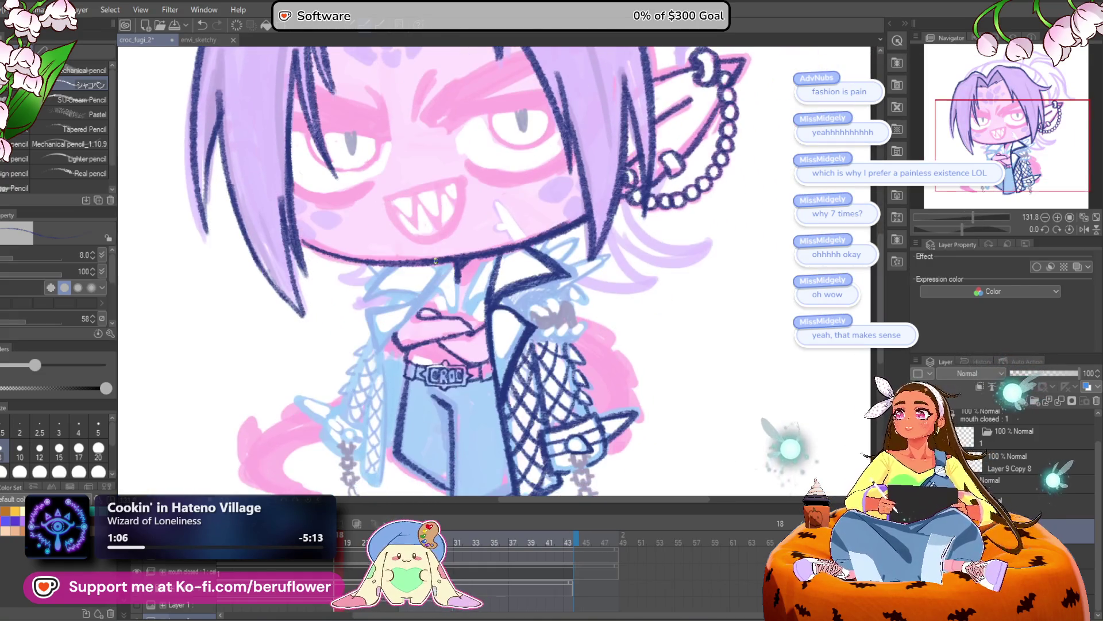
scroll(433, 253, "up", 2)
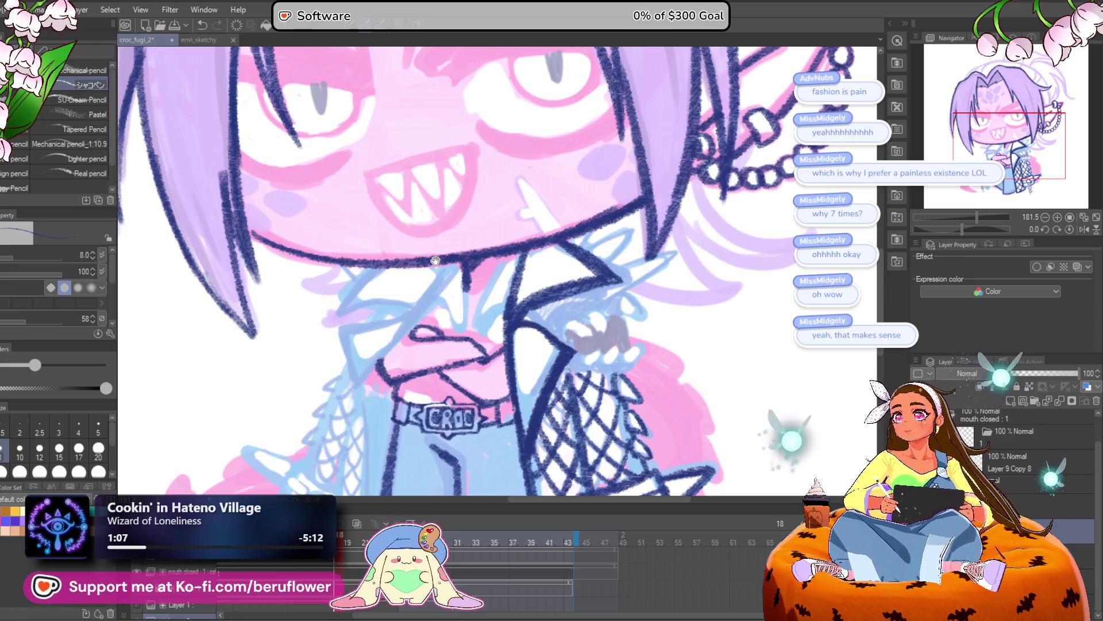
left_click_drag(436, 261, 454, 303)
key("bracketright")
key("bracketright")
key("bracketright")
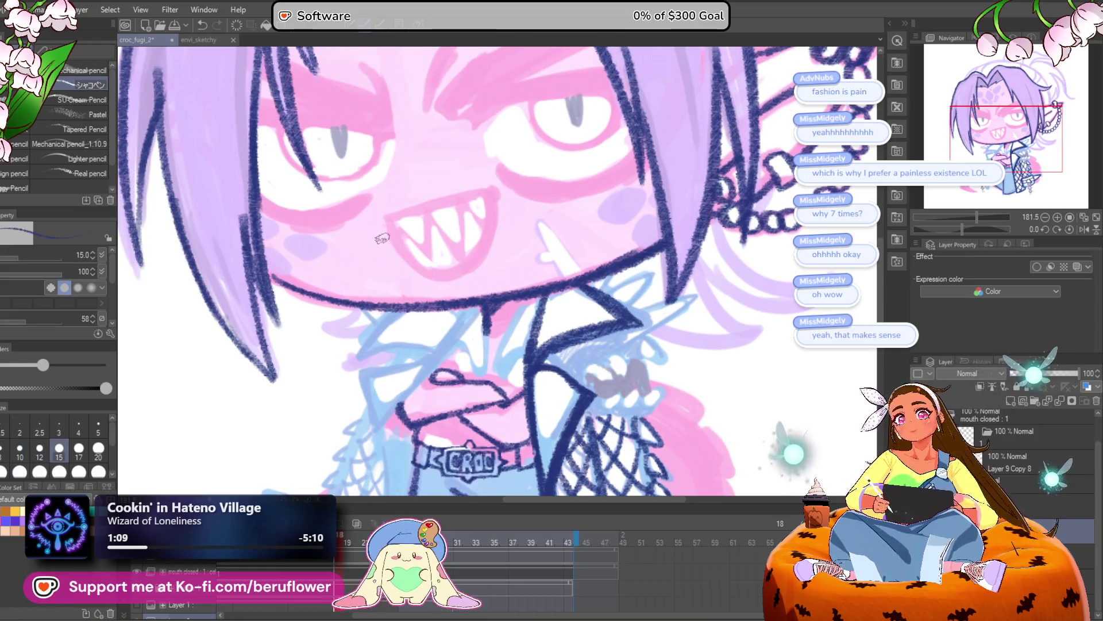
left_click_drag(402, 207, 523, 195)
key("ctrl+z")
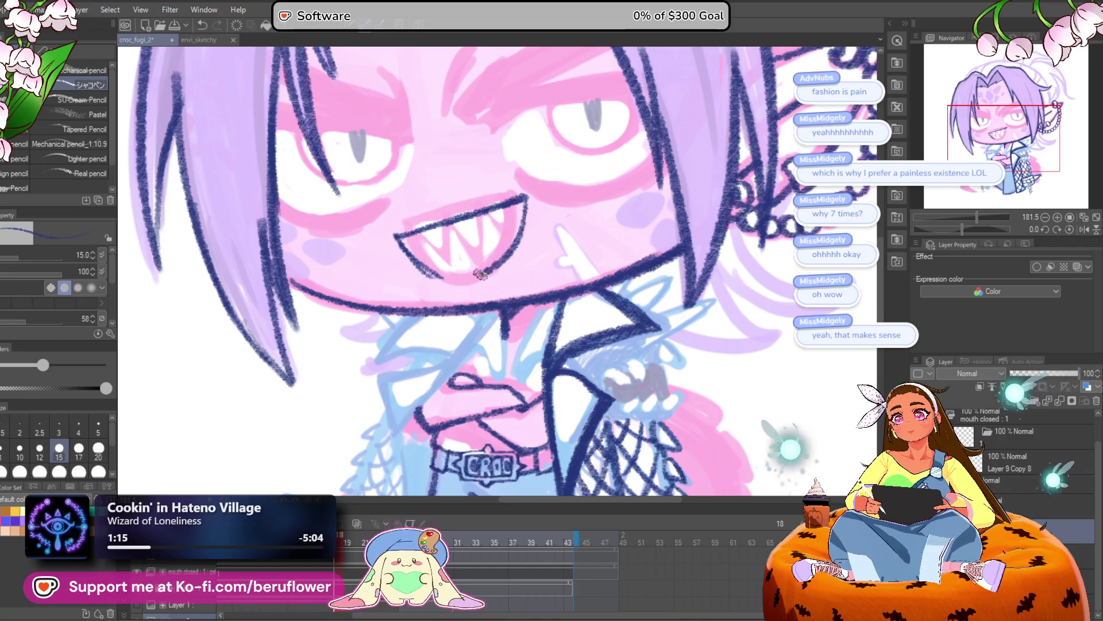
scroll(509, 252, "up", 1)
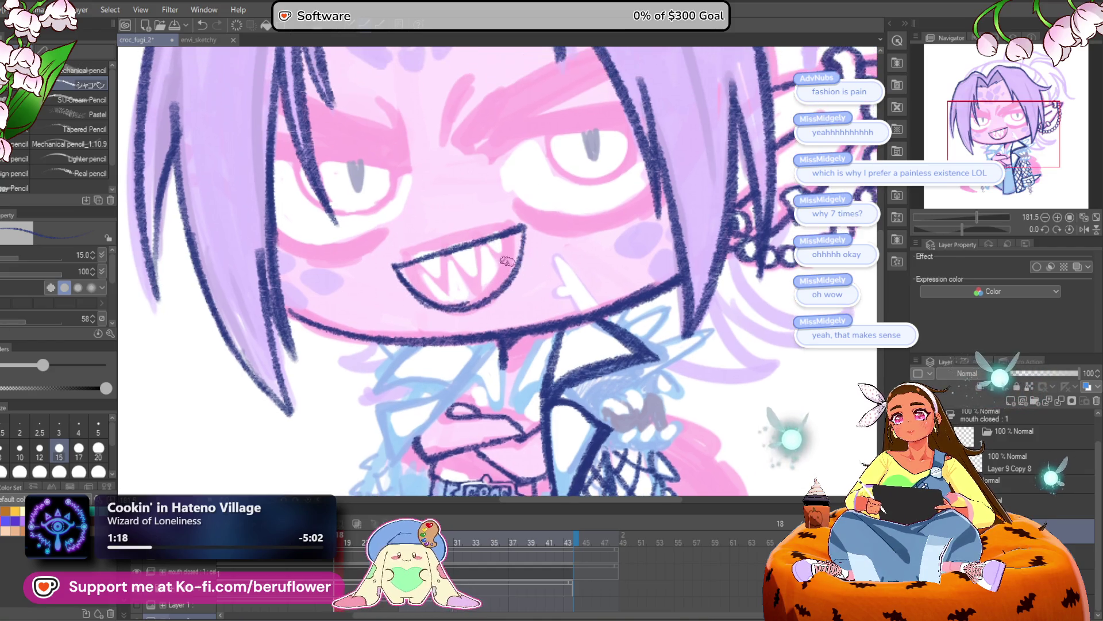
key("ctrl+z")
left_click_drag(524, 227, 501, 292)
scroll(464, 281, "down", 10)
scroll(494, 247, "up", 11)
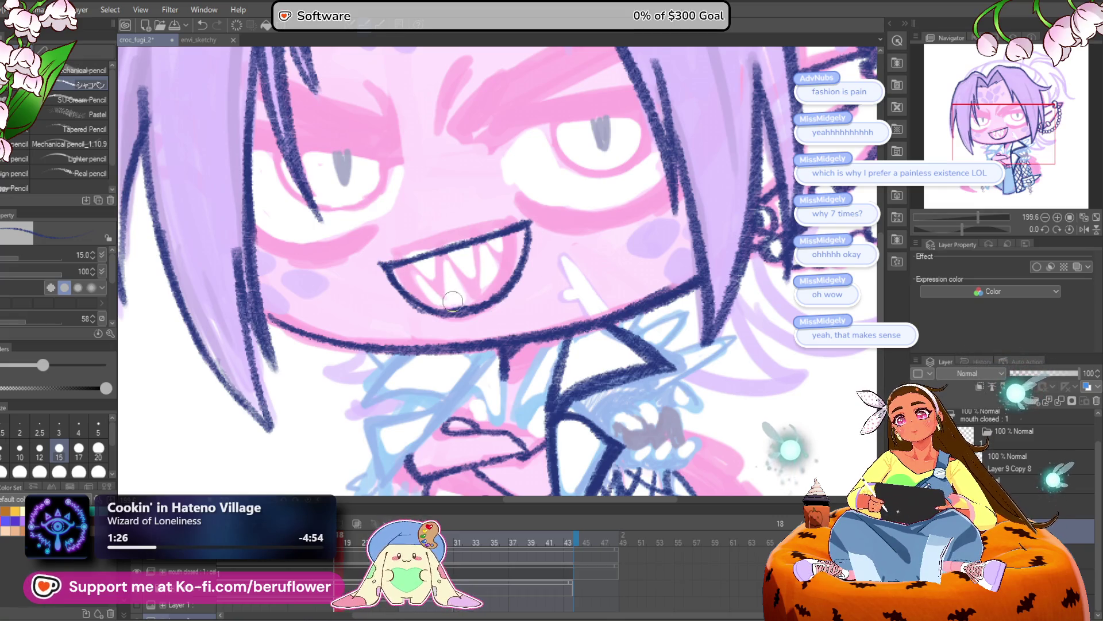
Reset the canvas rotation to 0 and try, then undo, a tooth outline inside the mouth
left_click_drag(558, 290, 476, 324)
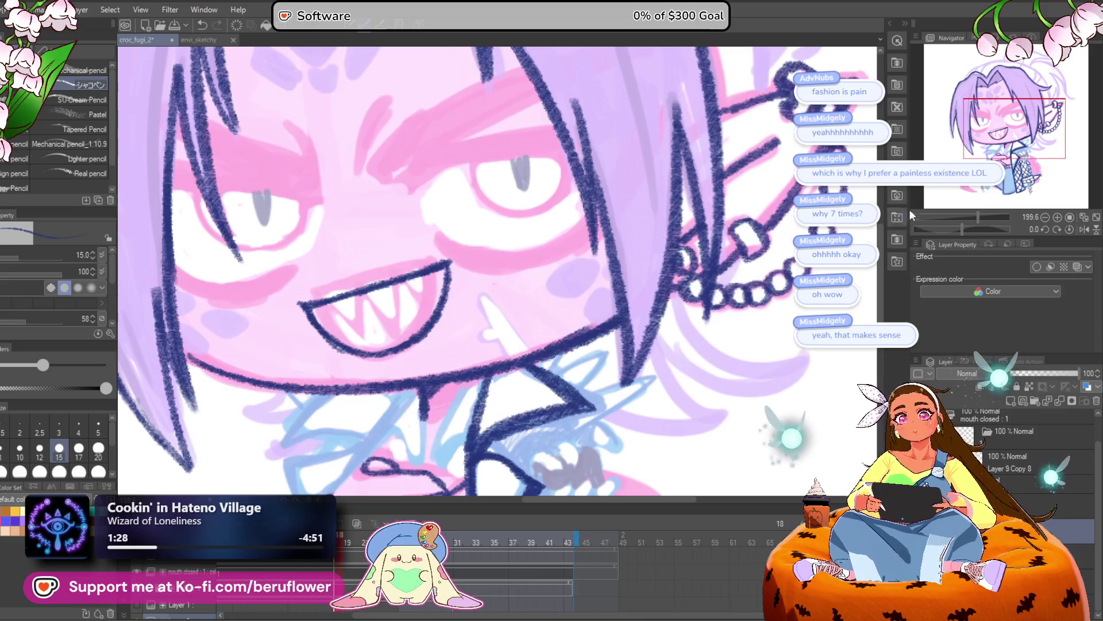
left_click_drag(958, 227, 975, 229)
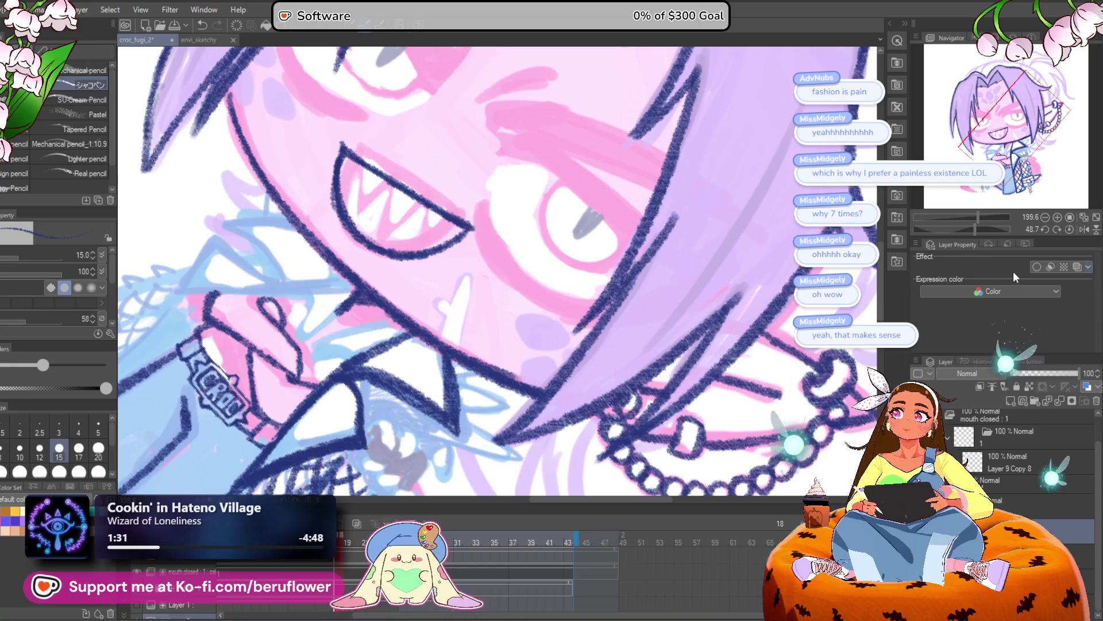
left_click(1070, 228)
scroll(684, 257, "up", 3)
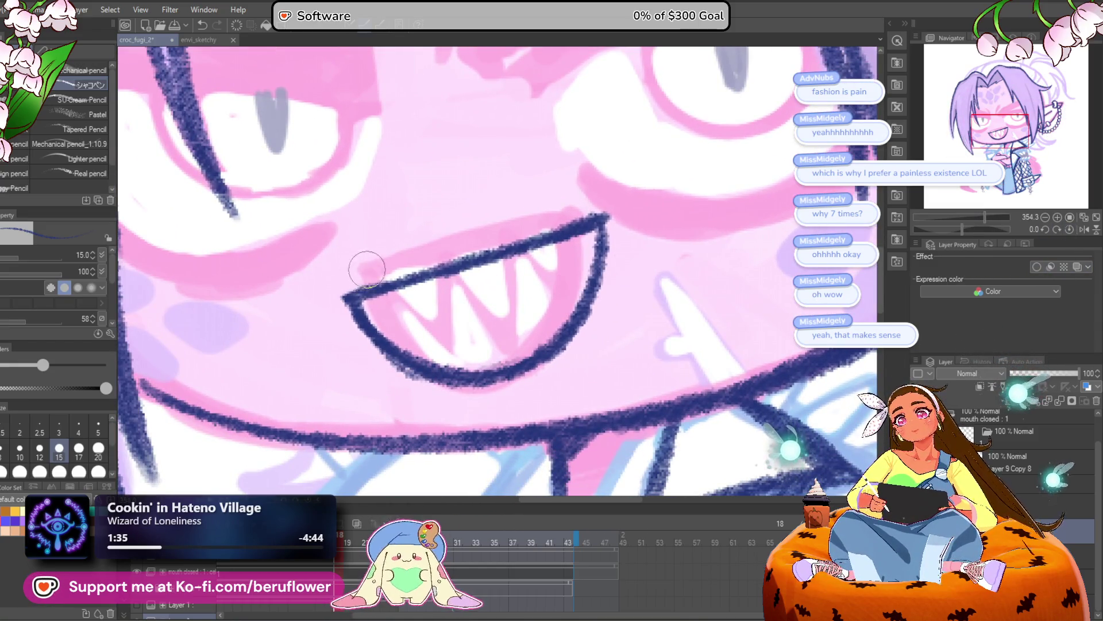
left_click_drag(602, 243, 612, 246)
mouse_move(600, 292)
left_mouse_down()
mouse_move(581, 263)
mouse_move(566, 297)
mouse_move(571, 264)
mouse_move(550, 301)
mouse_move(513, 282)
mouse_move(482, 315)
mouse_move(445, 305)
mouse_move(392, 340)
mouse_move(461, 322)
mouse_move(459, 311)
mouse_move(500, 314)
mouse_move(573, 268)
left_mouse_up()
key("ctrl+z")
scroll(393, 341, "down", 5)
scroll(393, 340, "up", 5)
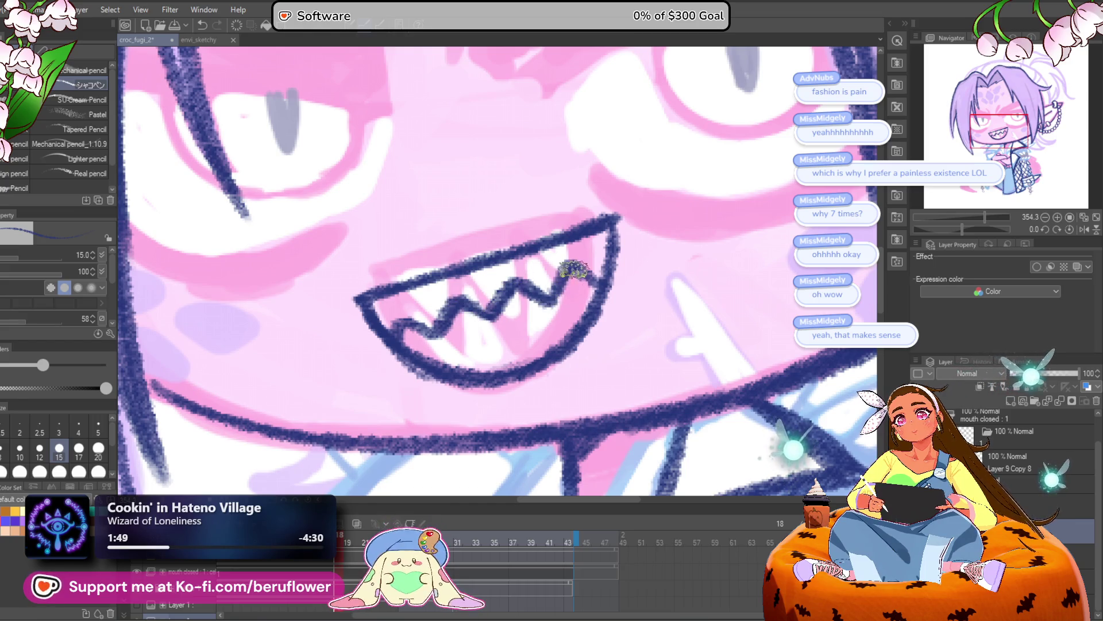
scroll(573, 268, "down", 6)
scroll(597, 287, "up", 4)
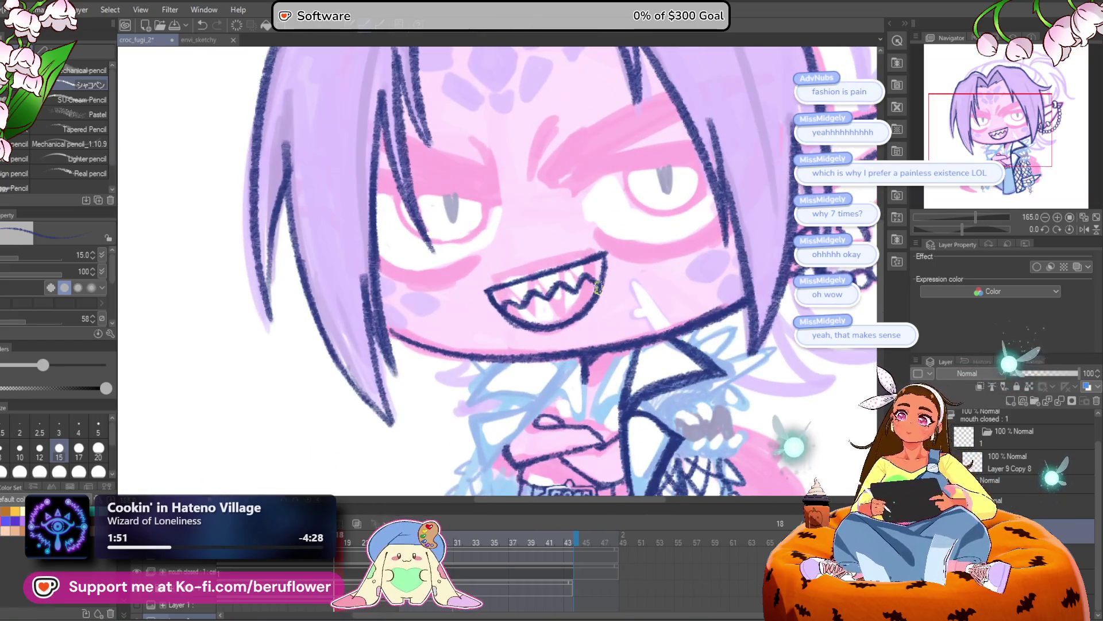
Lasso the mouth lineart, move it slightly down and right, and deselect
key("m")
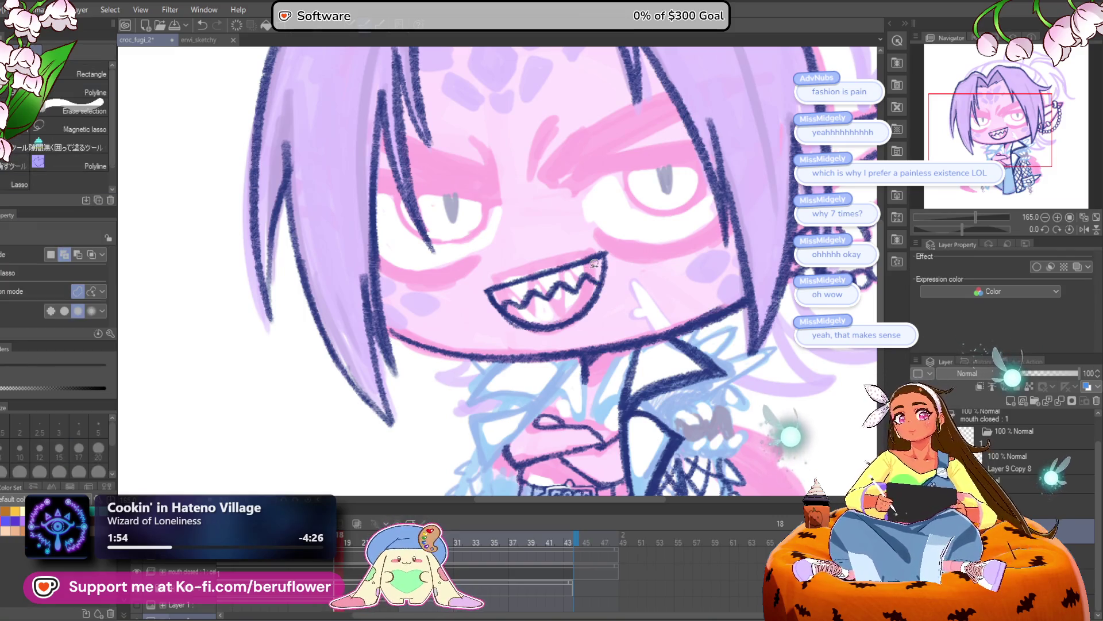
scroll(588, 263, "up", 3)
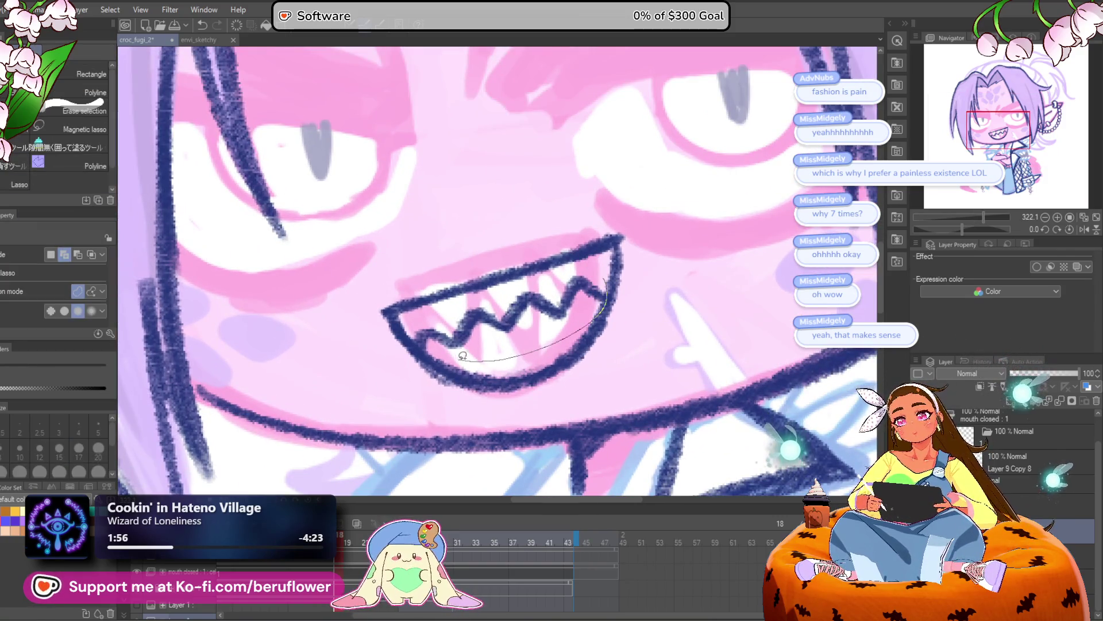
left_click_drag(608, 275, 608, 271)
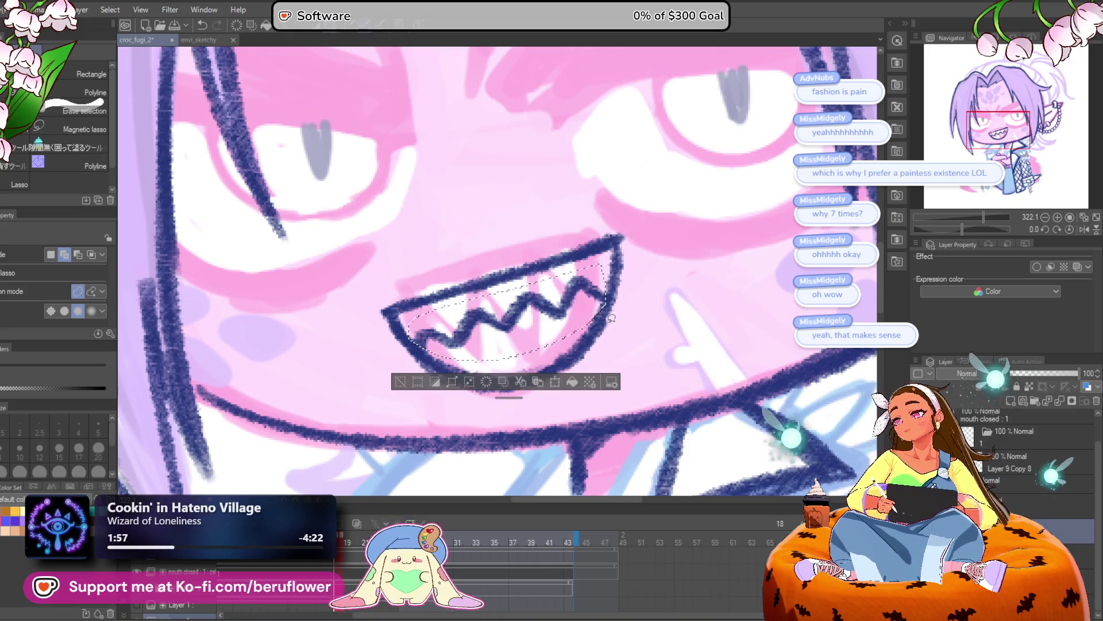
key("ctrl+t")
left_click_drag(542, 345, 546, 360)
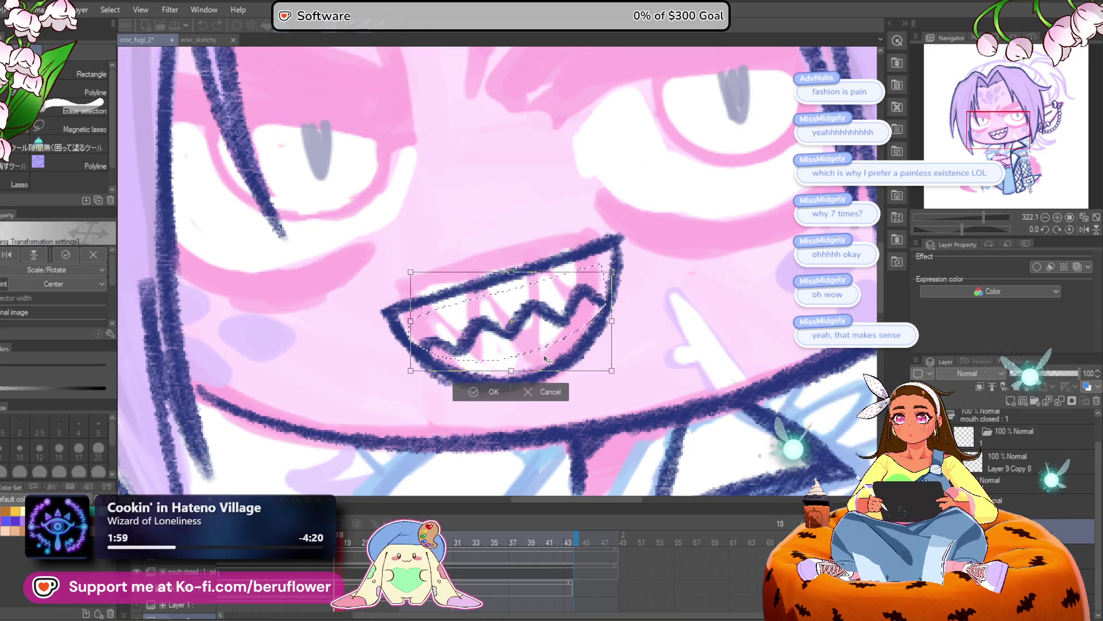
key("Return")
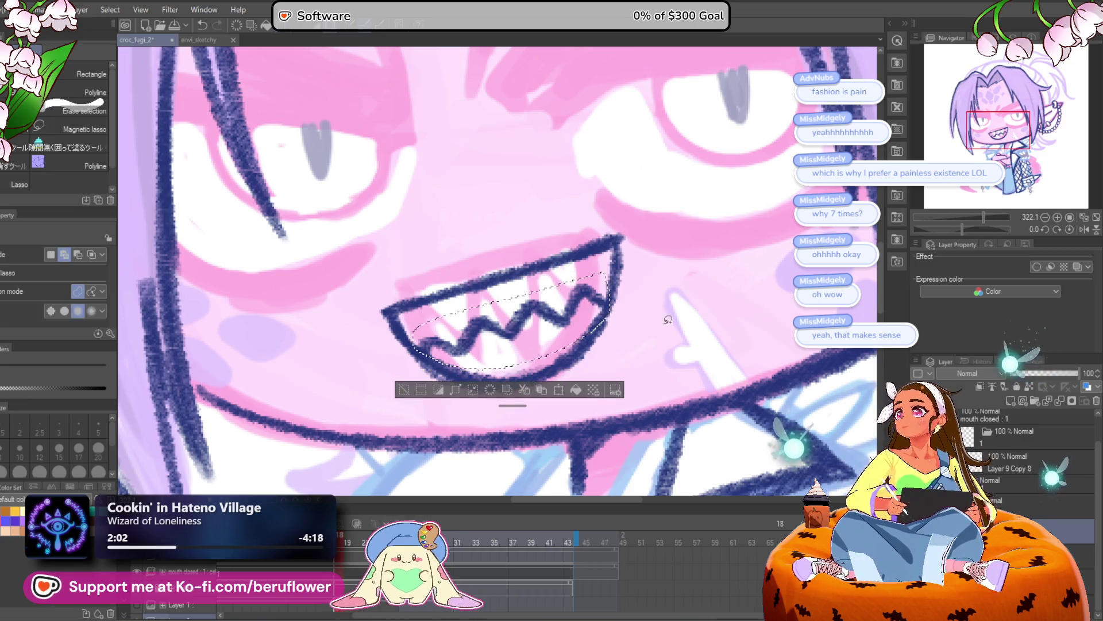
key("ctrl+d")
Reselect the mouth lineart and rotate it to adjust its tilt
scroll(513, 276, "down", 5)
scroll(512, 276, "up", 2)
scroll(513, 277, "up", 3)
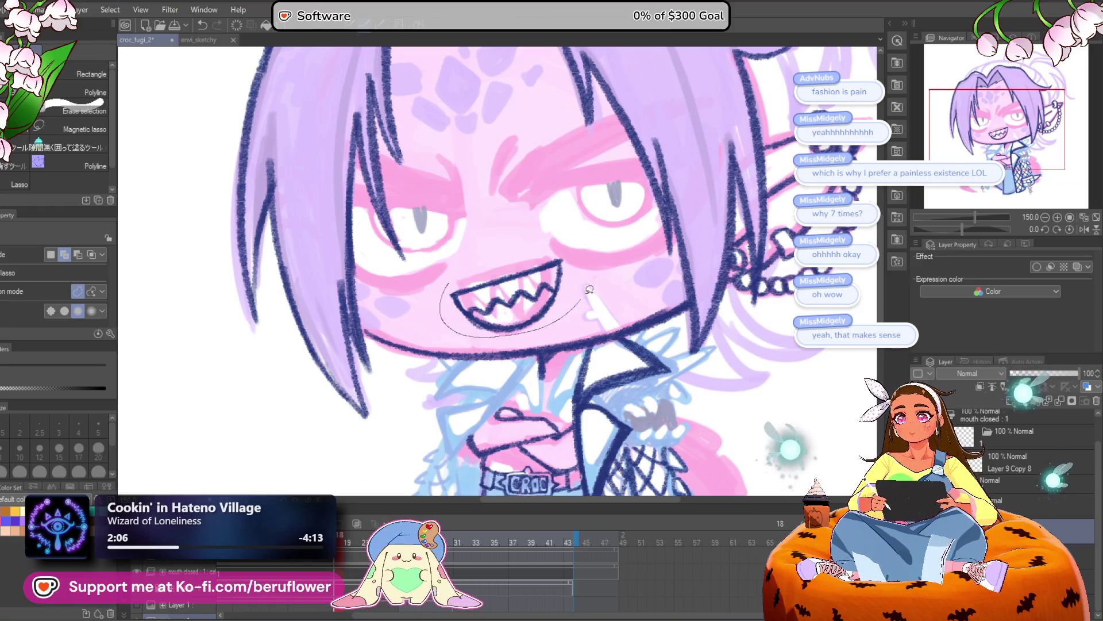
left_click_drag(506, 240, 507, 238)
key("ctrl+t")
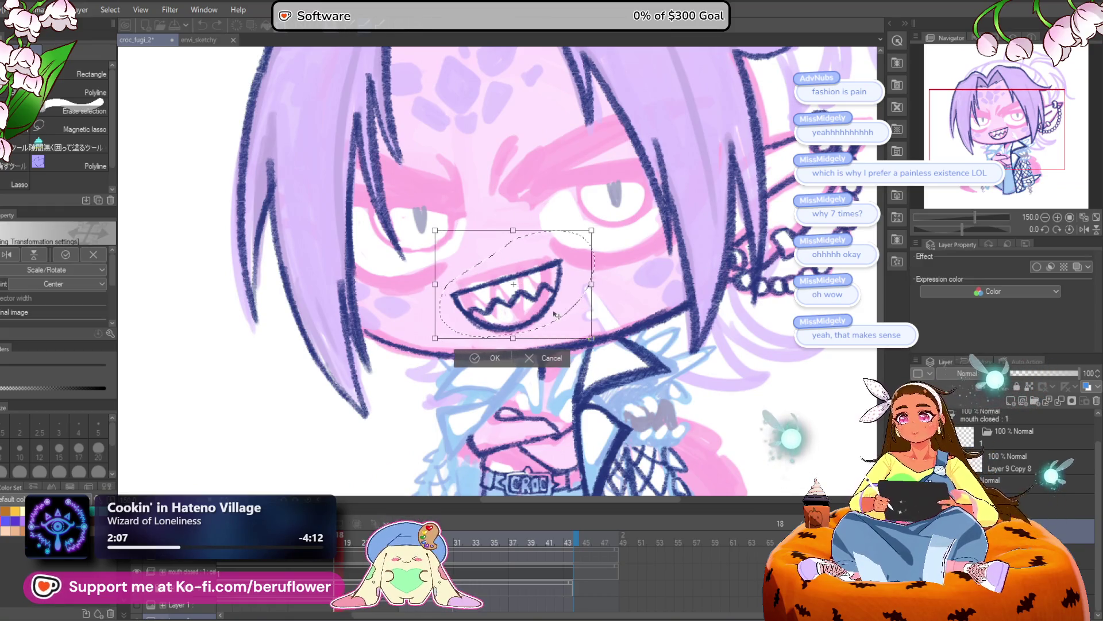
left_click_drag(623, 261, 596, 238)
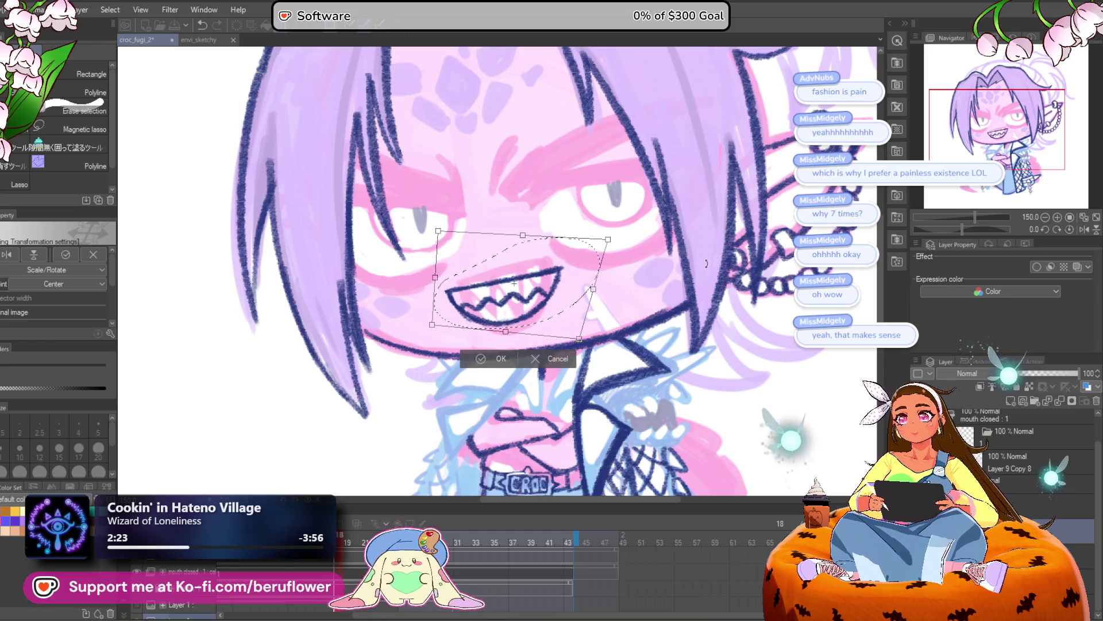
key("Return")
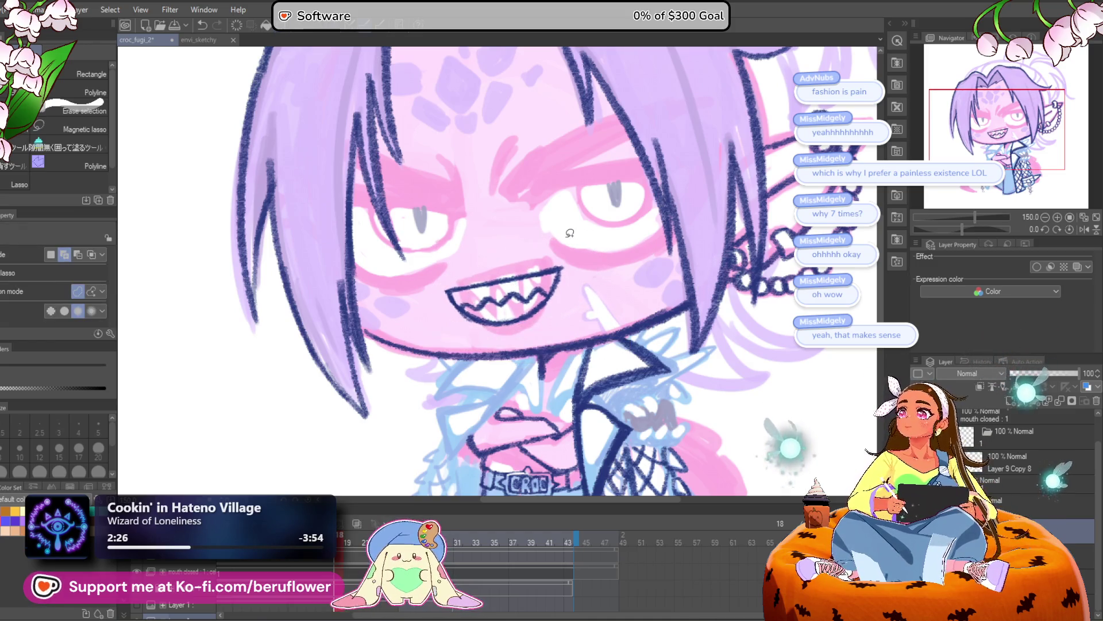
scroll(569, 233, "down", 5)
With the pencil, ink the collar spikes and a small hooked line beside the chin
scroll(570, 232, "up", 4)
key("p")
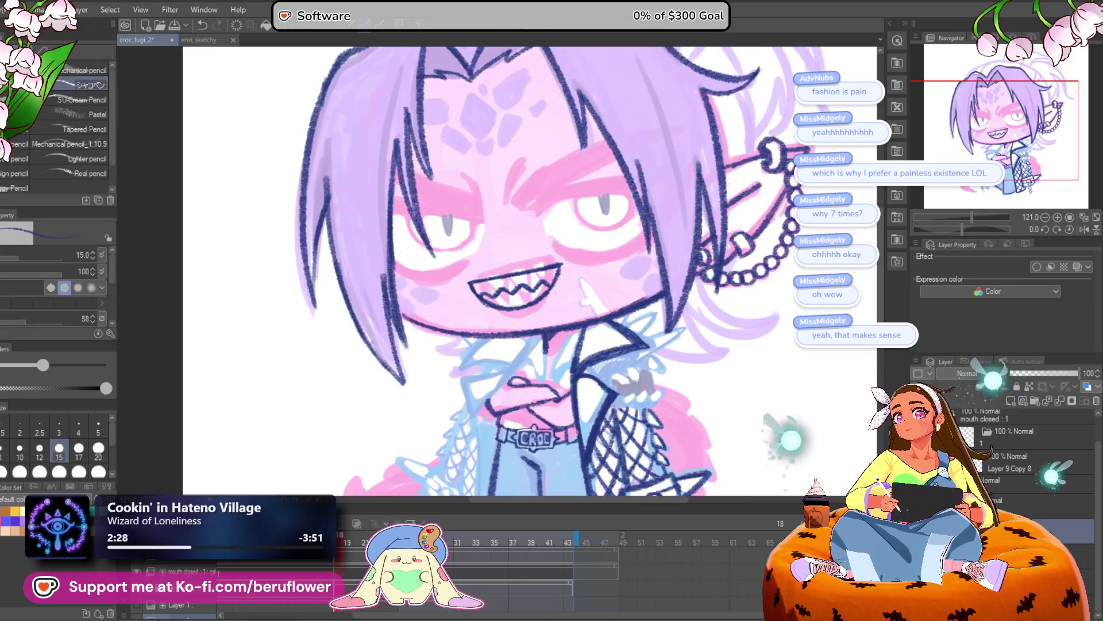
left_click_drag(682, 282, 615, 309)
scroll(516, 296, "up", 4)
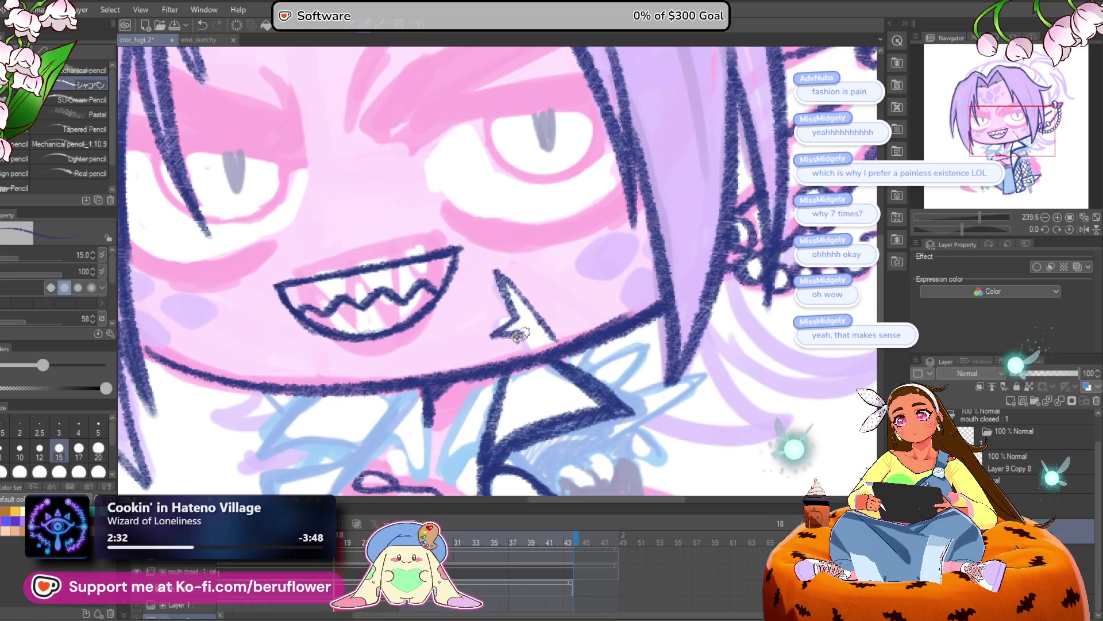
scroll(521, 343, "down", 3)
scroll(555, 342, "up", 3)
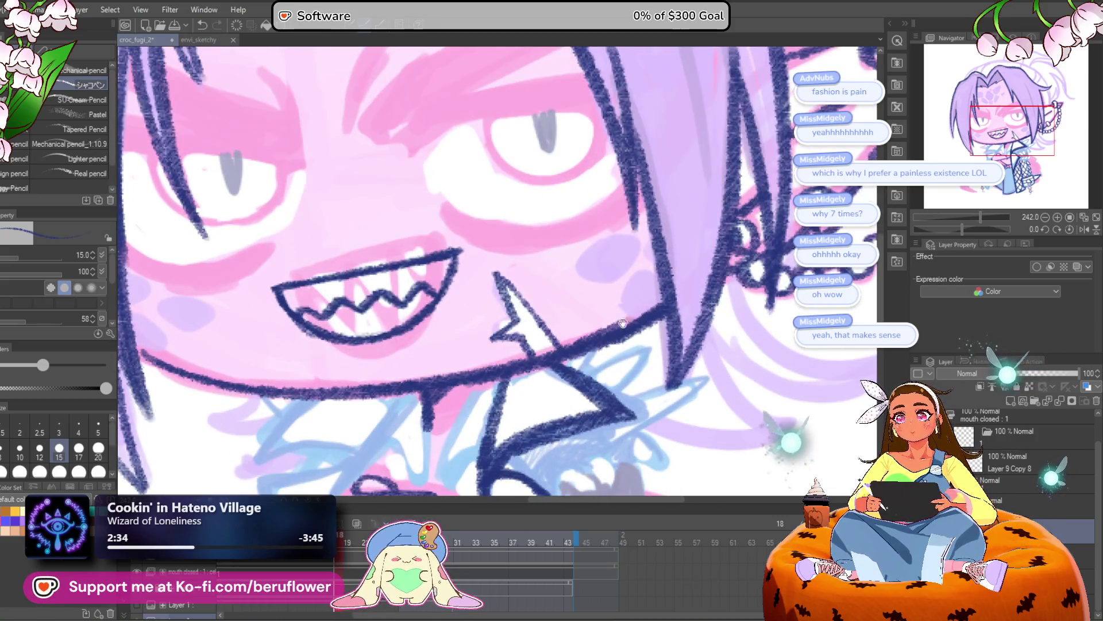
scroll(627, 318, "down", 6)
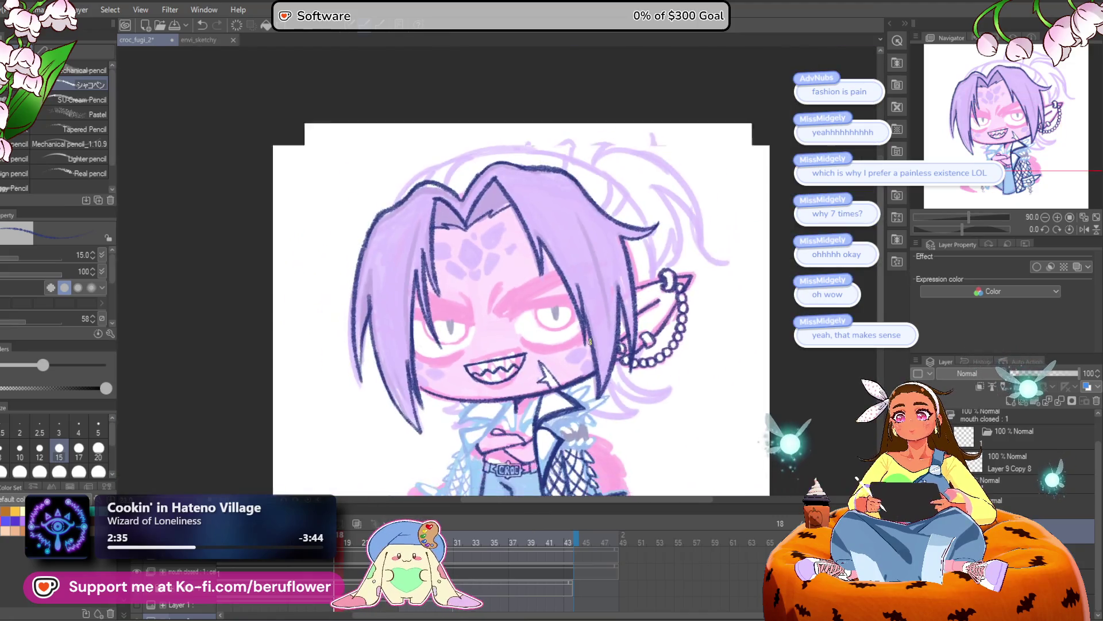
scroll(589, 342, "up", 2)
scroll(589, 341, "up", 2)
left_click_drag(648, 327, 611, 266)
scroll(539, 310, "up", 5)
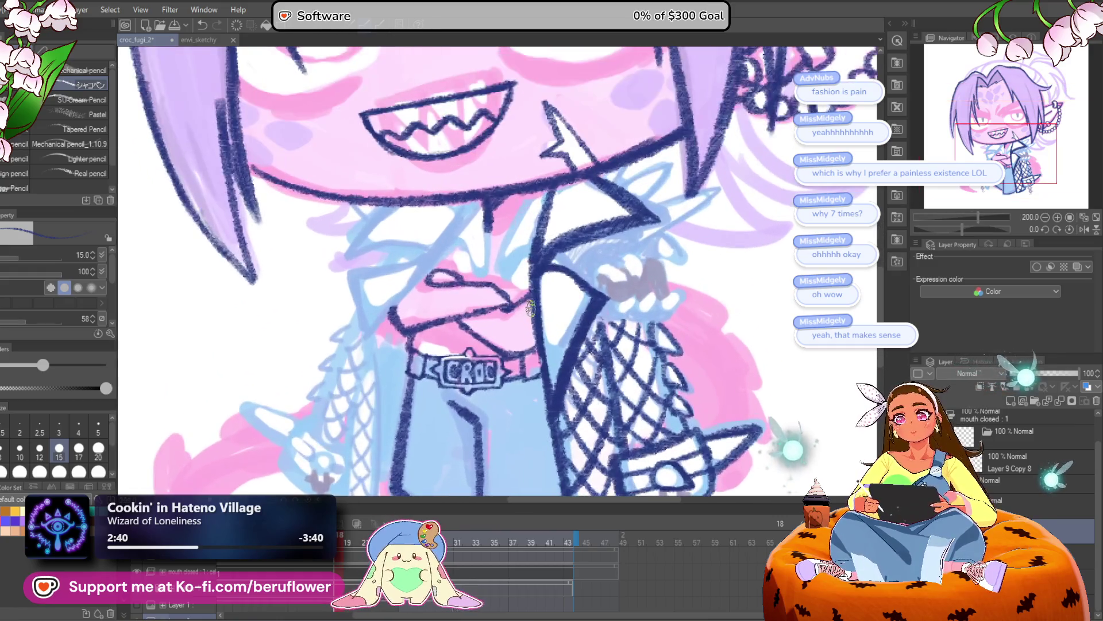
scroll(539, 309, "up", 4)
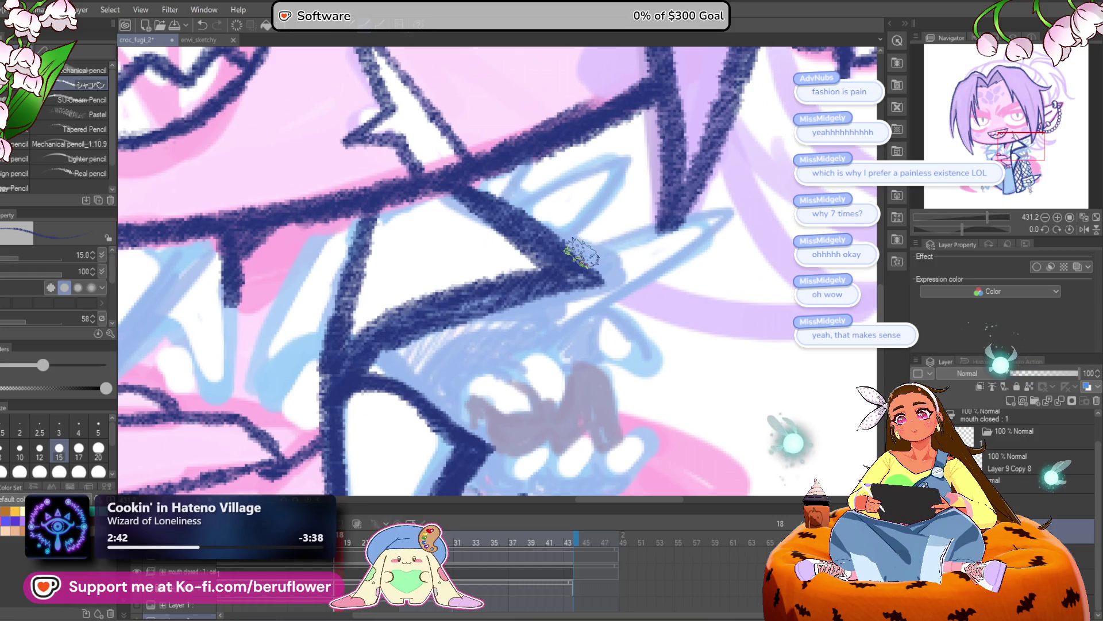
mouse_move(582, 253)
left_mouse_down()
mouse_move(739, 204)
mouse_move(591, 295)
mouse_move(567, 325)
mouse_move(600, 373)
left_mouse_up()
mouse_move(546, 254)
left_mouse_down()
mouse_move(615, 246)
mouse_move(564, 266)
left_mouse_up()
scroll(569, 261, "down", 4)
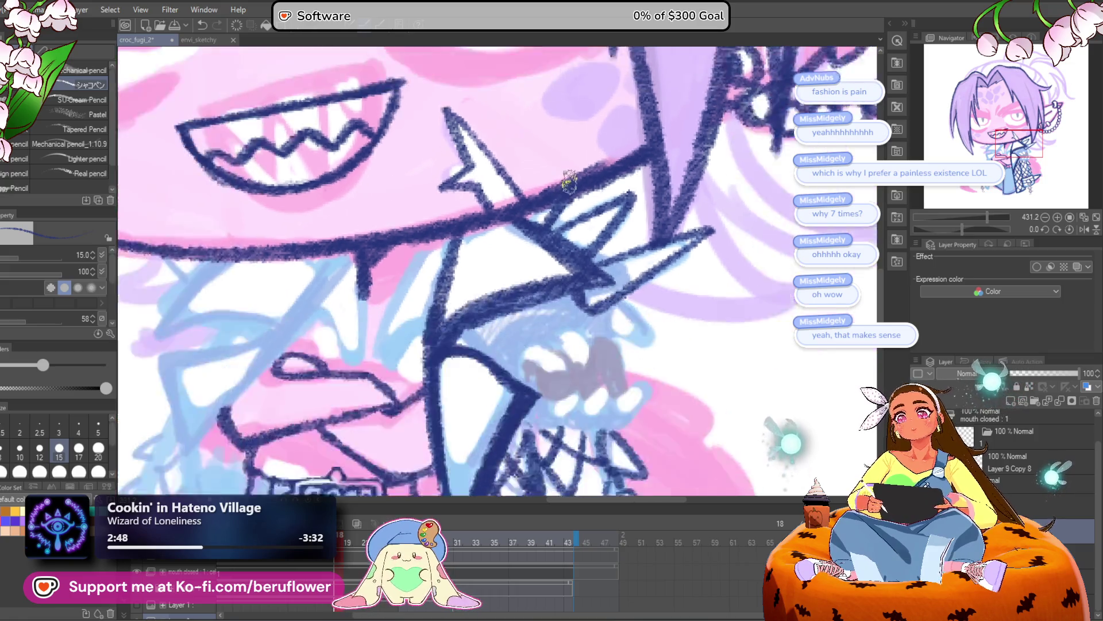
scroll(583, 256, "up", 3)
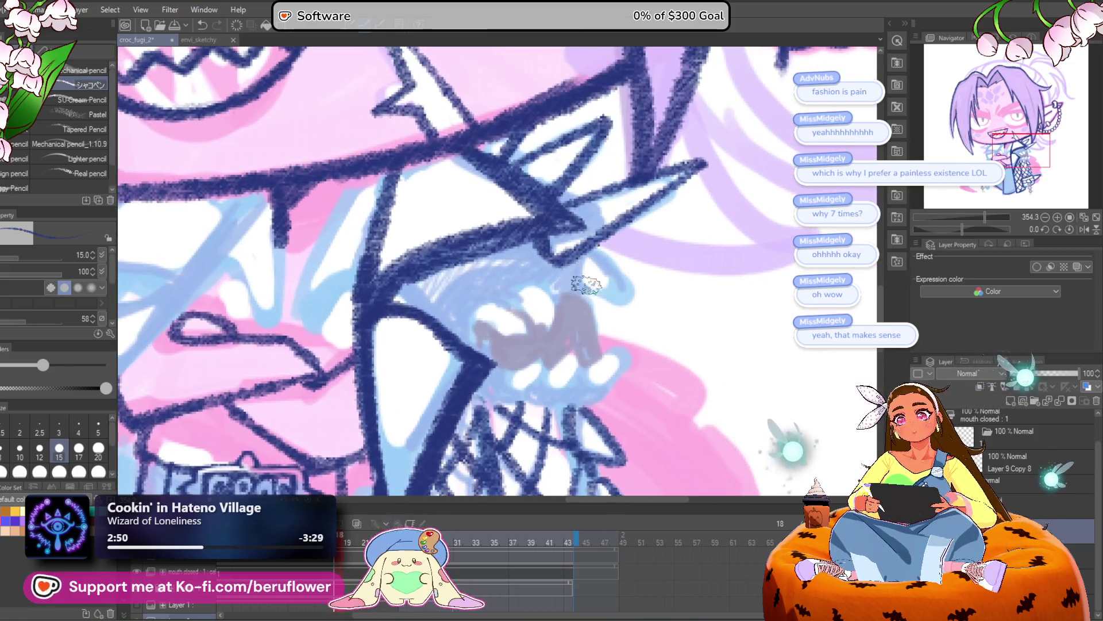
mouse_move(572, 282)
left_mouse_down()
mouse_move(618, 302)
mouse_move(568, 290)
mouse_move(624, 283)
mouse_move(546, 264)
mouse_move(494, 279)
left_mouse_up()
Ink the fingers of the clawed hand over the grey sketch
mouse_move(543, 317)
left_mouse_down()
mouse_move(561, 314)
mouse_move(560, 290)
mouse_move(598, 328)
mouse_move(603, 316)
mouse_move(511, 310)
mouse_move(564, 342)
left_mouse_up()
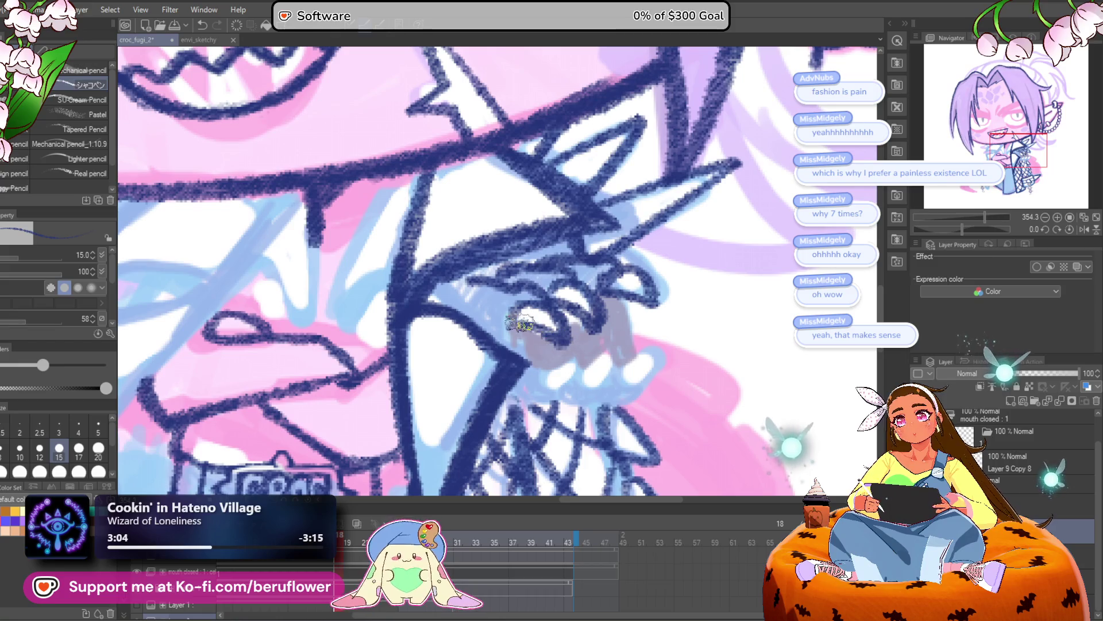
scroll(531, 252, "down", 5)
scroll(527, 238, "up", 6)
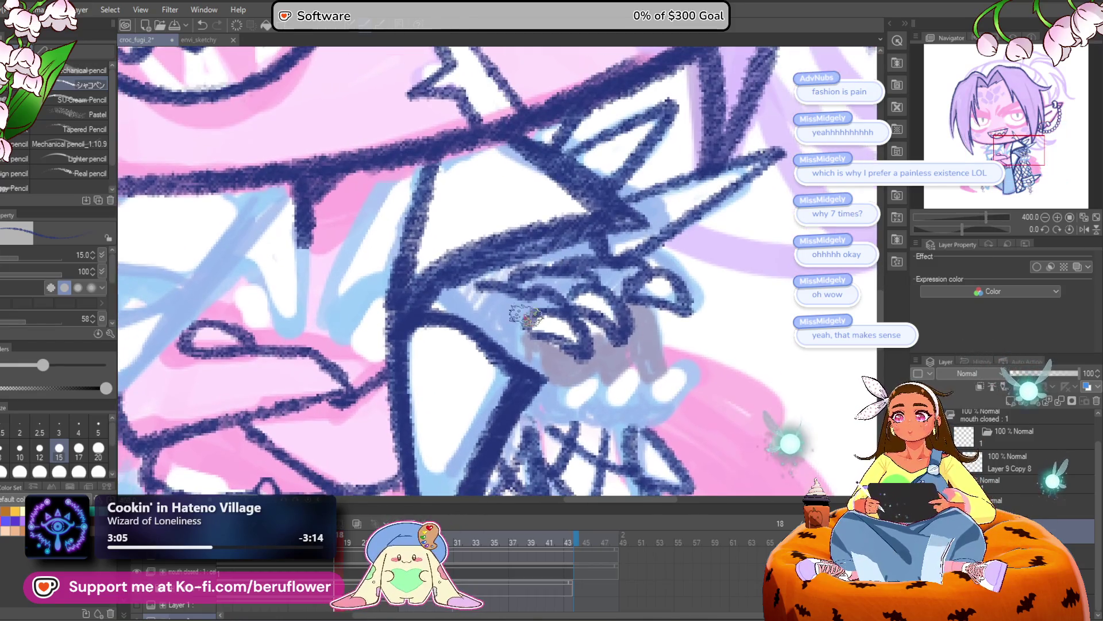
left_click_drag(524, 338, 511, 328)
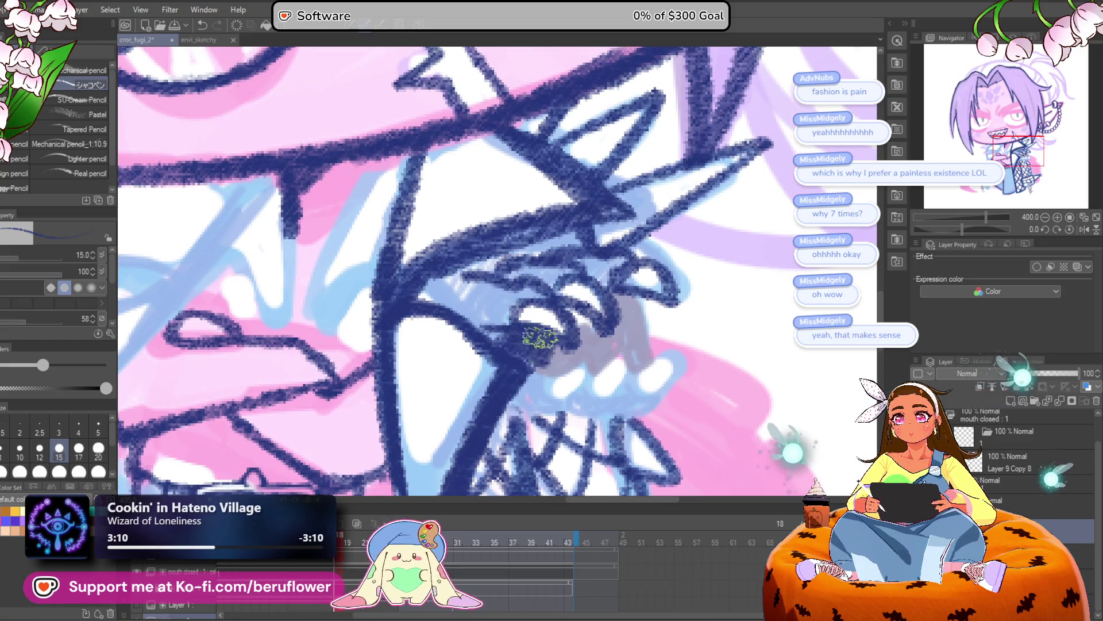
scroll(551, 362, "down", 2)
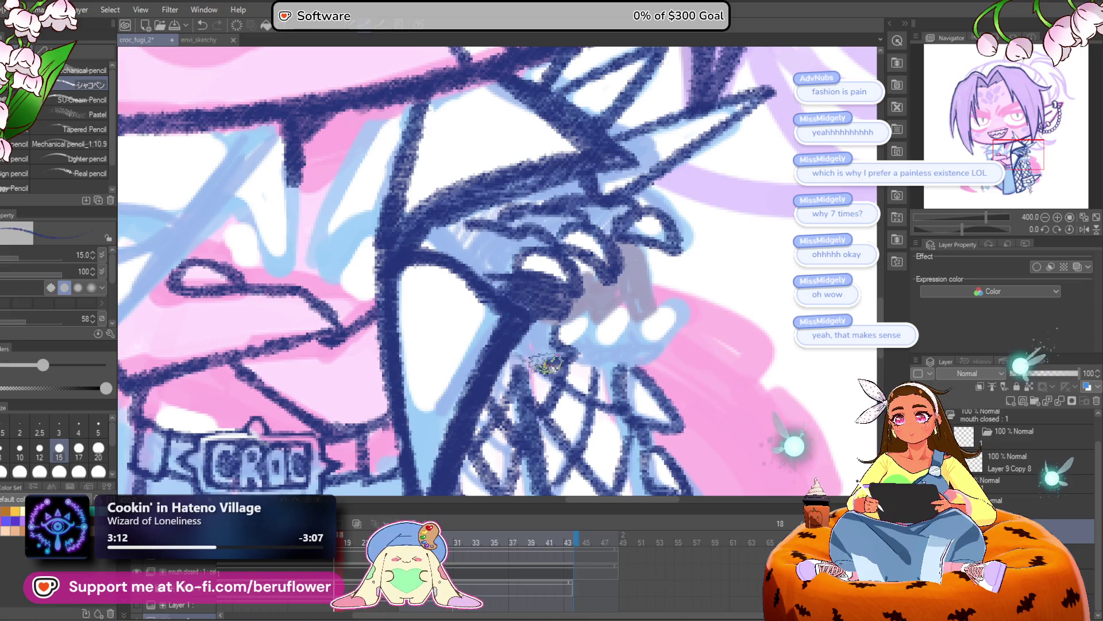
left_click_drag(592, 347, 585, 340)
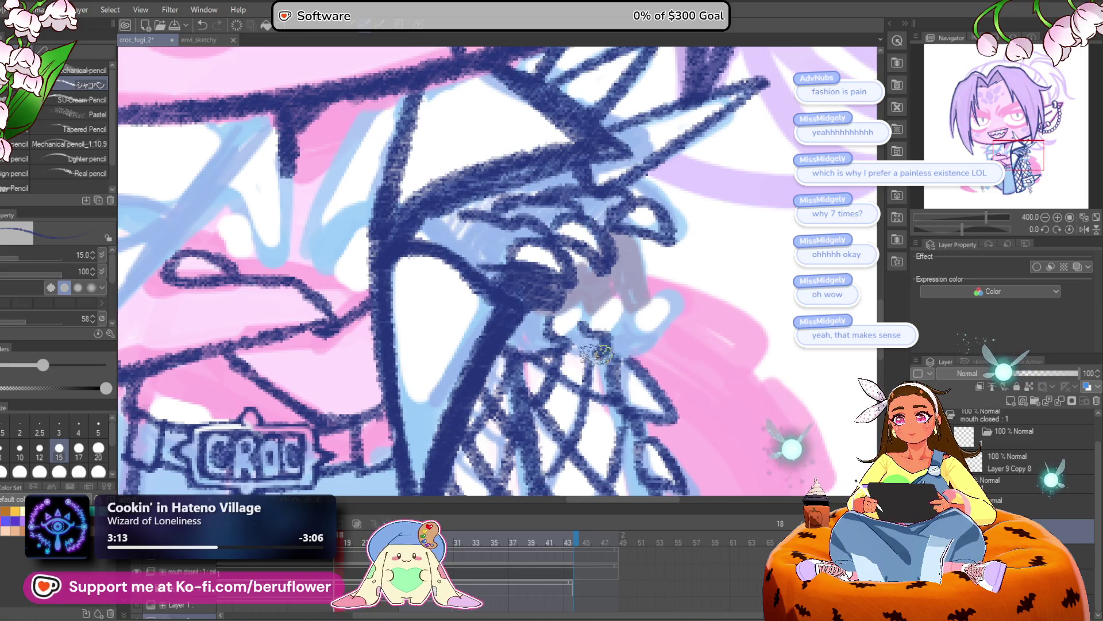
mouse_move(588, 319)
left_mouse_down()
mouse_move(630, 315)
mouse_move(645, 291)
mouse_move(637, 336)
mouse_move(629, 345)
mouse_move(591, 331)
mouse_move(610, 310)
mouse_move(632, 315)
mouse_move(615, 345)
mouse_move(602, 252)
mouse_move(596, 309)
mouse_move(575, 313)
mouse_move(554, 276)
mouse_move(551, 313)
left_mouse_up()
scroll(611, 310, "up", 1)
scroll(549, 310, "down", 2)
scroll(548, 307, "down", 5)
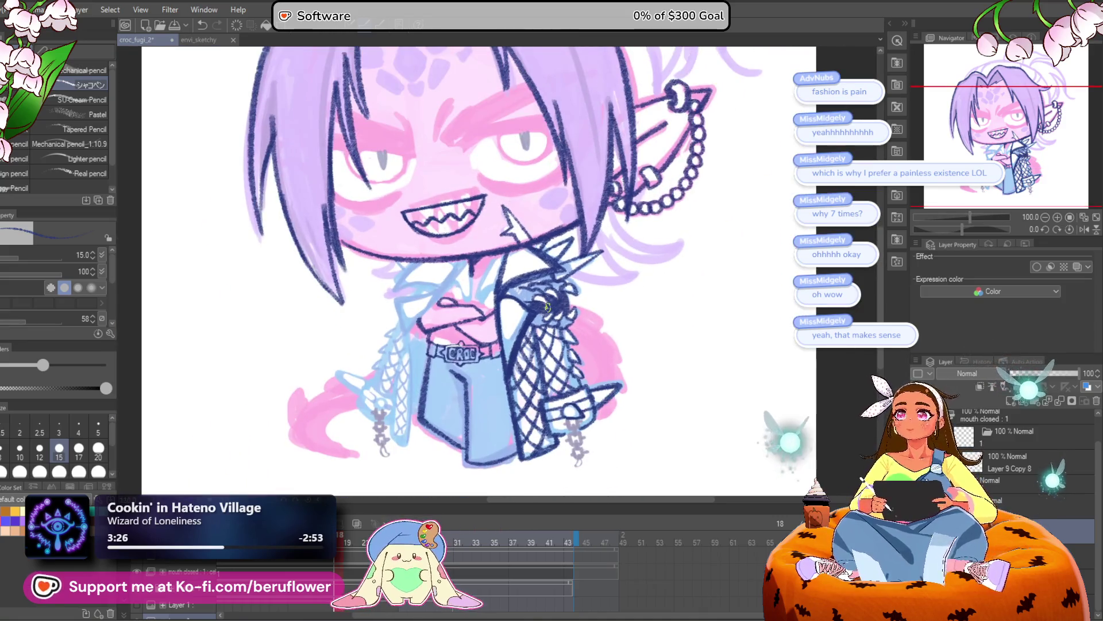
Paint over the dark patch near the inked fingers
scroll(547, 307, "up", 1)
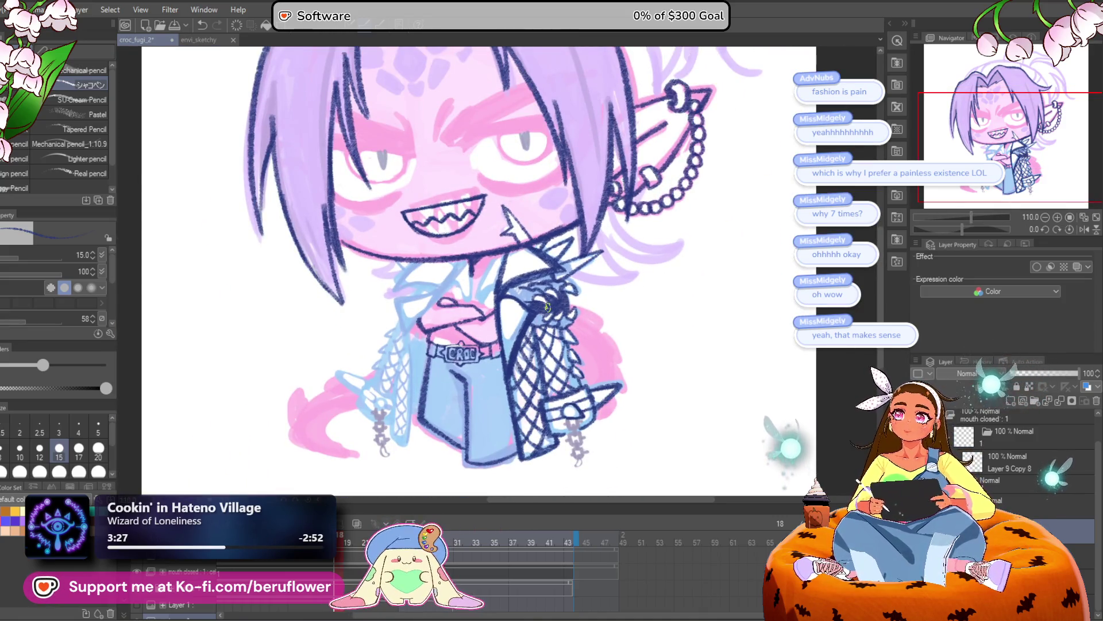
scroll(547, 308, "up", 5)
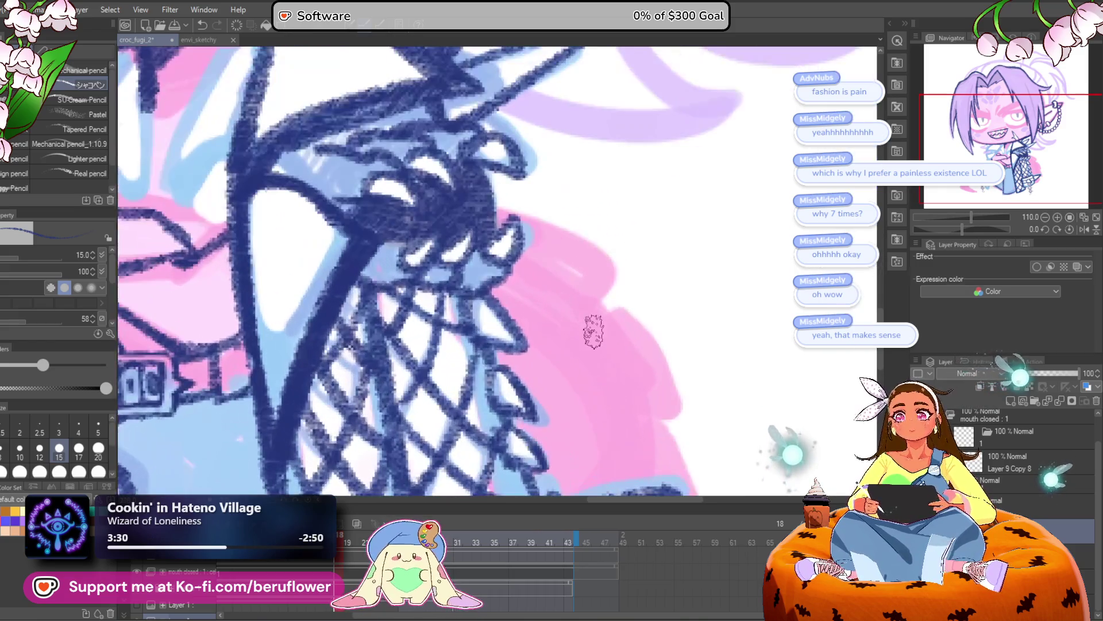
mouse_move(517, 230)
left_mouse_down()
mouse_move(506, 259)
mouse_move(512, 224)
mouse_move(506, 235)
mouse_move(500, 205)
mouse_move(506, 266)
mouse_move(493, 205)
left_mouse_up()
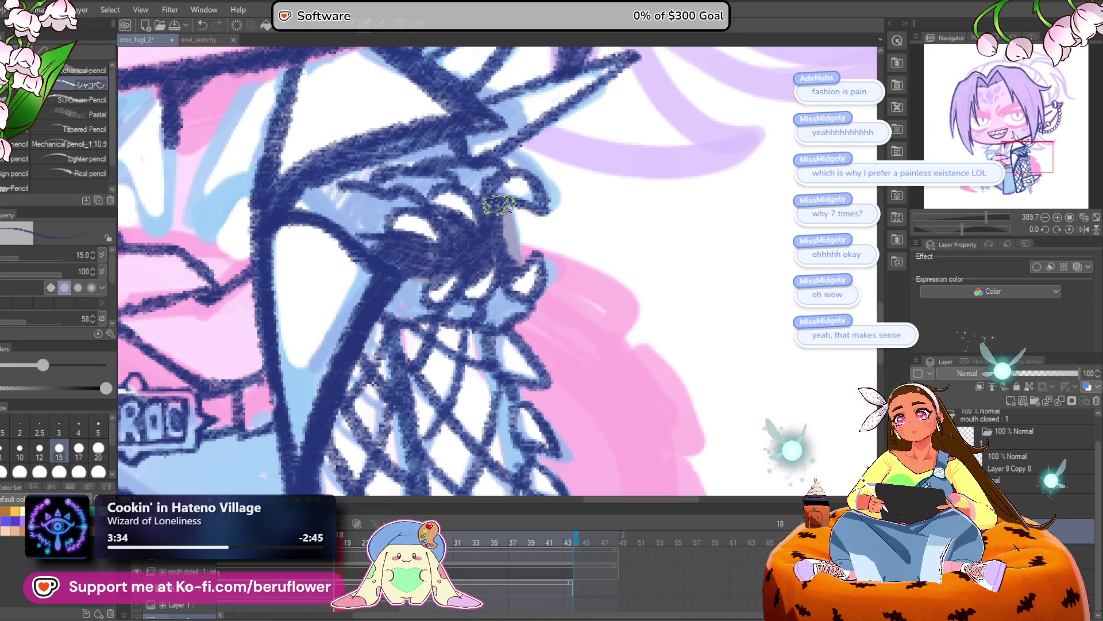
scroll(498, 204, "down", 4)
scroll(499, 204, "up", 4)
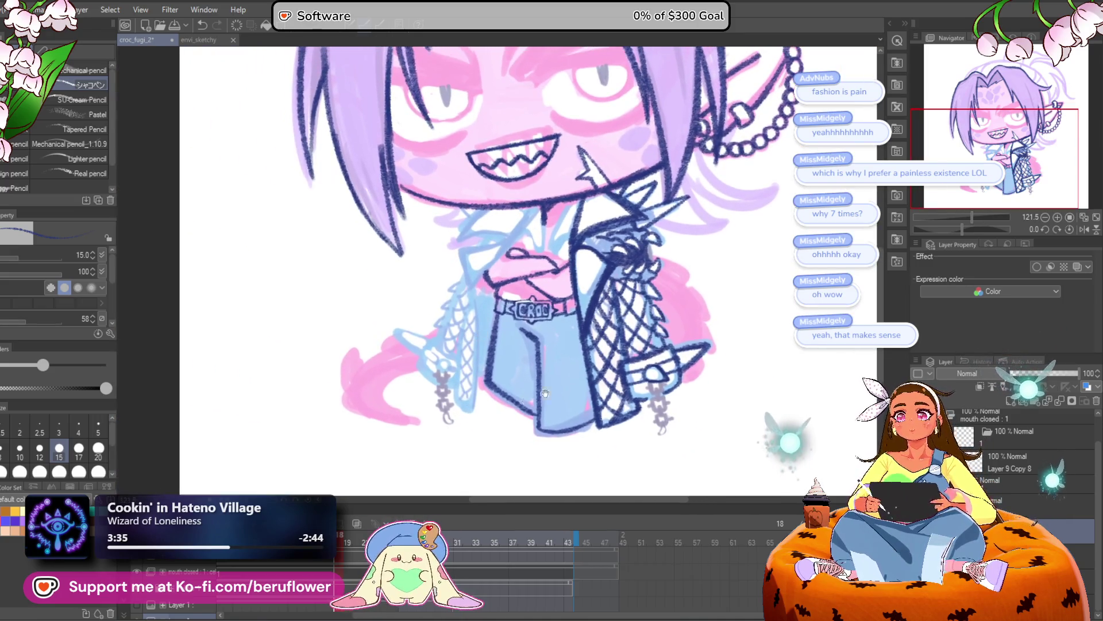
scroll(554, 287, "up", 3)
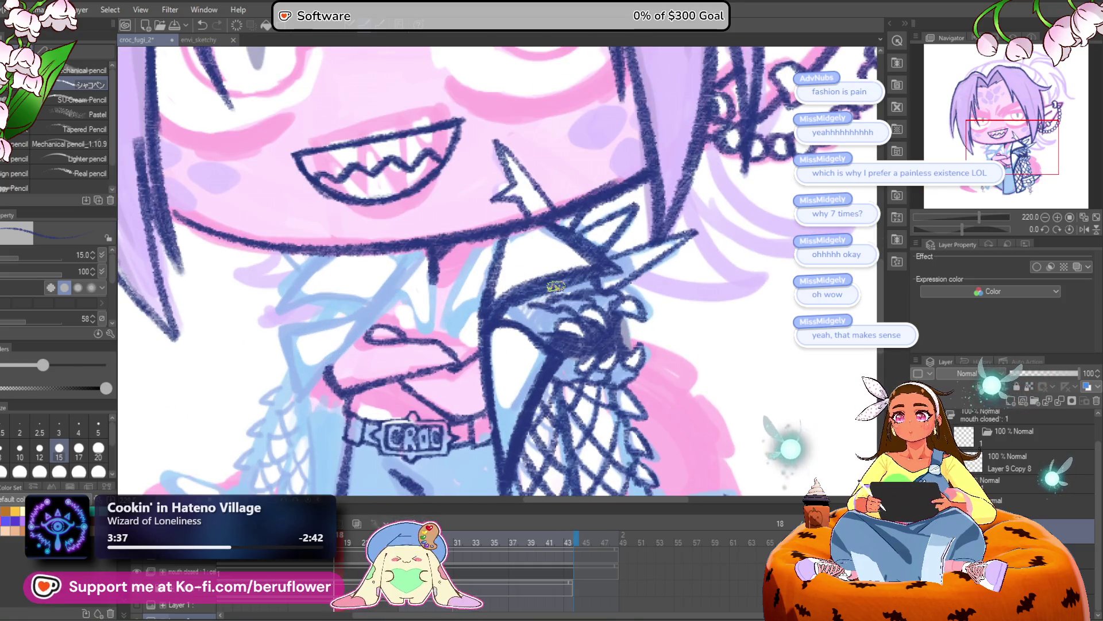
scroll(556, 286, "down", 2)
scroll(556, 286, "up", 2)
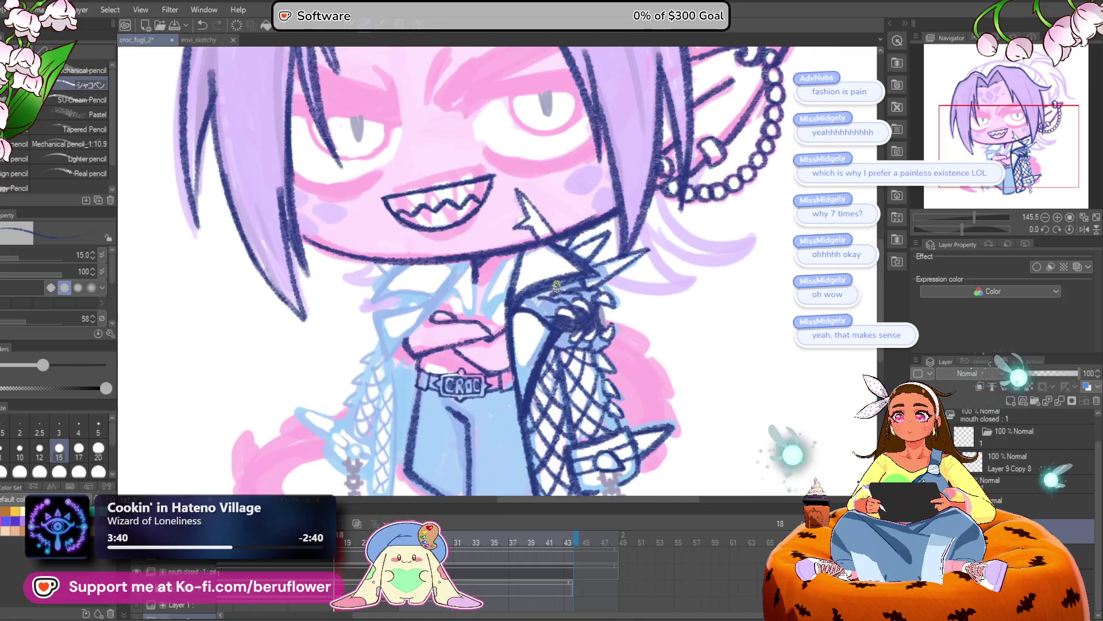
Ink the top link of the chain hanging from the sleeve cuff
left_click_drag(573, 399, 546, 259)
scroll(584, 444, "up", 4)
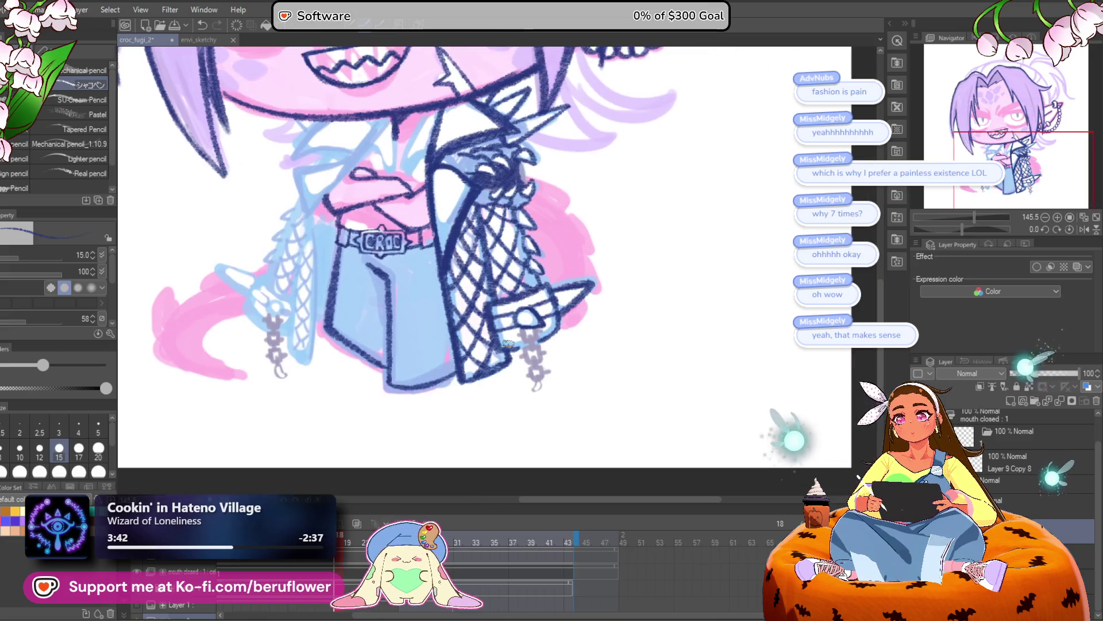
scroll(509, 344, "up", 4)
mouse_move(508, 301)
left_mouse_down()
mouse_move(523, 329)
mouse_move(517, 316)
mouse_move(552, 284)
mouse_move(510, 316)
mouse_move(539, 353)
mouse_move(535, 327)
mouse_move(520, 329)
mouse_move(561, 278)
mouse_move(537, 291)
mouse_move(544, 322)
mouse_move(532, 409)
mouse_move(554, 371)
mouse_move(560, 391)
mouse_move(569, 384)
mouse_move(506, 388)
mouse_move(537, 403)
mouse_move(560, 358)
left_mouse_up()
Ink the successive chain links below the flap, ending in a curled hook
scroll(561, 357, "down", 4)
scroll(551, 368, "up", 2)
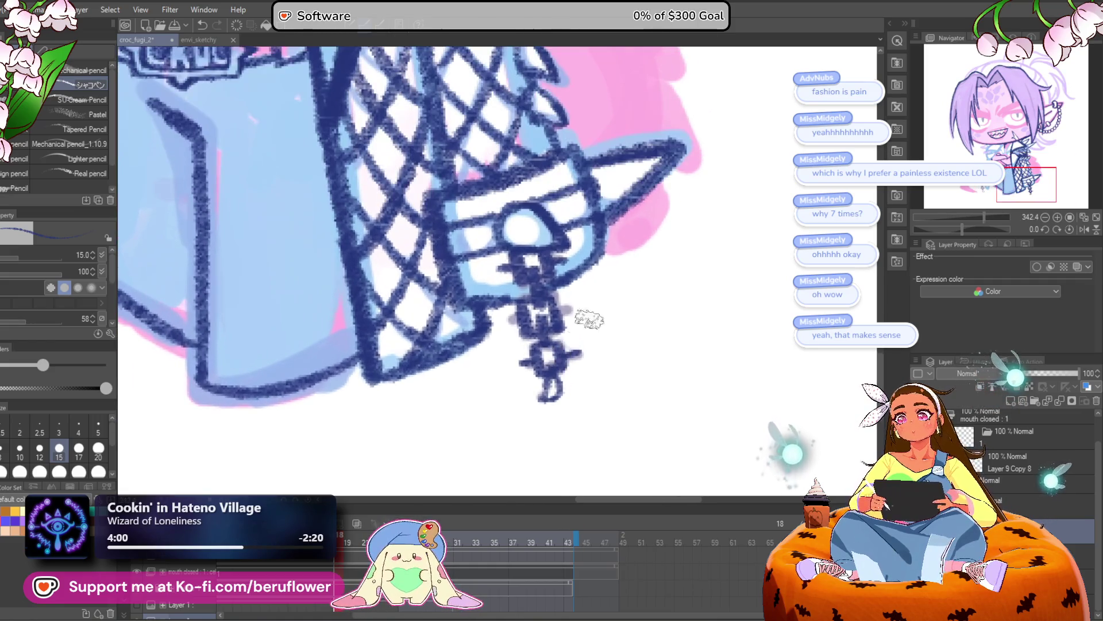
scroll(551, 372, "down", 3)
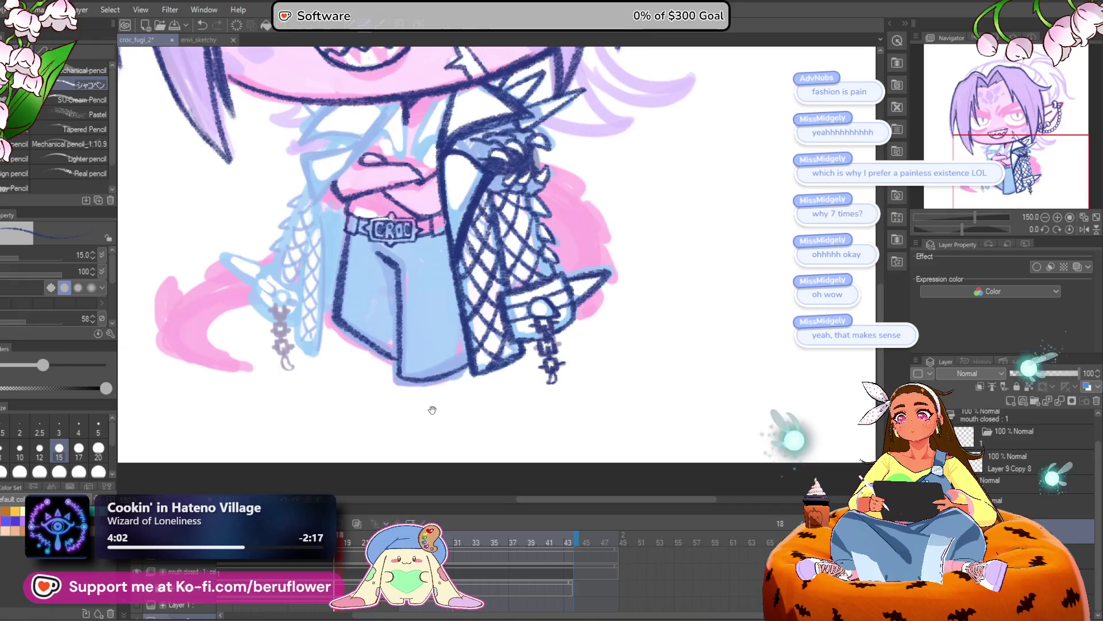
scroll(368, 431, "up", 4)
scroll(366, 431, "up", 5)
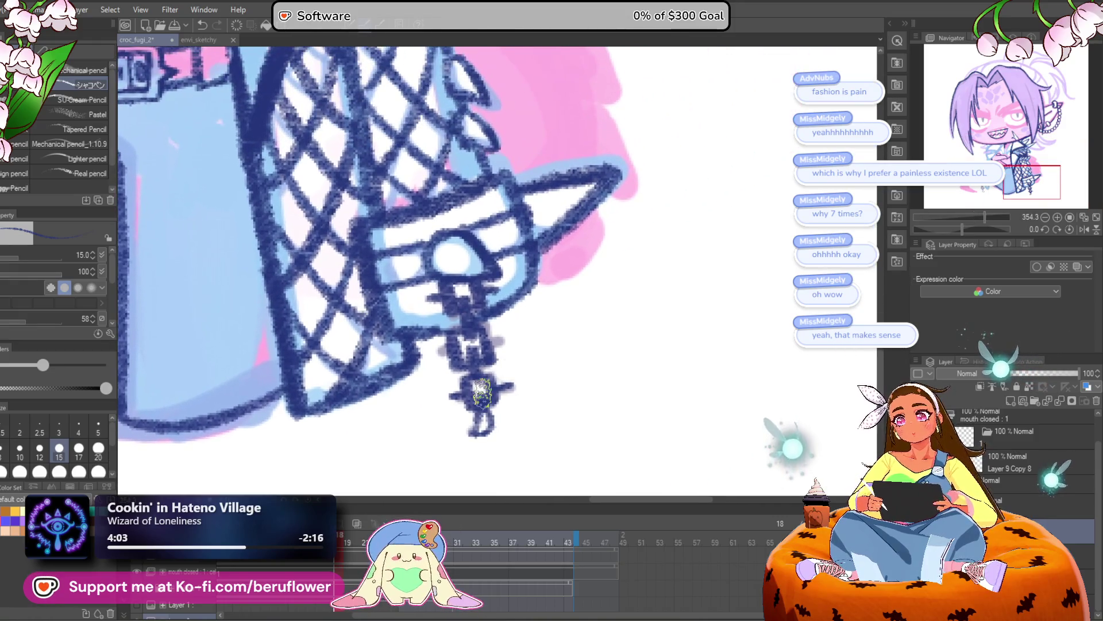
scroll(481, 395, "up", 1)
left_click_drag(436, 291, 447, 314)
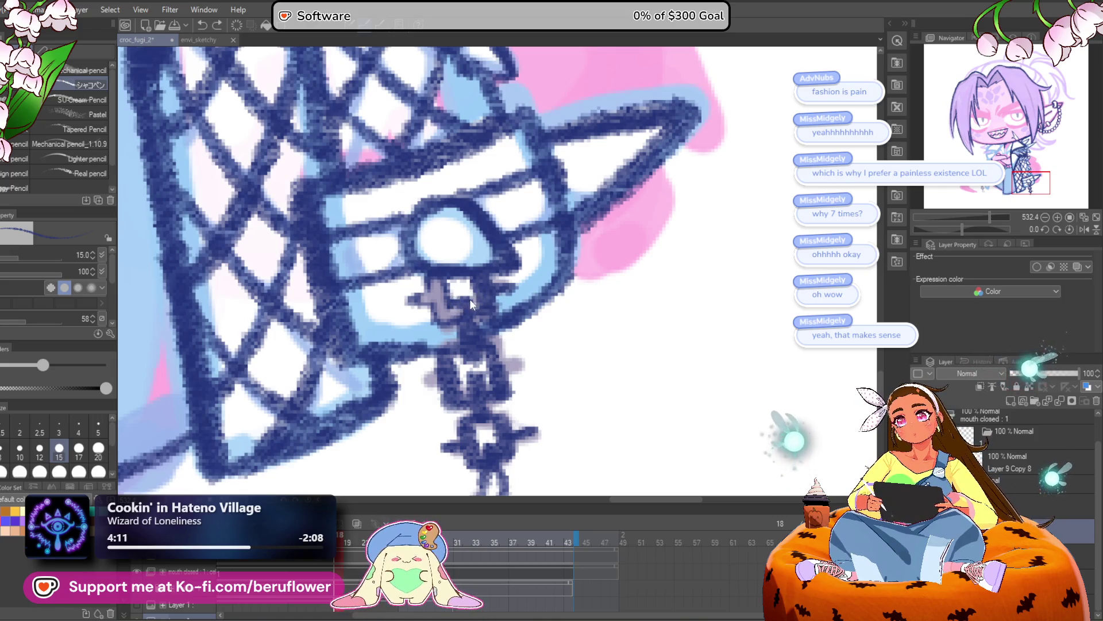
left_click_drag(470, 308, 465, 313)
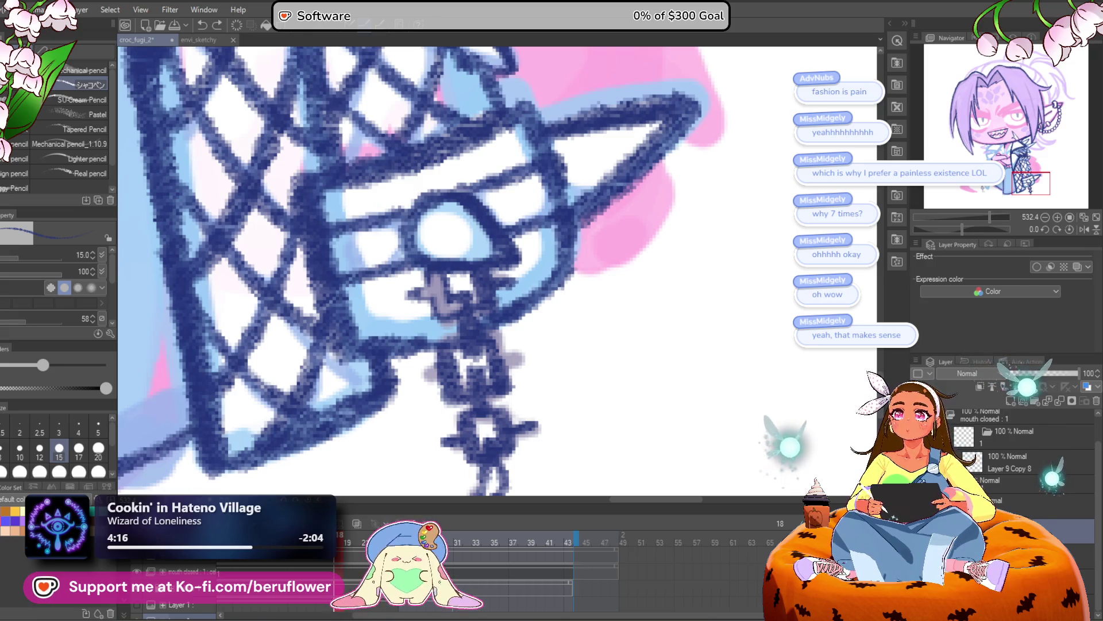
mouse_move(471, 282)
left_mouse_down()
mouse_move(474, 322)
mouse_move(488, 303)
mouse_move(464, 316)
mouse_move(457, 347)
mouse_move(512, 354)
mouse_move(438, 367)
mouse_move(451, 360)
left_mouse_up()
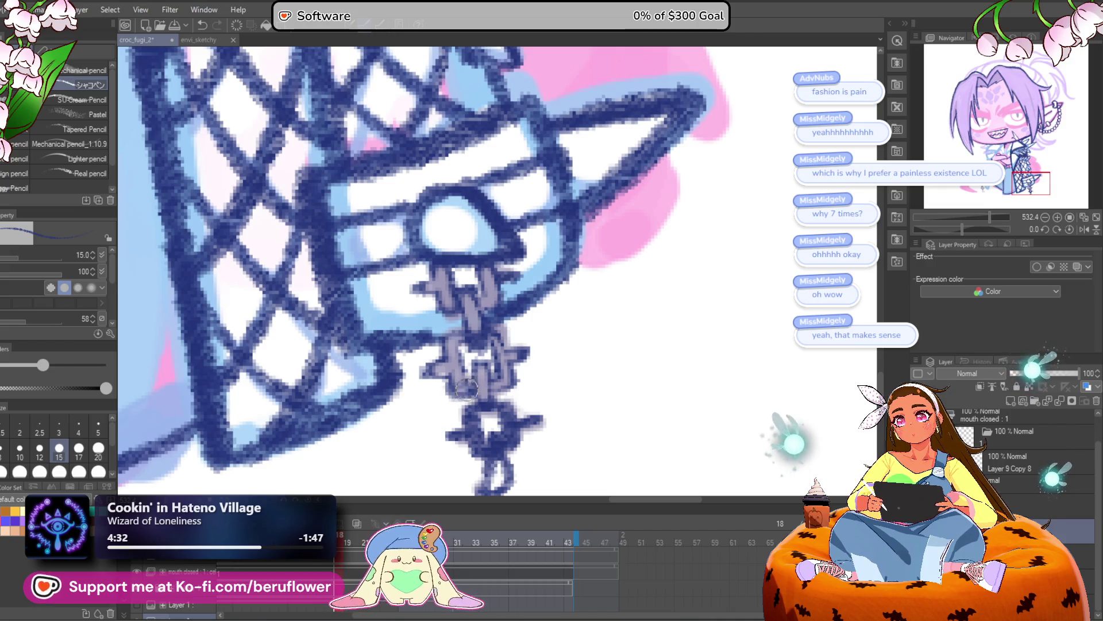
left_click_drag(477, 402, 465, 348)
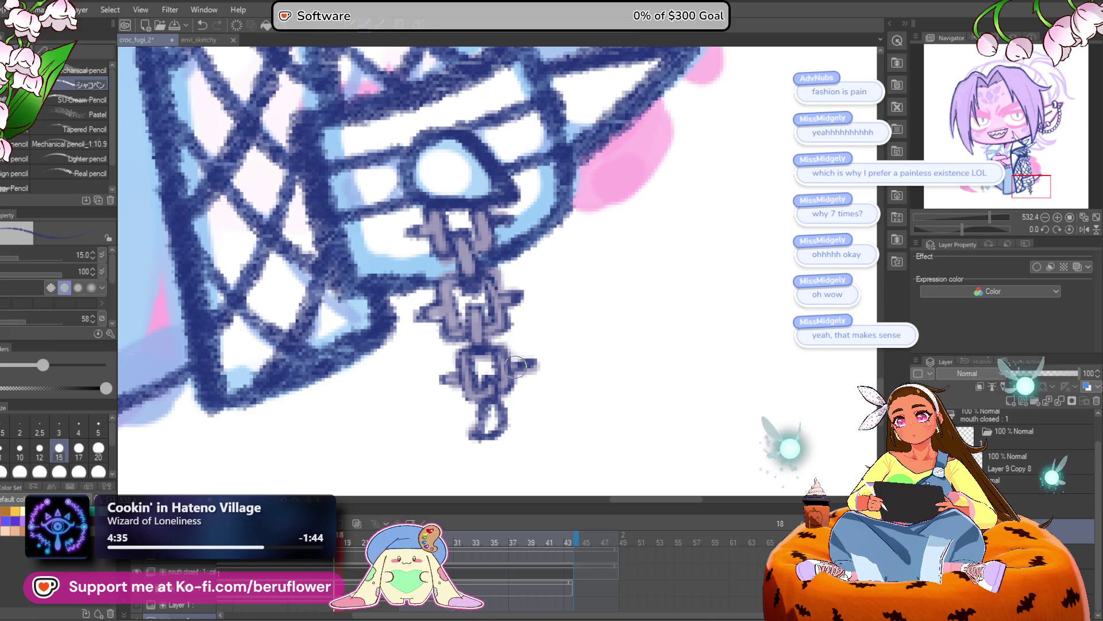
Fit the whole character in view, then zoom in on the belt and fishnet area
key("ctrl+0")
scroll(517, 340, "up", 5)
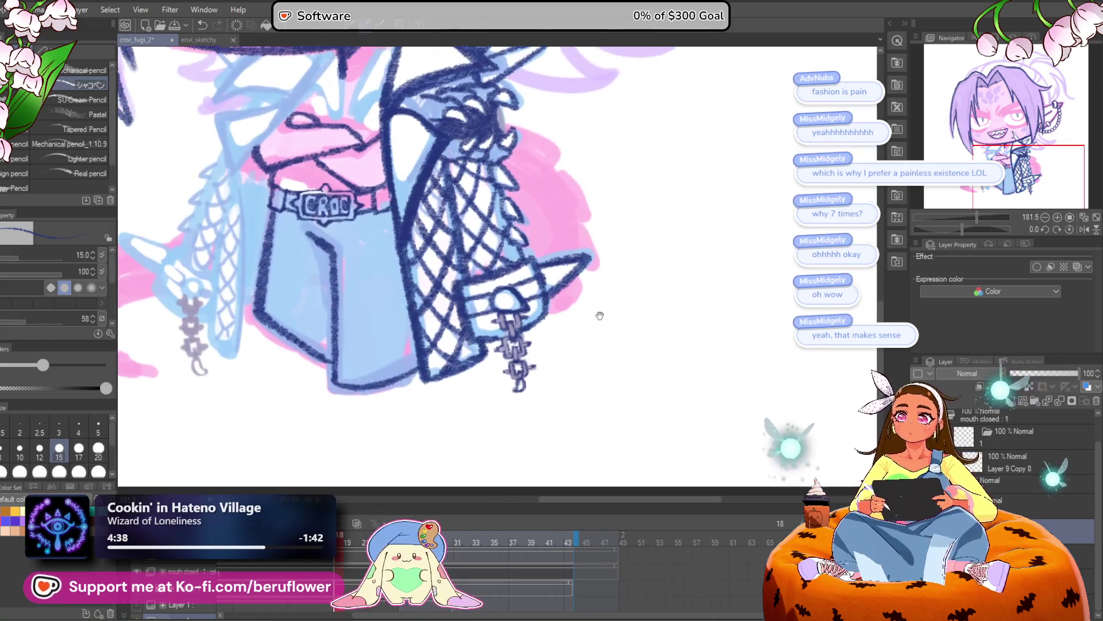
scroll(528, 325, "up", 4)
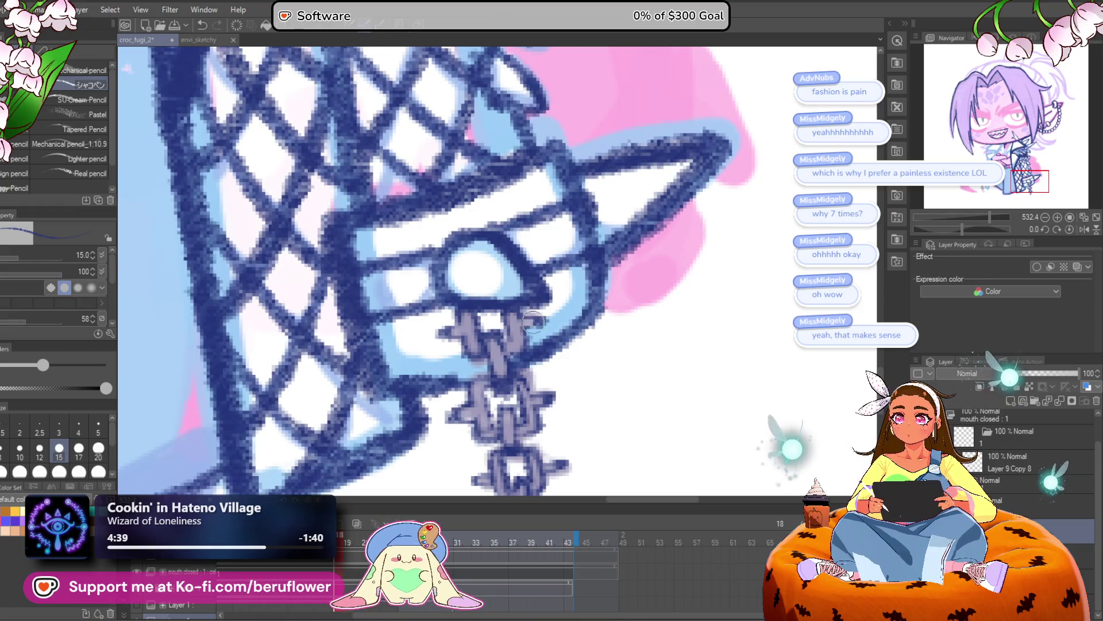
scroll(555, 393, "down", 4)
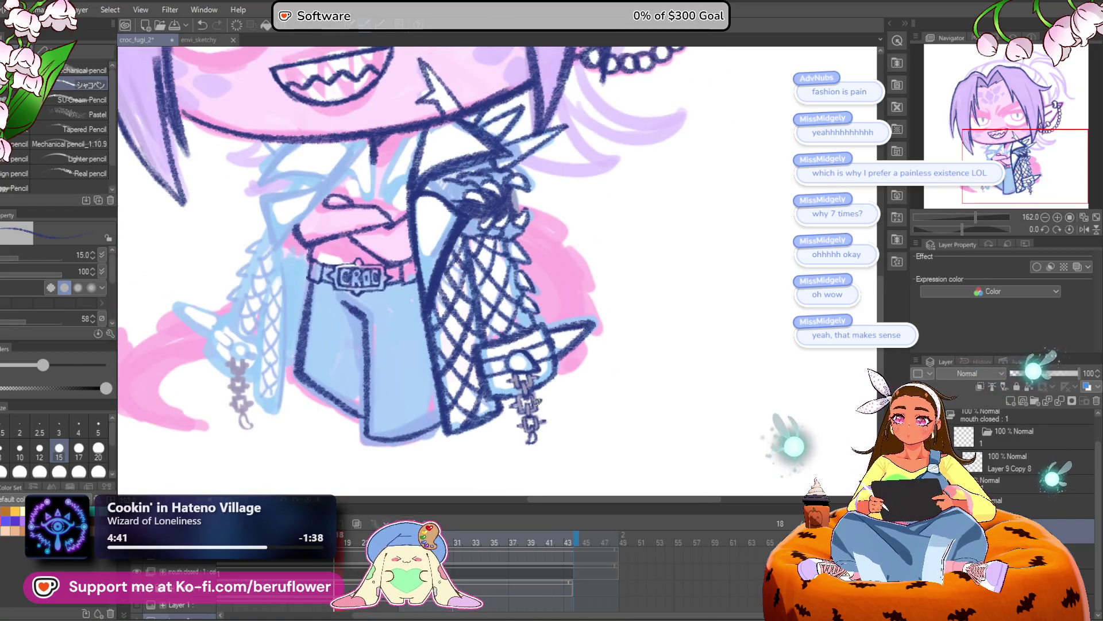
mouse_move(590, 426)
left_mouse_down()
mouse_move(609, 428)
mouse_move(447, 349)
left_mouse_up()
scroll(519, 379, "up", 3)
scroll(483, 365, "down", 2)
Lasso the CROC tag and enlarge it slightly with a Ctrl+T transform
key("m")
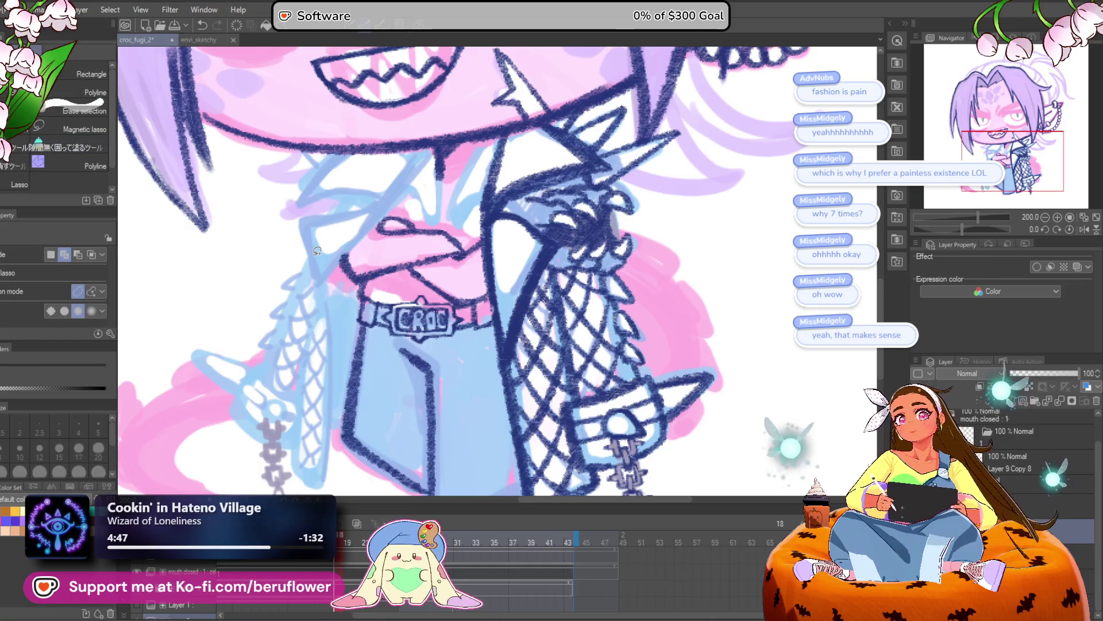
scroll(431, 329, "up", 3)
left_click_drag(438, 381, 511, 406)
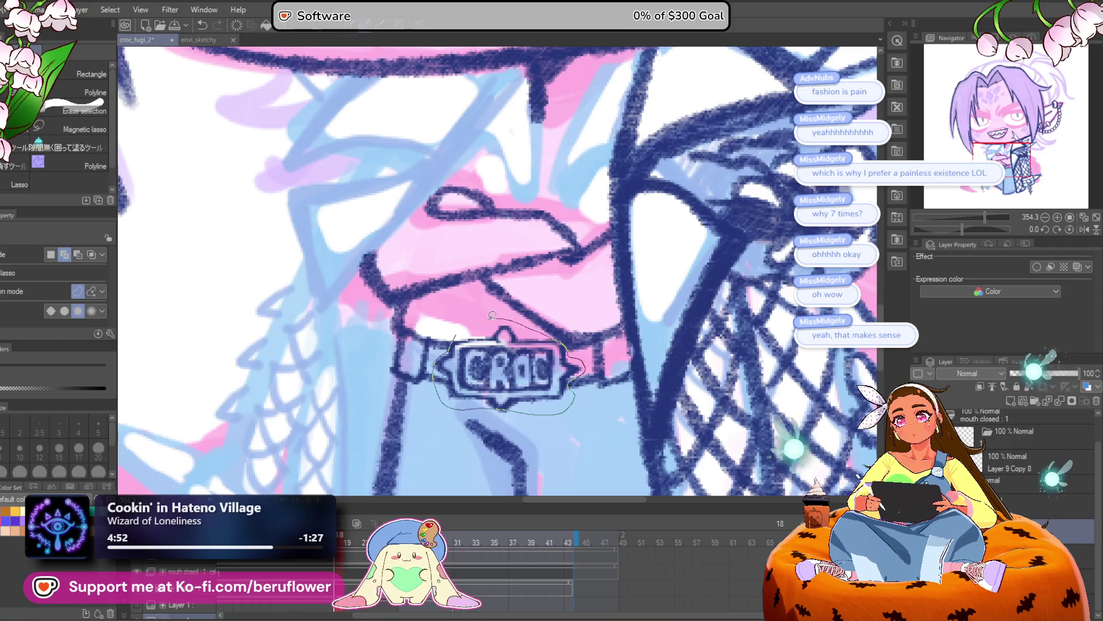
left_click_drag(497, 315, 489, 322)
left_click_drag(680, 278, 624, 268)
key("ctrl+t")
mouse_move(527, 405)
left_mouse_down()
mouse_move(532, 421)
mouse_move(504, 399)
left_mouse_up()
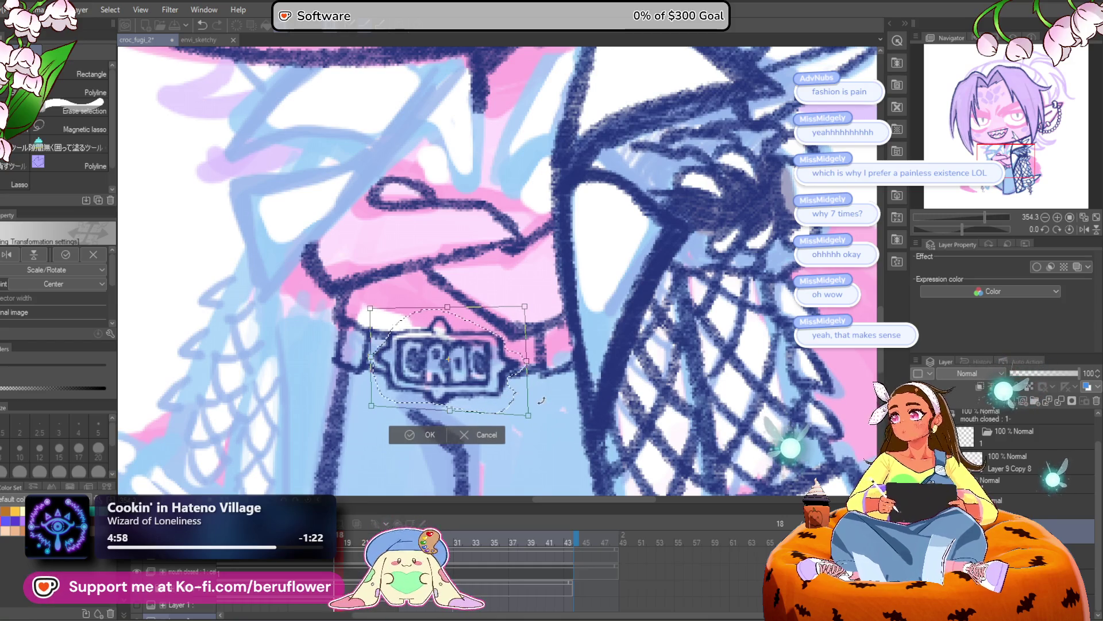
key("Return")
scroll(522, 298, "down", 3)
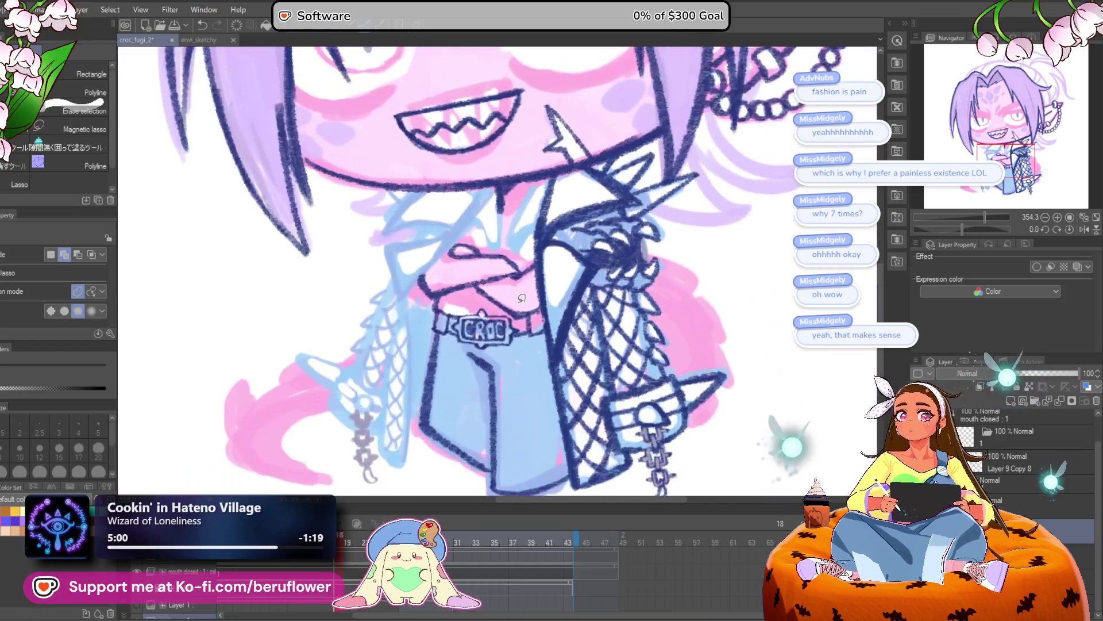
With the pencil, ink the diagonal collar line below the fang, redoing it several times
key("p")
scroll(358, 341, "up", 3)
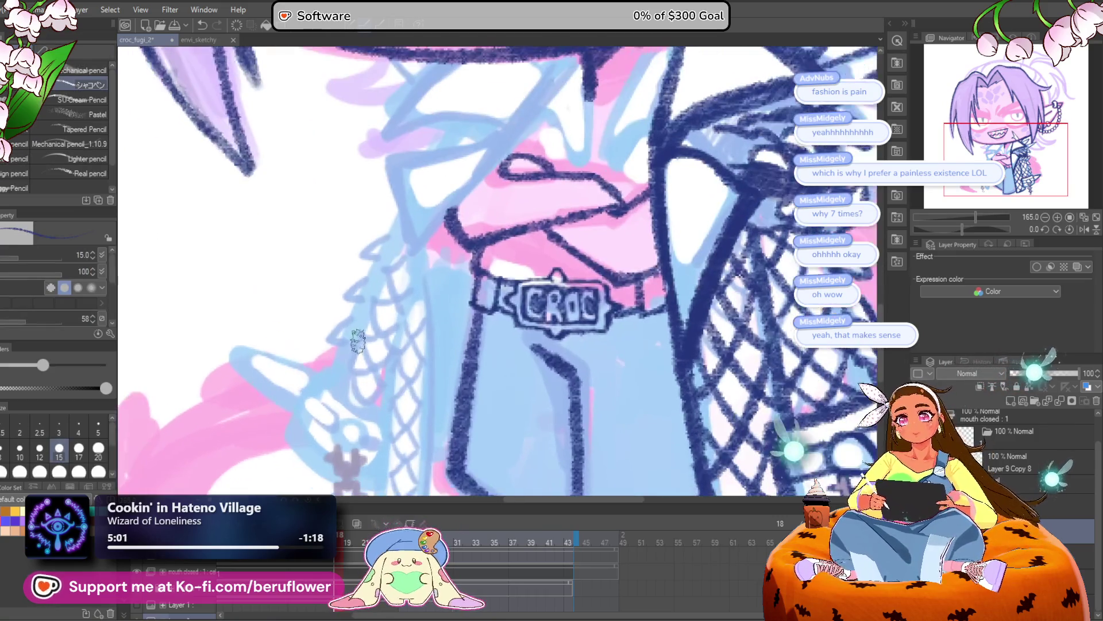
scroll(505, 230, "up", 3)
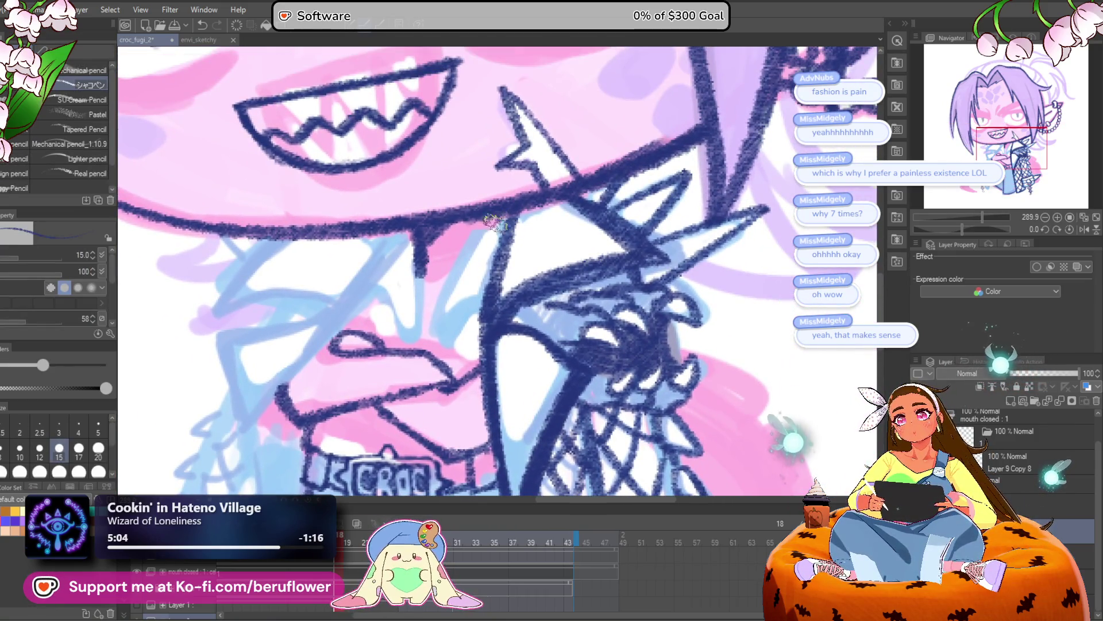
left_click_drag(493, 222, 441, 295)
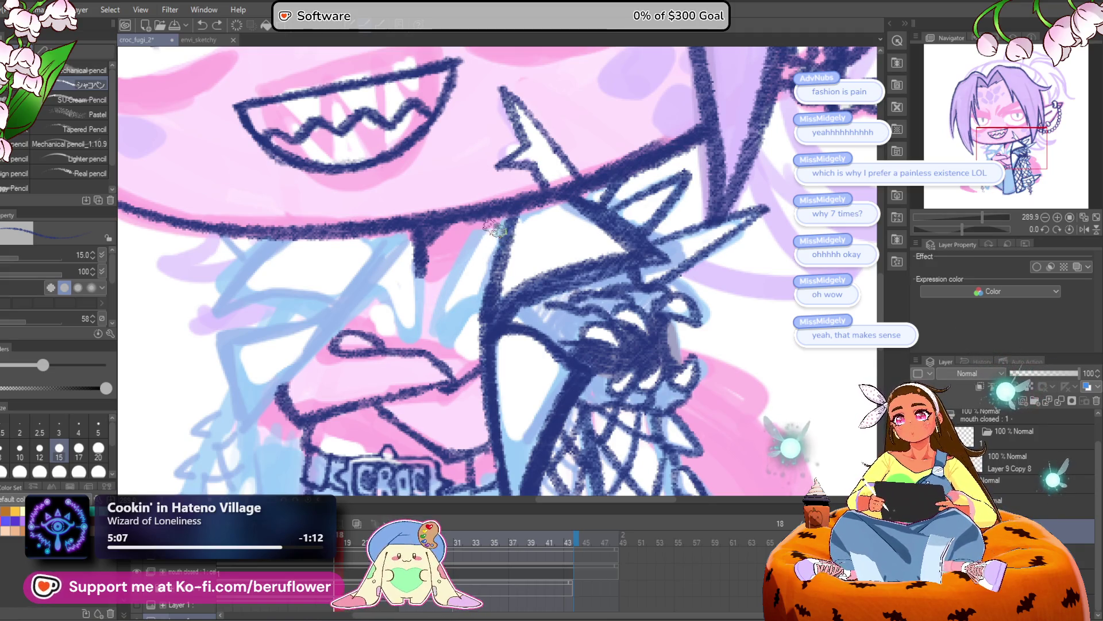
left_click_drag(500, 221, 424, 313)
key("ctrl+z")
left_click_drag(507, 222, 431, 319)
key("ctrl+z")
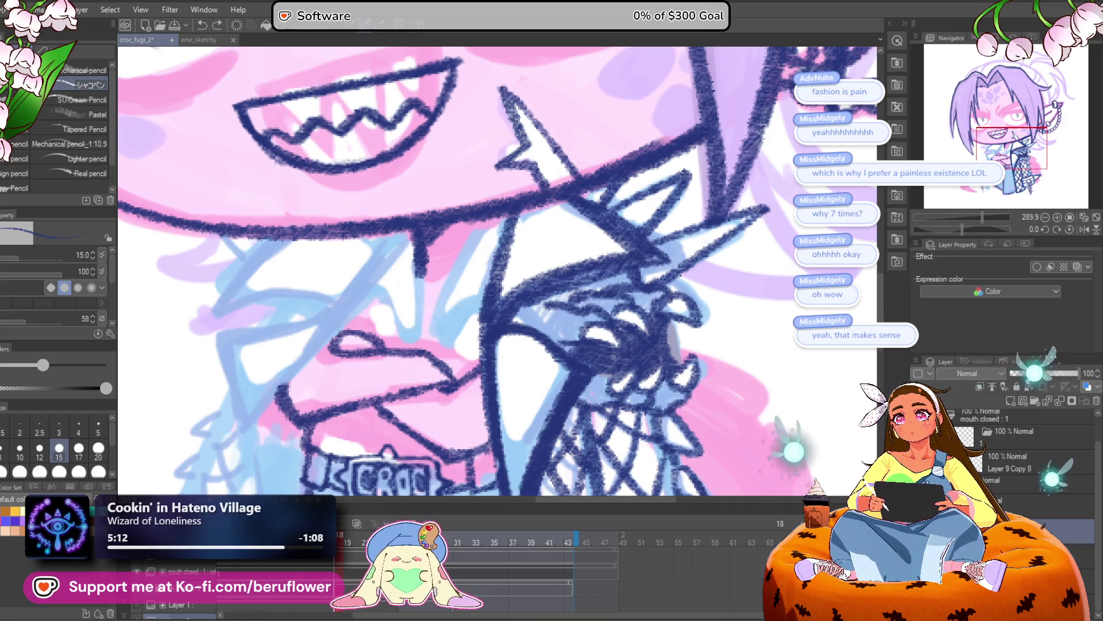
mouse_move(505, 222)
left_mouse_down()
mouse_move(421, 322)
mouse_move(482, 311)
mouse_move(422, 320)
left_mouse_up()
key("ctrl+z")
left_click_drag(415, 253, 422, 320)
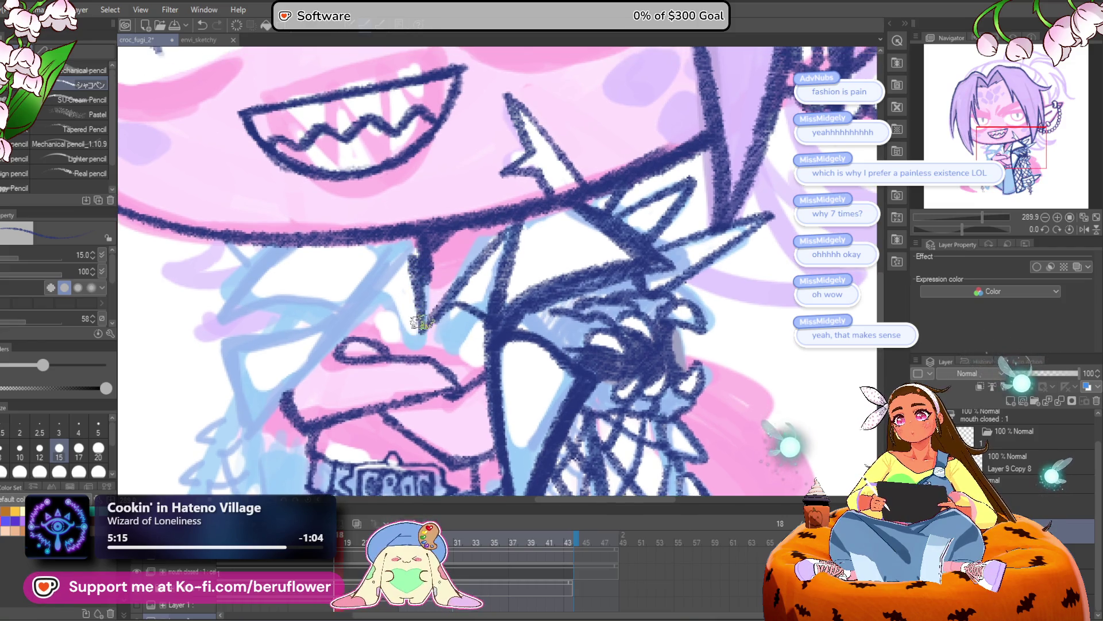
Ink the left lapel's diagonal line and thicken the jacket's left front edge
scroll(374, 309, "down", 2)
left_click_drag(421, 381, 437, 313)
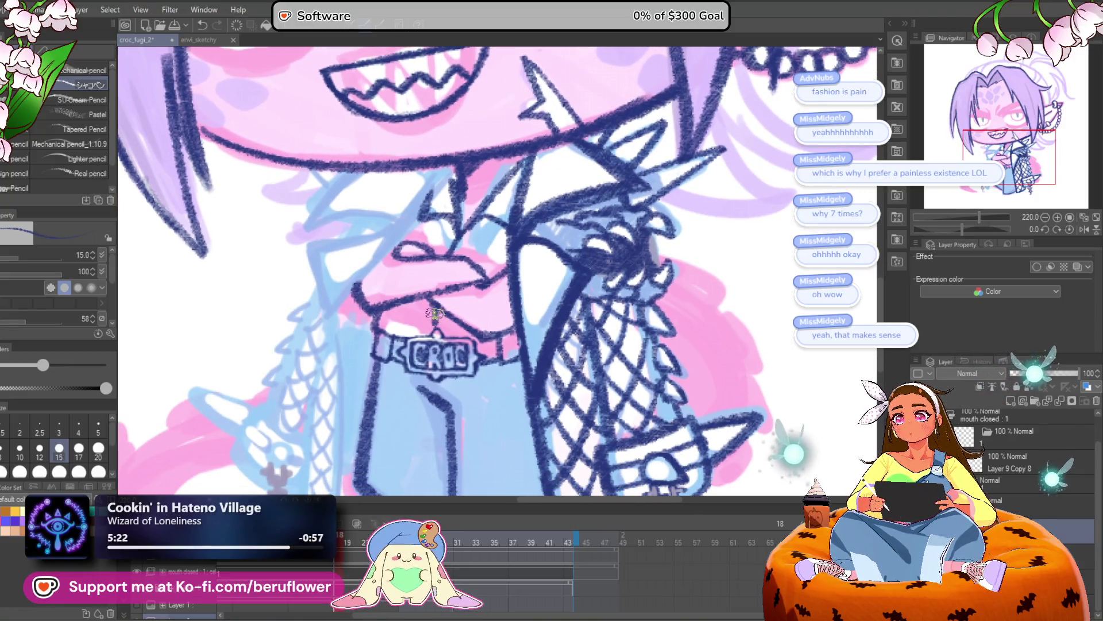
scroll(454, 305, "down", 1)
scroll(500, 308, "down", 5)
scroll(508, 307, "up", 5)
scroll(508, 307, "up", 3)
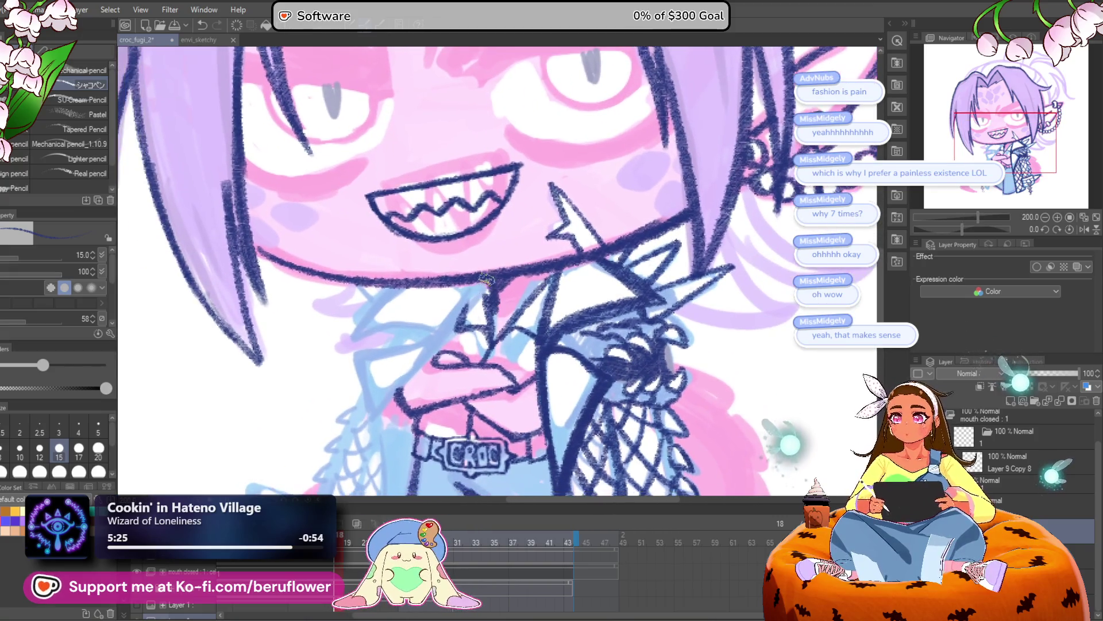
mouse_move(413, 371)
left_mouse_down()
mouse_move(445, 288)
mouse_move(398, 282)
left_mouse_up()
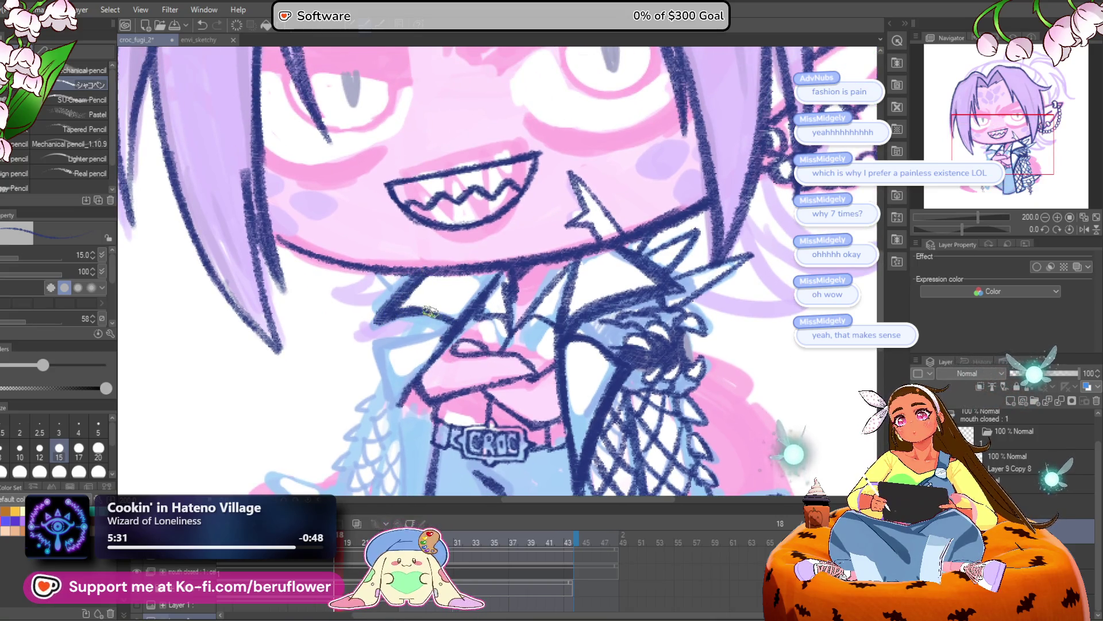
left_click_drag(712, 263, 649, 271)
mouse_move(374, 357)
left_mouse_down()
mouse_move(386, 325)
mouse_move(497, 276)
mouse_move(521, 279)
left_mouse_up()
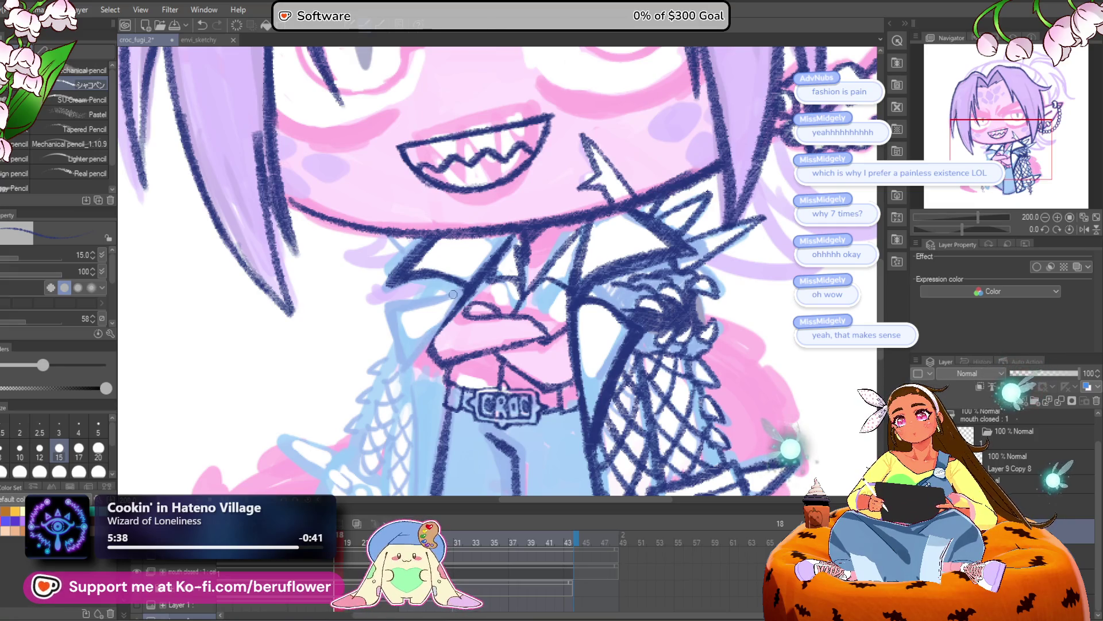
scroll(451, 296, "down", 2)
mouse_move(469, 252)
left_mouse_down()
mouse_move(429, 301)
mouse_move(376, 298)
mouse_move(405, 416)
left_mouse_up()
left_click_drag(405, 330, 414, 411)
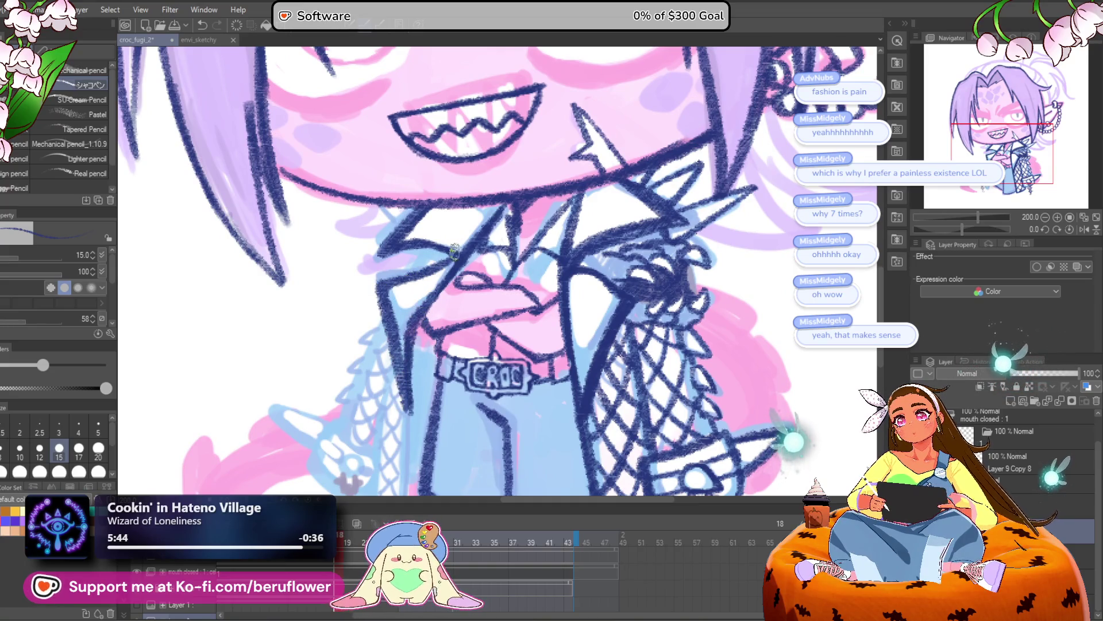
mouse_move(454, 255)
left_mouse_down()
mouse_move(380, 282)
mouse_move(396, 348)
left_mouse_up()
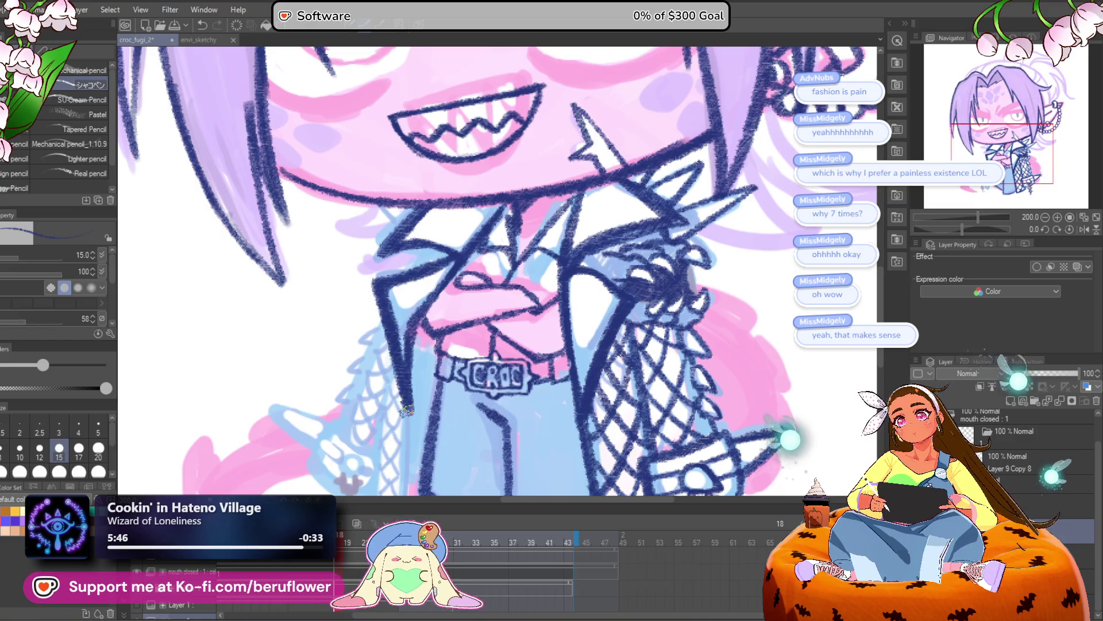
scroll(407, 406, "down", 3)
left_click_drag(416, 275, 409, 406)
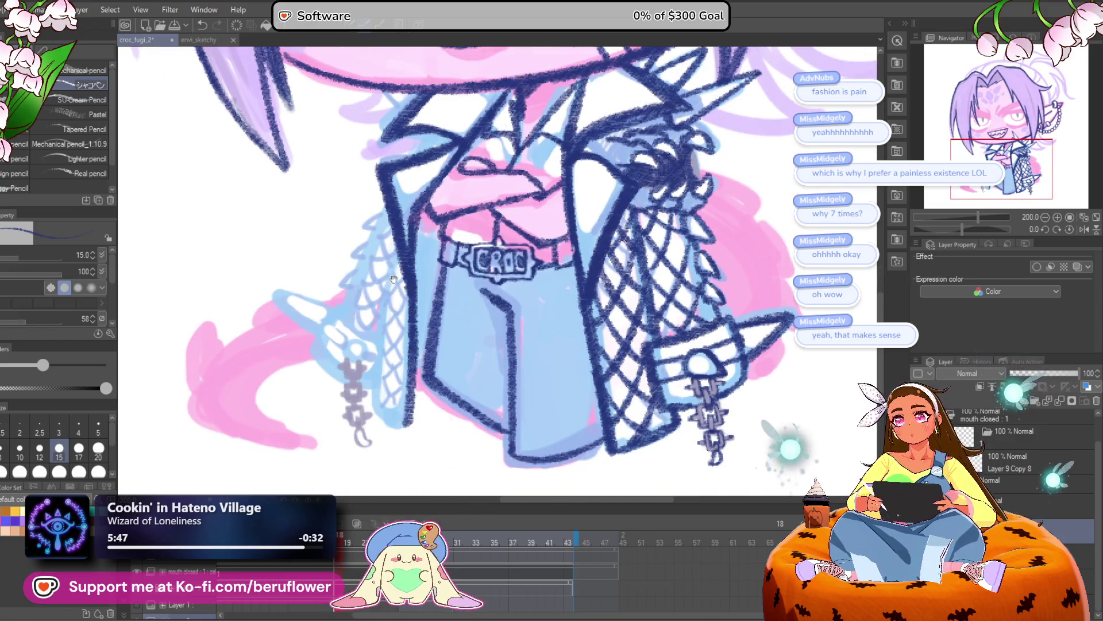
Ink the jacket's left front edge down to its curved lower-left bottom in navy
left_click_drag(404, 218, 375, 375)
mouse_move(391, 301)
left_mouse_down()
mouse_move(376, 406)
mouse_move(395, 424)
left_mouse_up()
left_click_drag(478, 261, 480, 271)
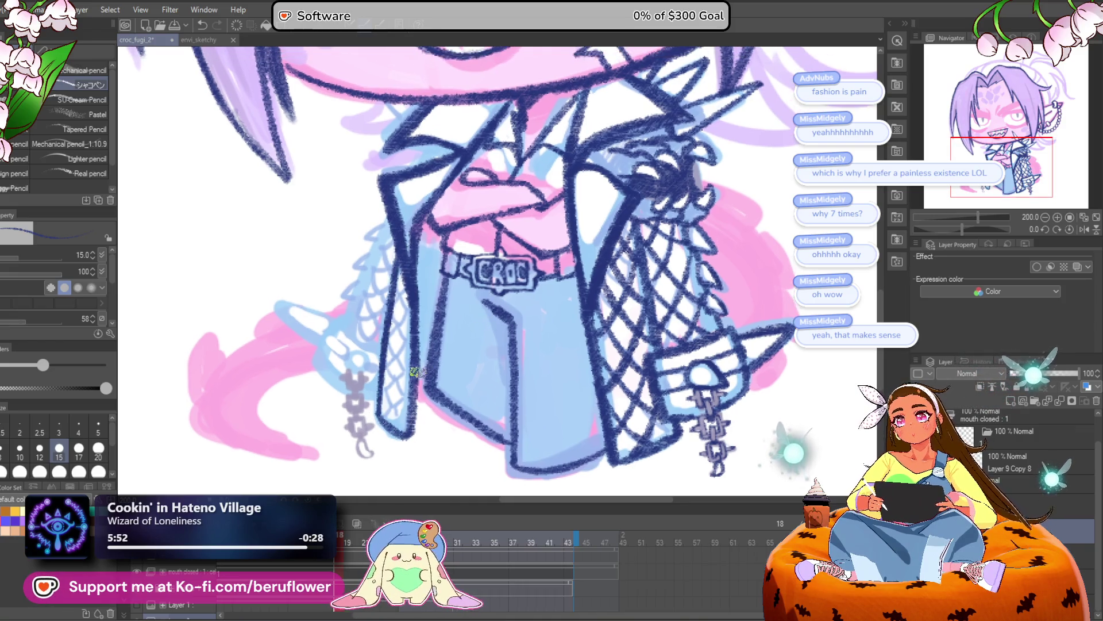
left_click_drag(607, 363, 584, 372)
left_click_drag(385, 423, 450, 432)
scroll(463, 418, "down", 5)
scroll(462, 418, "up", 4)
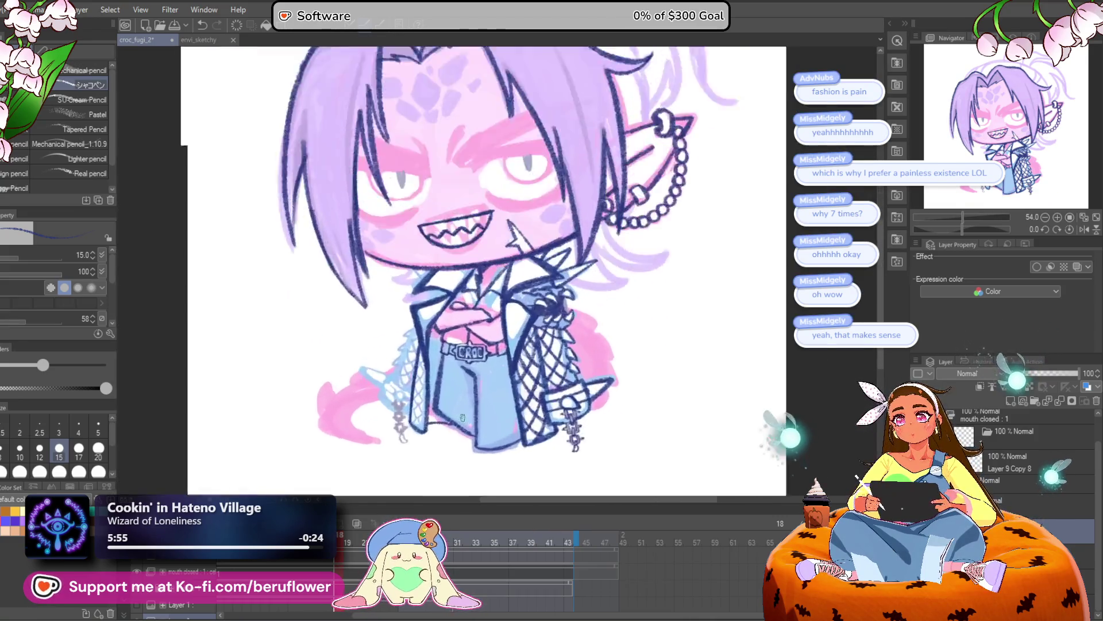
scroll(462, 418, "up", 3)
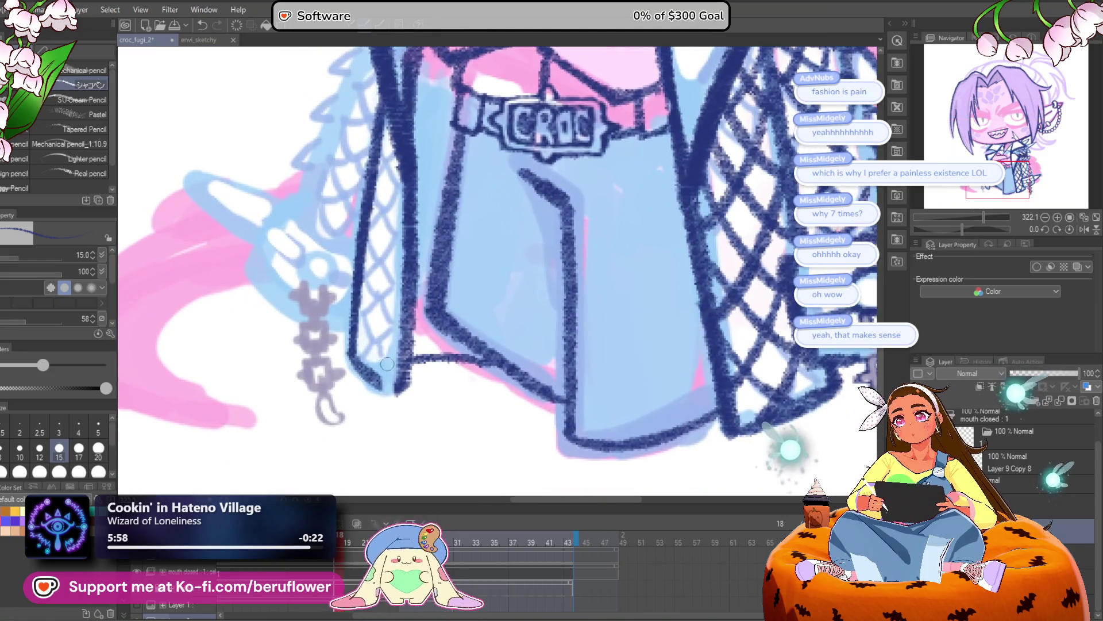
mouse_move(353, 343)
left_mouse_down()
mouse_move(348, 394)
mouse_move(398, 411)
left_mouse_up()
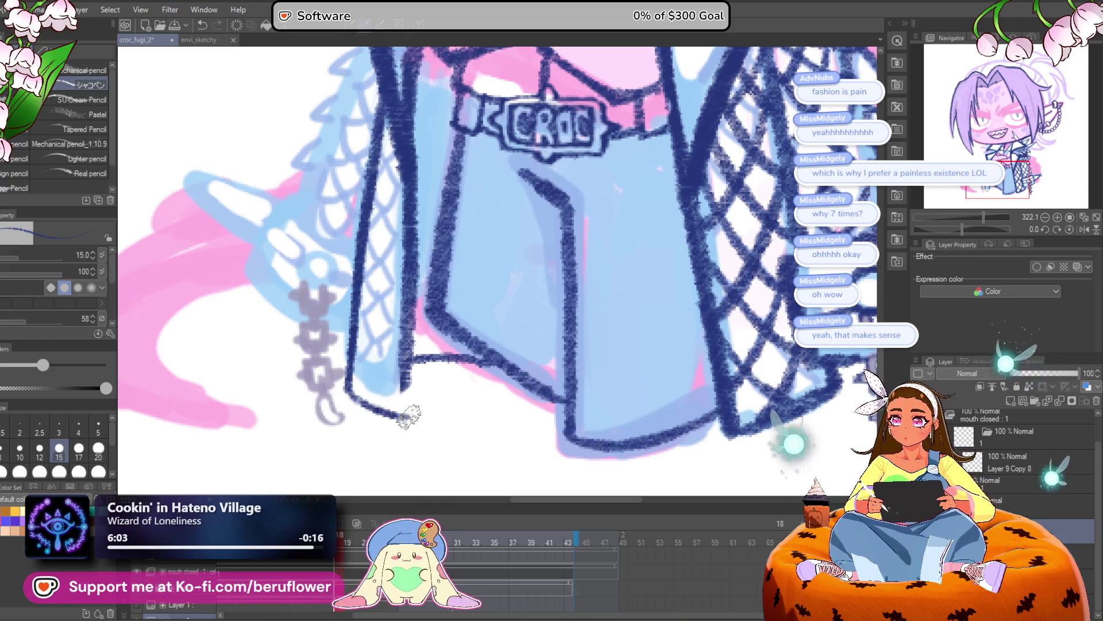
scroll(399, 411, "down", 4)
scroll(399, 413, "up", 3)
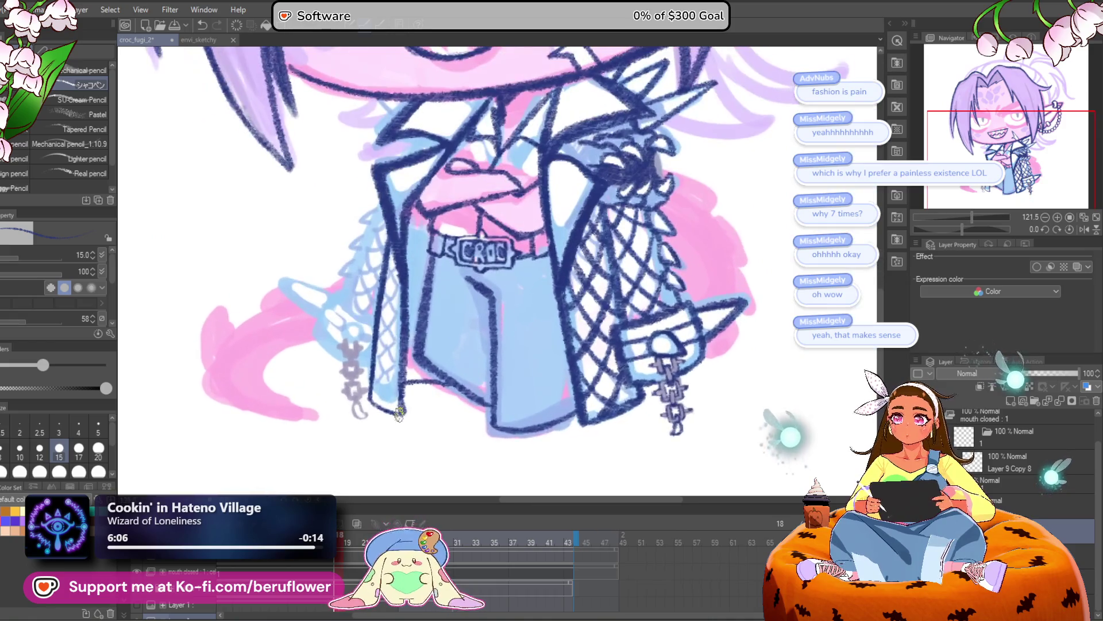
Shade a thick navy band down the jacket's left edge beside the belt
left_click_drag(426, 270, 428, 327)
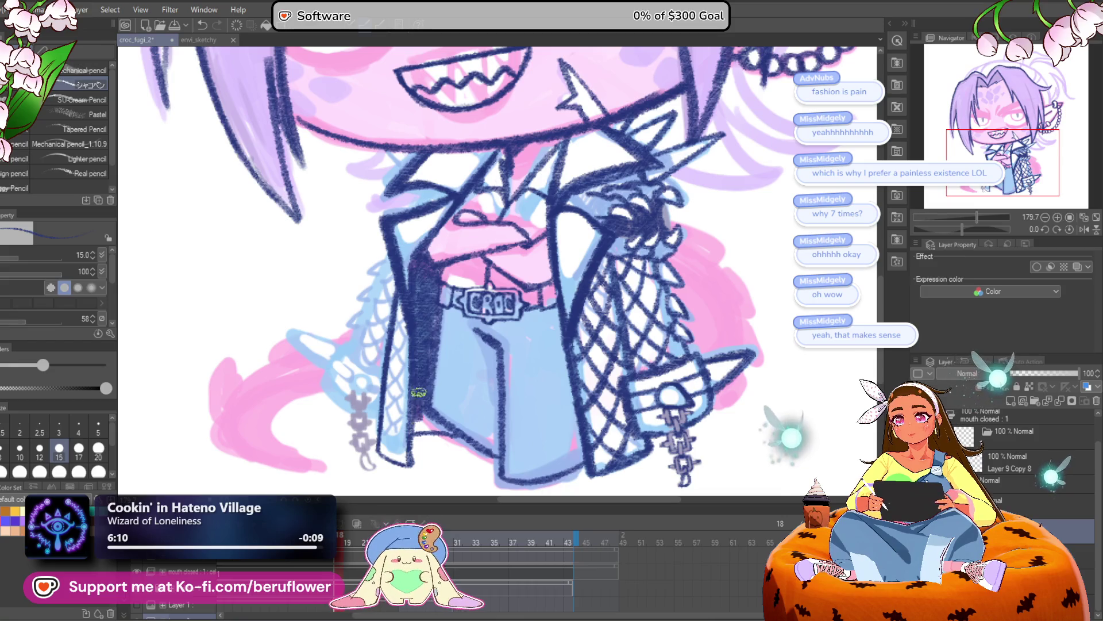
scroll(454, 430, "down", 8)
scroll(559, 465, "up", 5)
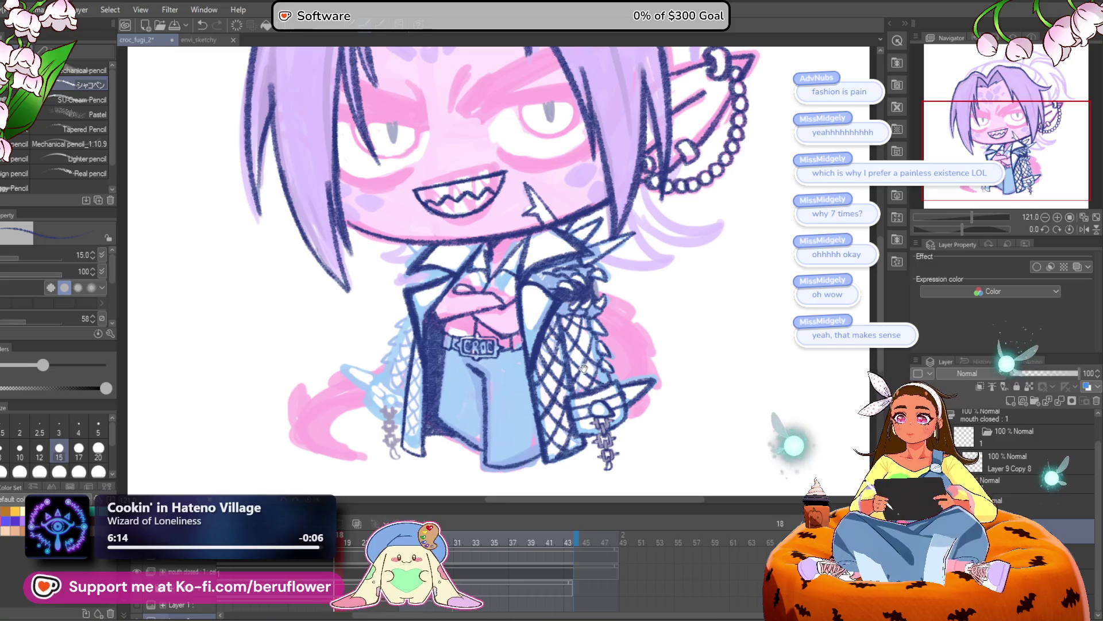
scroll(583, 367, "up", 4)
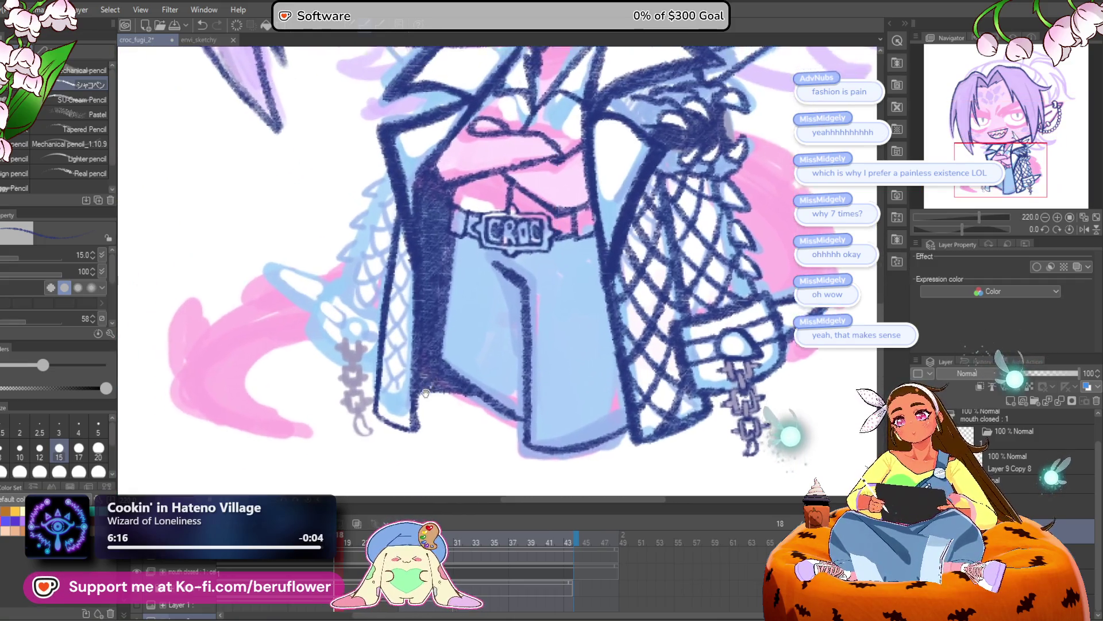
Hatch dark navy strokes over the fishnet mesh
left_click_drag(432, 349, 449, 419)
left_click_drag(460, 265, 461, 320)
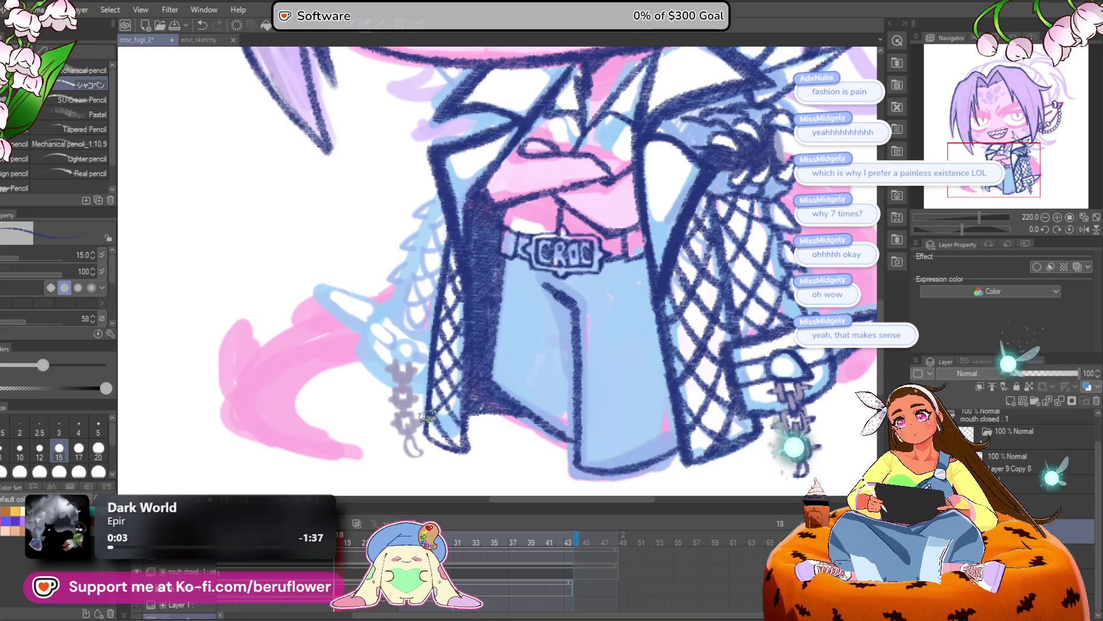
scroll(454, 420, "down", 5)
scroll(443, 429, "up", 2)
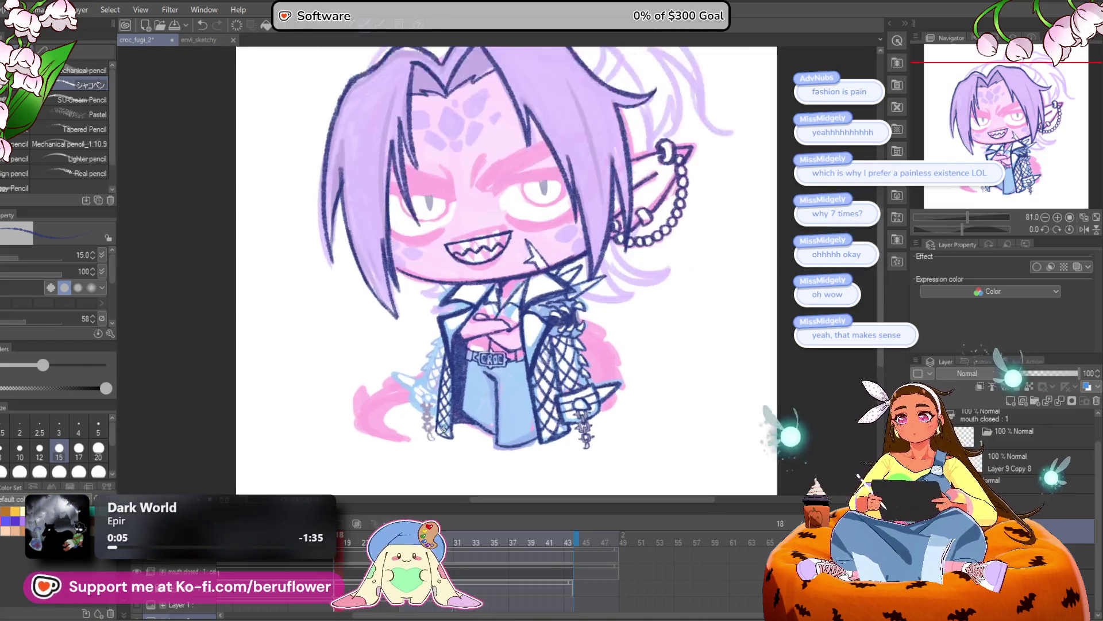
Ink the jacket's left edge outline, redoing one stray stroke
scroll(443, 428, "up", 2)
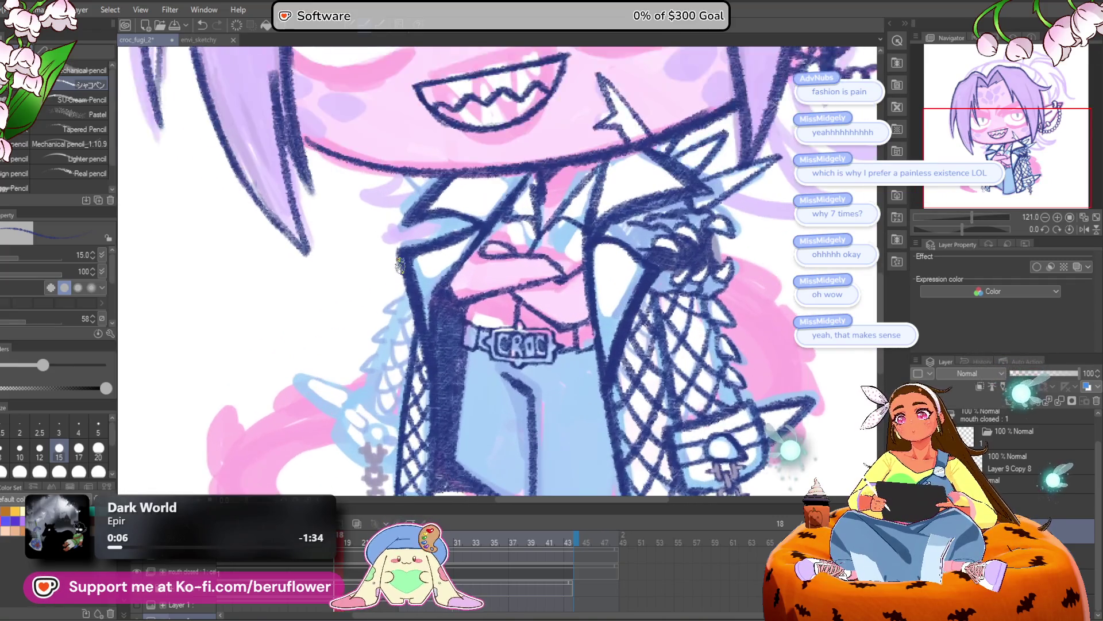
scroll(400, 266, "up", 2)
scroll(453, 244, "up", 2)
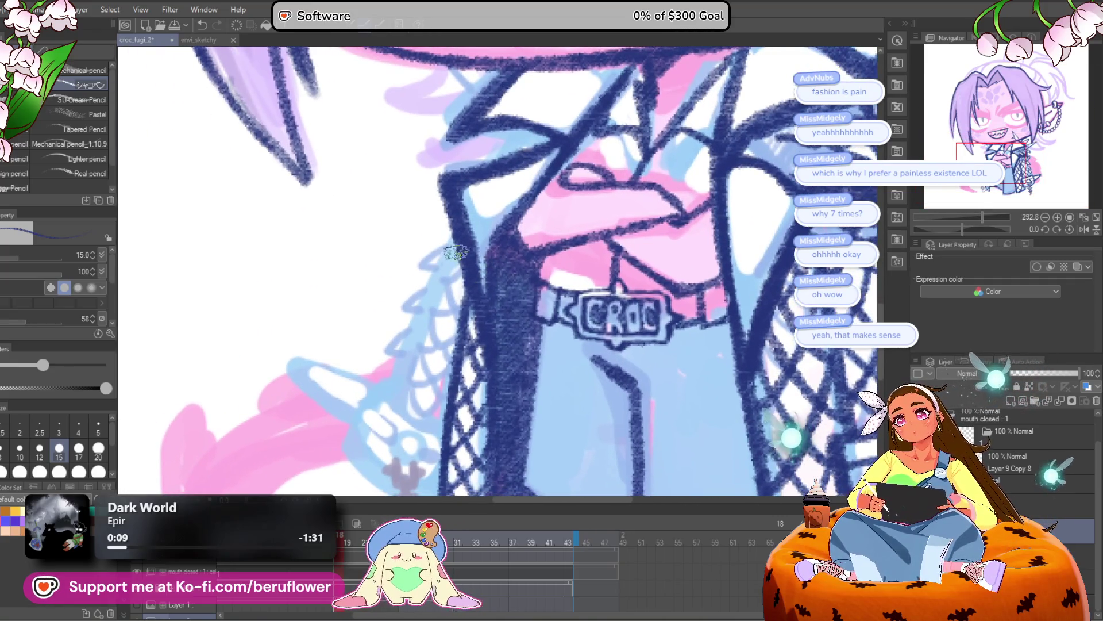
left_click_drag(453, 245, 394, 381)
key("ctrl+z")
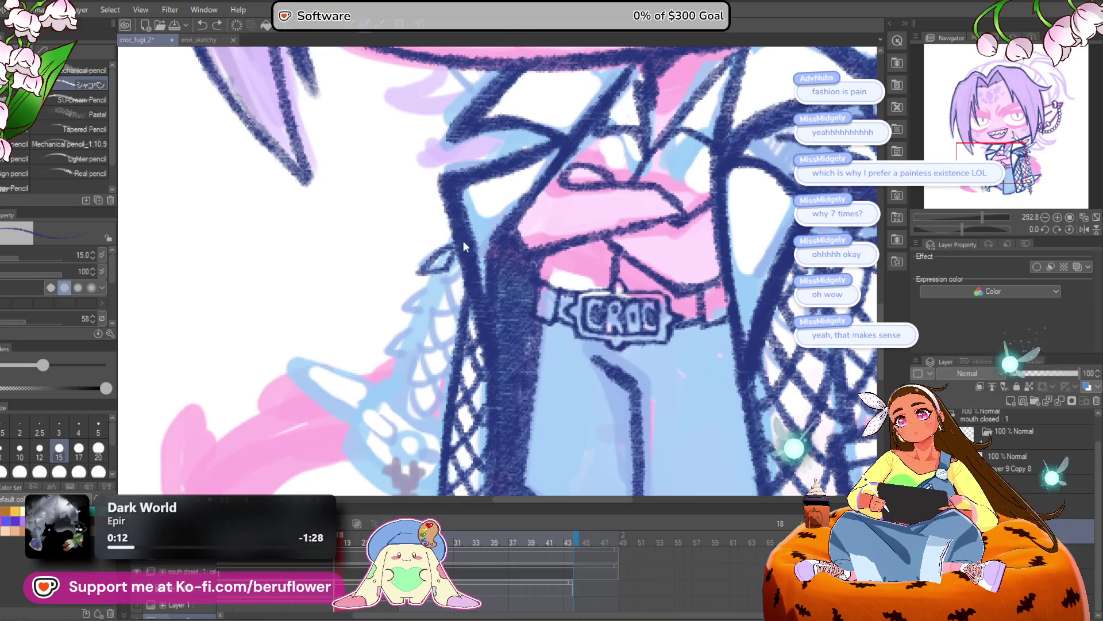
mouse_move(458, 248)
left_mouse_down()
mouse_move(396, 396)
mouse_move(403, 425)
mouse_move(440, 432)
left_mouse_up()
scroll(425, 322, "up", 1)
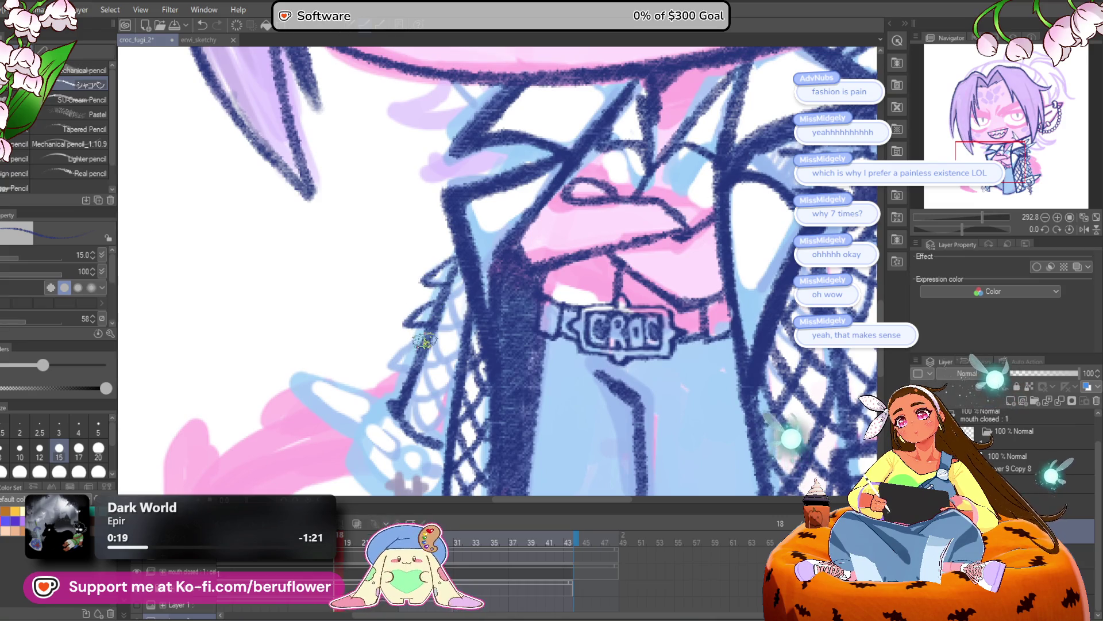
Outline the left sleeve cuff's top and side edges, shortening the line to end at the tip
mouse_move(424, 362)
left_mouse_down()
mouse_move(448, 282)
mouse_move(374, 396)
mouse_move(426, 437)
mouse_move(425, 410)
mouse_move(472, 389)
mouse_move(504, 399)
left_mouse_up()
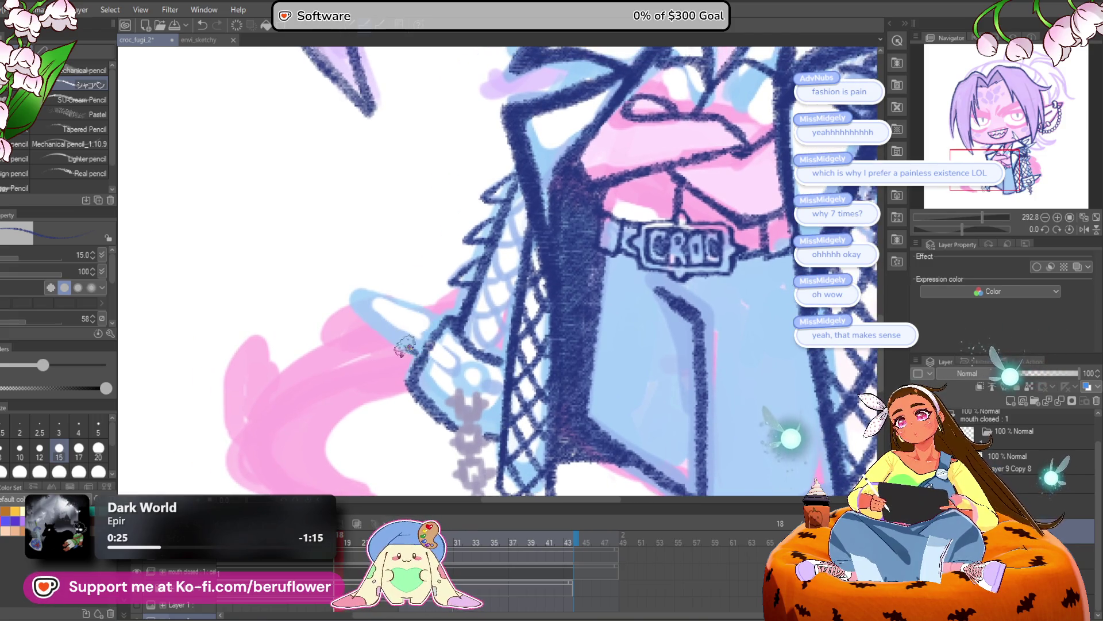
left_click_drag(358, 300, 444, 322)
left_click_drag(357, 301, 395, 344)
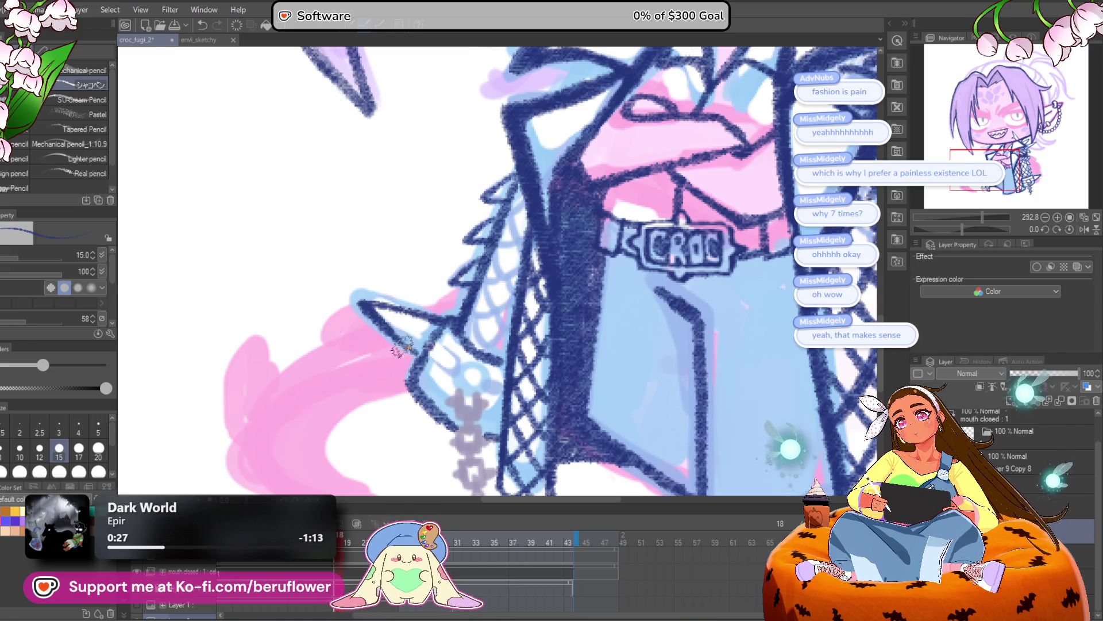
scroll(562, 314, "down", 3)
scroll(291, 226, "up", 5)
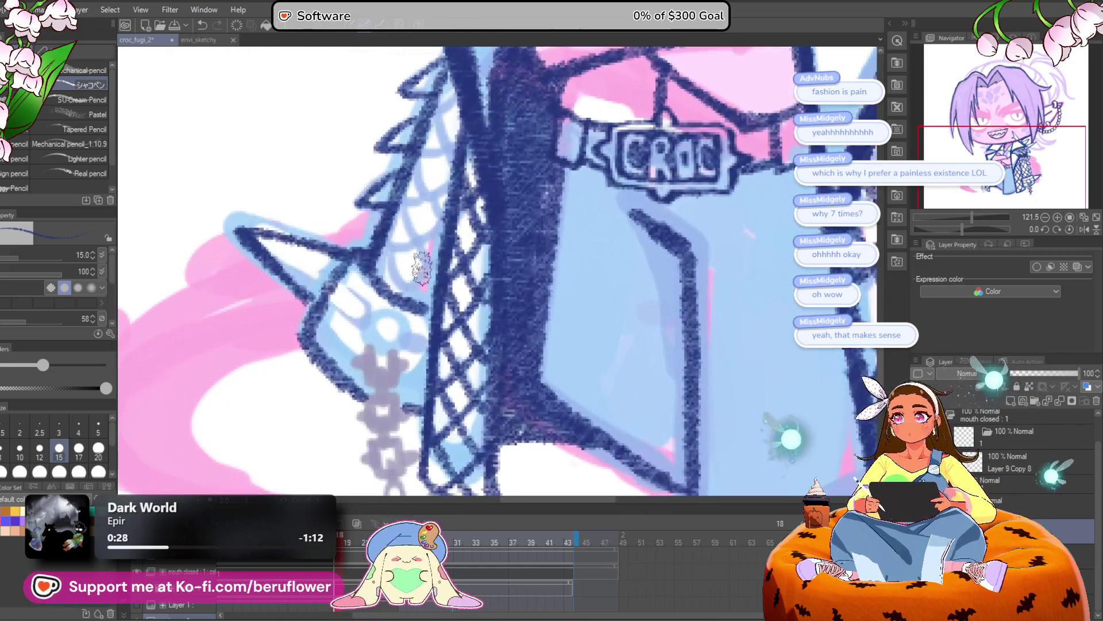
key("ctrl+z")
mouse_move(327, 313)
left_mouse_down()
mouse_move(271, 246)
mouse_move(350, 259)
mouse_move(270, 241)
mouse_move(341, 267)
left_mouse_up()
mouse_move(322, 305)
left_mouse_down()
mouse_move(339, 298)
mouse_move(365, 251)
left_mouse_up()
mouse_move(445, 256)
left_mouse_down()
mouse_move(395, 271)
mouse_move(437, 270)
mouse_move(425, 258)
mouse_move(402, 287)
left_mouse_up()
scroll(392, 253, "down", 2)
scroll(393, 250, "down", 4)
scroll(392, 251, "up", 3)
scroll(392, 251, "up", 3)
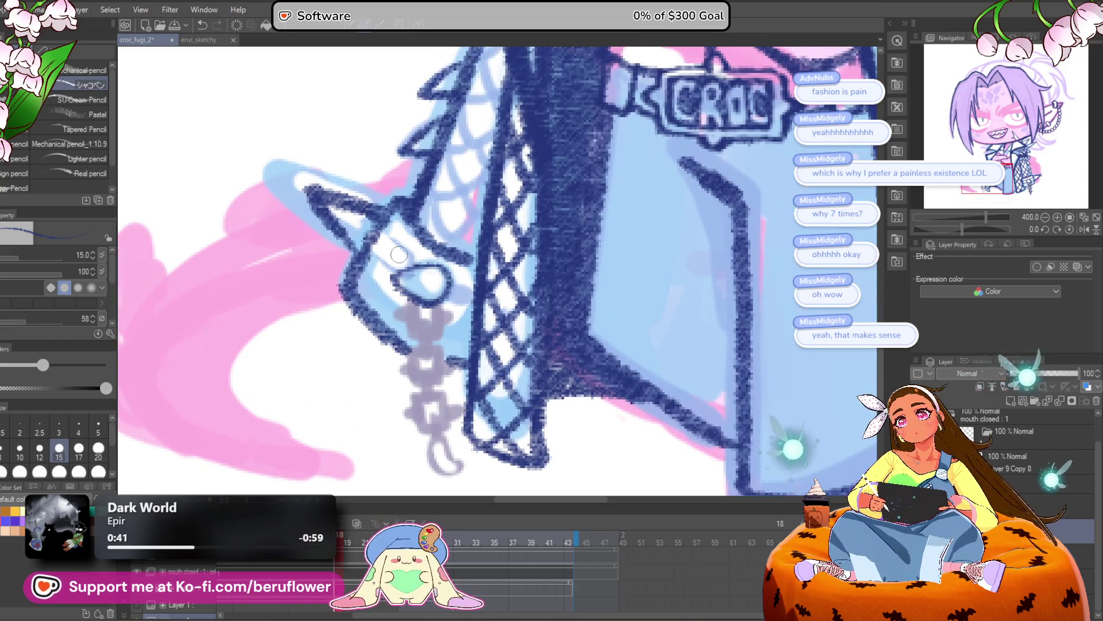
Redraw the top chain link as an oval ring and view the whole character
mouse_move(395, 270)
left_mouse_down()
mouse_move(438, 262)
mouse_move(441, 294)
mouse_move(390, 265)
mouse_move(379, 248)
mouse_move(391, 223)
mouse_move(482, 299)
mouse_move(454, 276)
mouse_move(477, 285)
left_mouse_up()
scroll(429, 350, "down", 5)
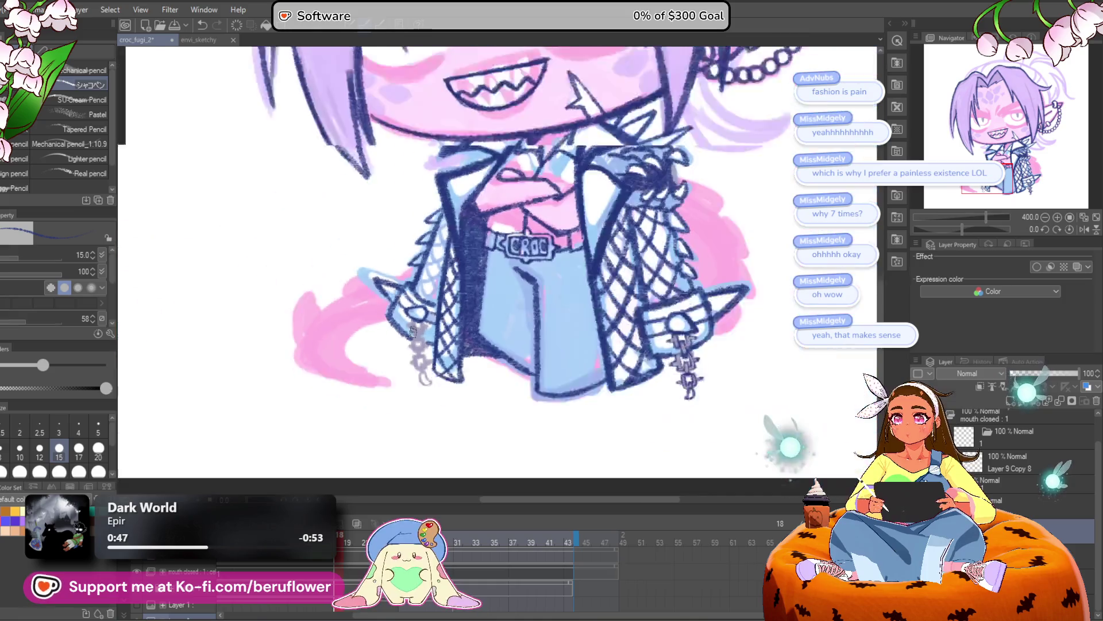
mouse_move(463, 422)
left_mouse_down()
mouse_move(443, 438)
mouse_move(419, 395)
left_mouse_up()
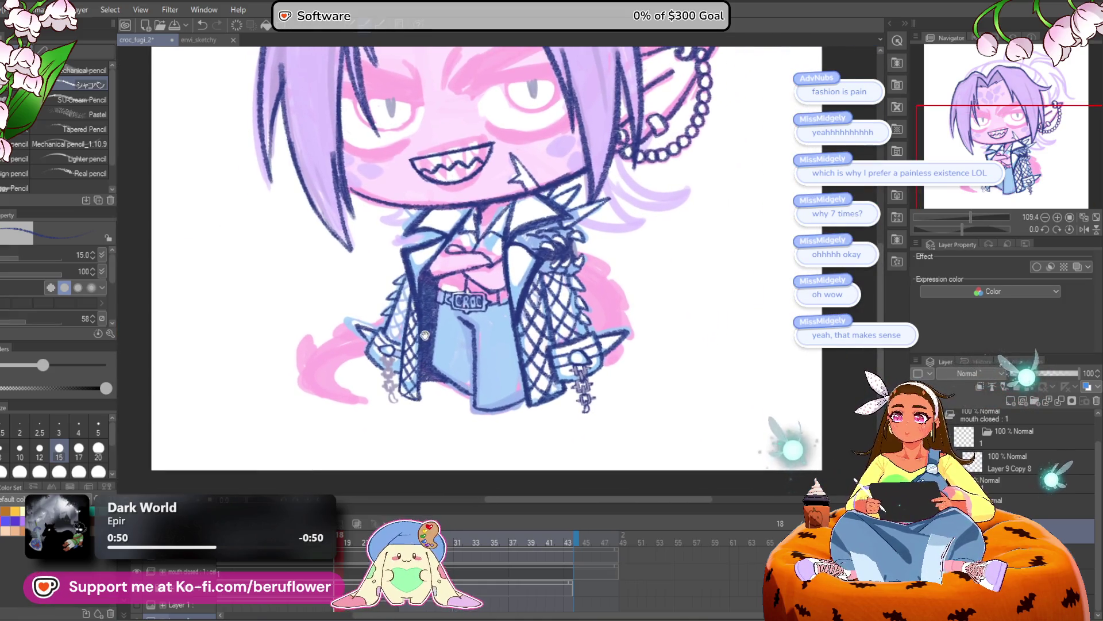
scroll(429, 308, "up", 5)
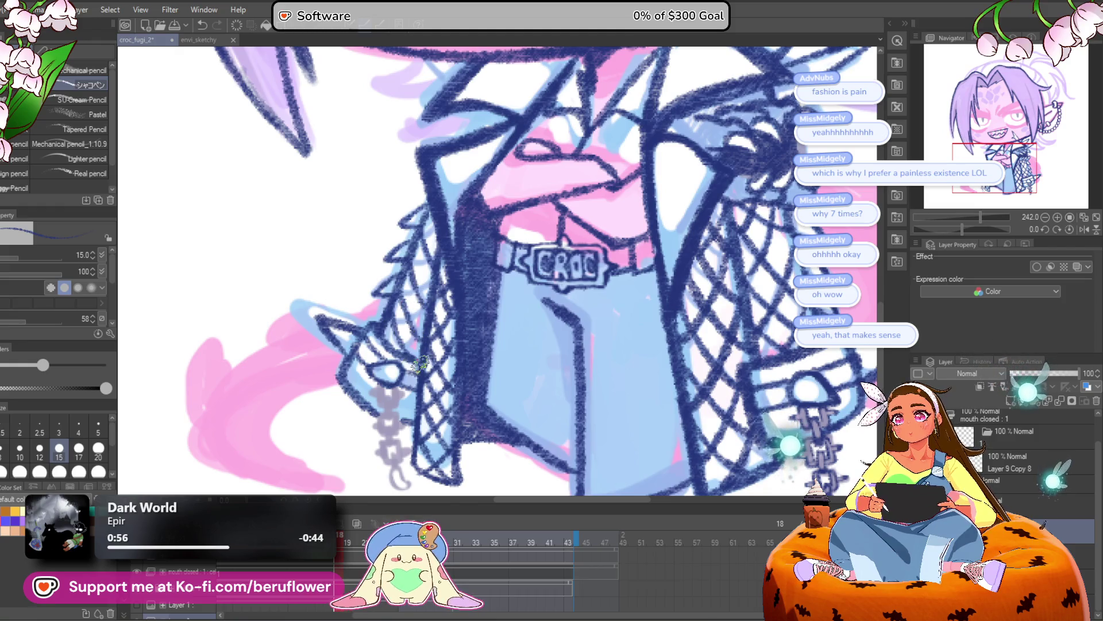
Ink the sketched chain links hanging below the left cuff, down to the bottom link
scroll(419, 362, "up", 2)
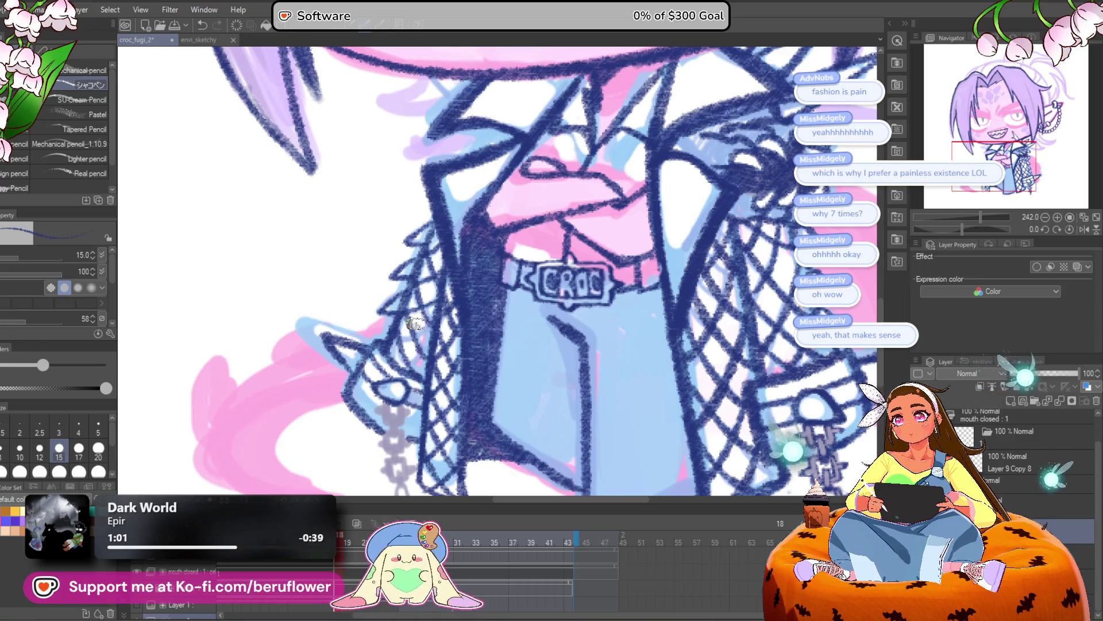
scroll(451, 313, "down", 5)
scroll(451, 313, "up", 5)
scroll(425, 319, "down", 1)
scroll(417, 321, "up", 3)
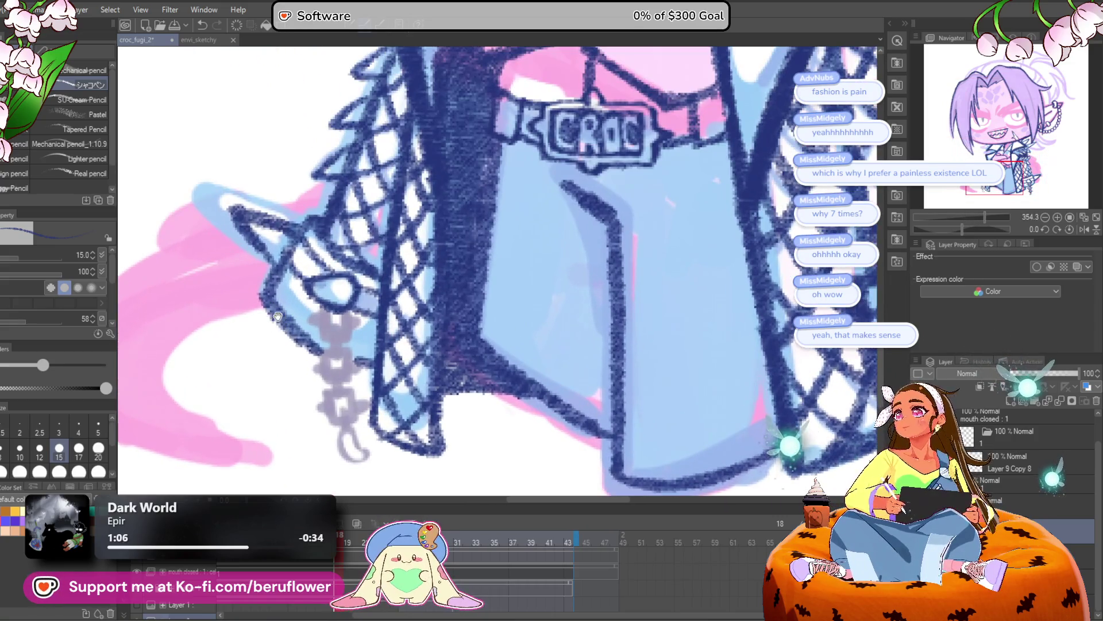
mouse_move(277, 316)
left_mouse_down()
mouse_move(376, 325)
mouse_move(380, 335)
left_mouse_up()
mouse_move(345, 310)
left_mouse_down()
mouse_move(345, 354)
mouse_move(373, 327)
mouse_move(344, 368)
mouse_move(348, 382)
mouse_move(371, 390)
mouse_move(351, 358)
left_mouse_up()
mouse_move(361, 402)
left_mouse_down()
mouse_move(368, 341)
mouse_move(354, 368)
mouse_move(379, 344)
left_mouse_up()
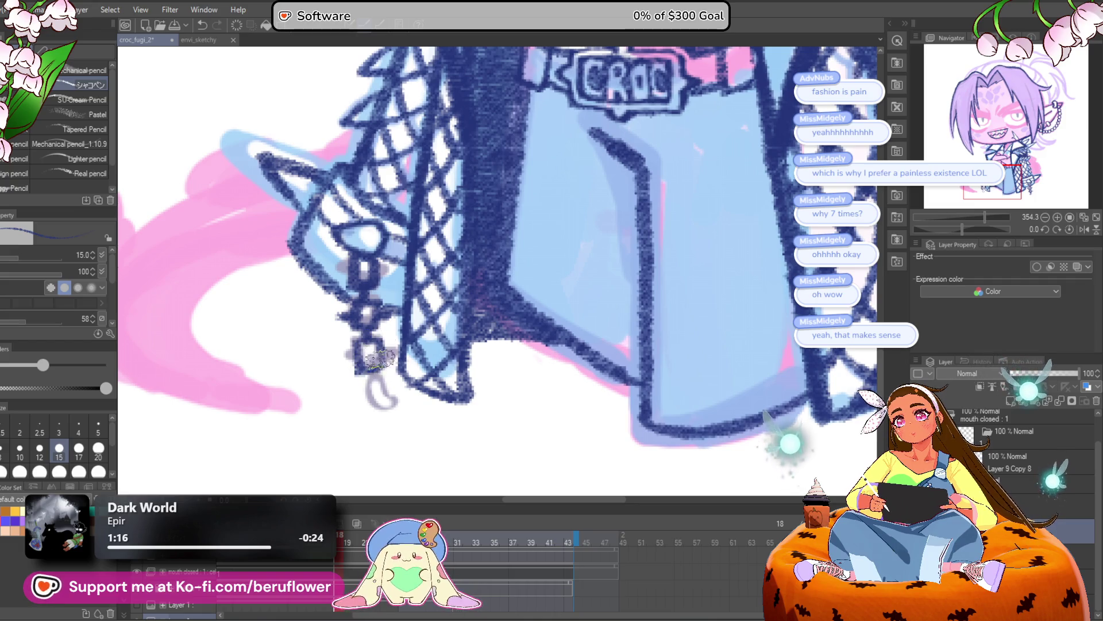
mouse_move(395, 379)
left_mouse_down()
mouse_move(399, 362)
mouse_move(382, 377)
mouse_move(378, 362)
mouse_move(392, 400)
left_mouse_up()
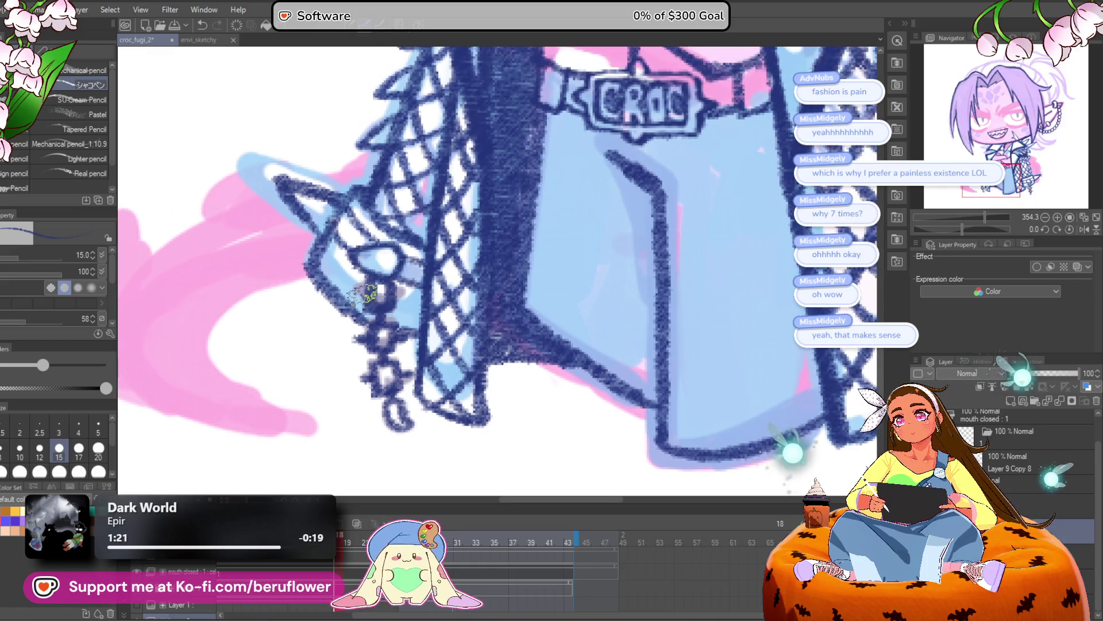
Trace over the hanging chain links and remove the dark ink from one link
scroll(405, 266, "down", 2)
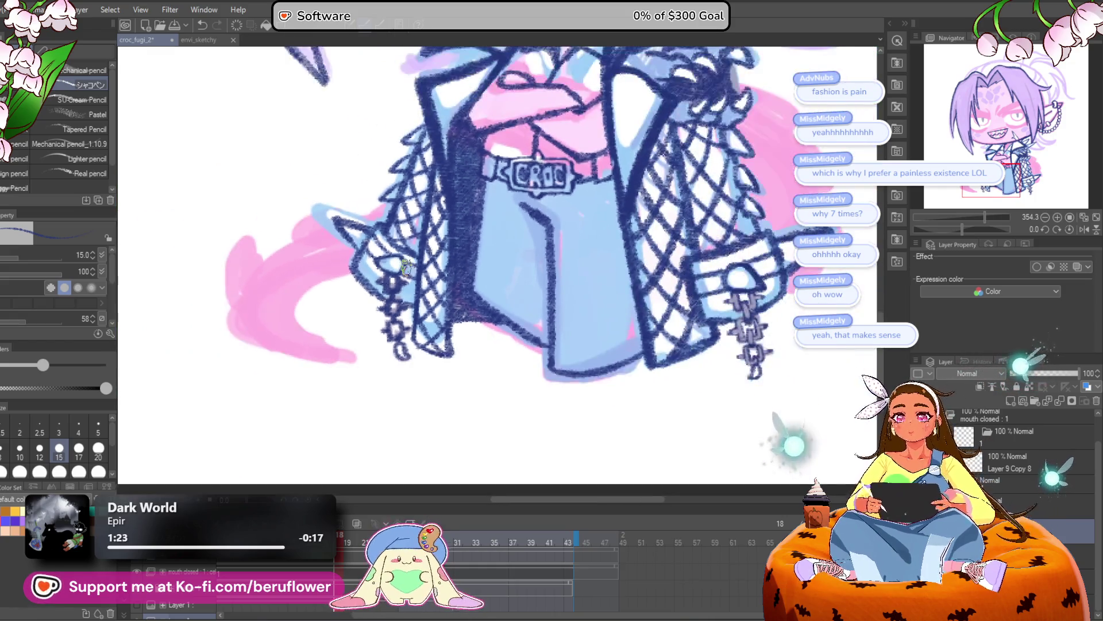
scroll(405, 265, "up", 4)
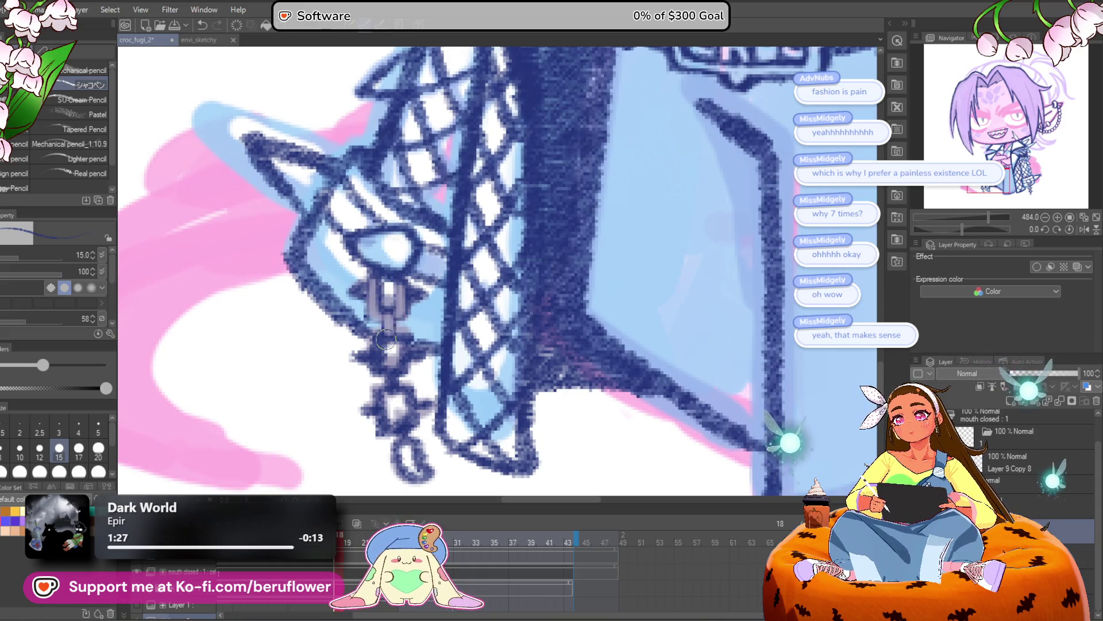
mouse_move(376, 350)
left_mouse_down()
mouse_move(390, 371)
mouse_move(407, 341)
left_mouse_up()
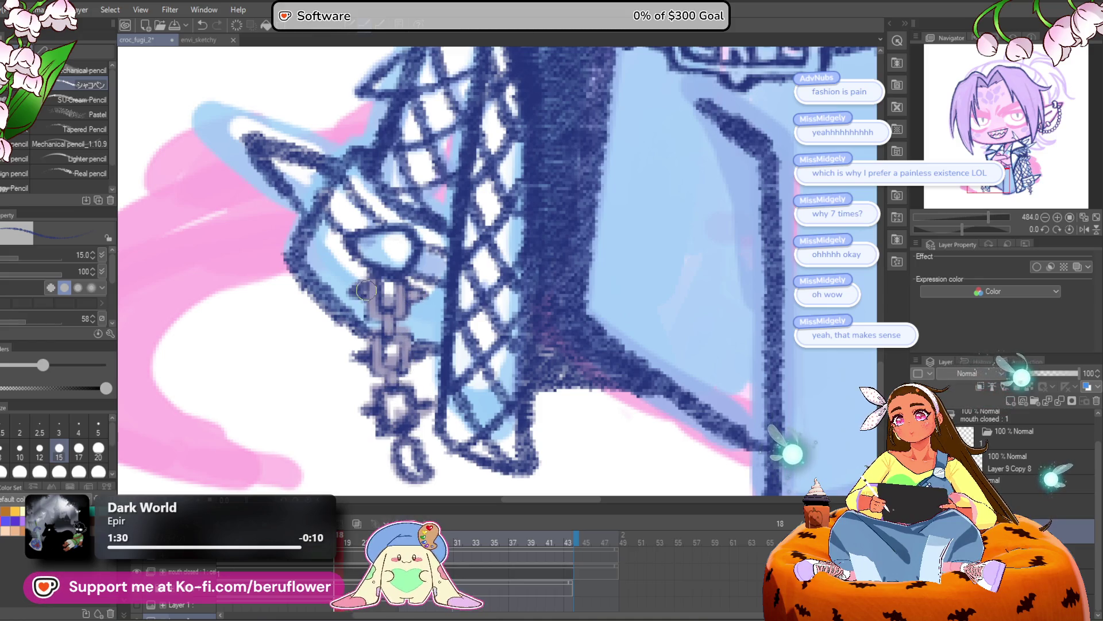
left_click_drag(434, 331, 432, 303)
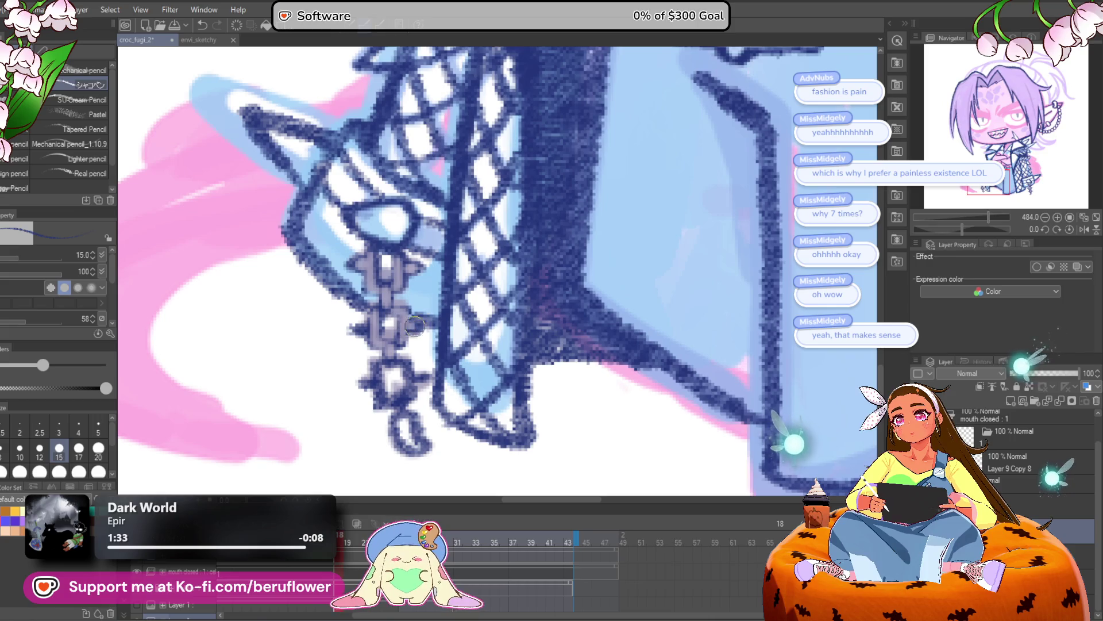
mouse_move(379, 391)
left_mouse_down()
mouse_move(400, 405)
mouse_move(412, 382)
left_mouse_up()
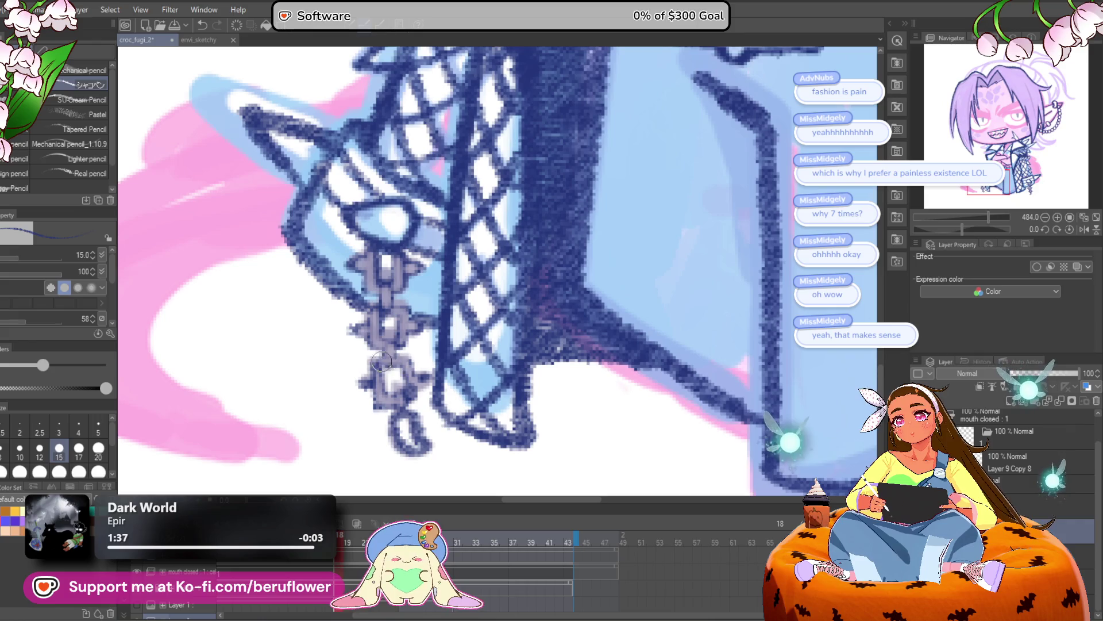
Draw a long curved navy line off the jacket's right shoulder, redoing it once
scroll(408, 394, "down", 5)
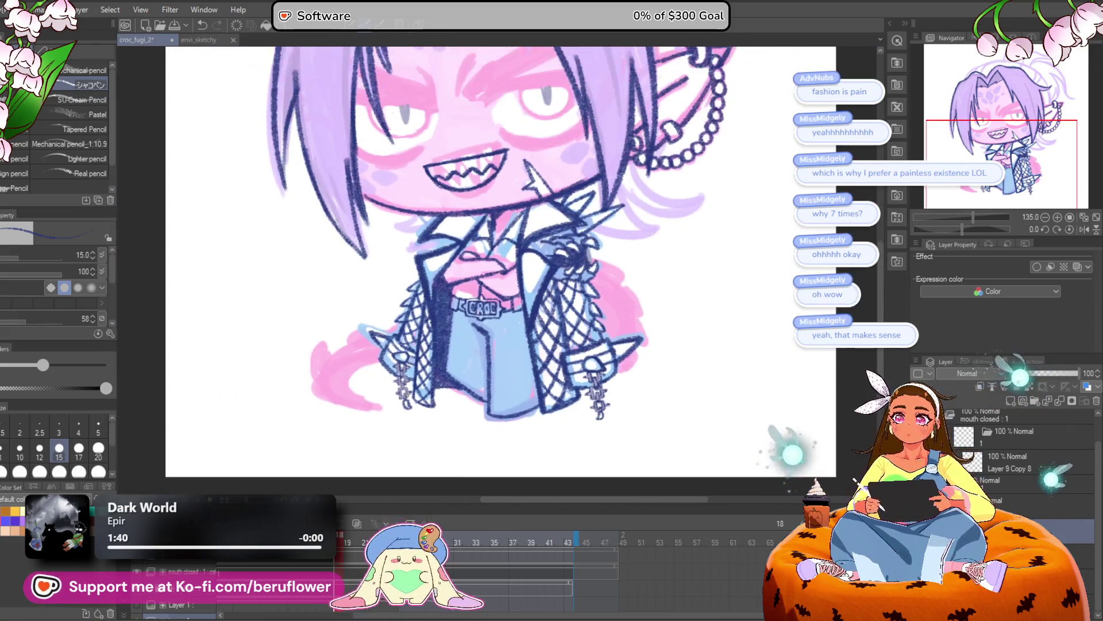
scroll(540, 343, "down", 2)
scroll(540, 343, "down", 2)
scroll(540, 343, "up", 1)
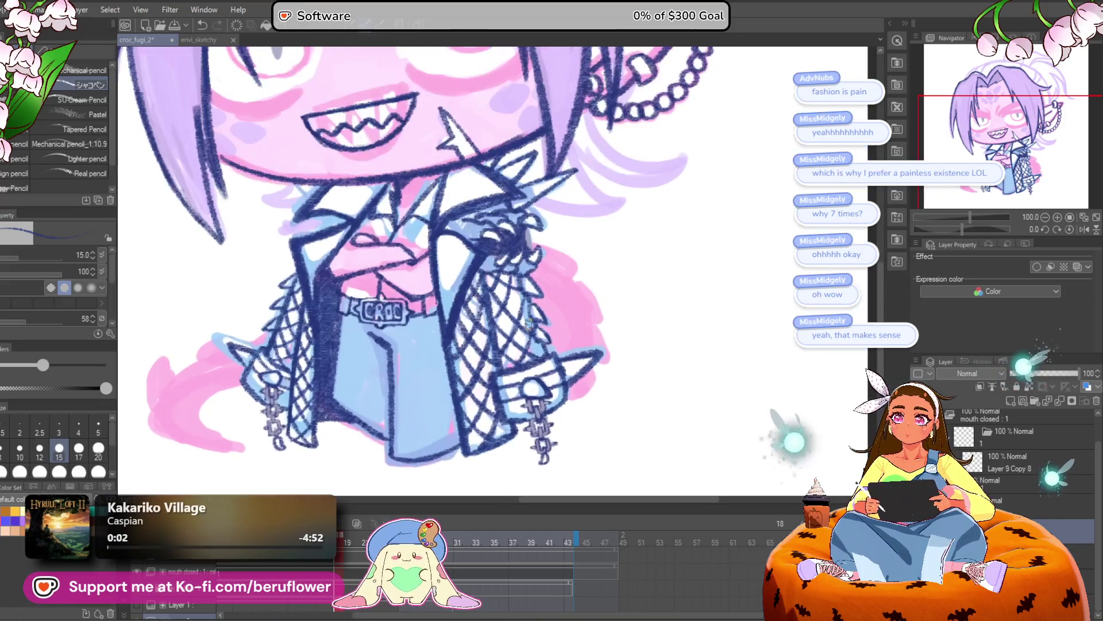
left_click_drag(529, 325, 552, 494)
scroll(562, 311, "down", 1)
scroll(561, 311, "up", 1)
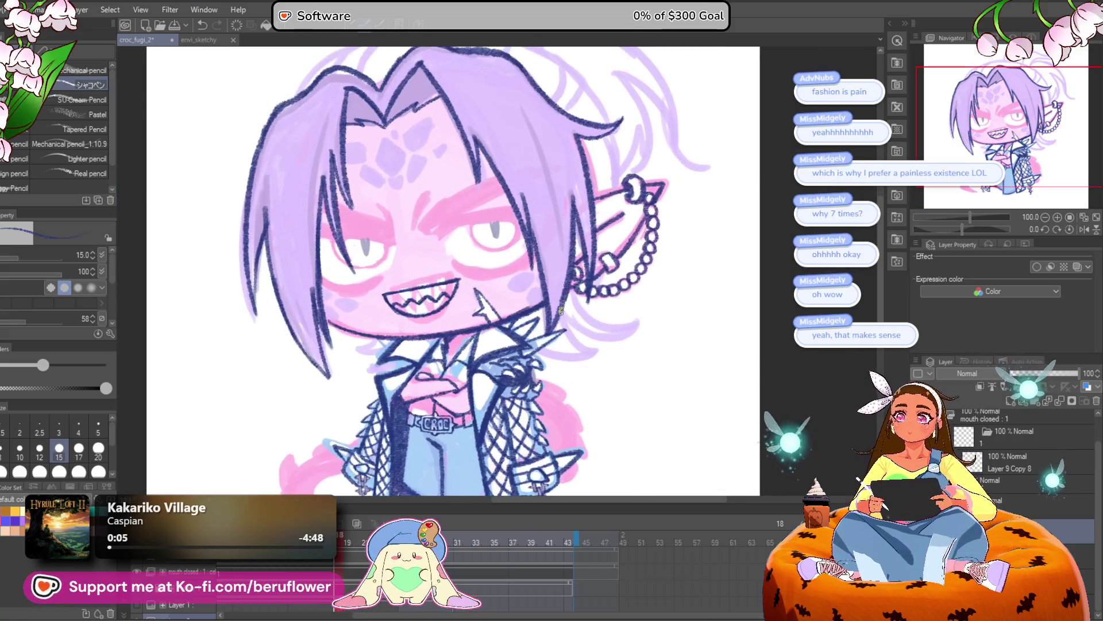
scroll(579, 440, "up", 3)
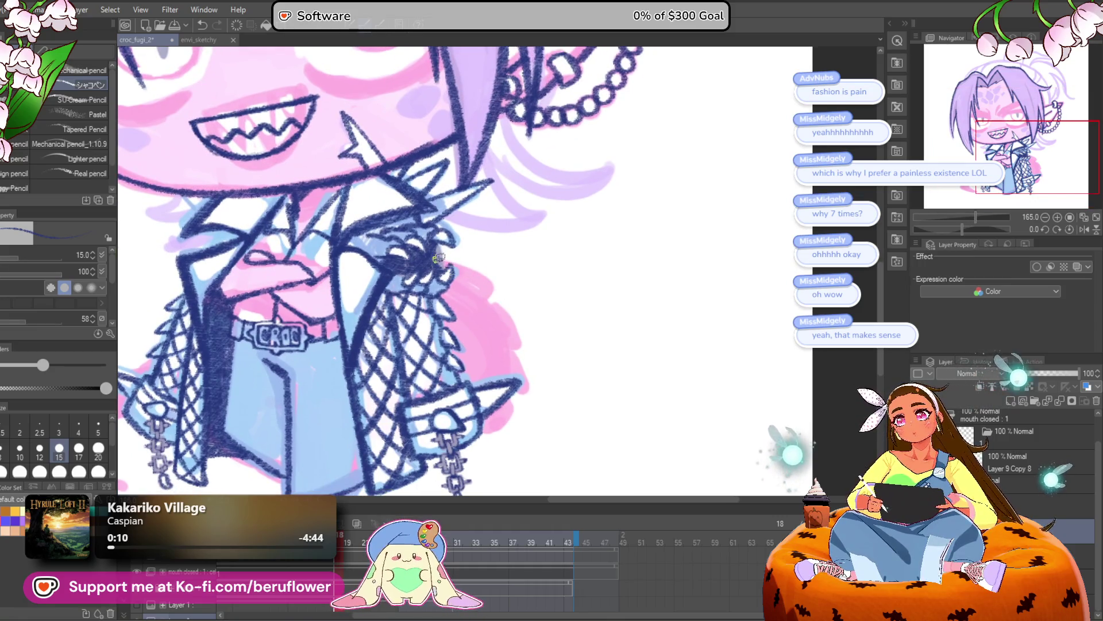
left_click_drag(441, 256, 498, 295)
key("ctrl+z")
left_click_drag(444, 253, 505, 300)
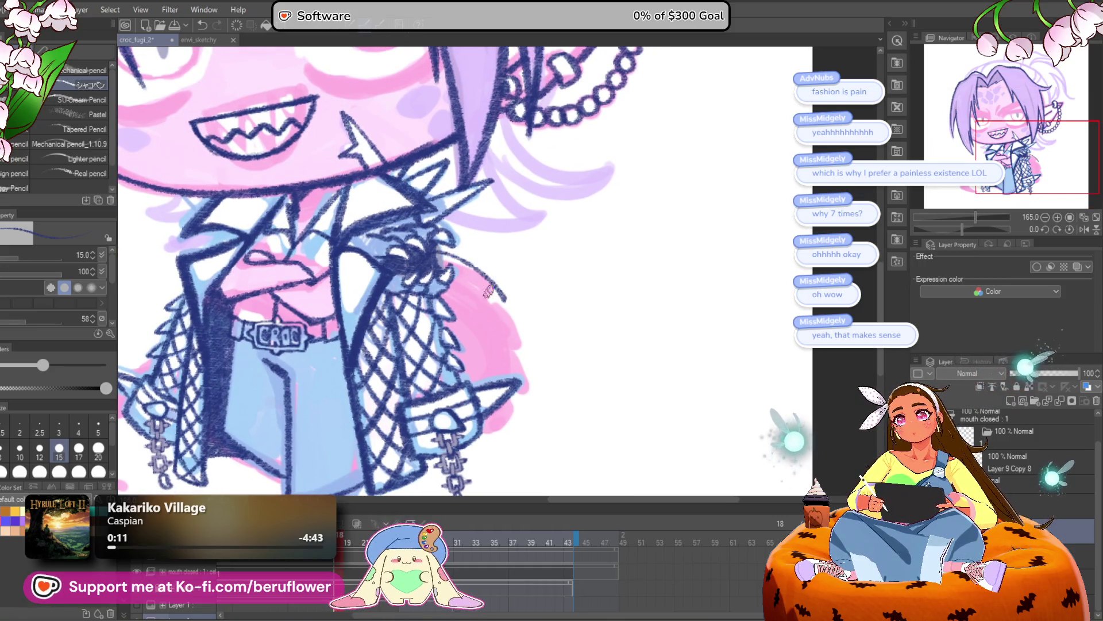
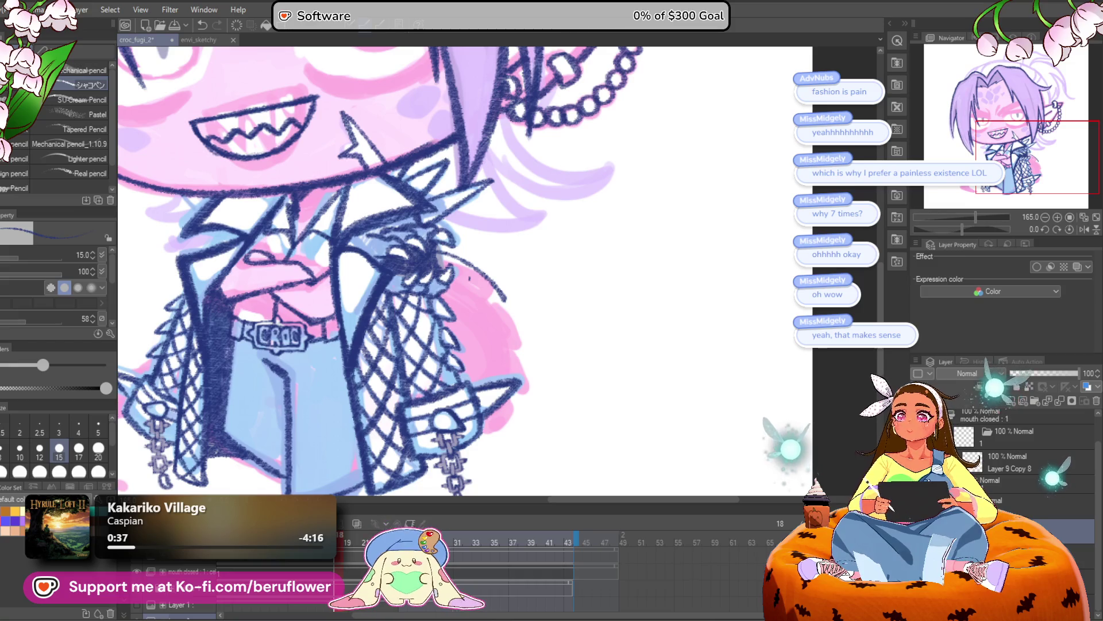
Undo the stray short stroke near the pink shape
scroll(401, 382, "down", 2)
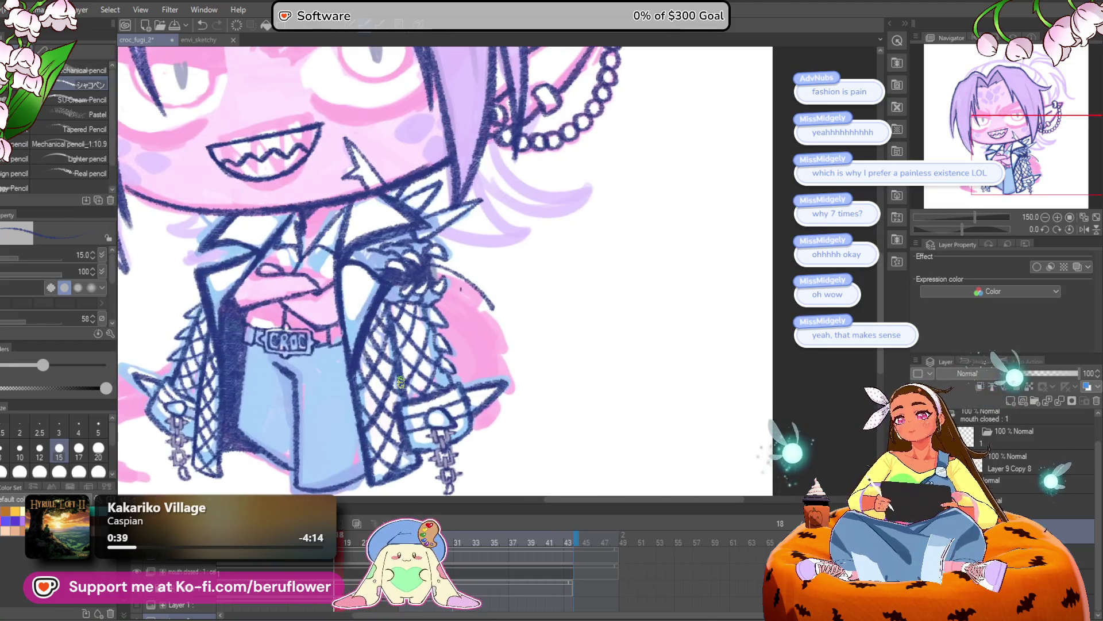
scroll(451, 269, "up", 4)
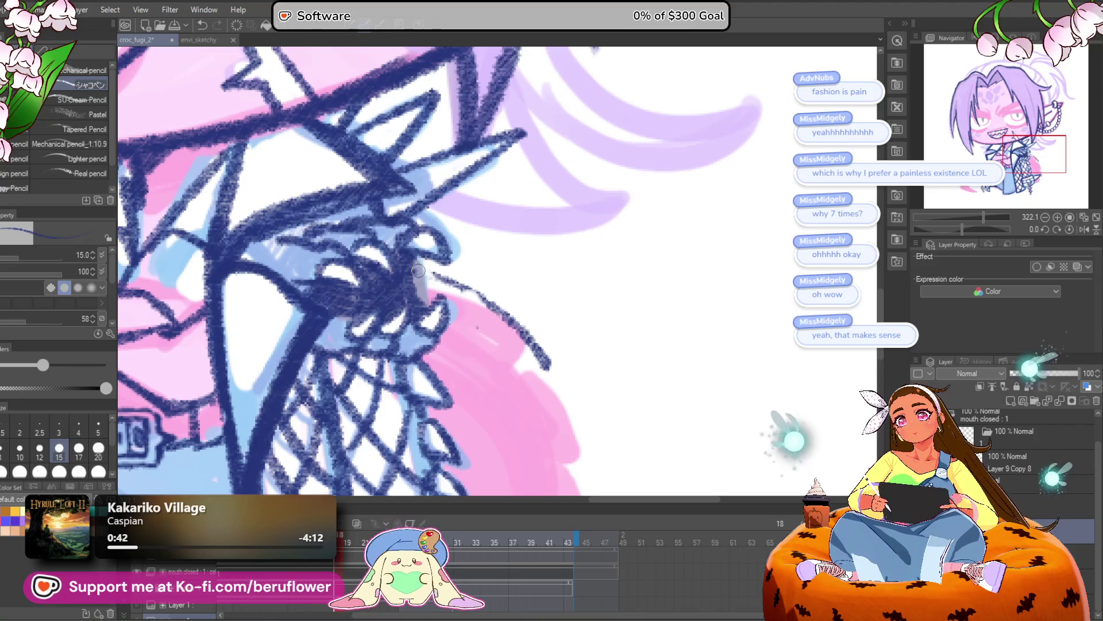
key("ctrl+z")
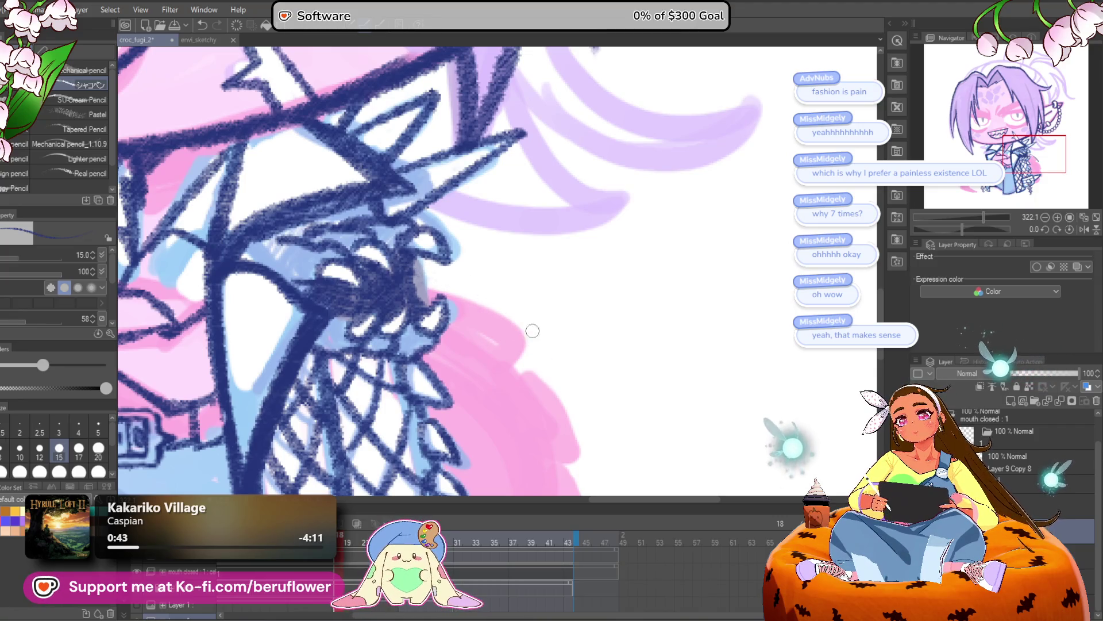
Ink a dark curved outline along the pink tail's right edge, redrawing the first attempt
scroll(558, 325, "down", 5)
scroll(483, 272, "up", 5)
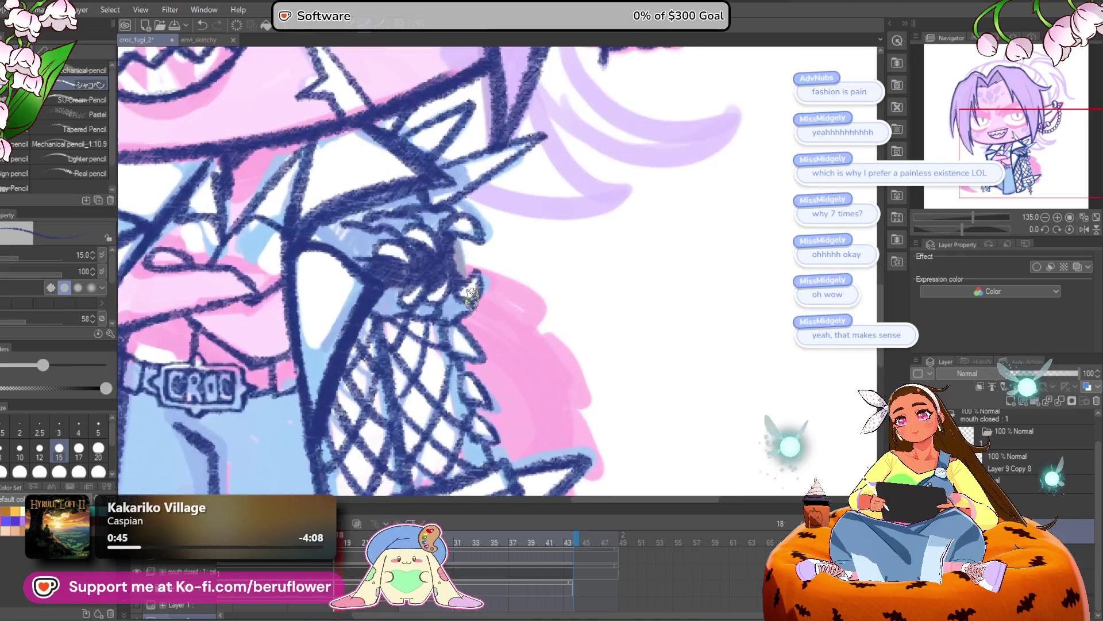
mouse_move(463, 254)
left_mouse_down()
mouse_move(532, 293)
mouse_move(577, 368)
left_mouse_up()
key("ctrl+z")
left_click_drag(465, 253, 574, 404)
scroll(561, 310, "down", 2)
scroll(549, 345, "down", 2)
scroll(522, 369, "down", 5)
scroll(517, 333, "up", 3)
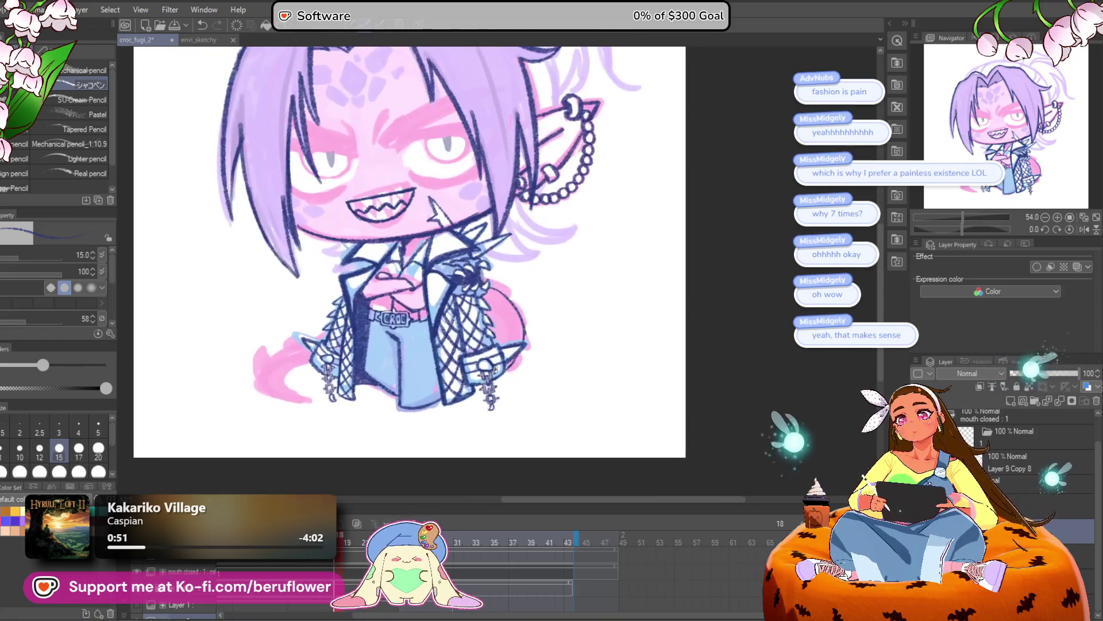
scroll(515, 316, "down", 1)
scroll(514, 310, "up", 1)
scroll(566, 283, "up", 3)
Outline the pink claw's left, lower and upper edges and the stroke from its left spike
mouse_move(517, 293)
left_mouse_down()
mouse_move(575, 265)
mouse_move(527, 278)
mouse_move(496, 361)
mouse_move(609, 405)
left_mouse_up()
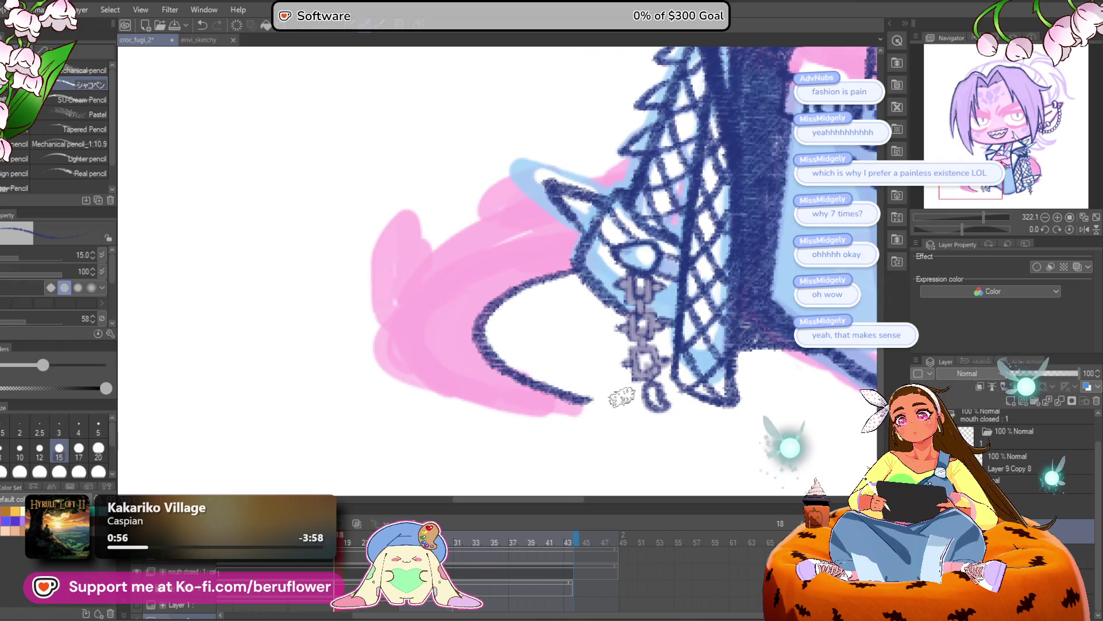
left_click_drag(533, 246, 563, 254)
mouse_move(406, 351)
left_mouse_down()
mouse_move(438, 224)
mouse_move(464, 264)
left_mouse_up()
mouse_move(416, 335)
left_mouse_down()
mouse_move(446, 387)
mouse_move(549, 421)
mouse_move(629, 413)
mouse_move(620, 422)
mouse_move(647, 471)
left_mouse_up()
left_click_drag(468, 336, 548, 276)
left_click_drag(655, 259, 650, 299)
mouse_move(530, 316)
left_mouse_down()
mouse_move(608, 264)
mouse_move(601, 288)
mouse_move(533, 325)
mouse_move(578, 308)
mouse_move(552, 316)
left_mouse_up()
Add outline strokes on the claw's left and upper-middle edges and thicken its bottom outline
scroll(552, 316, "down", 5)
scroll(471, 333, "up", 4)
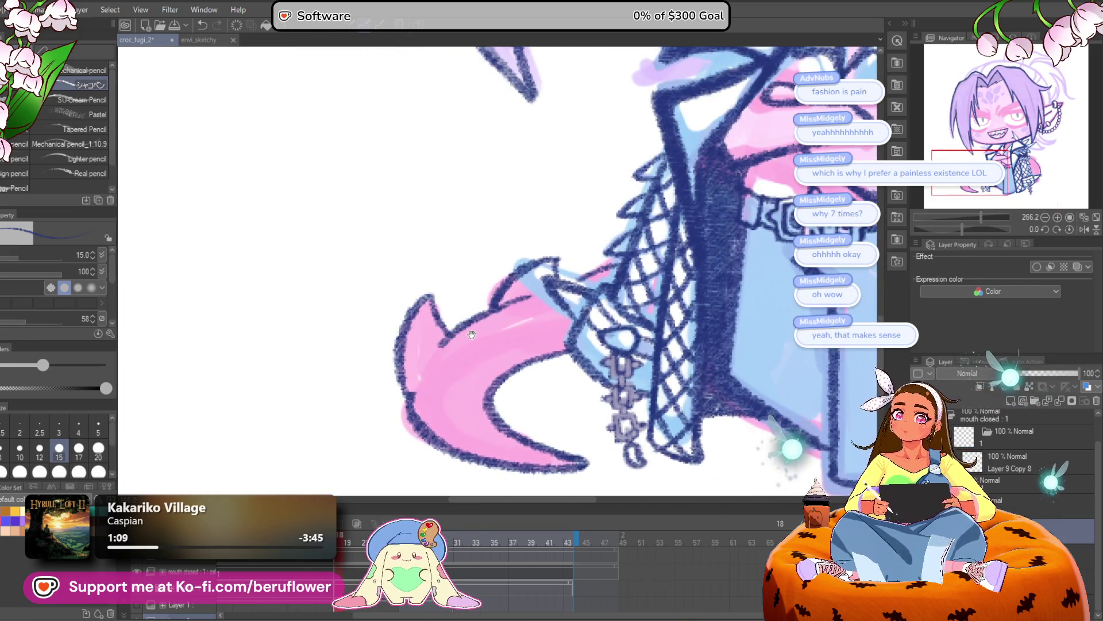
scroll(472, 335, "down", 2)
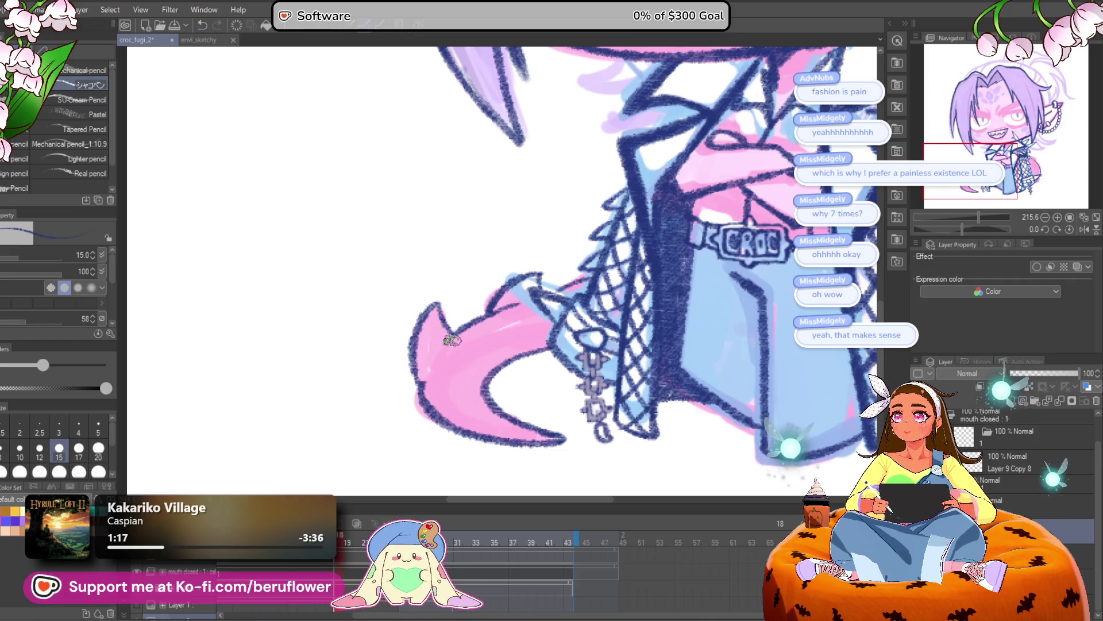
left_click_drag(446, 352, 438, 384)
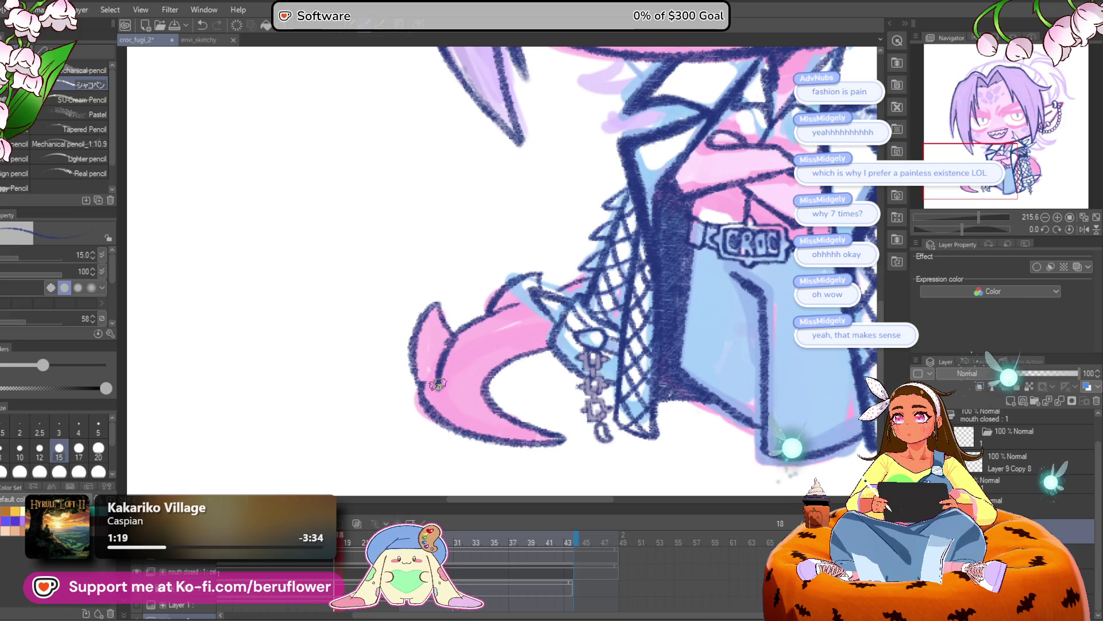
left_click_drag(453, 337, 438, 393)
mouse_move(513, 299)
left_mouse_down()
mouse_move(528, 288)
mouse_move(486, 328)
mouse_move(538, 313)
left_mouse_up()
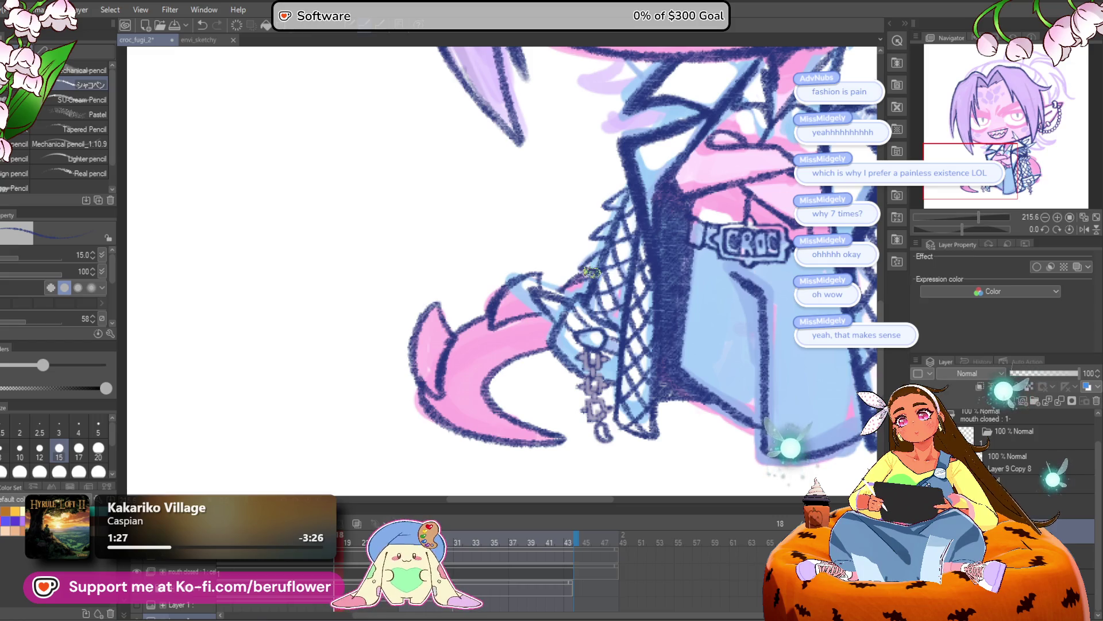
left_click_drag(530, 319, 535, 288)
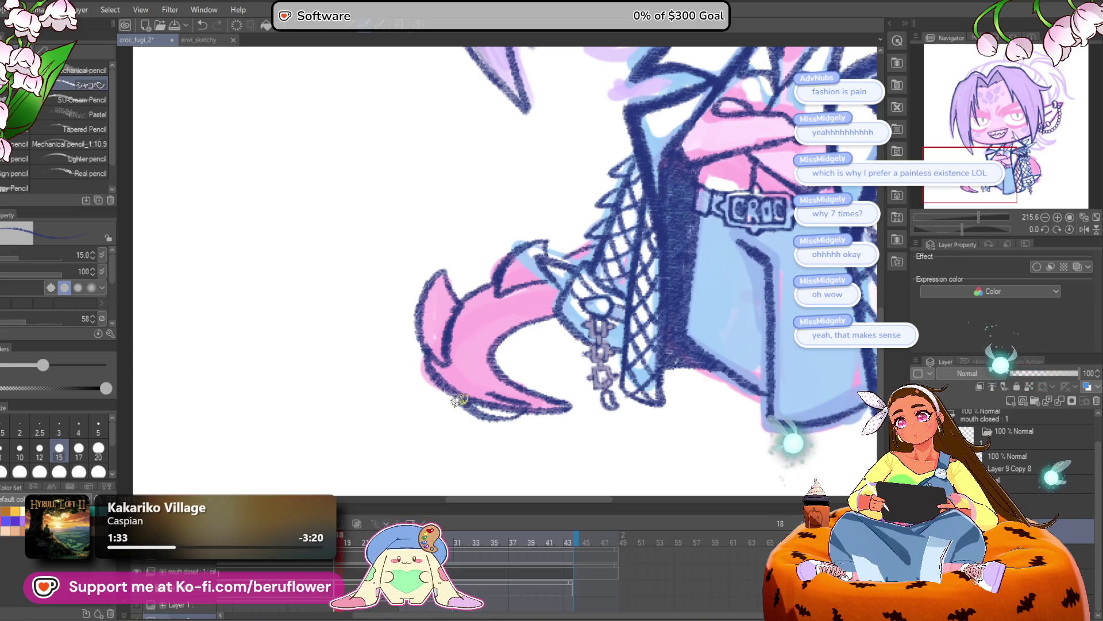
mouse_move(531, 412)
left_mouse_down()
mouse_move(456, 403)
mouse_move(489, 399)
left_mouse_up()
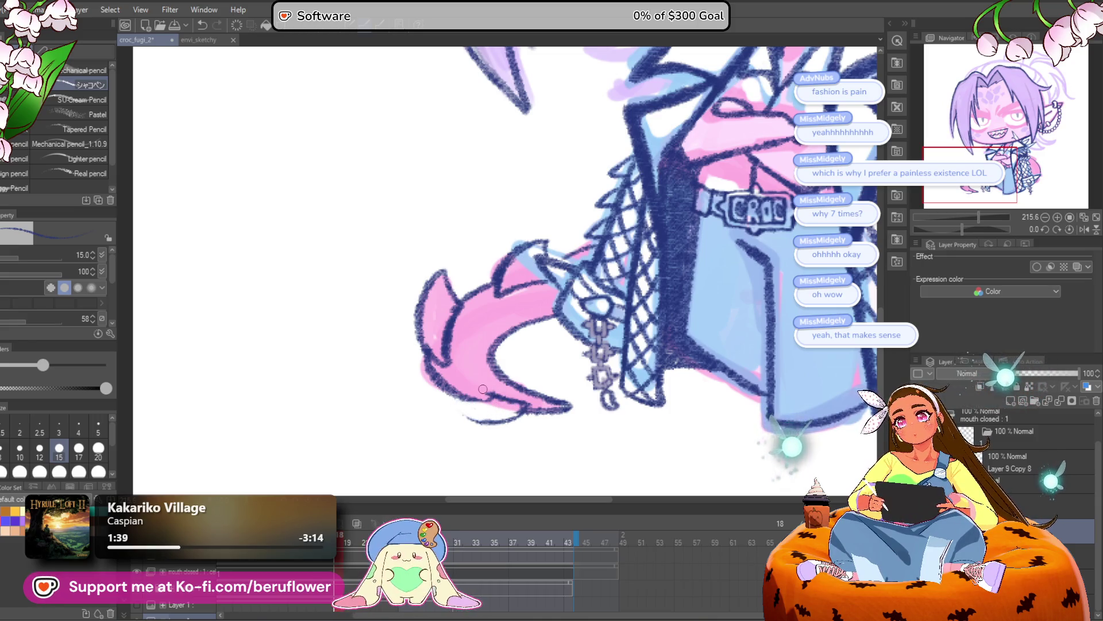
mouse_move(504, 387)
left_mouse_down()
mouse_move(485, 416)
mouse_move(539, 396)
left_mouse_up()
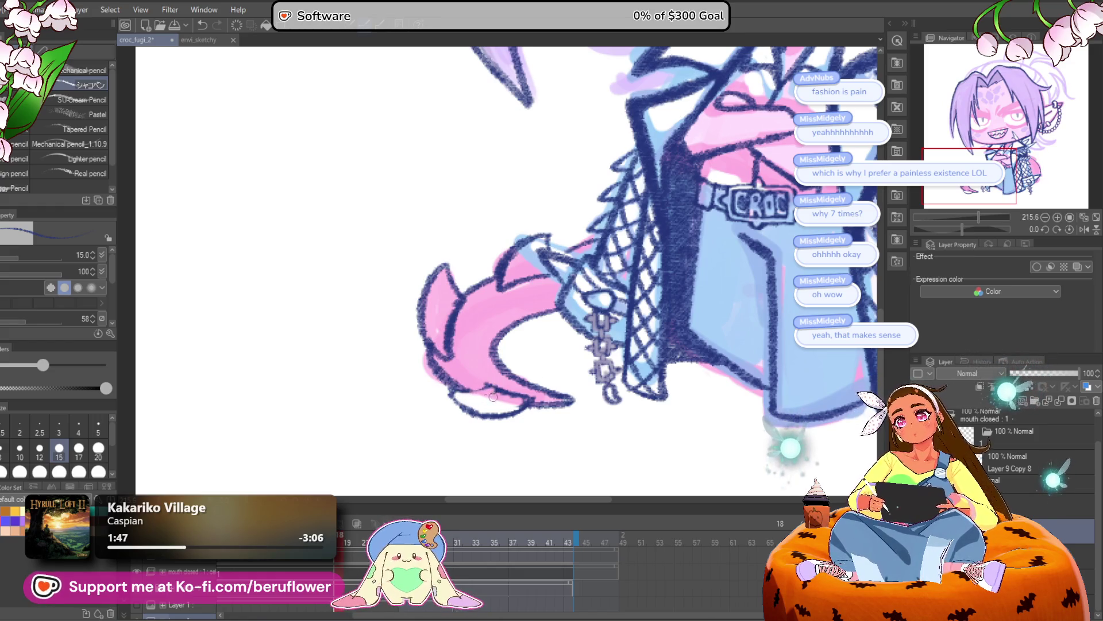
left_click_drag(524, 368, 529, 400)
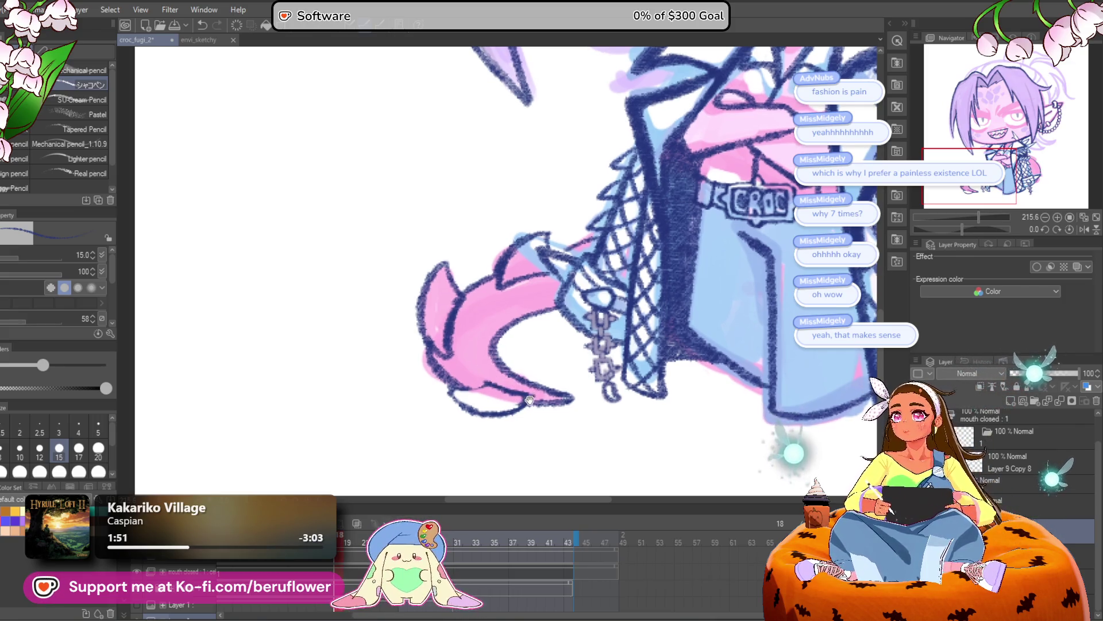
Ink the hook's inner curve and darken its upper-left outline, undoing an unwanted stroke
mouse_move(566, 288)
left_mouse_down()
mouse_move(517, 300)
mouse_move(480, 373)
mouse_move(509, 391)
left_mouse_up()
key("ctrl+z")
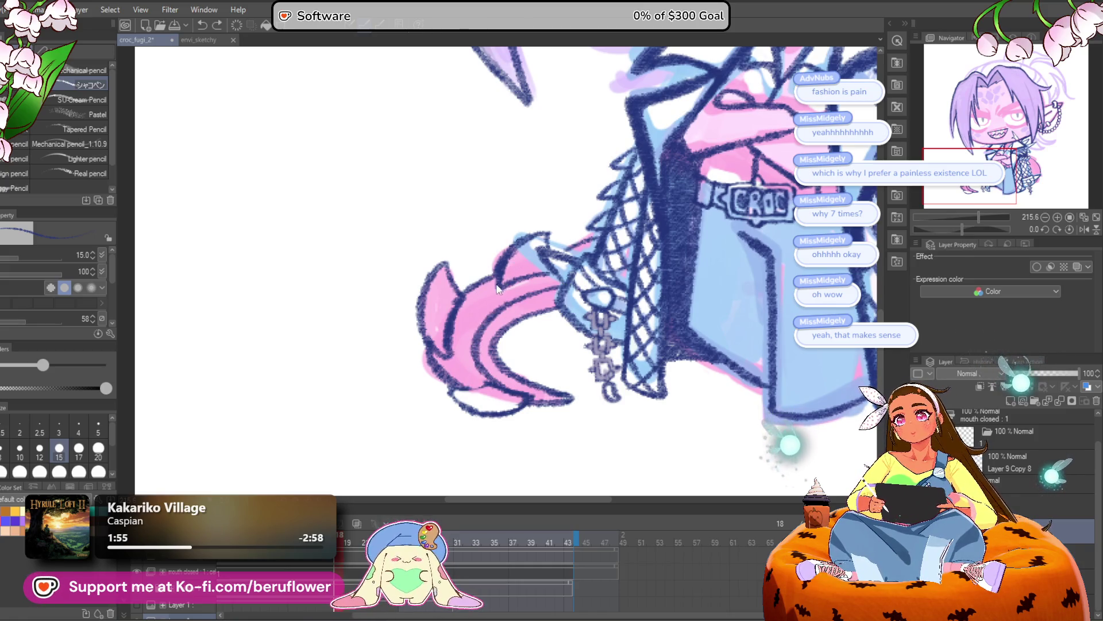
left_click_drag(471, 307, 468, 373)
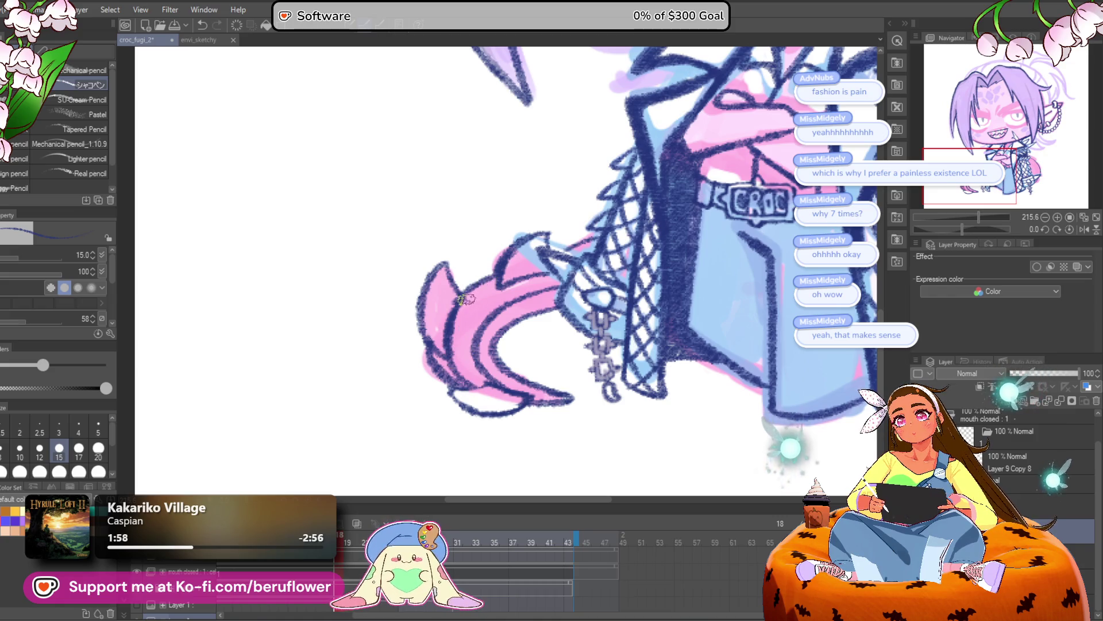
left_click_drag(459, 279, 467, 337)
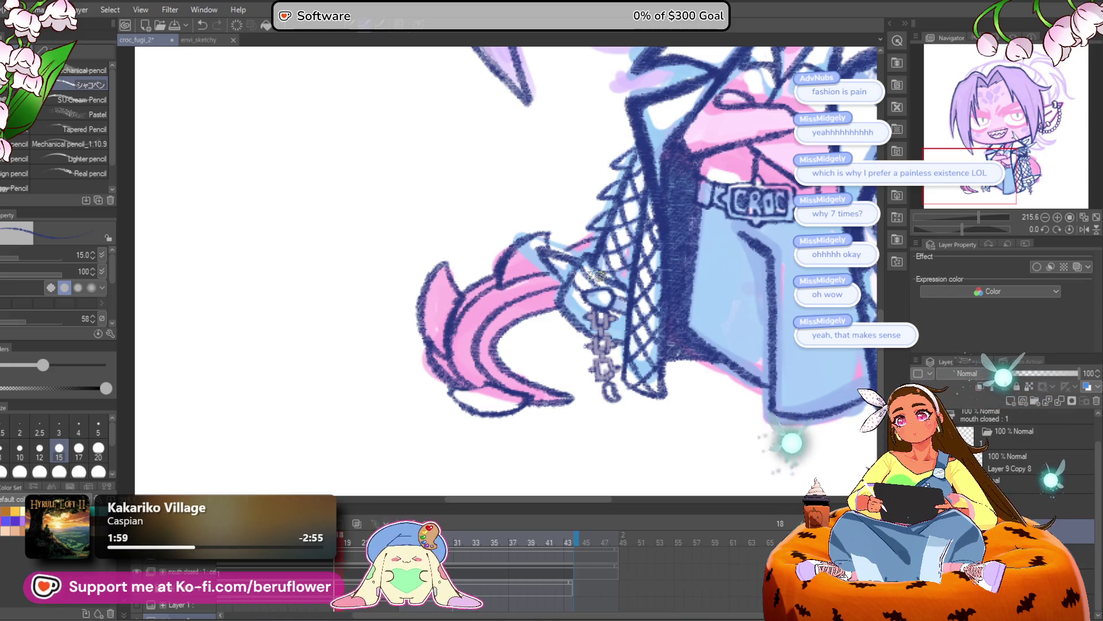
left_click_drag(570, 285, 581, 286)
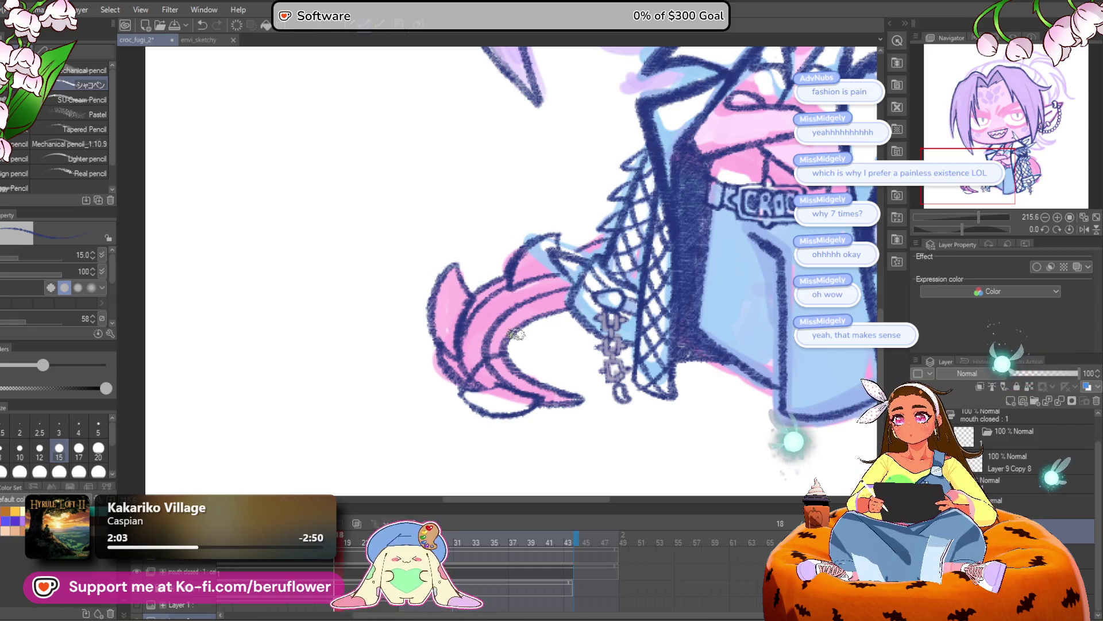
mouse_move(520, 278)
left_mouse_down()
mouse_move(558, 310)
mouse_move(529, 283)
left_mouse_up()
key("ctrl+z")
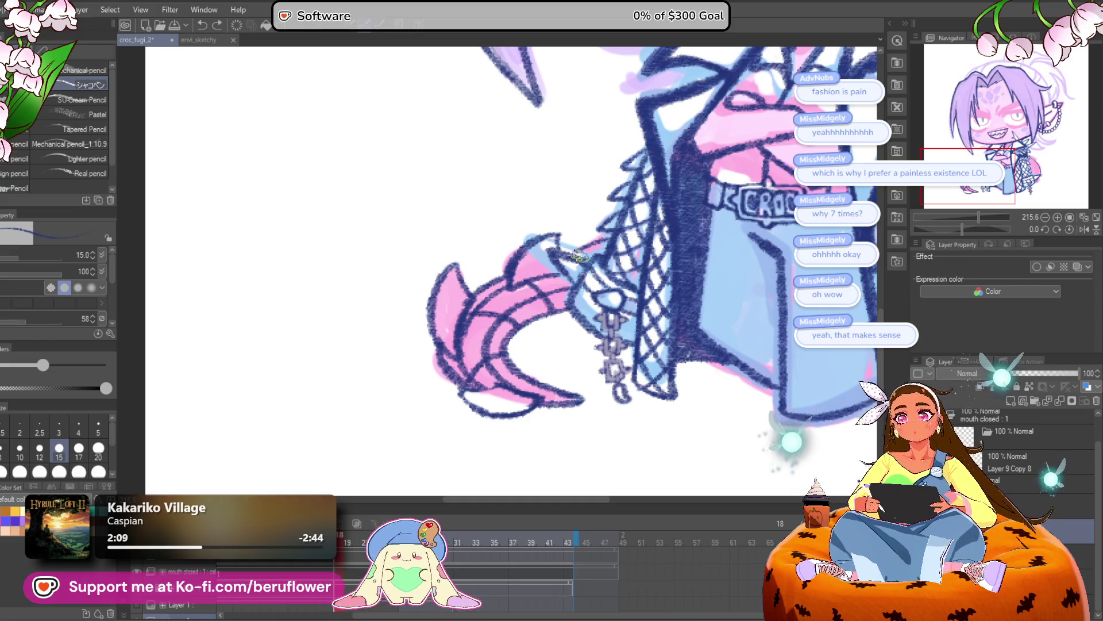
scroll(585, 255, "down", 5)
scroll(616, 420, "up", 5)
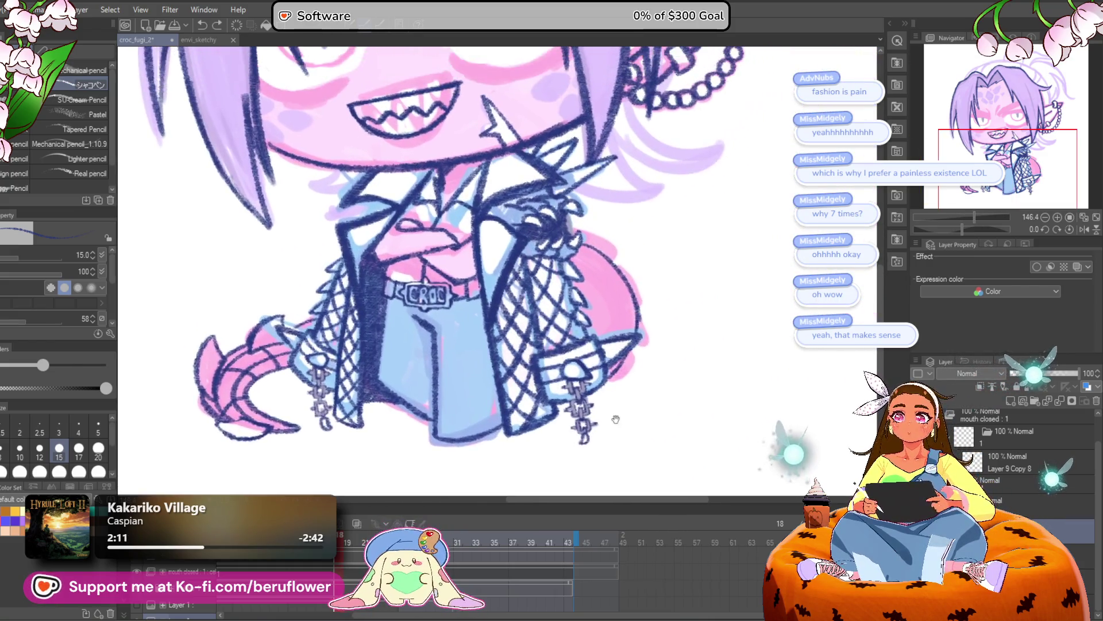
Draw inner curved strokes down the pink shape by the right sleeve, redoing several attempts
left_click_drag(617, 420, 539, 450)
scroll(550, 378, "up", 3)
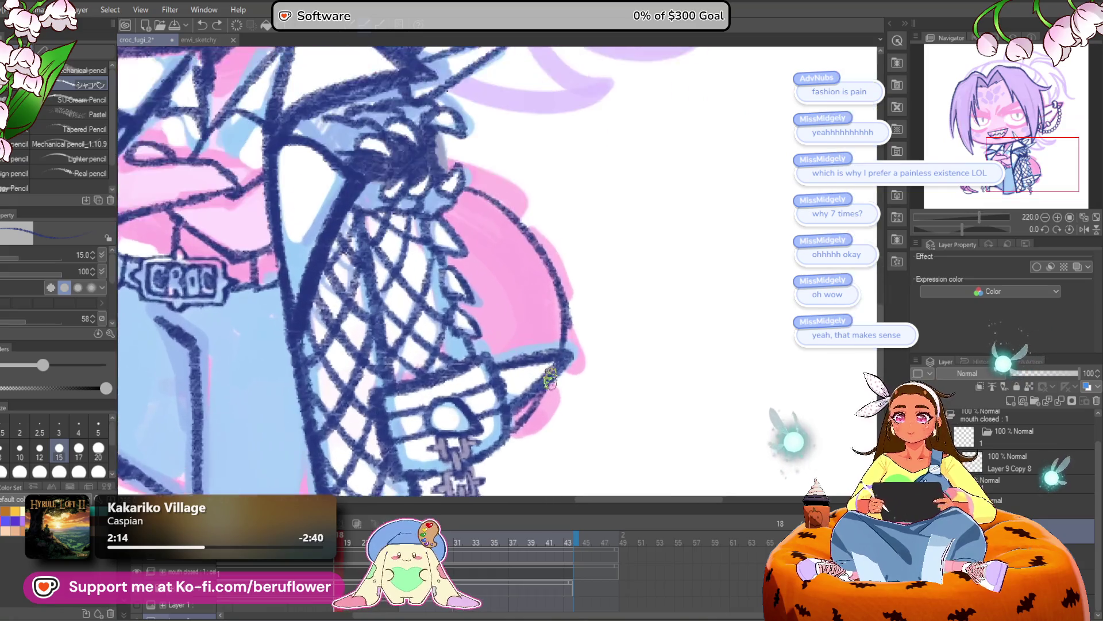
left_click_drag(477, 168, 585, 236)
key("ctrl+z")
mouse_move(458, 193)
left_mouse_down()
mouse_move(527, 343)
mouse_move(469, 208)
mouse_move(542, 340)
left_mouse_up()
key("ctrl+z")
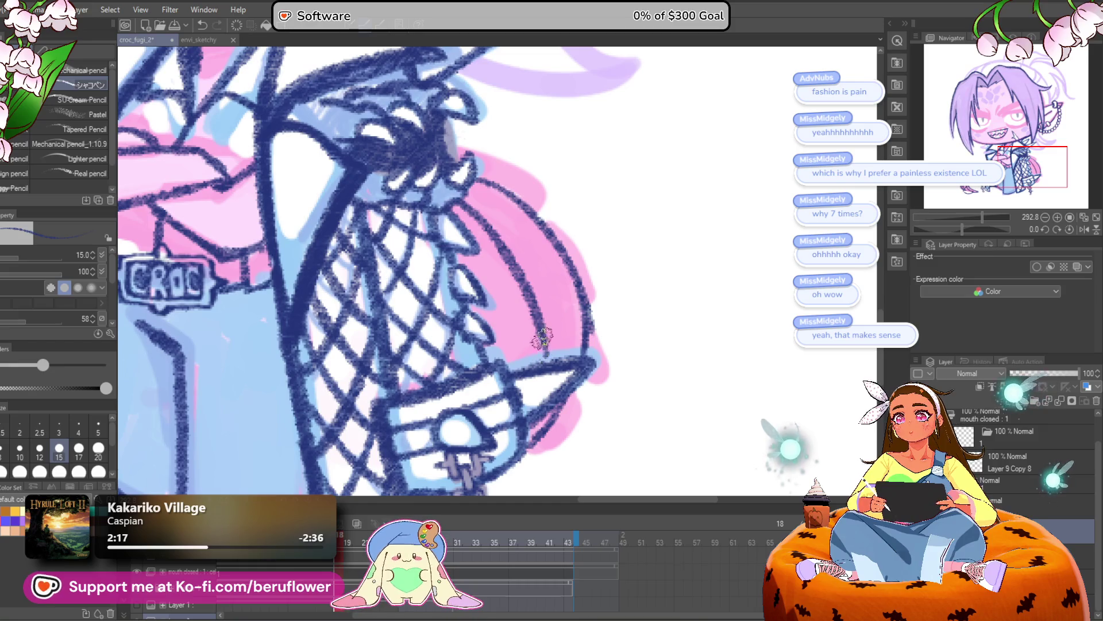
key("ctrl+z")
left_click_drag(477, 214, 510, 305)
key("ctrl+z")
left_click_drag(481, 219, 519, 313)
mouse_move(481, 217)
left_mouse_down()
mouse_move(522, 267)
mouse_move(526, 327)
left_mouse_up()
mouse_move(533, 280)
left_mouse_down()
mouse_move(569, 352)
mouse_move(553, 351)
mouse_move(566, 358)
left_mouse_up()
key("ctrl+z")
Ink thin strand lines beside the fishnet, removing the right-hand strands afterwards
scroll(566, 359, "up", 2)
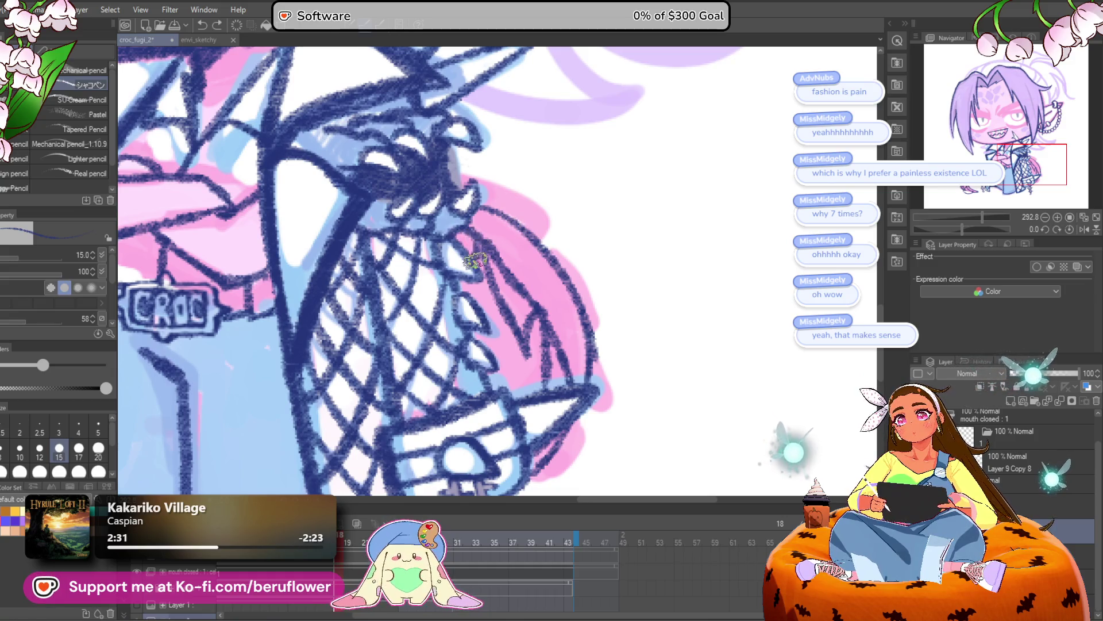
scroll(599, 192, "up", 1)
scroll(599, 192, "right", 1)
scroll(448, 280, "up", 1)
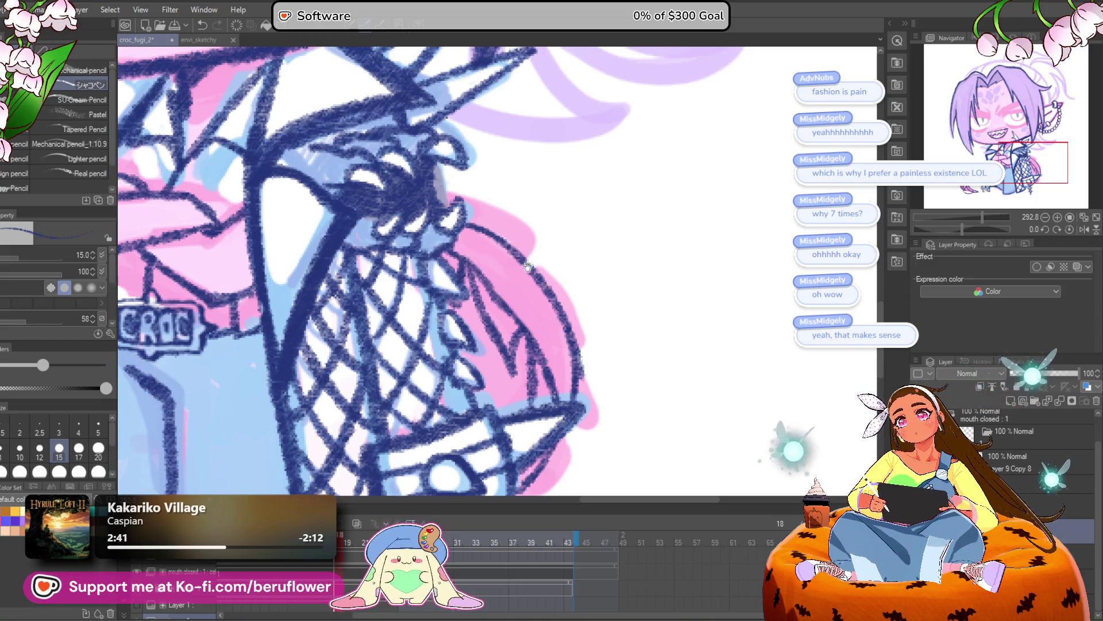
scroll(473, 226, "right", 1)
left_click_drag(454, 214, 508, 224)
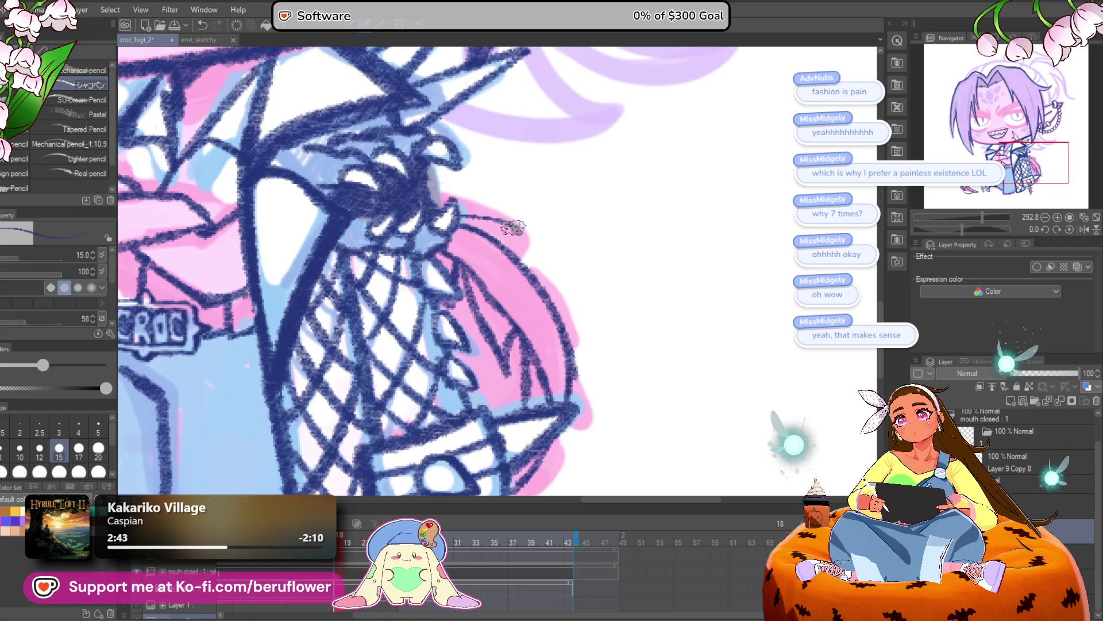
mouse_move(535, 259)
left_mouse_down()
mouse_move(571, 285)
mouse_move(542, 288)
mouse_move(583, 311)
left_mouse_up()
scroll(560, 280, "down", 1)
key("ctrl+z")
key("ctrl+z")
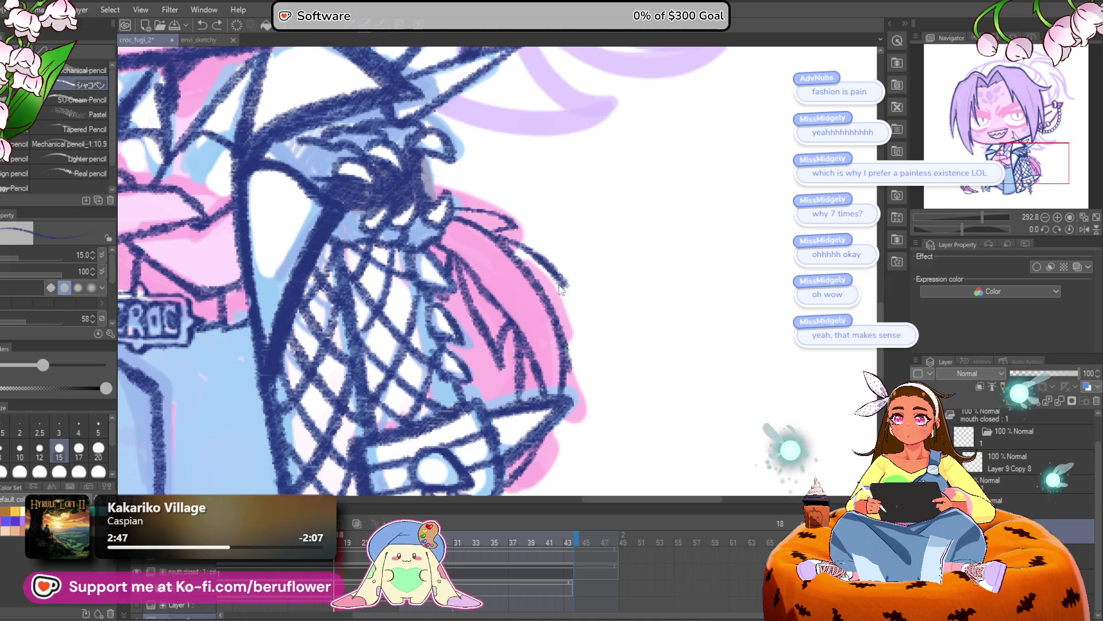
Redraw the strand strokes in the pink area down toward the lower sleeve
mouse_move(538, 252)
left_mouse_down()
mouse_move(562, 290)
mouse_move(550, 291)
mouse_move(583, 397)
left_mouse_up()
scroll(573, 304, "down", 2)
scroll(575, 373, "down", 1)
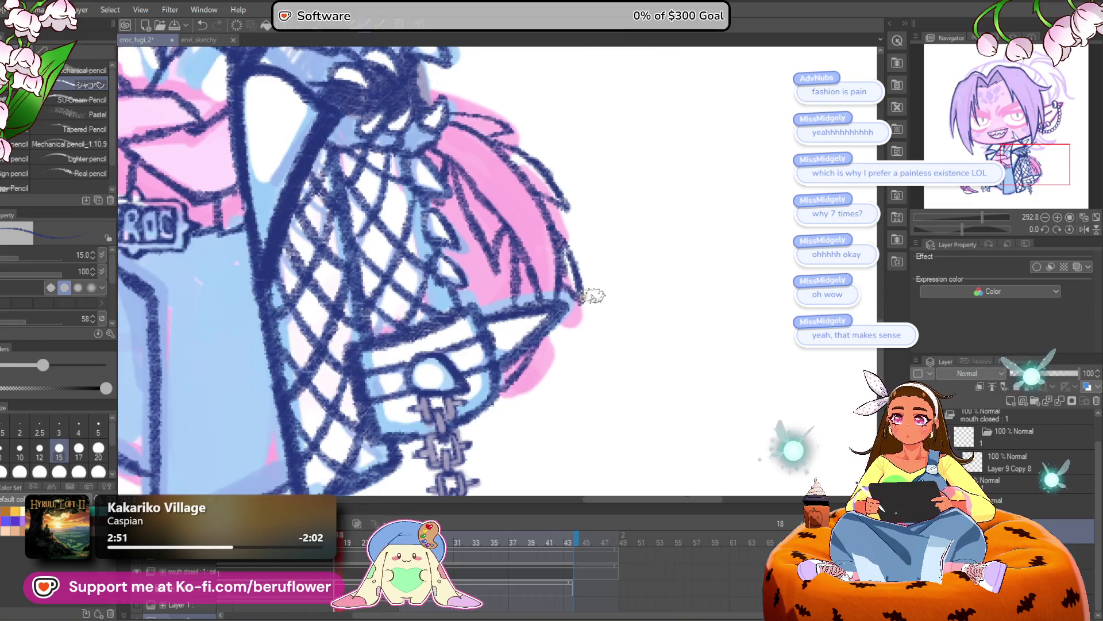
left_click_drag(549, 312, 572, 384)
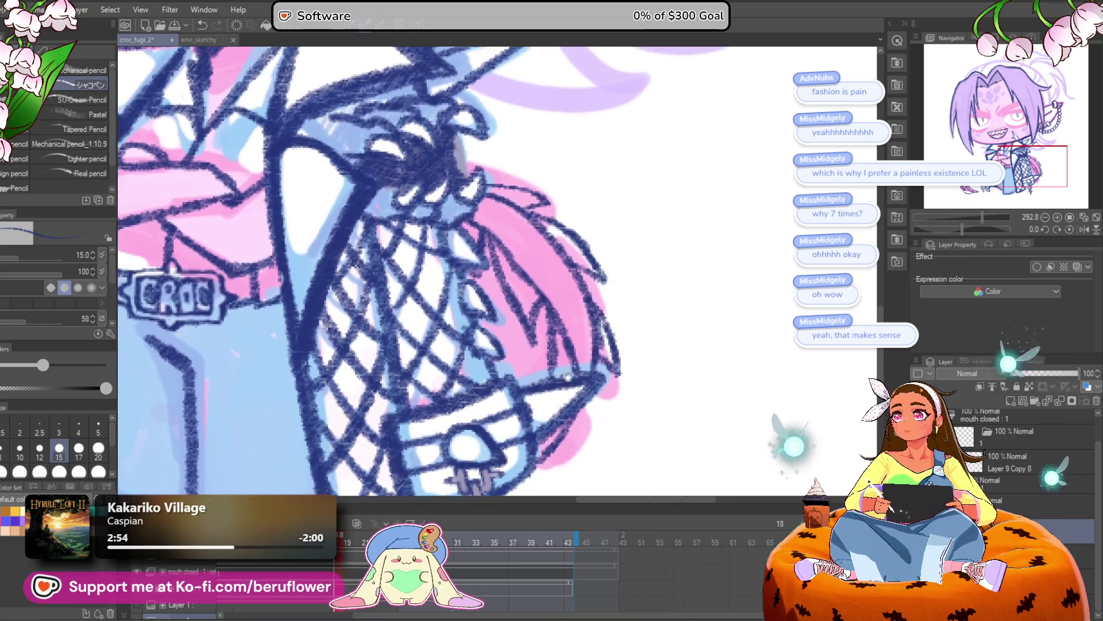
left_click_drag(506, 316, 523, 380)
left_click_drag(535, 305, 516, 349)
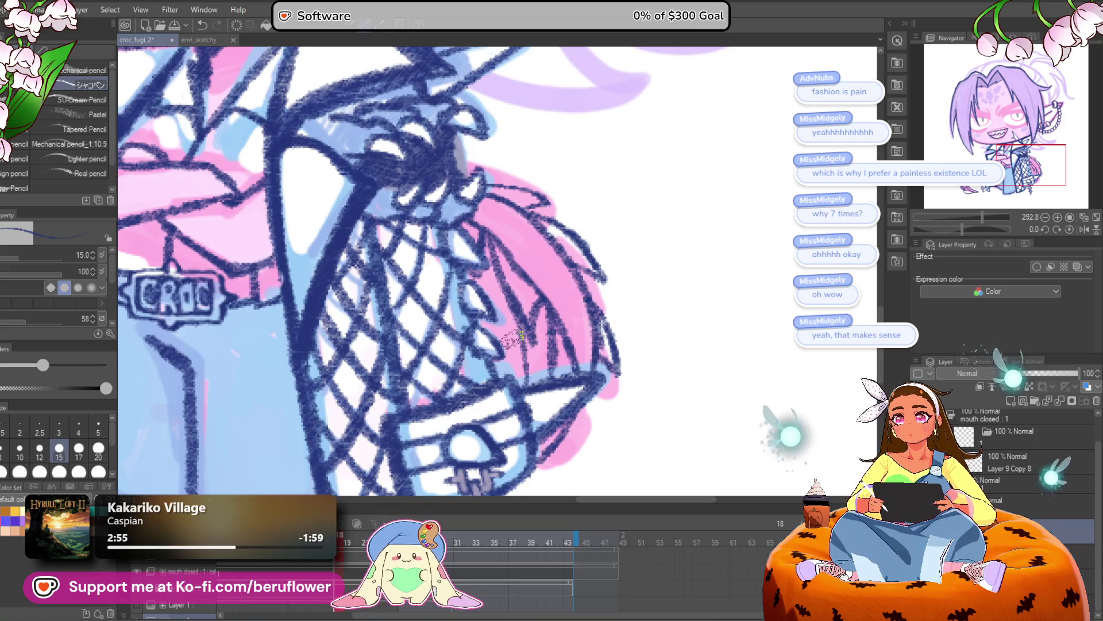
key("ctrl+z")
mouse_move(477, 265)
left_mouse_down()
mouse_move(520, 339)
mouse_move(521, 390)
left_mouse_up()
mouse_move(534, 330)
left_mouse_down()
mouse_move(491, 318)
mouse_move(546, 316)
mouse_move(538, 384)
mouse_move(545, 362)
left_mouse_up()
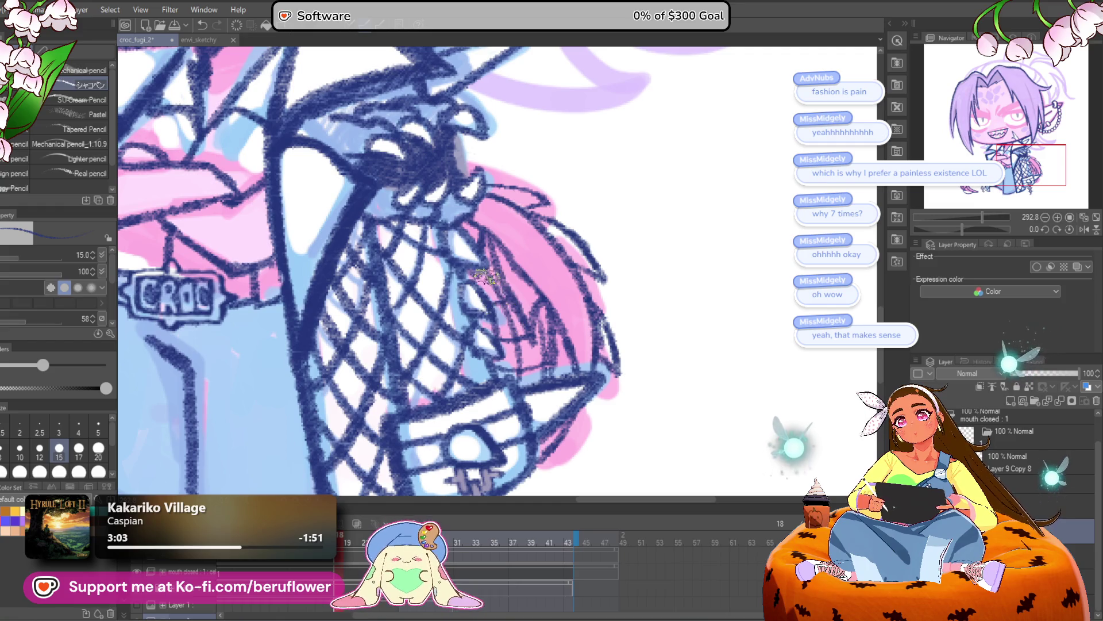
scroll(491, 279, "down", 5)
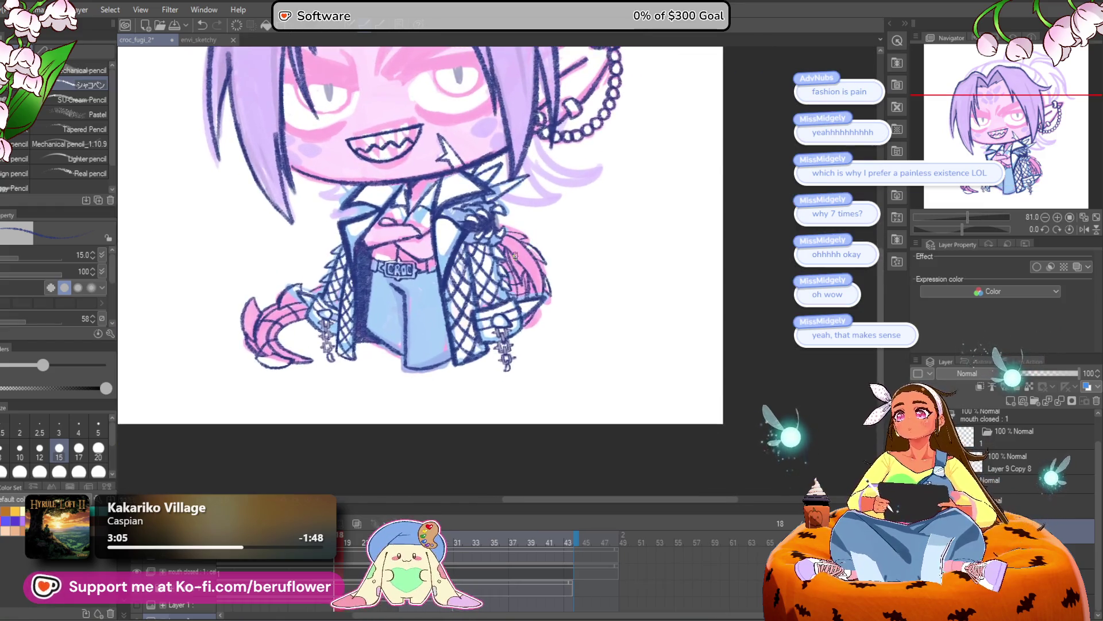
scroll(515, 255, "up", 3)
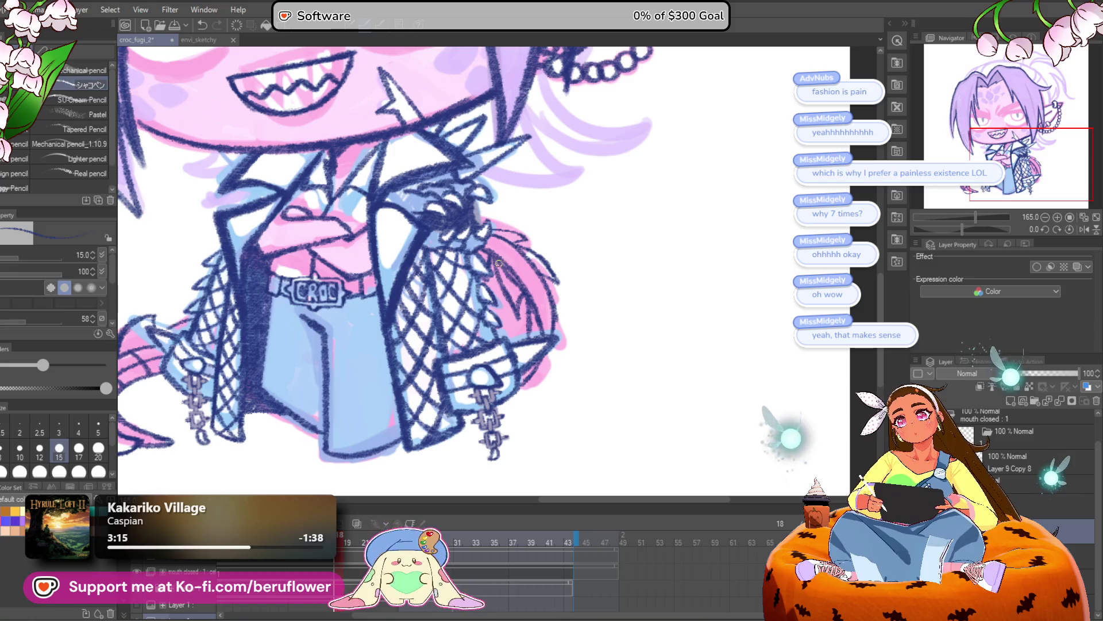
key("ctrl+z")
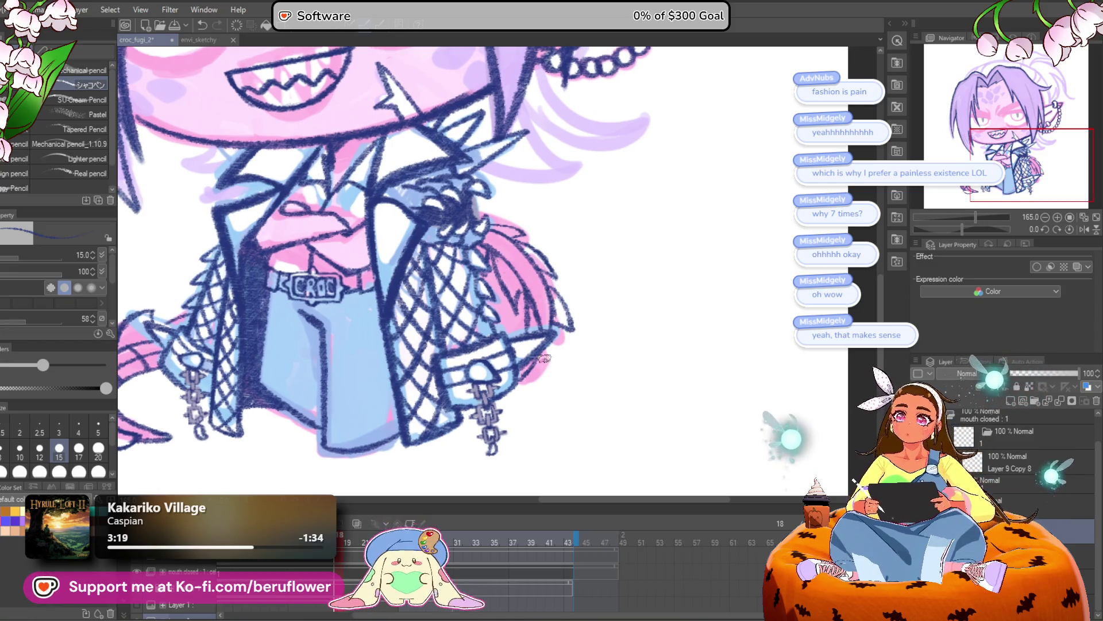
left_click_drag(583, 331, 605, 358)
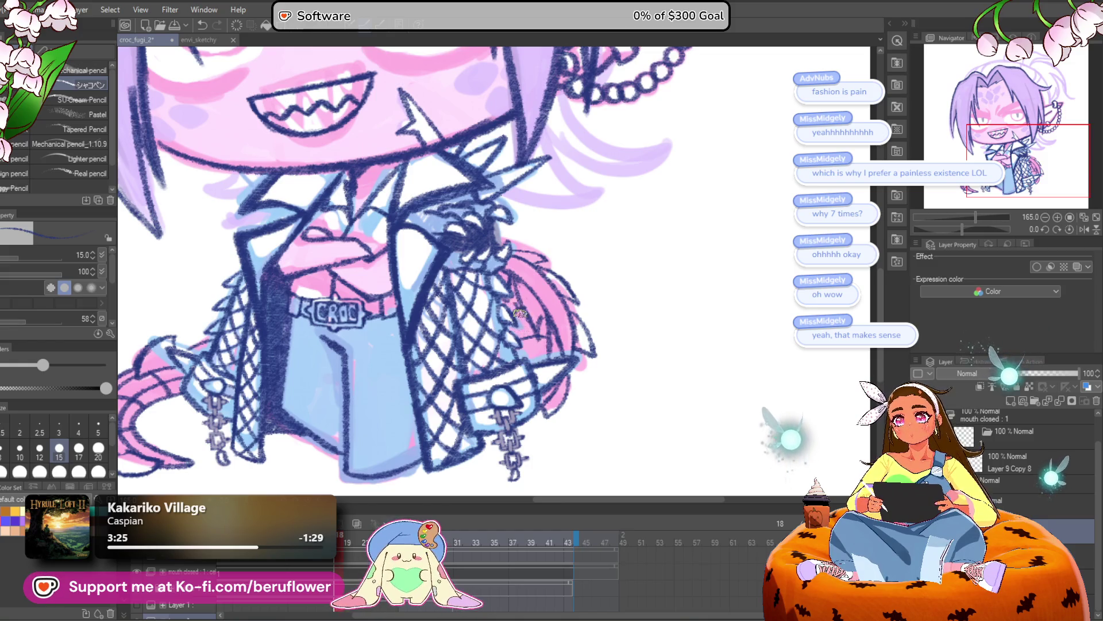
mouse_move(574, 297)
left_mouse_down()
mouse_move(574, 308)
mouse_move(556, 304)
left_mouse_up()
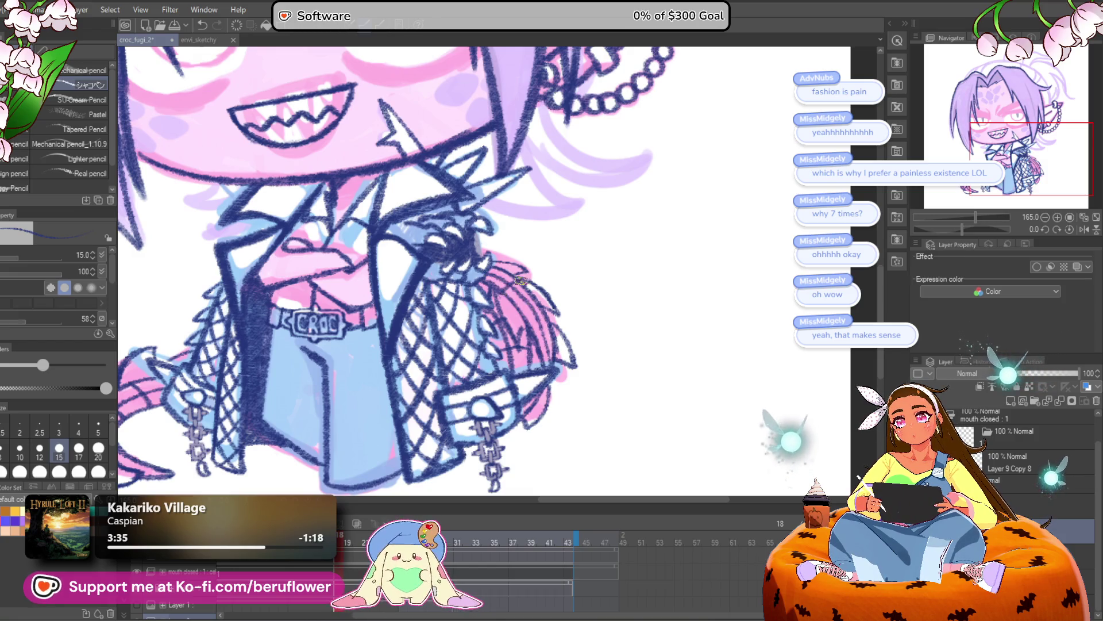
scroll(519, 281, "down", 2)
Pan up to the eyes and mouth, then back to the CROC belt and jacket
scroll(438, 230, "down", 3)
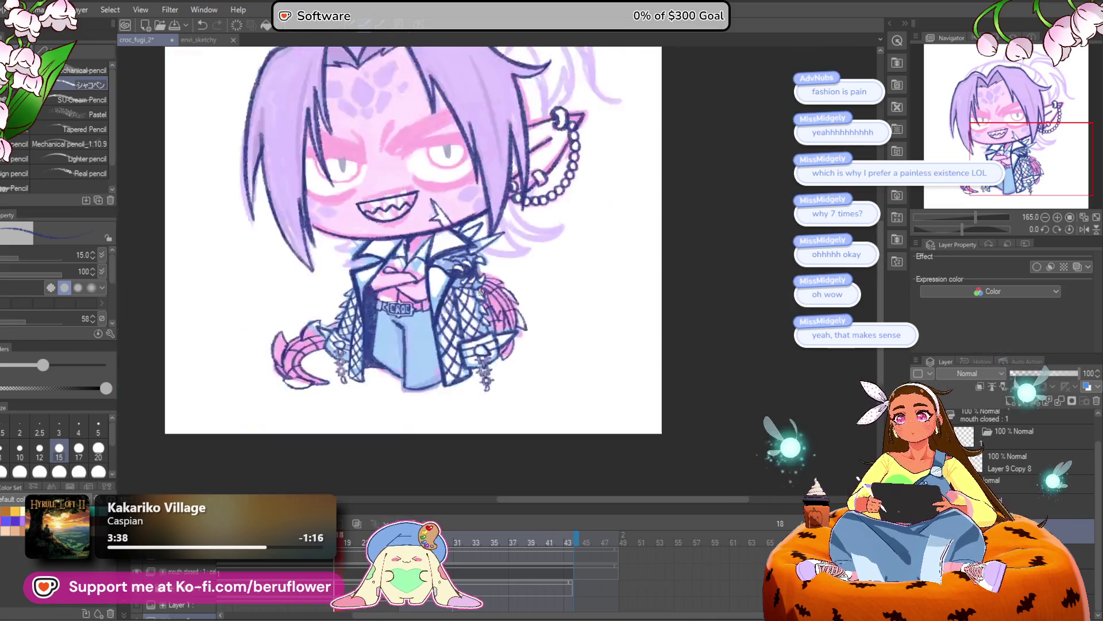
scroll(438, 230, "up", 3)
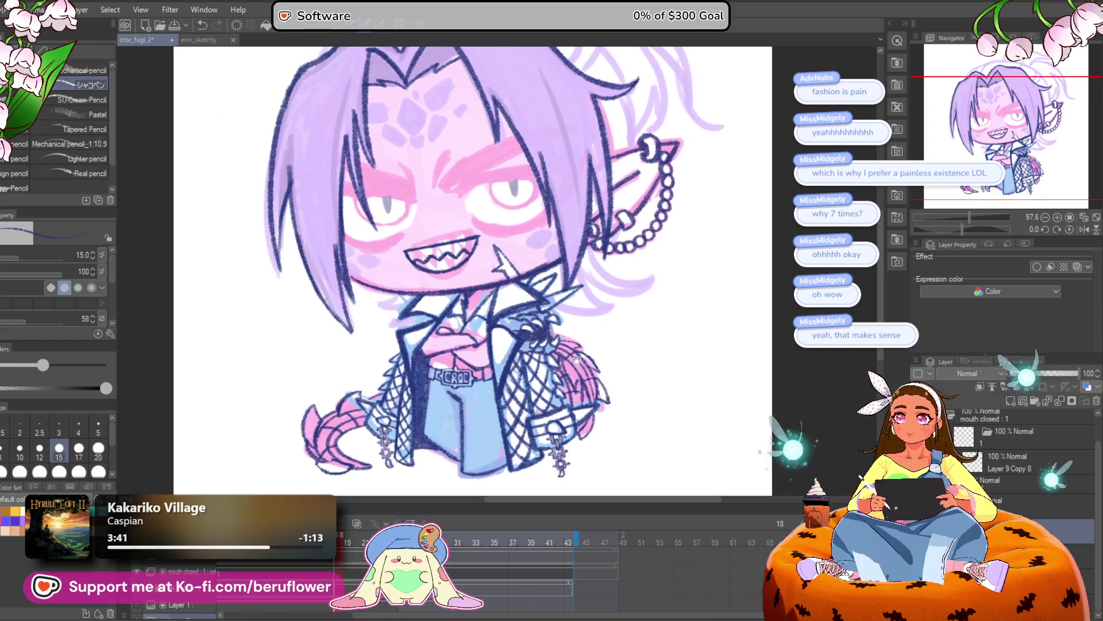
scroll(433, 237, "down", 3)
scroll(433, 237, "up", 2)
scroll(433, 237, "up", 5)
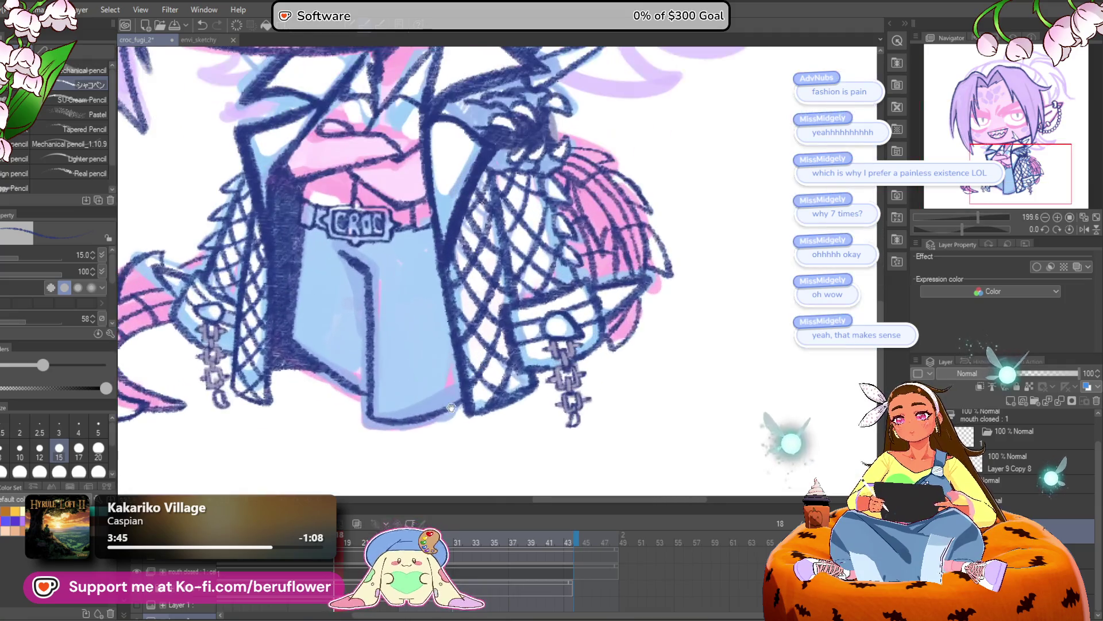
left_click_drag(447, 408, 505, 443)
mouse_move(455, 119)
left_mouse_down()
mouse_move(479, 239)
mouse_move(483, 366)
left_mouse_up()
mouse_move(483, 287)
left_mouse_down()
mouse_move(508, 409)
mouse_move(503, 142)
left_mouse_up()
left_click_drag(435, 376, 431, 366)
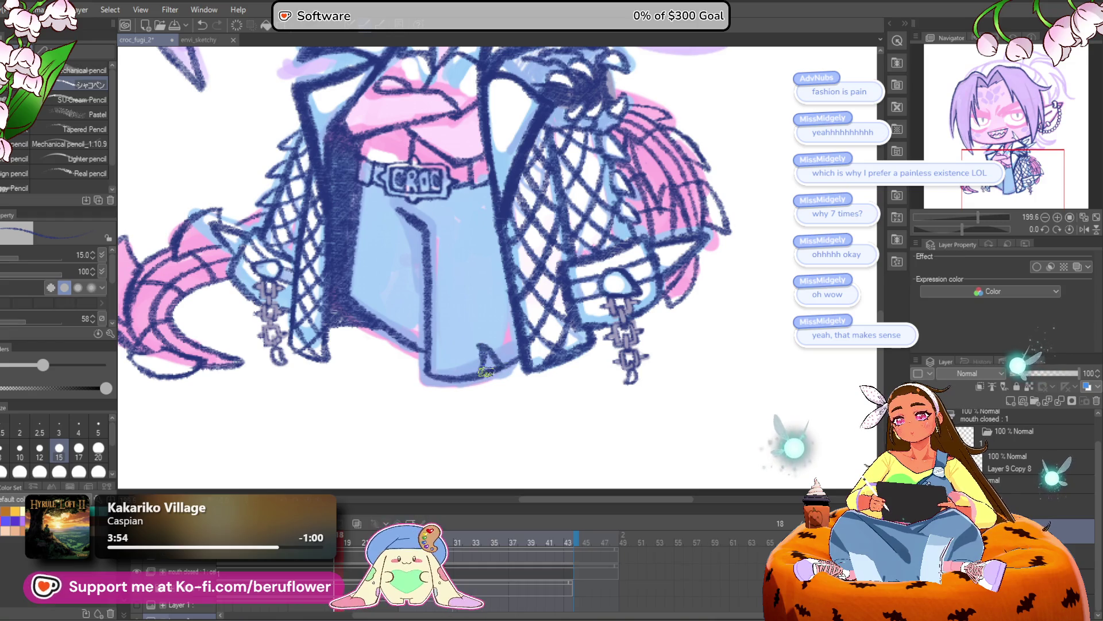
Zoom to about 390% and draw a zigzag stroke along the collar's left edge
scroll(534, 347, "down", 5)
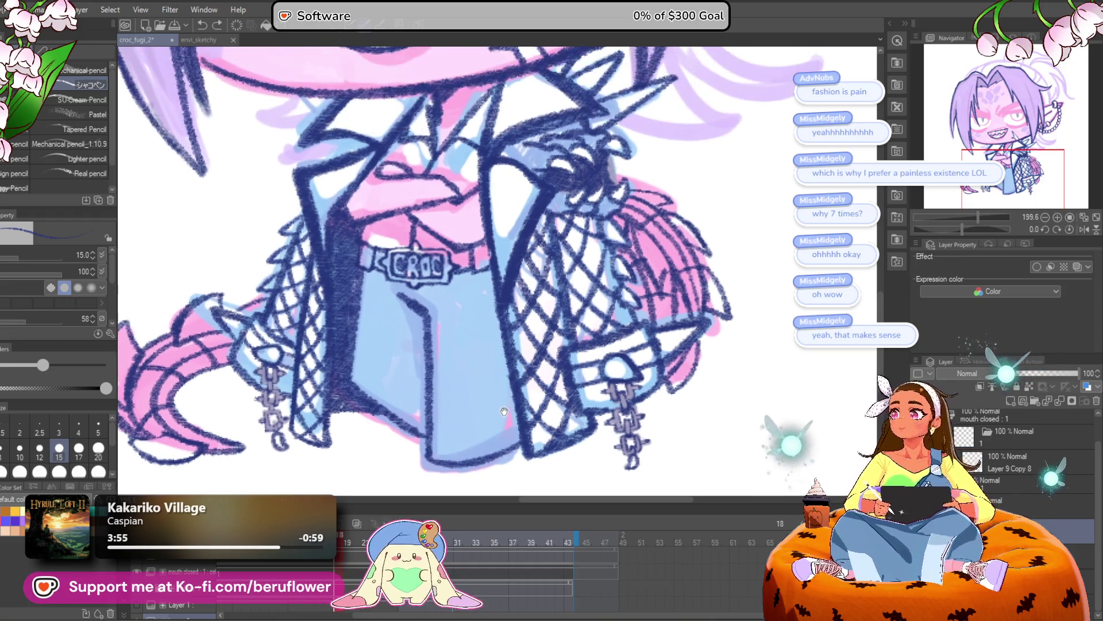
scroll(500, 337, "up", 3)
scroll(500, 337, "up", 5)
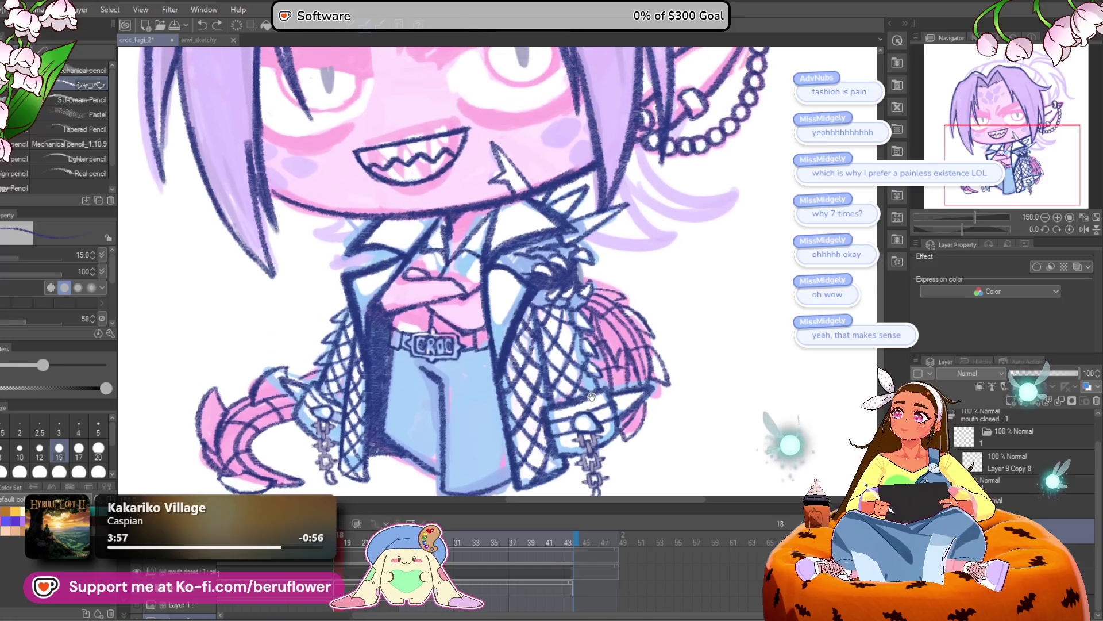
scroll(536, 402, "down", 4)
scroll(619, 306, "up", 4)
scroll(620, 306, "up", 4)
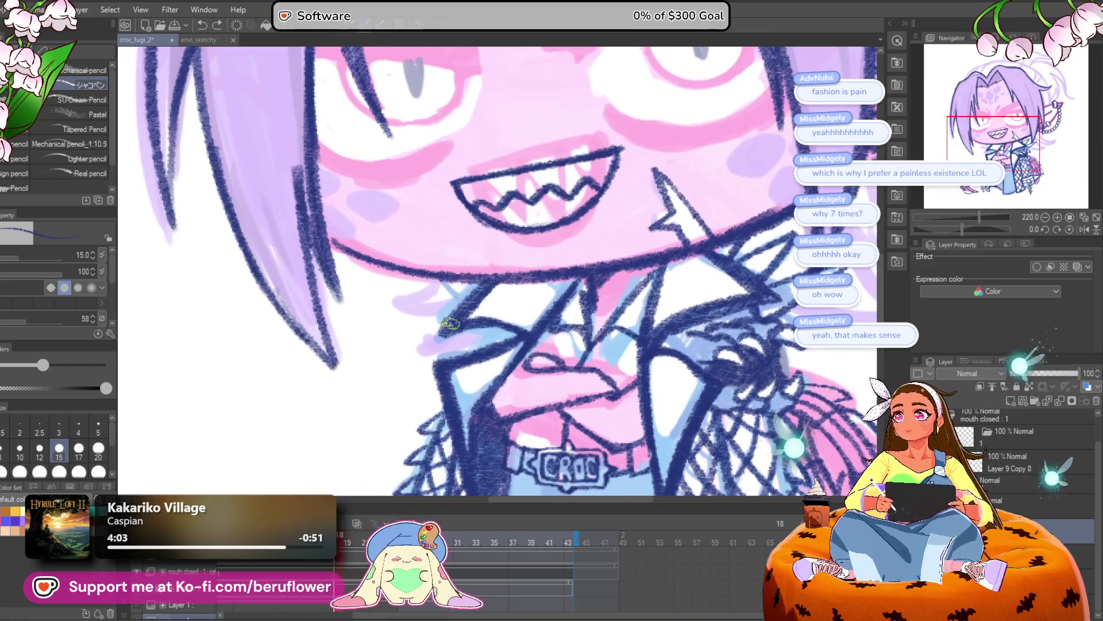
scroll(445, 293, "up", 3)
mouse_move(446, 293)
left_mouse_down()
mouse_move(370, 322)
mouse_move(520, 311)
left_mouse_up()
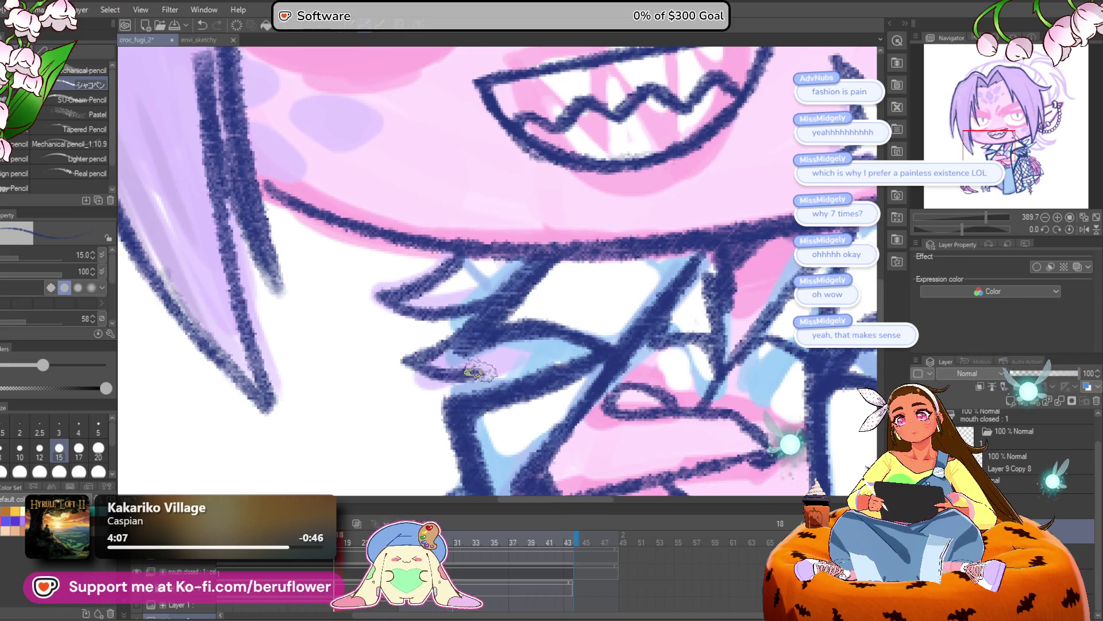
left_click_drag(468, 312, 521, 336)
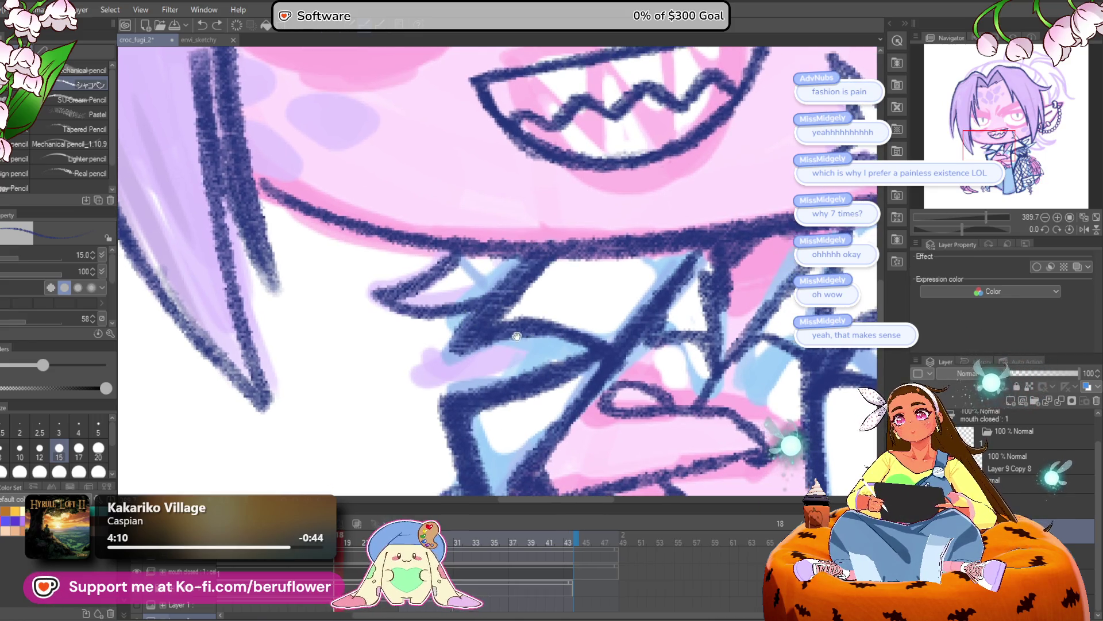
scroll(557, 332, "down", 4)
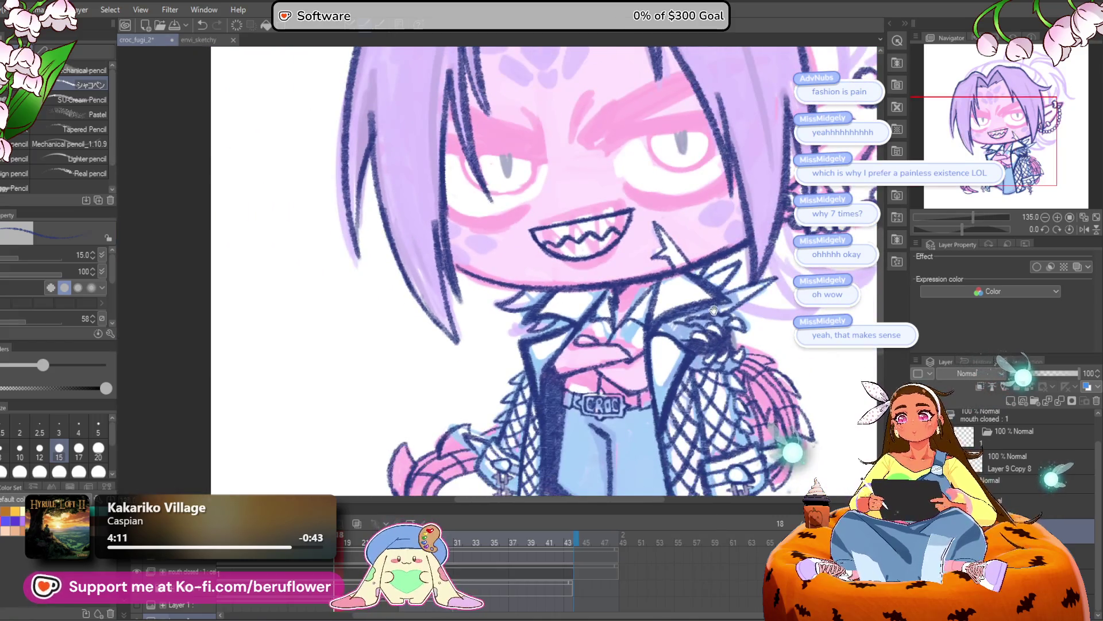
Rotate the canvas and ink four curved hair strands beside the ear chain
scroll(592, 393, "up", 1)
scroll(592, 394, "up", 1)
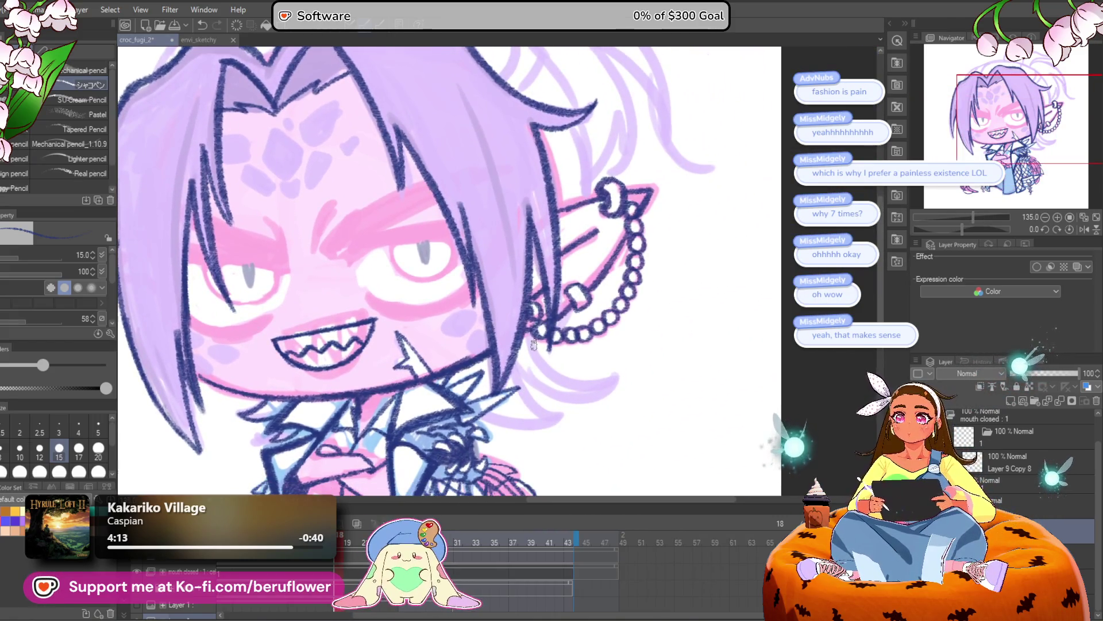
scroll(519, 386, "up", 5)
mouse_move(952, 231)
left_mouse_down()
mouse_move(931, 231)
mouse_move(976, 229)
left_mouse_up()
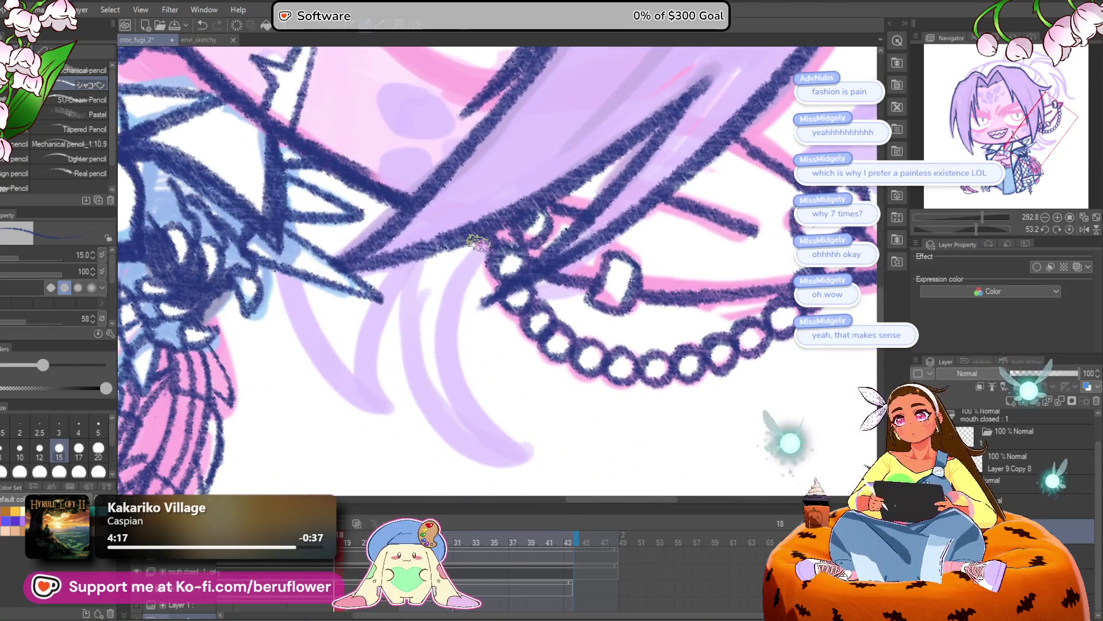
left_click_drag(479, 246, 529, 466)
mouse_move(408, 275)
left_mouse_down()
mouse_move(400, 298)
mouse_move(457, 437)
left_mouse_up()
mouse_move(402, 278)
left_mouse_down()
mouse_move(493, 284)
mouse_move(496, 423)
left_mouse_up()
left_click_drag(383, 282, 453, 402)
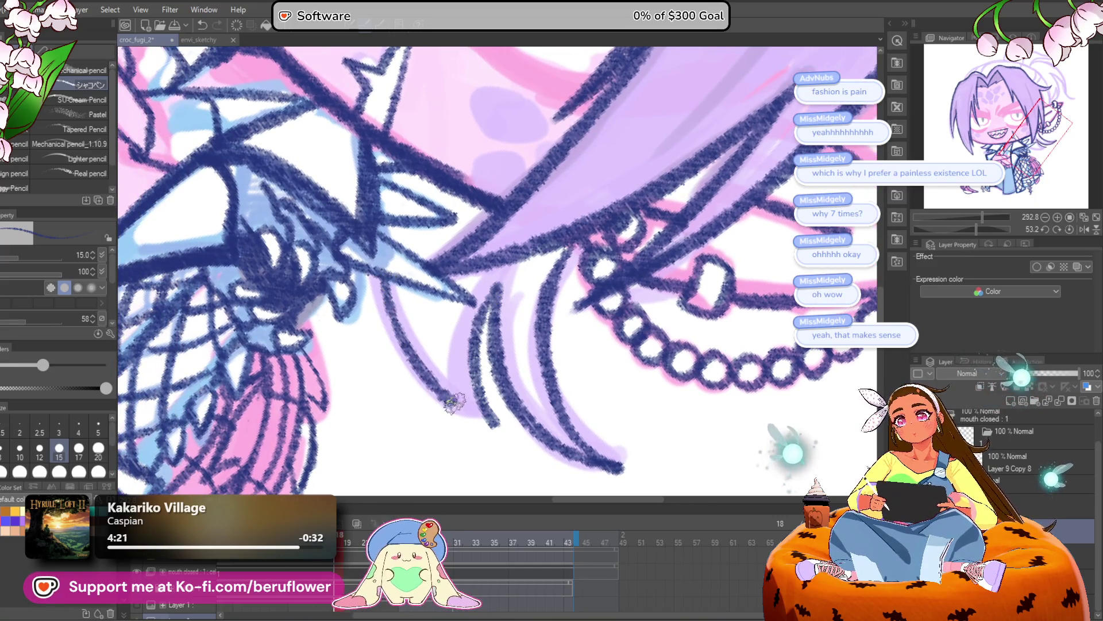
Tilt the canvas the other way and ink a thick upper eyelid line
key("ctrl+0")
scroll(494, 270, "up", 3)
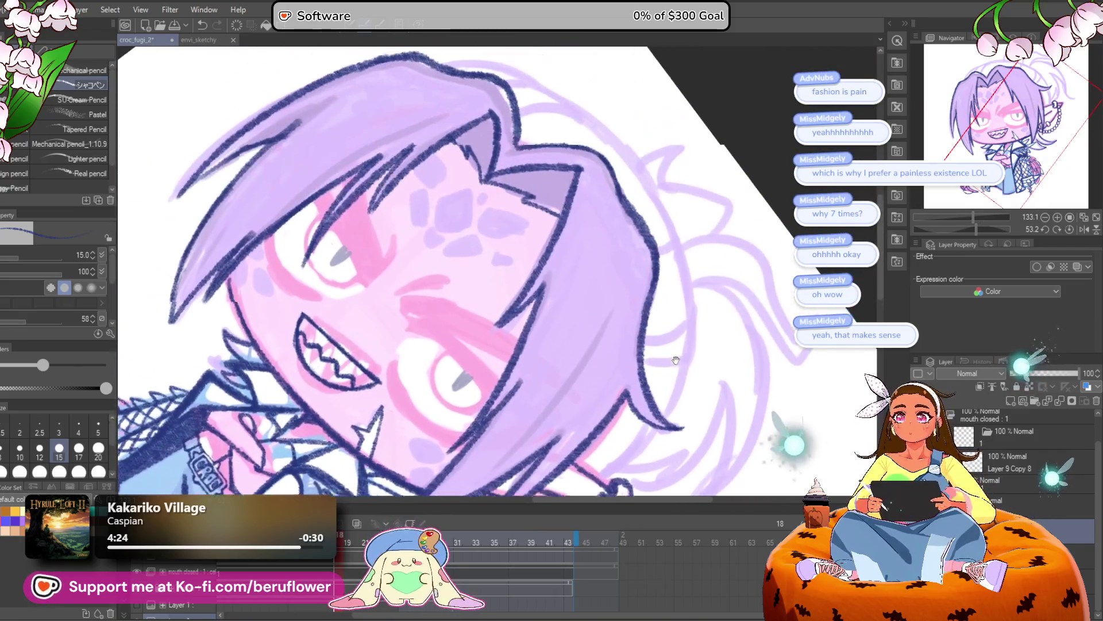
left_click_drag(976, 229, 956, 224)
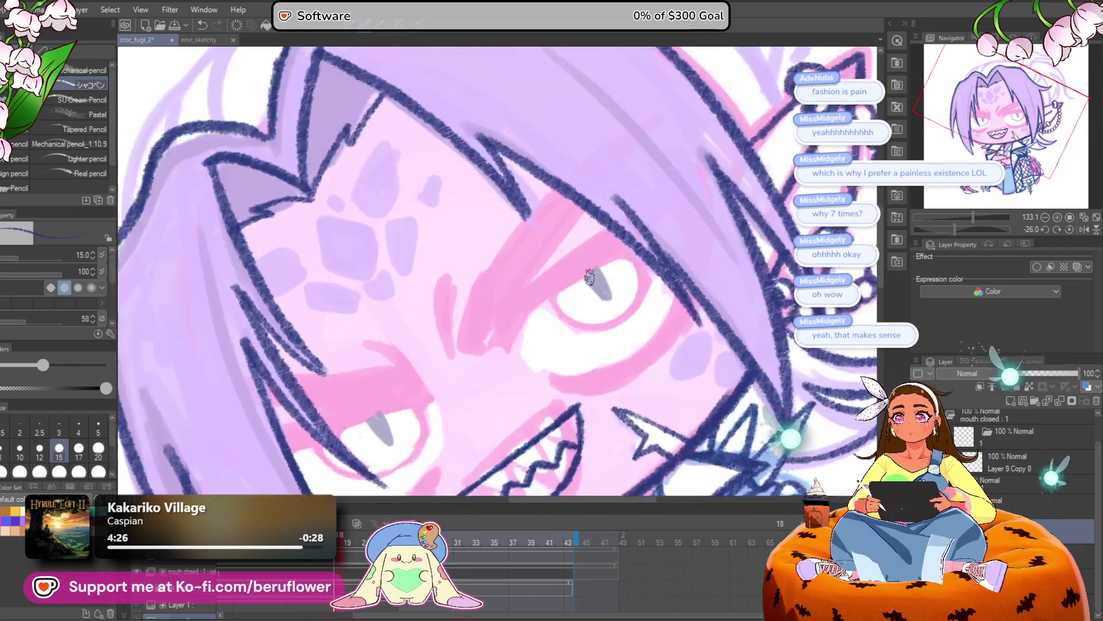
scroll(590, 277, "up", 3)
left_click_drag(486, 303, 623, 202)
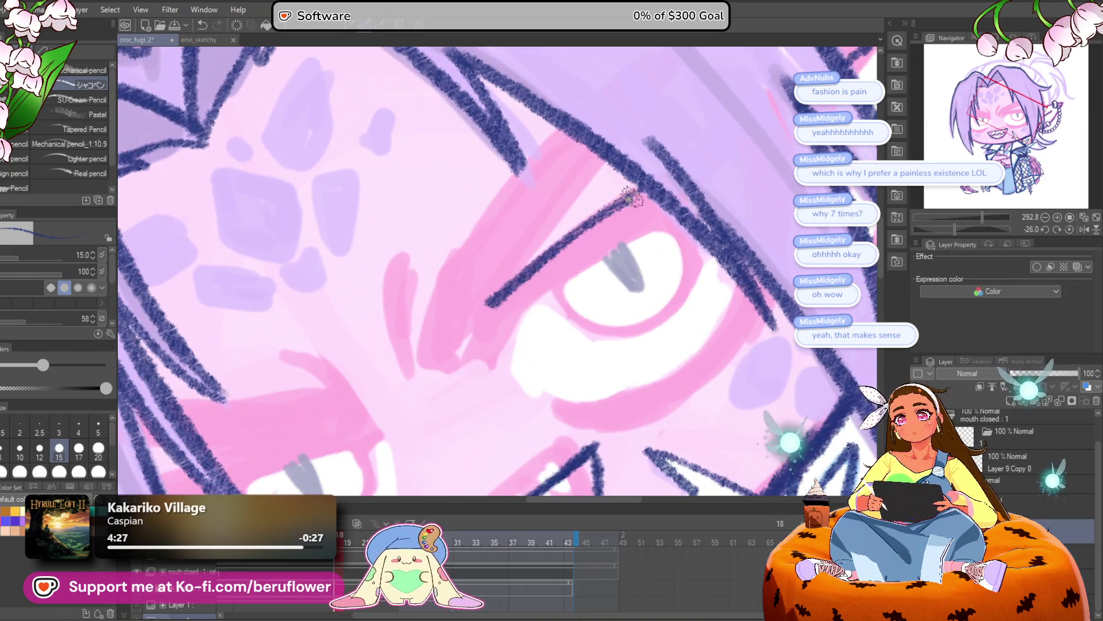
mouse_move(480, 336)
left_mouse_down()
mouse_move(524, 322)
mouse_move(686, 206)
left_mouse_up()
left_click_drag(560, 293, 474, 374)
scroll(499, 327, "down", 5)
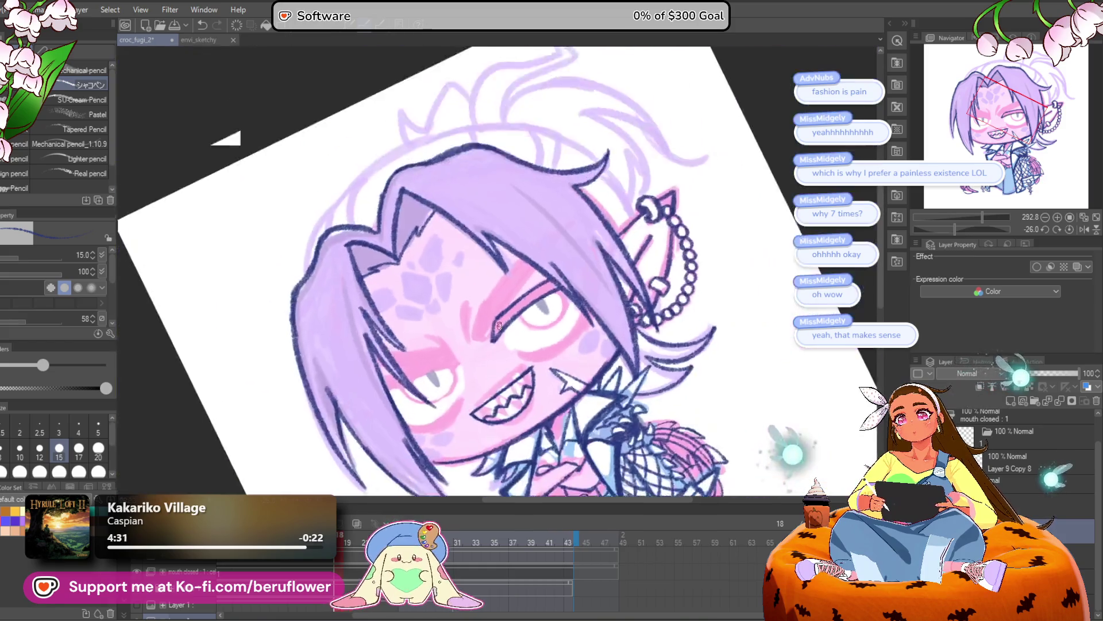
scroll(517, 257, "up", 4)
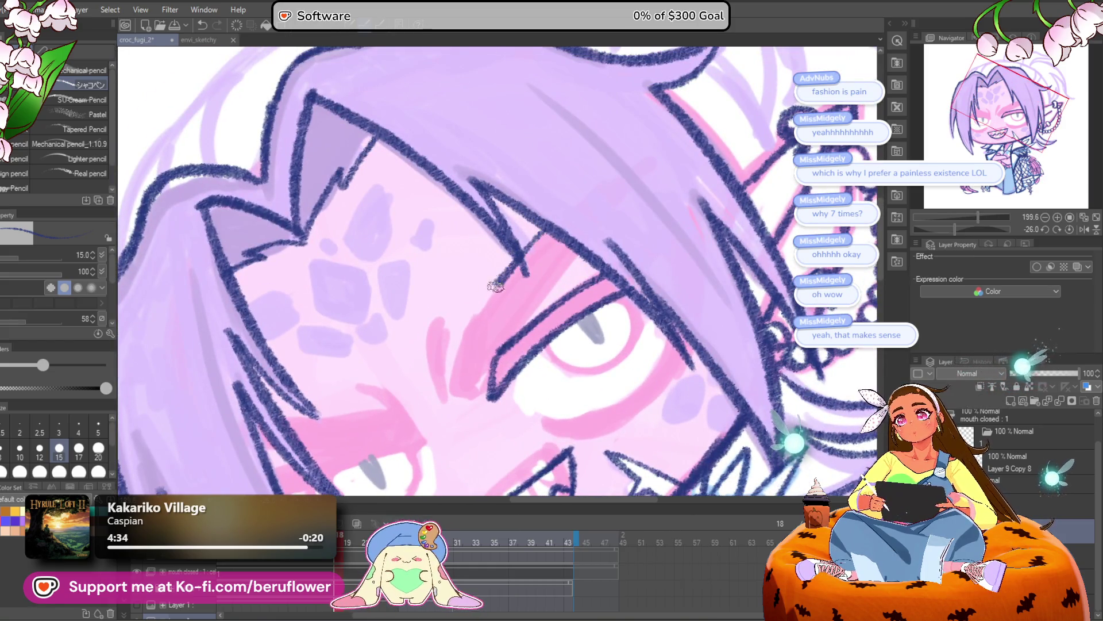
Add a line curving down from the eye corner, then reset the rotation to upright
left_click_drag(500, 279, 456, 396)
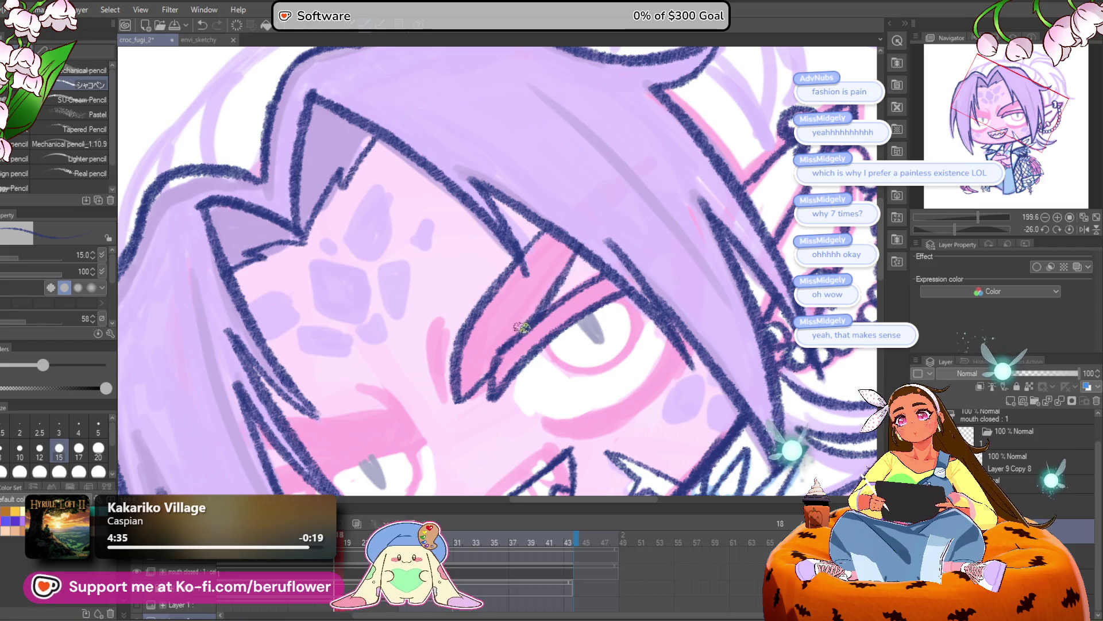
left_click_drag(435, 334, 493, 311)
mouse_move(492, 359)
left_mouse_down()
mouse_move(587, 301)
mouse_move(684, 287)
left_mouse_up()
left_click(1058, 229)
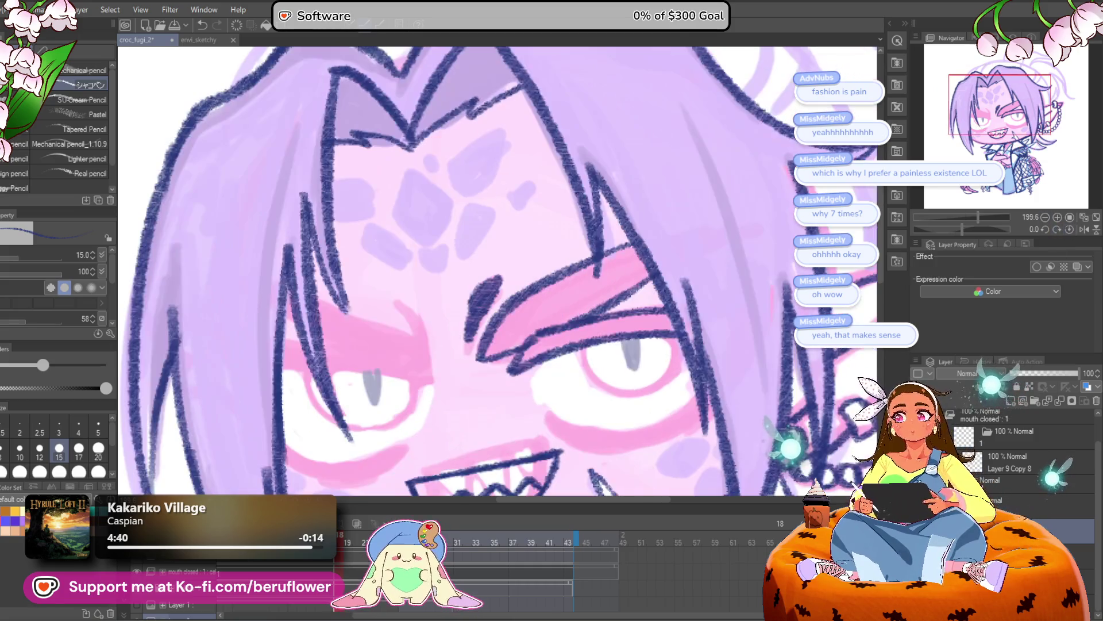
scroll(614, 320, "down", 5)
scroll(615, 320, "up", 3)
scroll(615, 320, "up", 3)
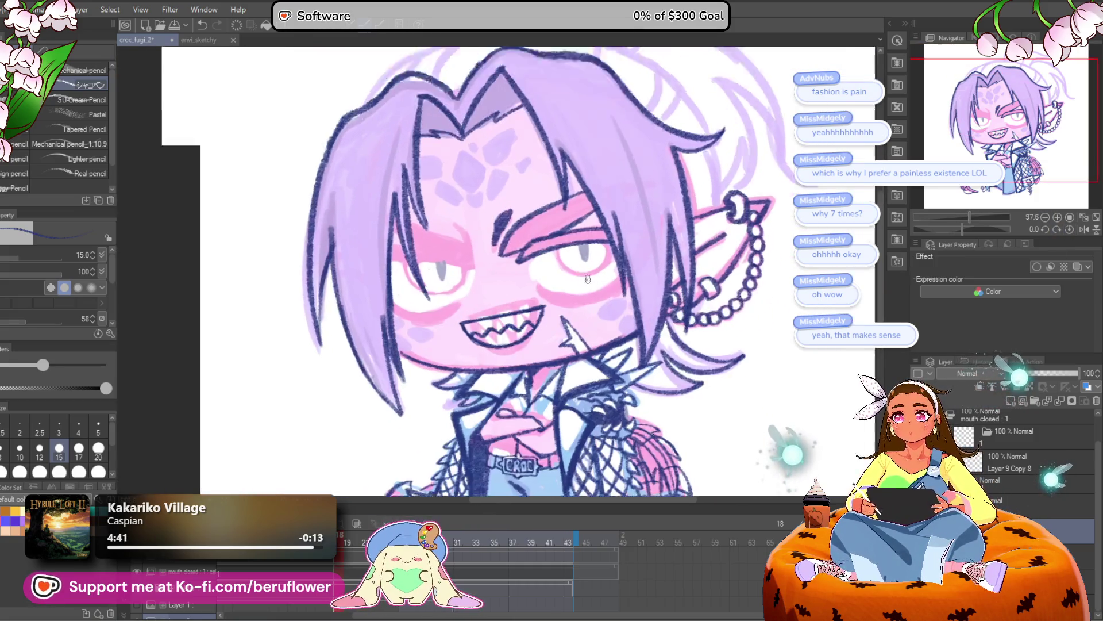
Re-tilt the canvas and draw a dark line down the face, discarding a lower eyelid stroke
left_click(958, 229)
scroll(599, 236, "up", 3)
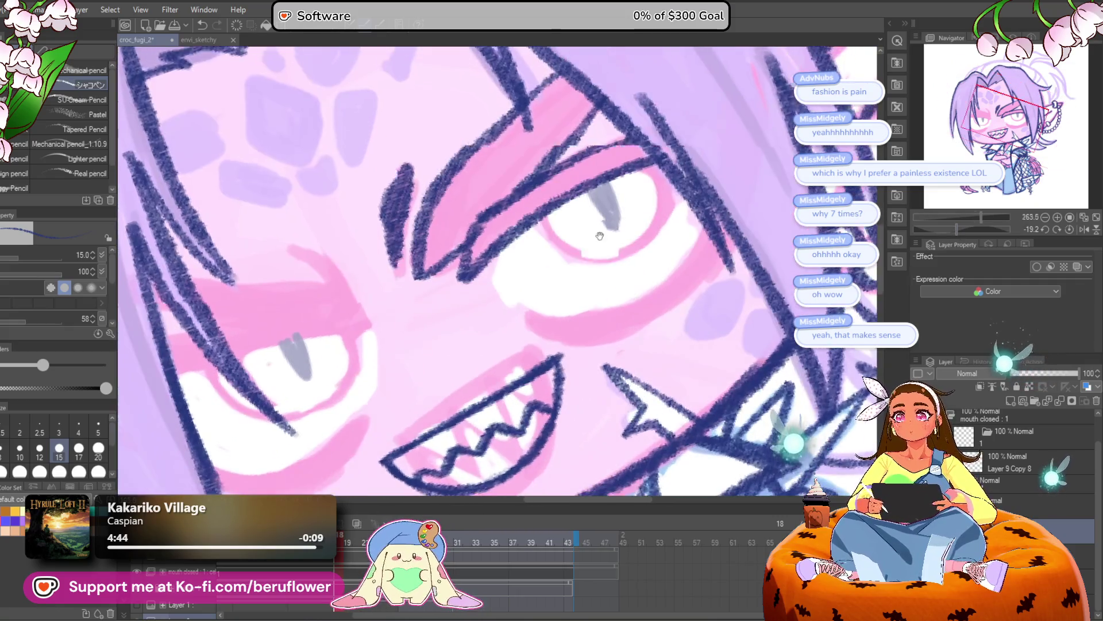
left_click_drag(599, 235, 606, 275)
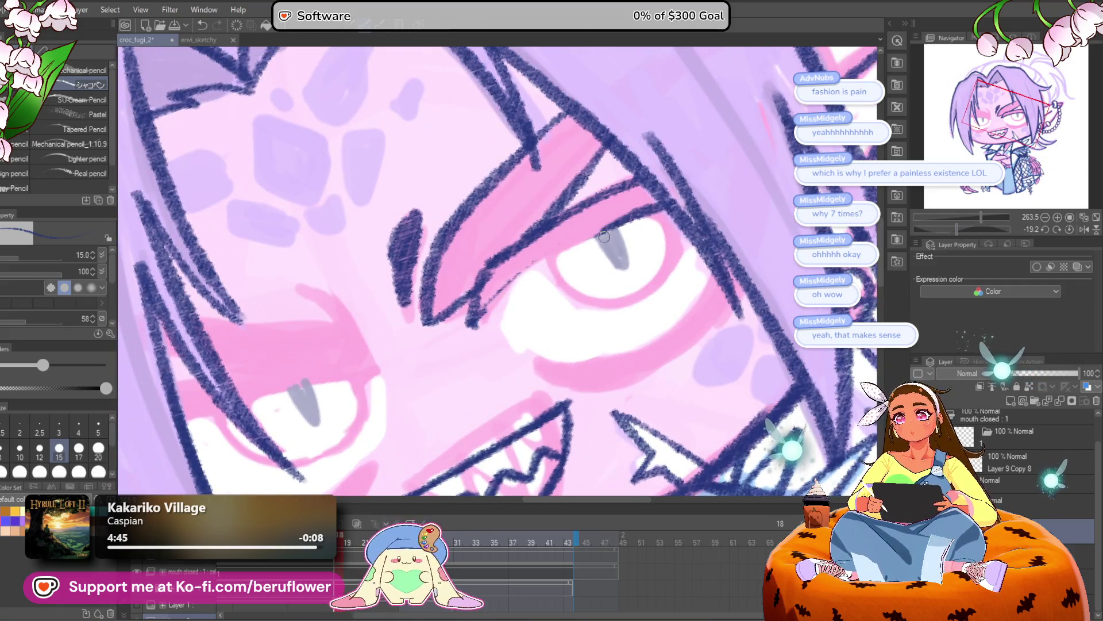
mouse_move(468, 308)
left_mouse_down()
mouse_move(635, 224)
mouse_move(486, 313)
left_mouse_up()
key("ctrl+z")
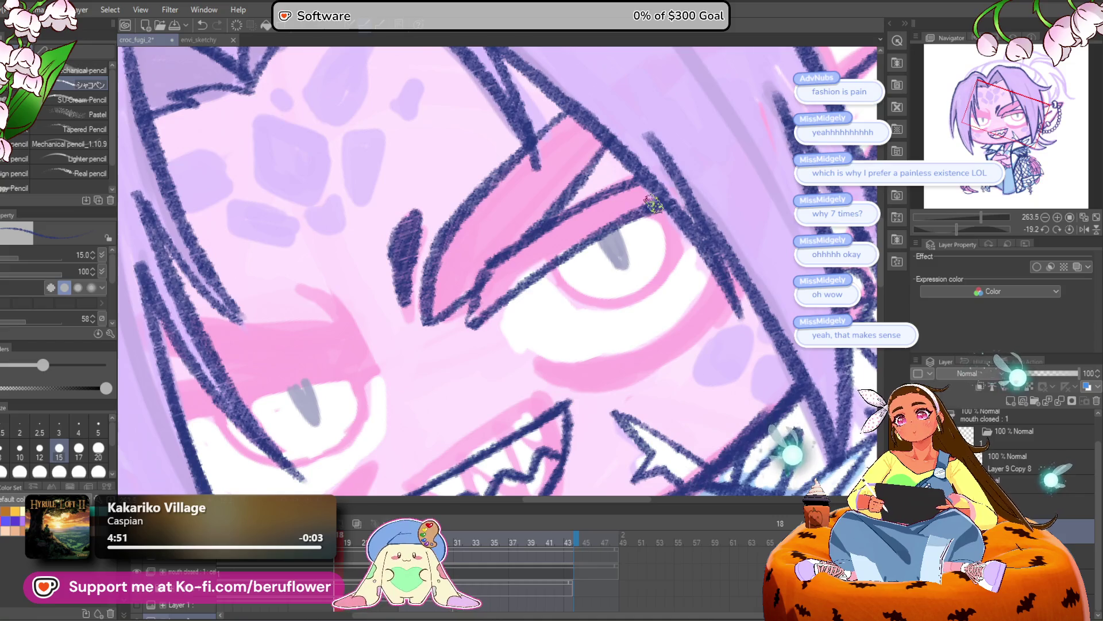
key("ctrl+0")
scroll(652, 202, "up", 5)
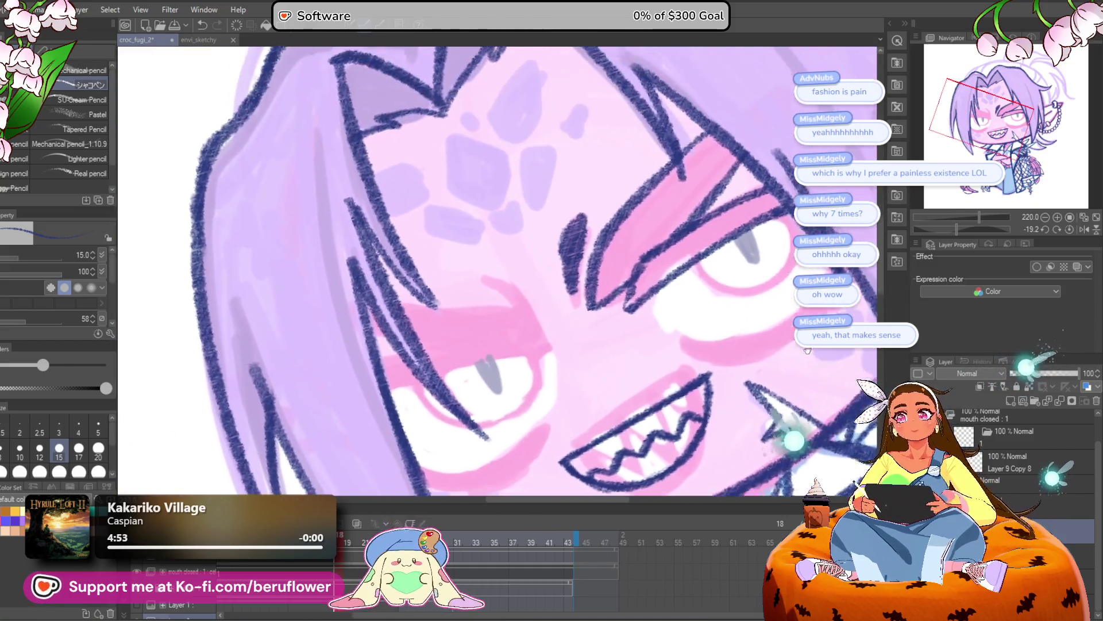
left_click_drag(957, 226, 975, 228)
left_click_drag(424, 205, 460, 308)
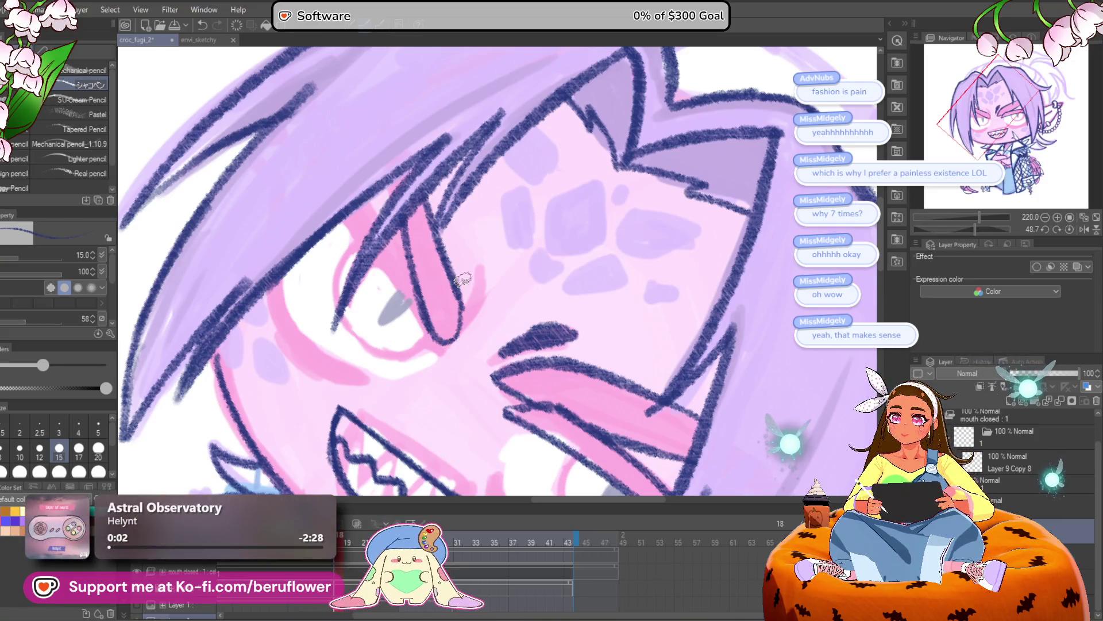
Rotate the canvas back and draw a thin line above the tongue
left_click_drag(981, 227, 953, 228)
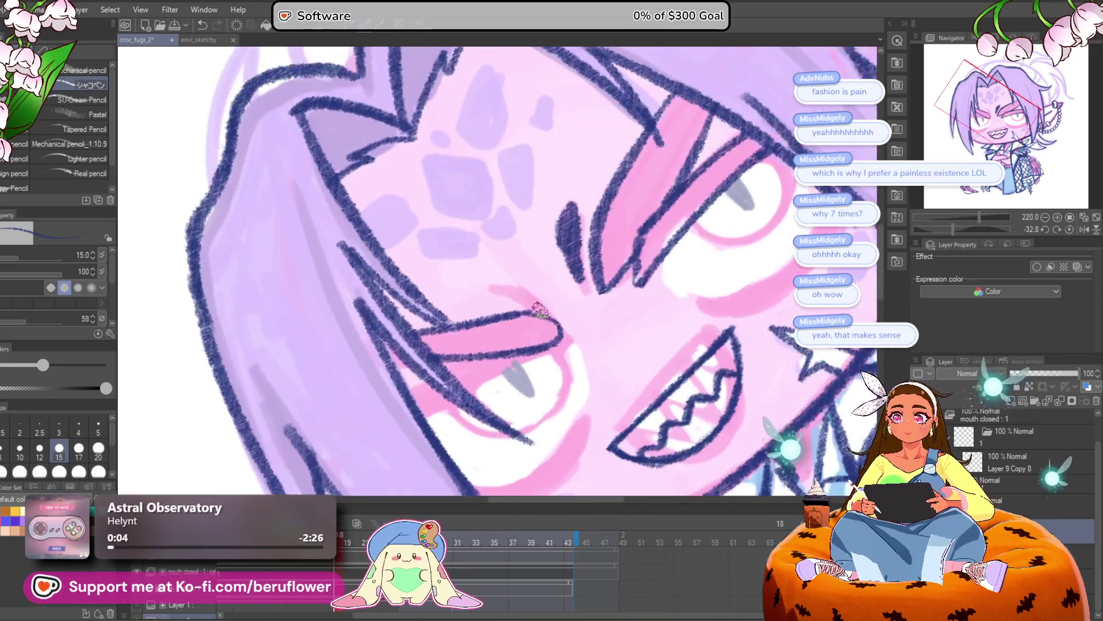
mouse_move(492, 285)
left_mouse_down()
mouse_move(551, 323)
mouse_move(594, 251)
left_mouse_up()
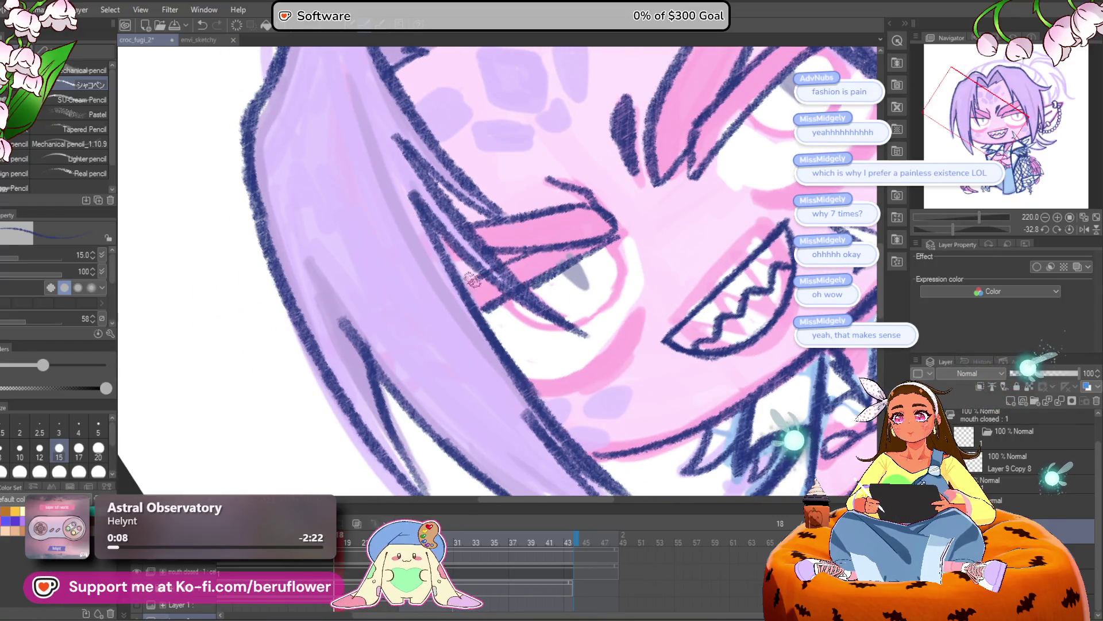
scroll(482, 275, "down", 10)
scroll(653, 289, "up", 9)
Recentre the view on the eye and mouth, then reset the canvas rotation to upright
left_click_drag(653, 289, 561, 318)
left_click_drag(561, 261, 509, 309)
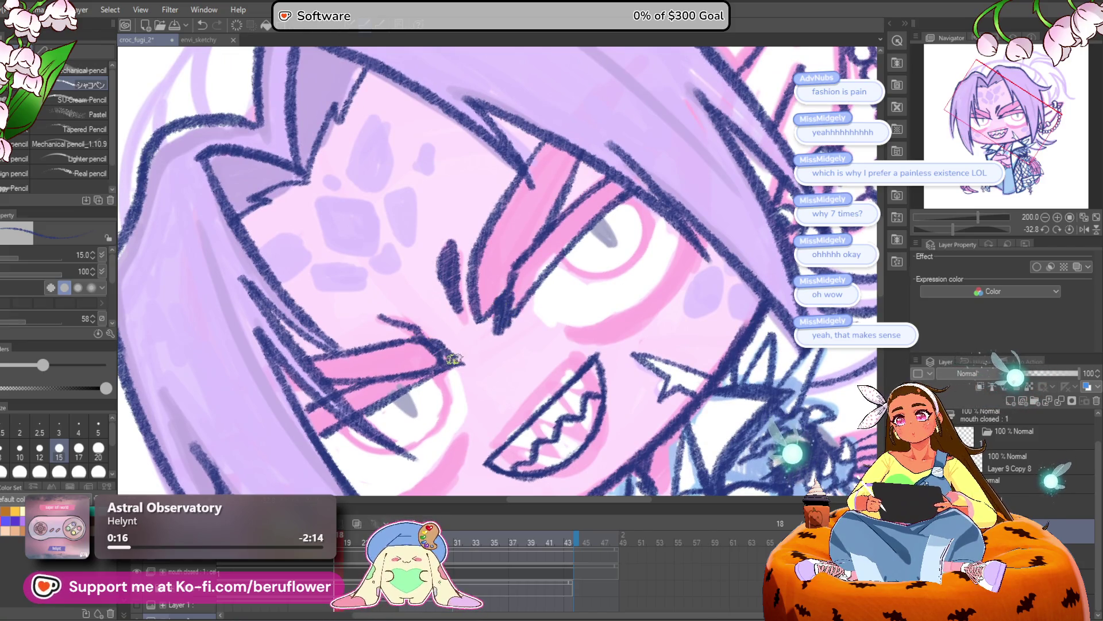
scroll(443, 361, "down", 5)
scroll(527, 308, "up", 4)
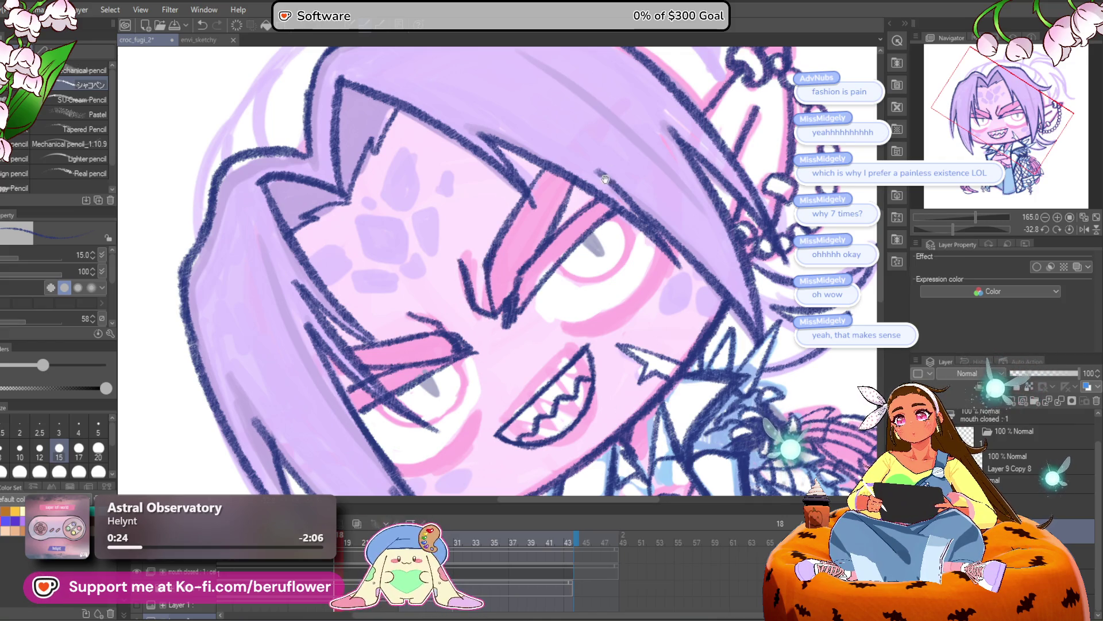
left_click_drag(608, 169, 604, 190)
left_click_drag(556, 228, 587, 194)
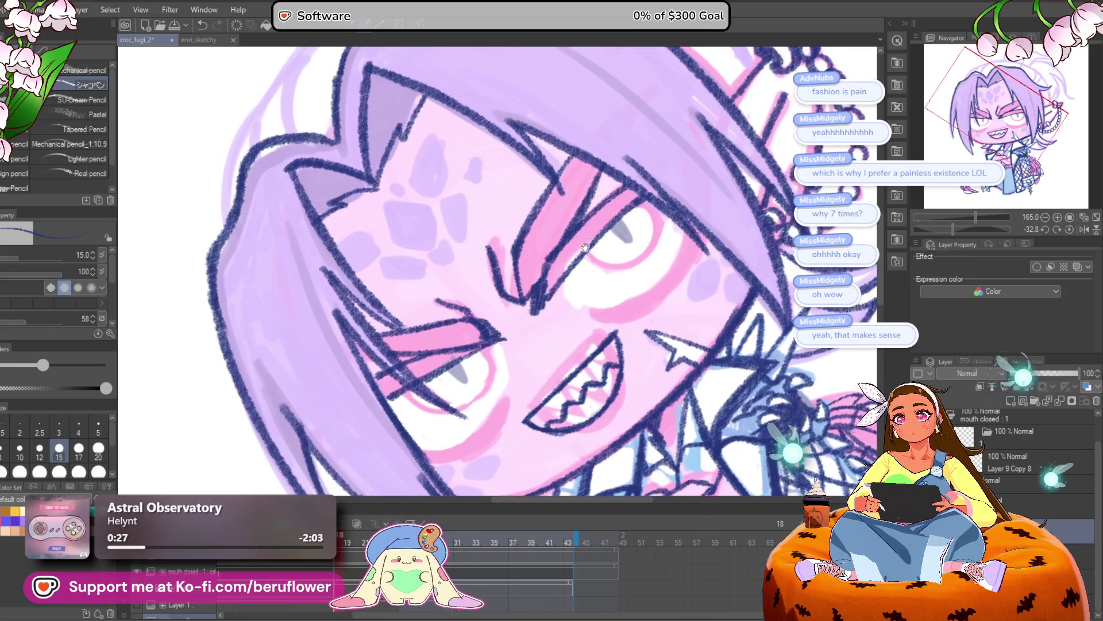
left_click(1070, 228)
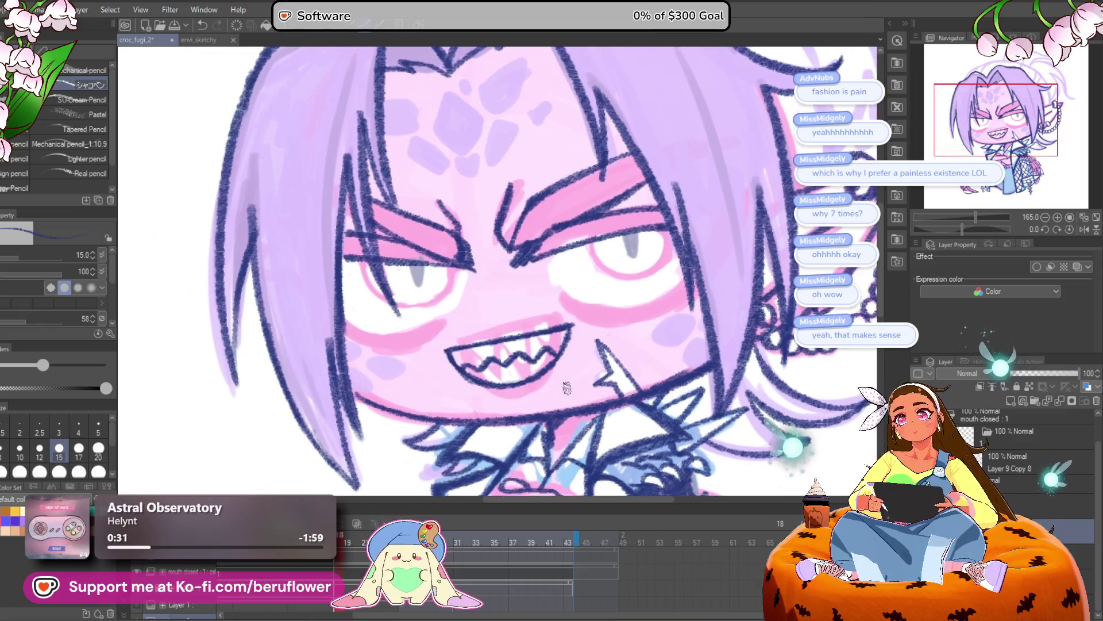
Redraw the curve along the first eye's left side, undoing the stray strokes around it
scroll(566, 388, "up", 5)
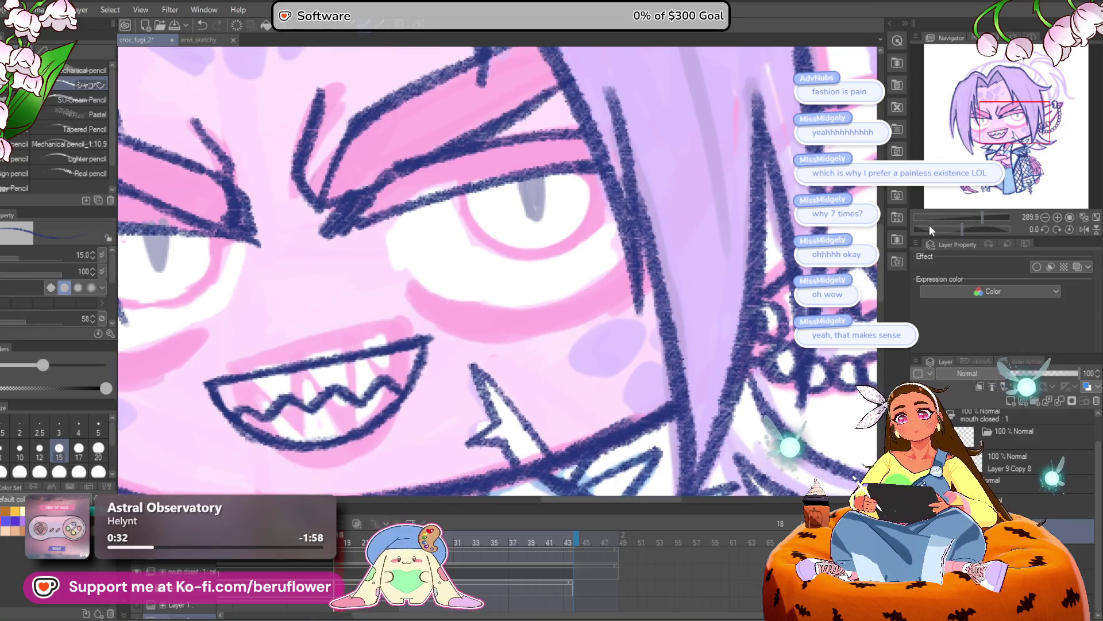
left_click_drag(968, 228, 976, 218)
mouse_move(493, 192)
left_mouse_down()
mouse_move(450, 316)
mouse_move(483, 402)
mouse_move(488, 185)
mouse_move(509, 417)
left_mouse_up()
scroll(584, 240, "down", 5)
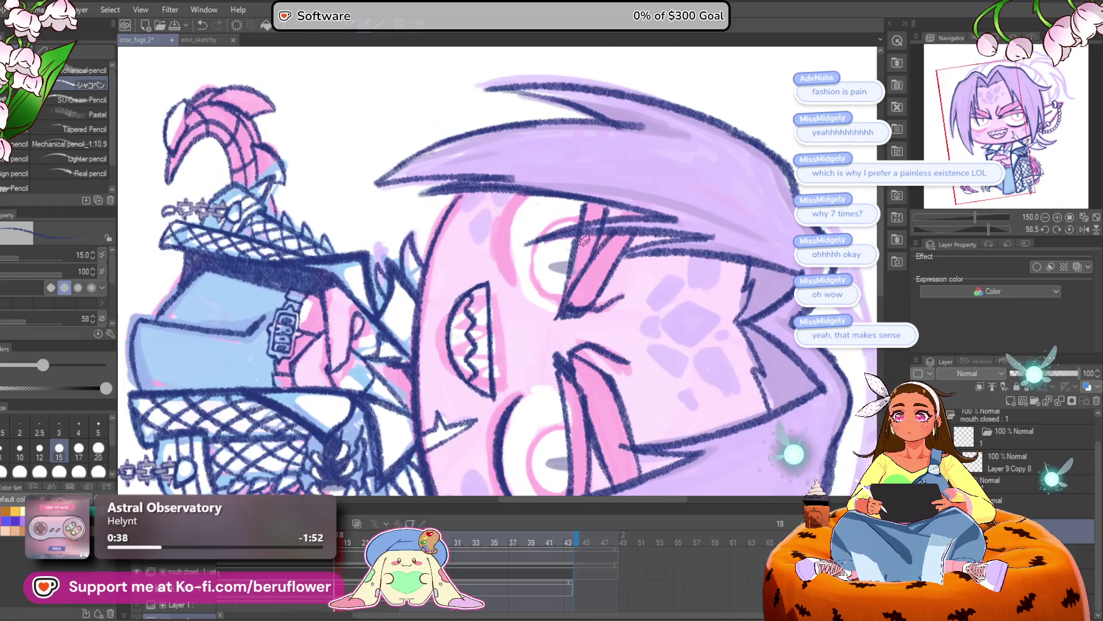
scroll(584, 241, "up", 3)
mouse_move(569, 159)
left_mouse_down()
mouse_move(555, 172)
mouse_move(546, 315)
mouse_move(524, 212)
left_mouse_up()
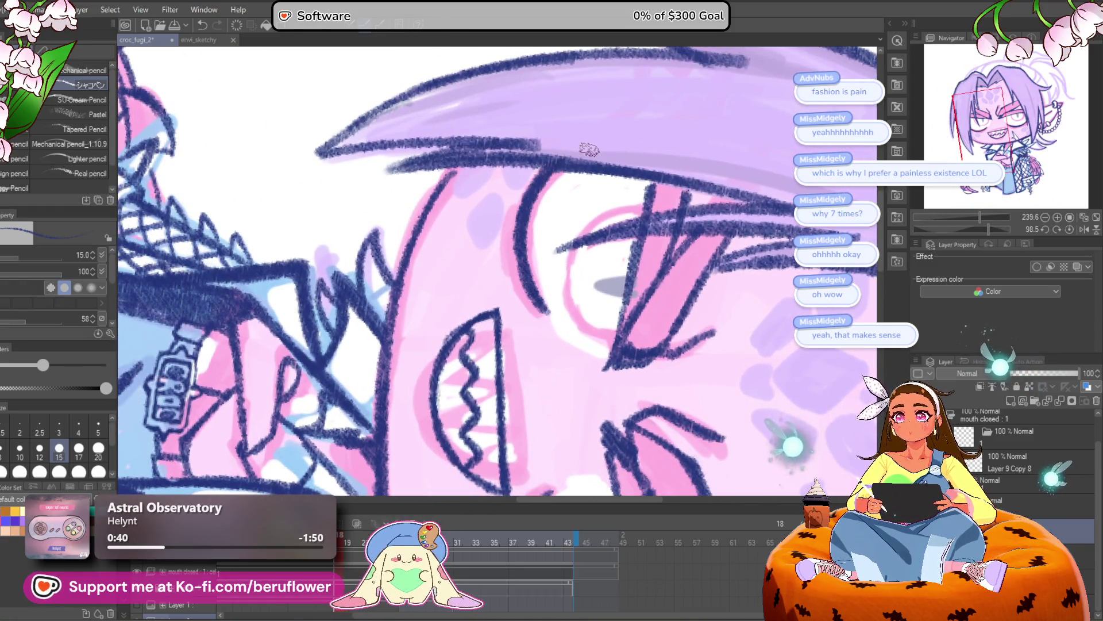
scroll(524, 212, "down", 3)
left_click(1061, 228)
scroll(500, 244, "up", 4)
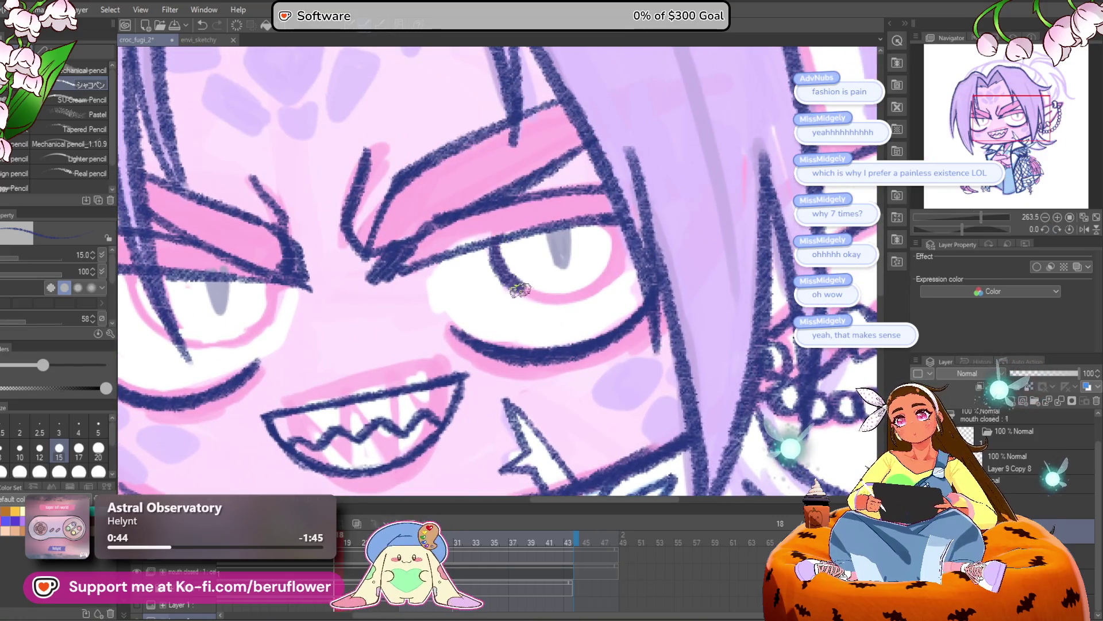
mouse_move(520, 291)
left_mouse_down()
mouse_move(601, 291)
mouse_move(612, 204)
left_mouse_up()
left_click_drag(172, 302, 442, 290)
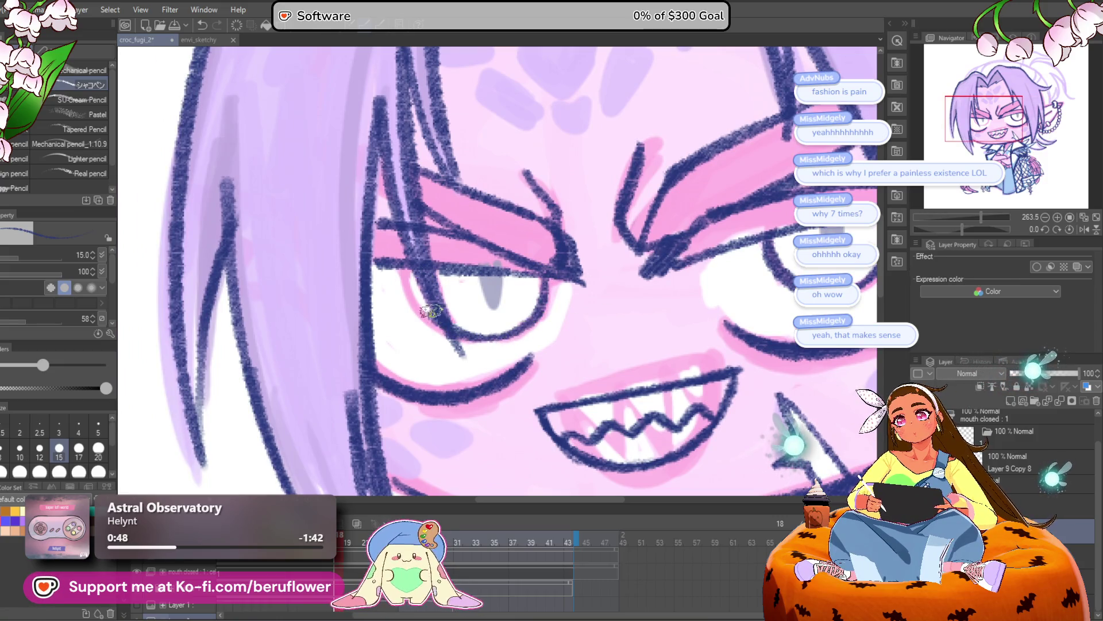
scroll(437, 288, "down", 5)
scroll(449, 189, "up", 4)
key("ctrl+z")
On the other eye, paint a light inner iris edge after undoing two misplaced strokes
left_click_drag(520, 236, 565, 351)
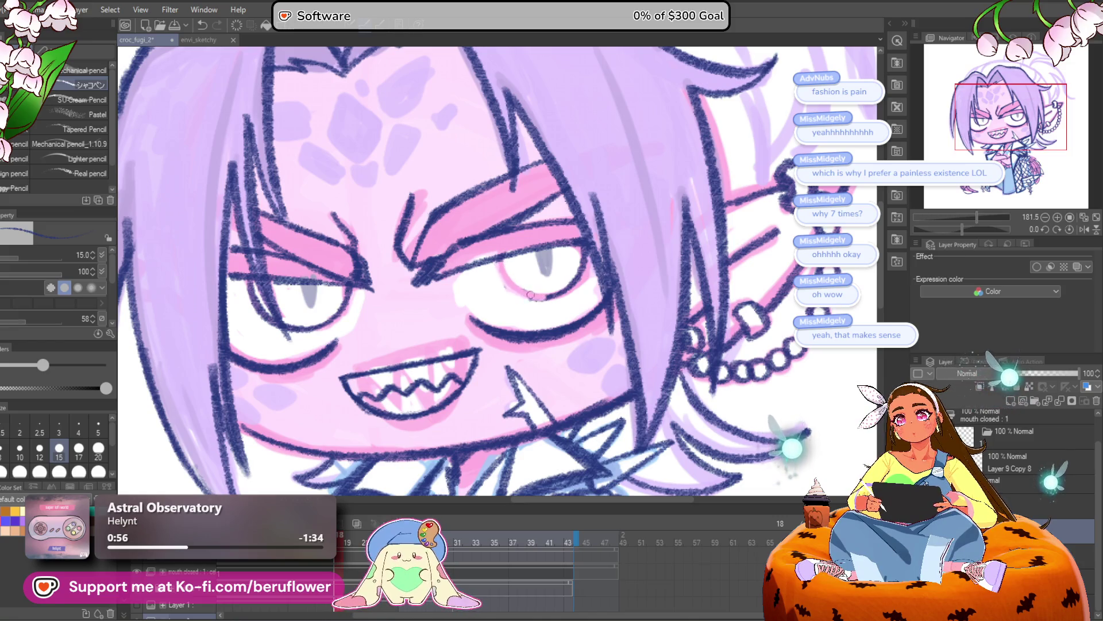
left_click_drag(494, 259, 508, 260)
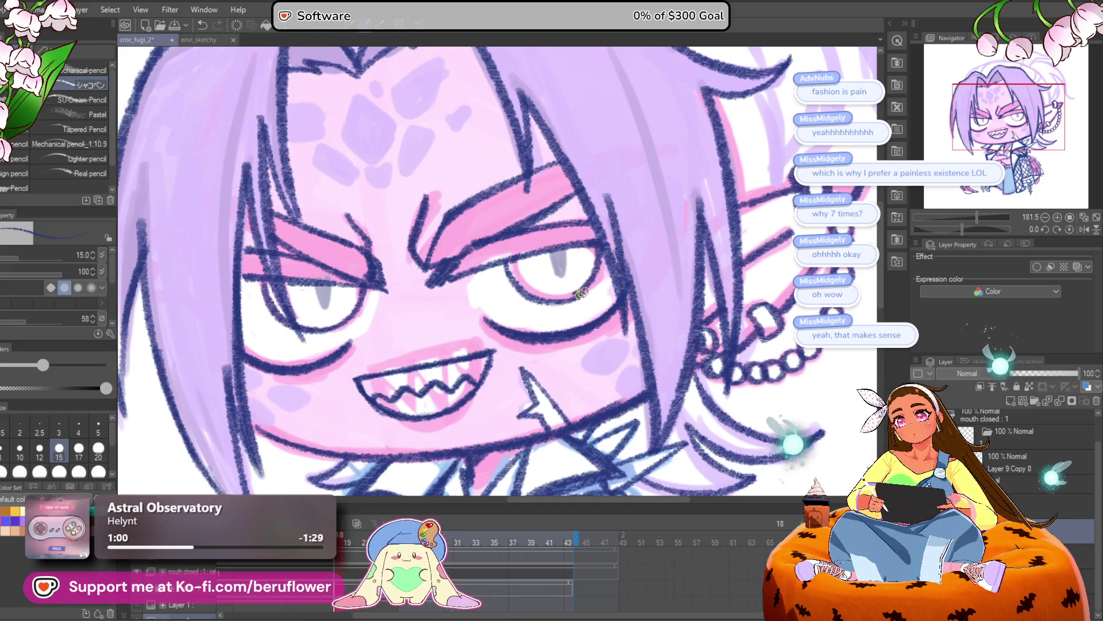
left_click_drag(963, 229, 998, 229)
scroll(434, 379, "up", 4)
mouse_move(432, 379)
left_mouse_down()
mouse_move(478, 223)
mouse_move(571, 192)
mouse_move(597, 201)
left_mouse_up()
key("ctrl+z")
mouse_move(426, 382)
left_mouse_down()
mouse_move(512, 192)
mouse_move(597, 202)
mouse_move(509, 200)
mouse_move(414, 321)
mouse_move(423, 388)
left_mouse_up()
key("ctrl+z")
left_click_drag(438, 269, 465, 381)
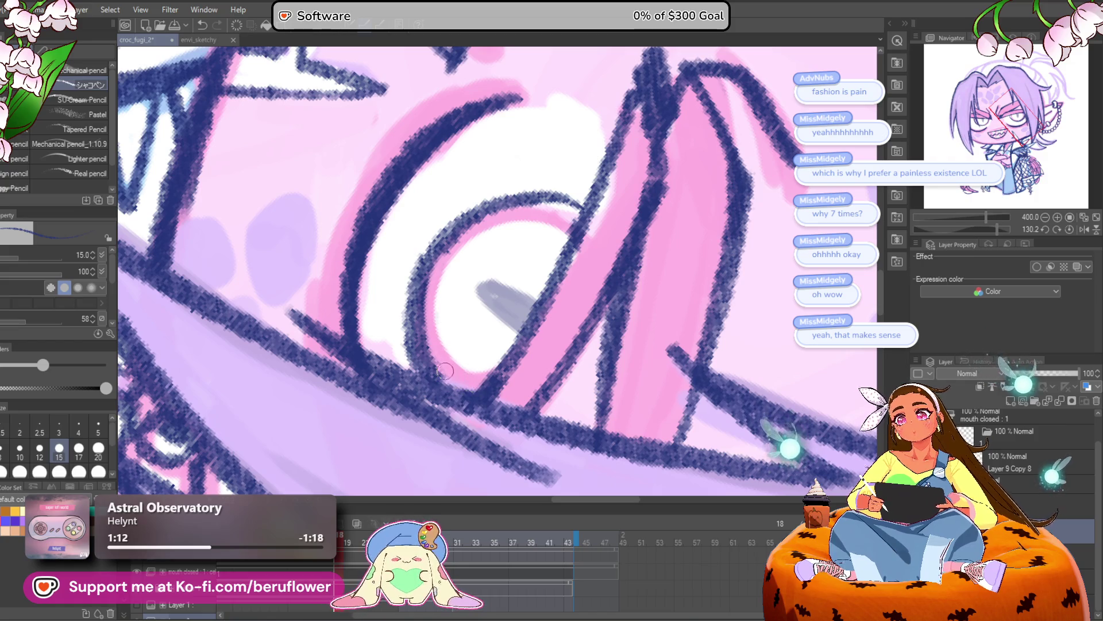
Return the canvas upright, zoom out, and darken the inner-left edge of the iris
key("ctrl+at")
key("ctrl+minus")
key("ctrl+minus")
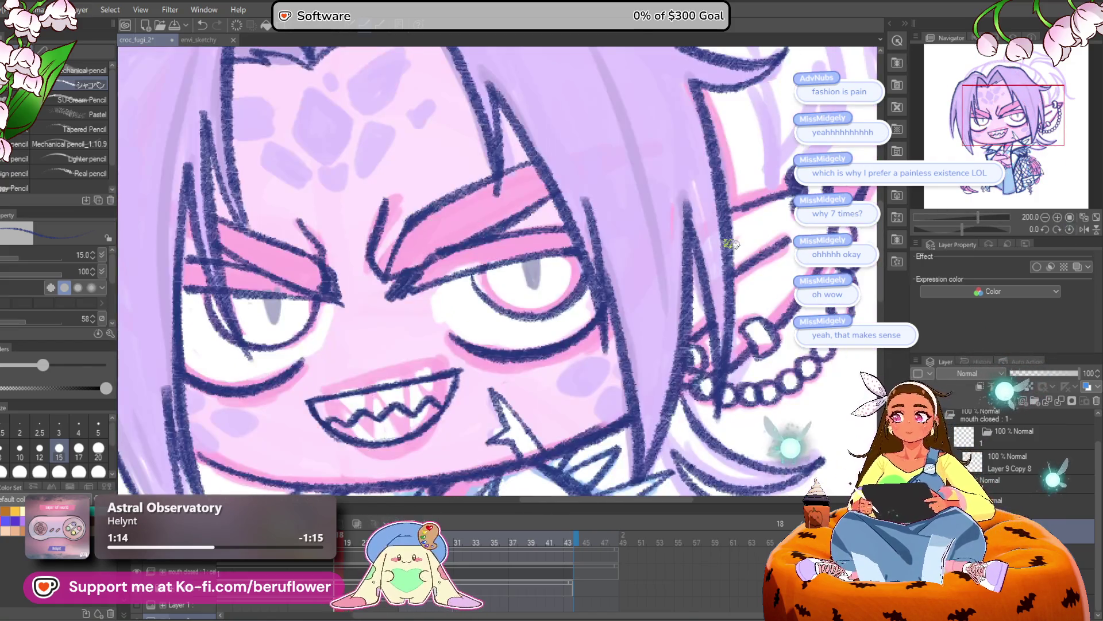
scroll(466, 303, "up", 3)
mouse_move(478, 244)
left_mouse_down()
mouse_move(498, 299)
mouse_move(481, 253)
mouse_move(500, 293)
mouse_move(527, 315)
left_mouse_up()
Fill the grey pupil slit in solid dark blue
scroll(560, 294, "down", 4)
scroll(561, 293, "up", 2)
scroll(578, 265, "up", 2)
mouse_move(572, 258)
left_mouse_down()
mouse_move(589, 297)
mouse_move(571, 248)
mouse_move(581, 239)
mouse_move(534, 242)
mouse_move(537, 276)
left_mouse_up()
scroll(581, 239, "down", 2)
scroll(542, 242, "up", 3)
scroll(529, 242, "down", 3)
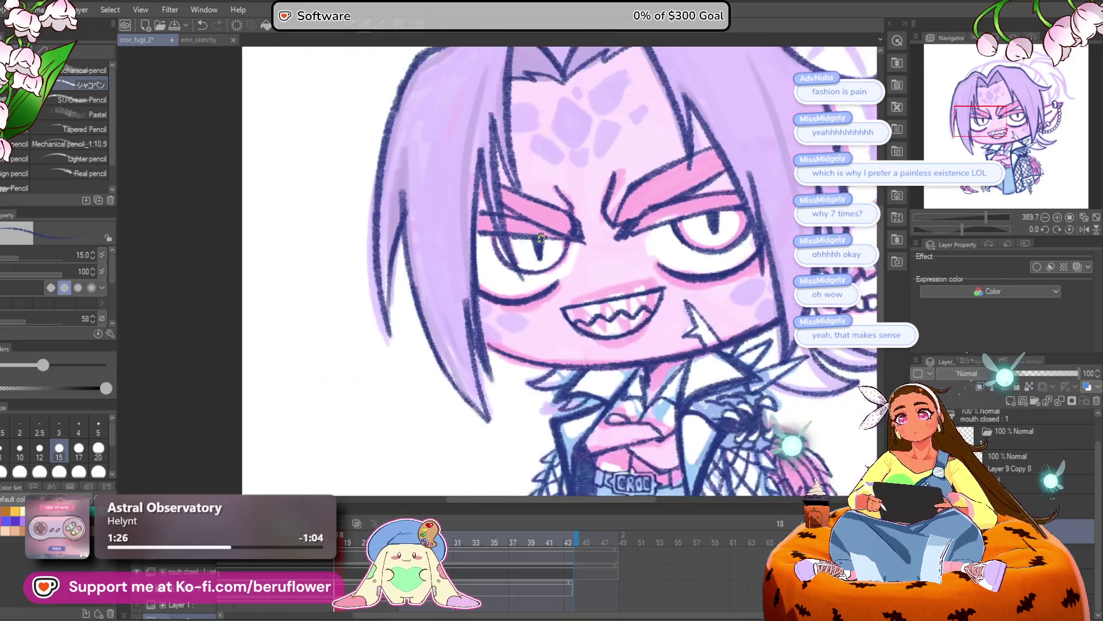
scroll(541, 239, "up", 2)
scroll(541, 239, "down", 4)
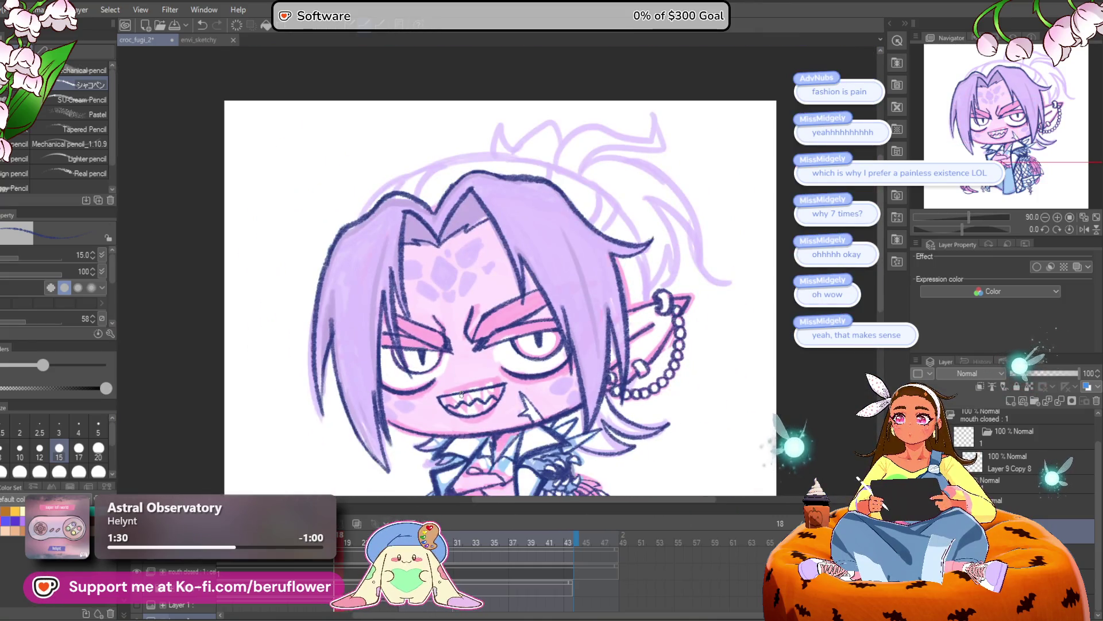
scroll(462, 394, "up", 2)
mouse_move(634, 427)
left_mouse_down()
mouse_move(652, 355)
mouse_move(673, 354)
mouse_move(685, 374)
mouse_move(674, 372)
left_mouse_up()
scroll(673, 373, "down", 2)
scroll(449, 116, "up", 6)
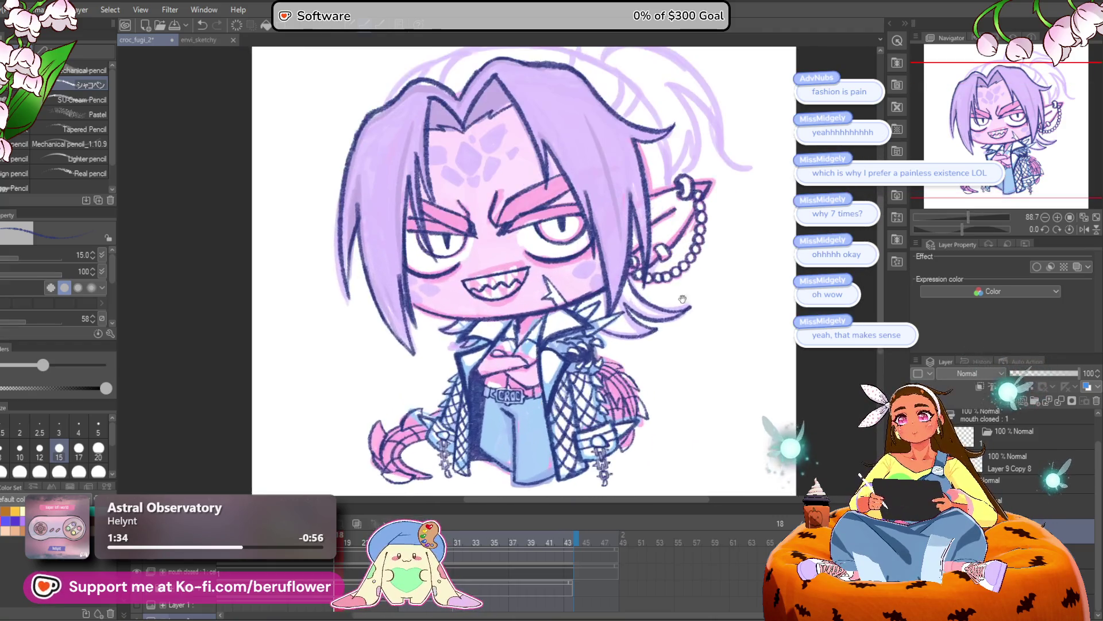
Draw and fill a dark diamond marking on the first cheek, redoing the mark below it
scroll(527, 244, "up", 5)
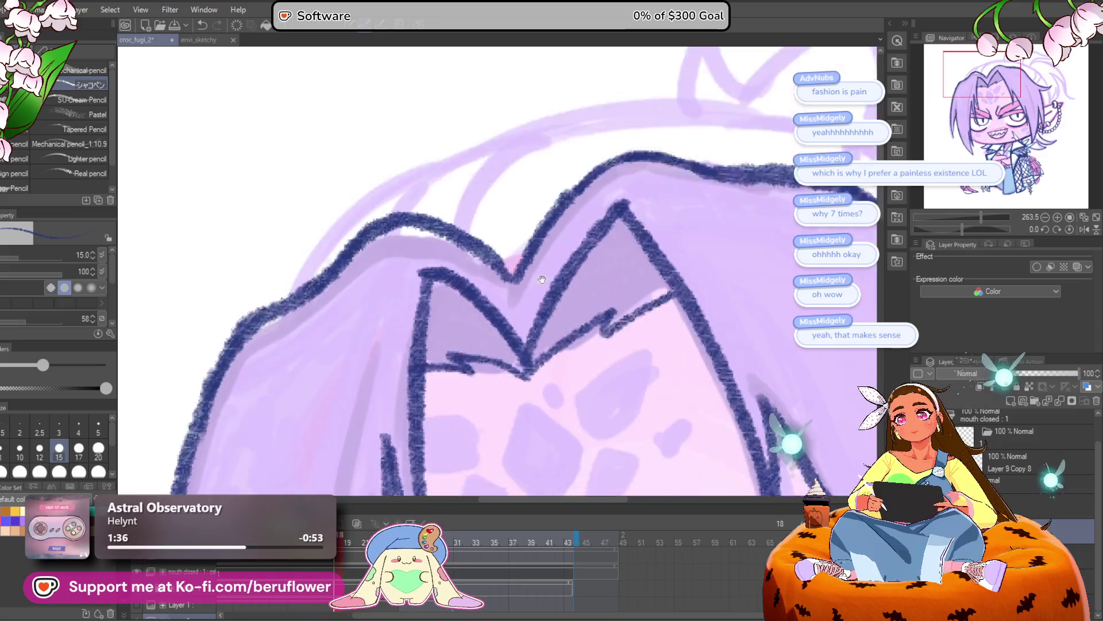
scroll(707, 290, "up", 3)
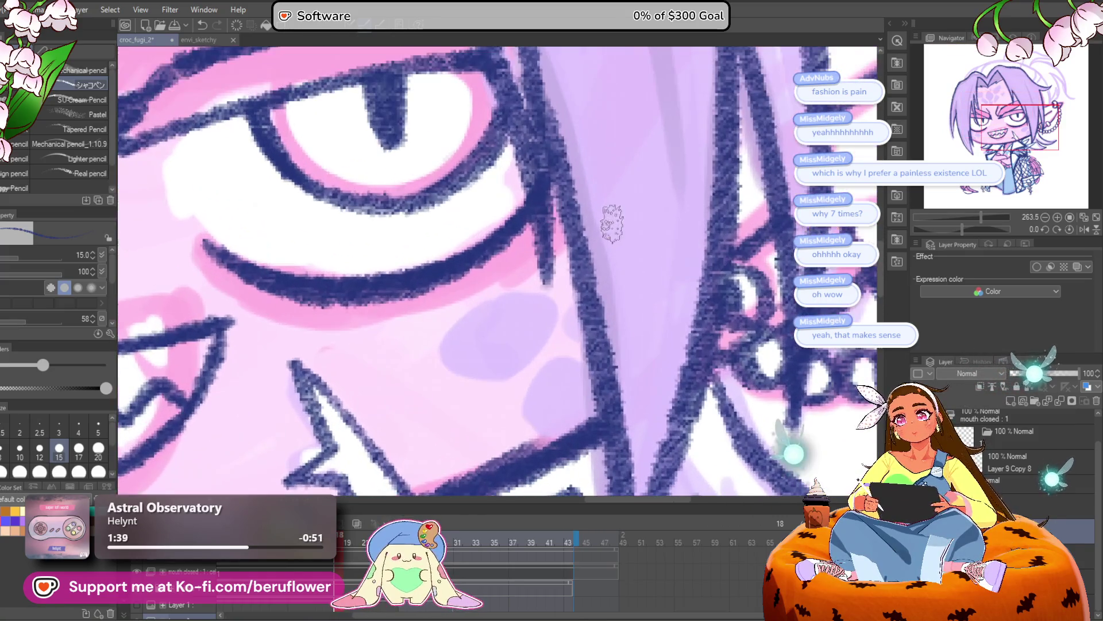
mouse_move(543, 283)
left_mouse_down()
mouse_move(460, 325)
mouse_move(551, 339)
mouse_move(552, 276)
left_mouse_up()
mouse_move(571, 406)
left_mouse_down()
mouse_move(547, 398)
mouse_move(563, 321)
left_mouse_up()
key("ctrl+z")
key("ctrl+z")
mouse_move(561, 389)
left_mouse_down()
mouse_move(557, 320)
mouse_move(529, 382)
mouse_move(556, 397)
mouse_move(591, 364)
mouse_move(644, 362)
left_mouse_up()
mouse_move(551, 299)
left_mouse_down()
mouse_move(506, 320)
mouse_move(554, 337)
mouse_move(596, 288)
mouse_move(629, 312)
left_mouse_up()
scroll(635, 309, "down", 5)
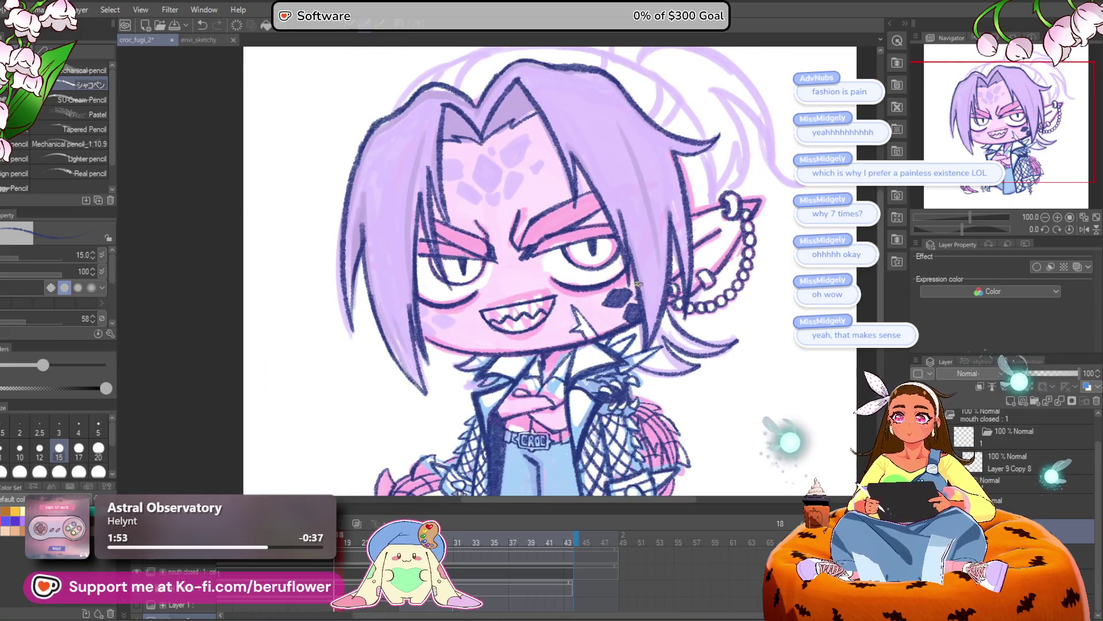
scroll(637, 283, "up", 4)
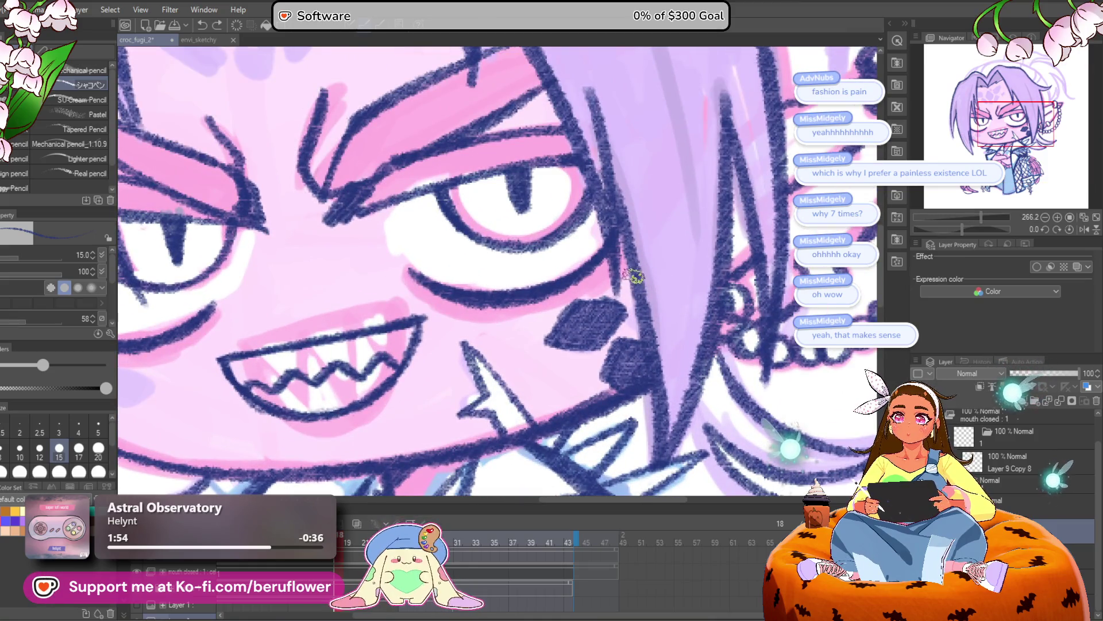
scroll(636, 295, "down", 3)
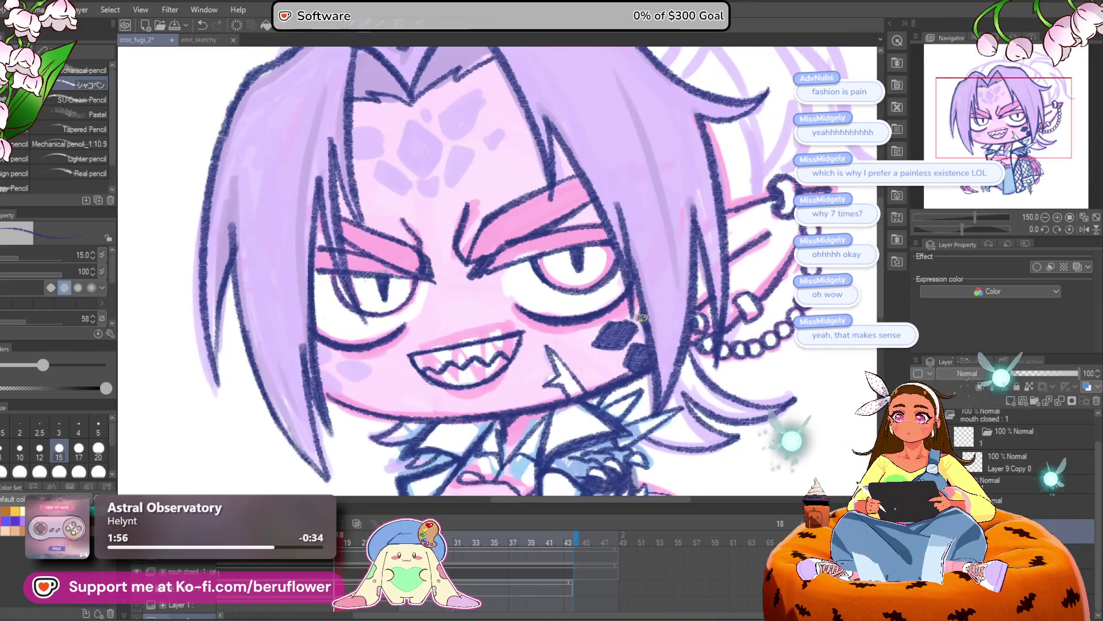
Outline and fill a dark diamond on the other cheek, with a small shape beside it
left_click_drag(529, 391, 539, 363)
scroll(388, 339, "up", 4)
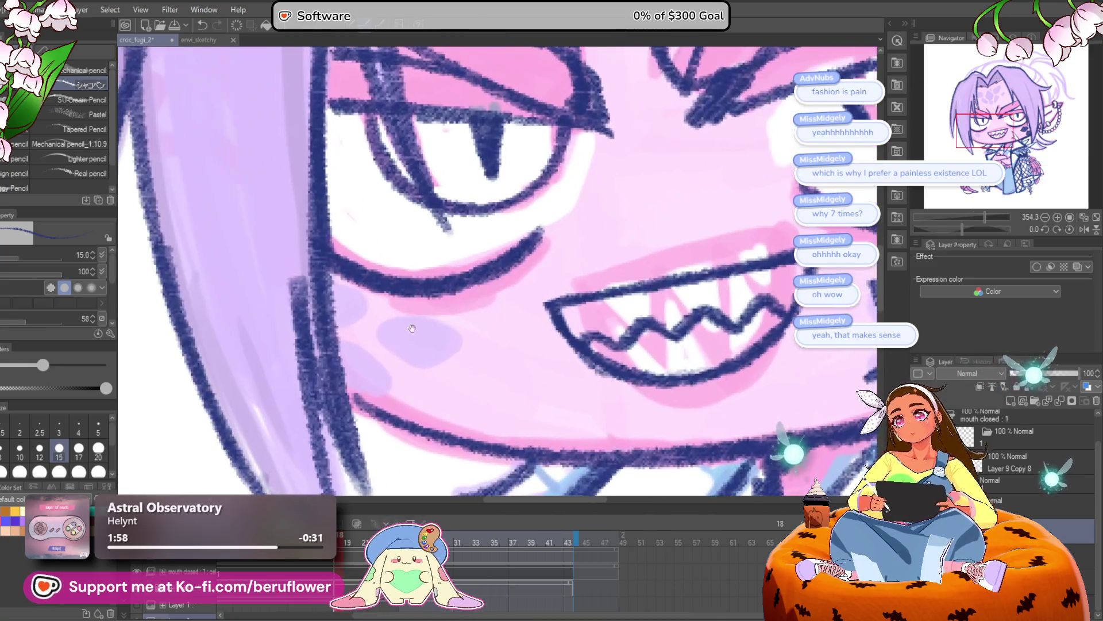
left_click_drag(392, 346, 466, 344)
mouse_move(397, 319)
left_mouse_down()
mouse_move(469, 344)
mouse_move(513, 344)
left_mouse_up()
mouse_move(371, 336)
left_mouse_down()
mouse_move(439, 377)
mouse_move(373, 345)
mouse_move(377, 291)
mouse_move(385, 362)
mouse_move(414, 374)
mouse_move(439, 323)
left_mouse_up()
left_click_drag(466, 360, 480, 345)
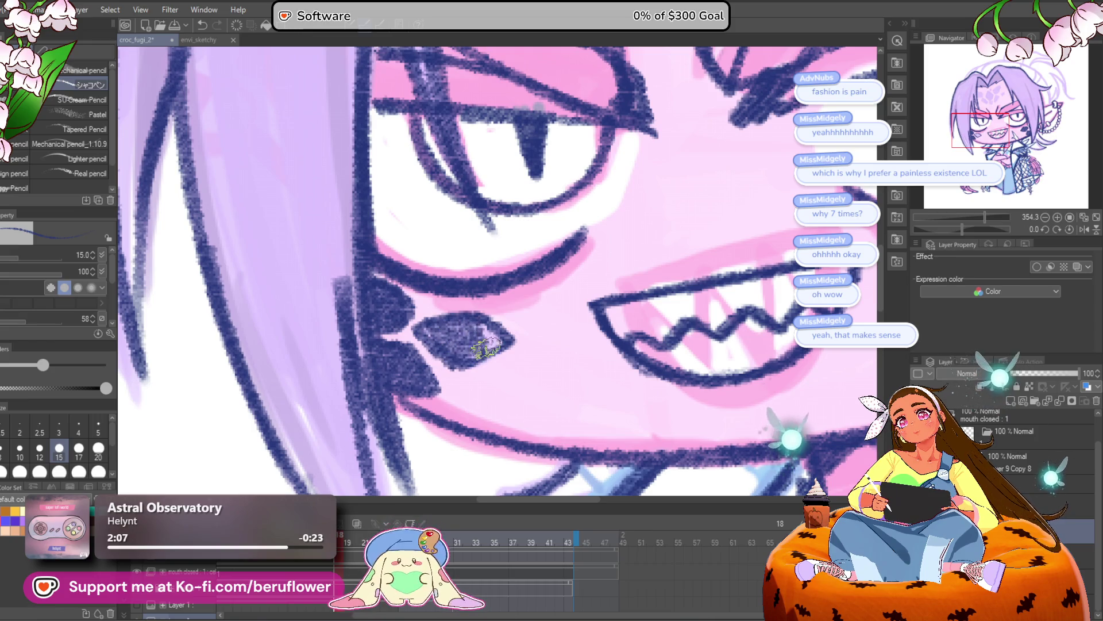
scroll(469, 326, "down", 8)
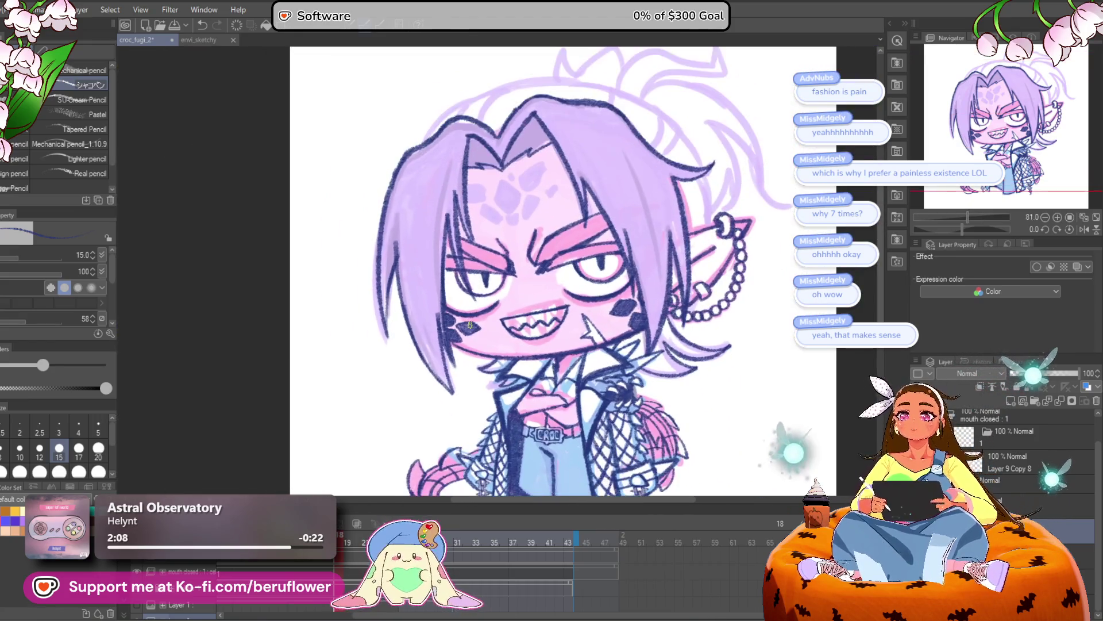
mouse_move(676, 412)
left_mouse_down()
mouse_move(654, 386)
mouse_move(677, 375)
mouse_move(638, 371)
left_mouse_up()
scroll(405, 241, "up", 3)
scroll(405, 240, "up", 6)
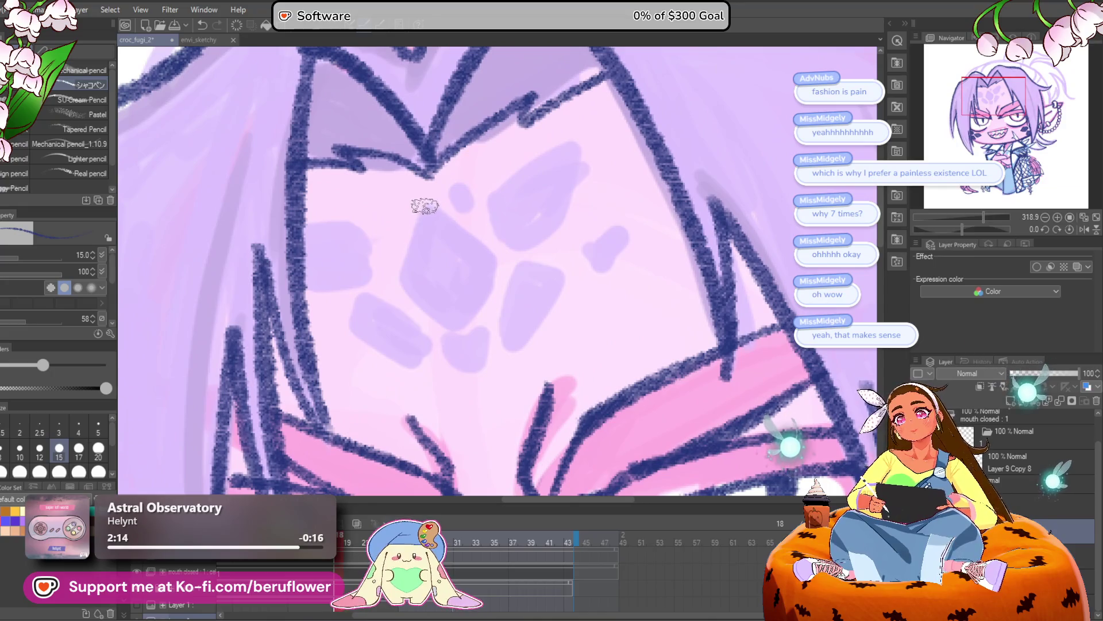
Draw a kite-shaped scale marking in the middle of the forehead
mouse_move(424, 206)
left_mouse_down()
mouse_move(406, 275)
mouse_move(443, 320)
mouse_move(419, 215)
mouse_move(484, 244)
mouse_move(491, 299)
mouse_move(439, 332)
left_mouse_up()
mouse_move(554, 249)
left_mouse_down()
mouse_move(517, 337)
mouse_move(542, 257)
mouse_move(502, 258)
mouse_move(510, 269)
left_mouse_up()
scroll(575, 241, "down", 3)
scroll(599, 208, "up", 2)
left_click_drag(630, 246, 623, 247)
left_click_drag(579, 296, 553, 296)
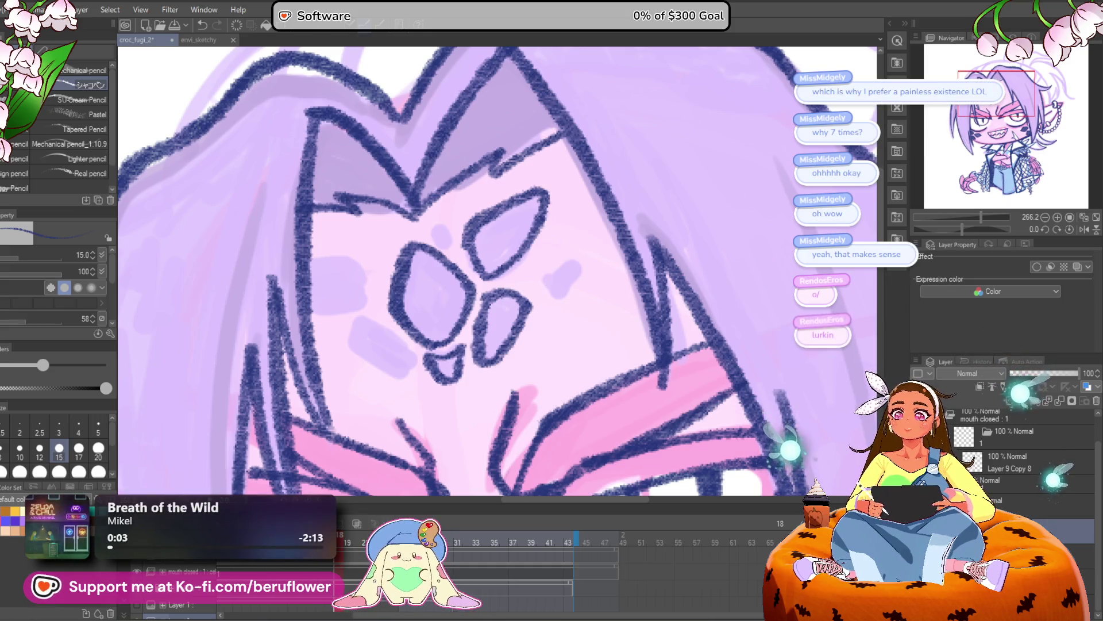
left_click_drag(597, 282, 579, 302)
left_click_drag(609, 285, 610, 276)
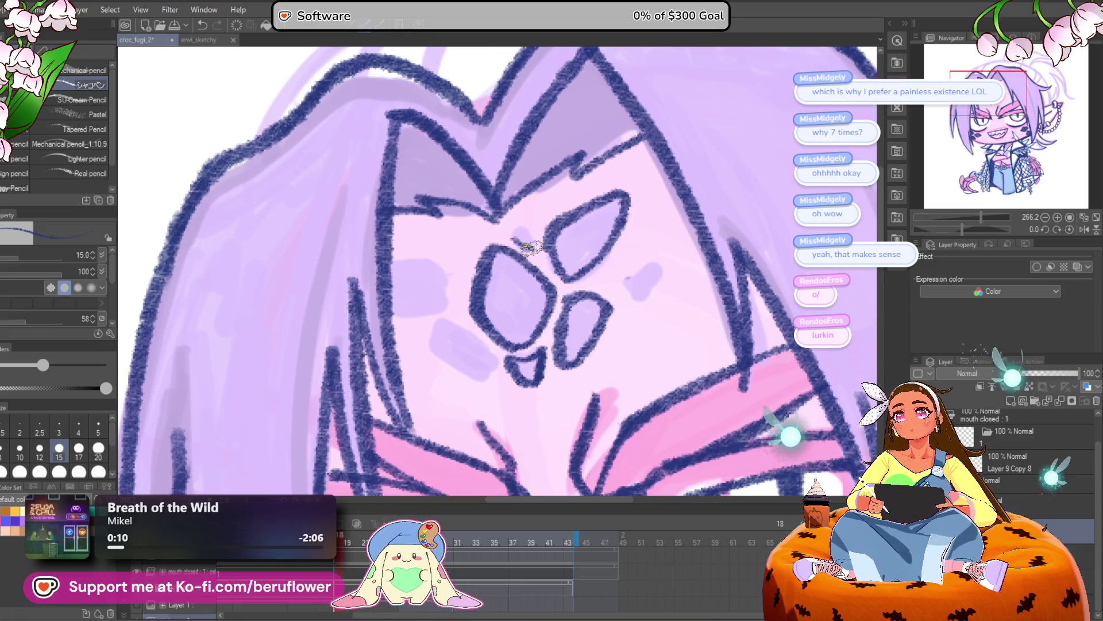
left_click_drag(665, 259, 613, 230)
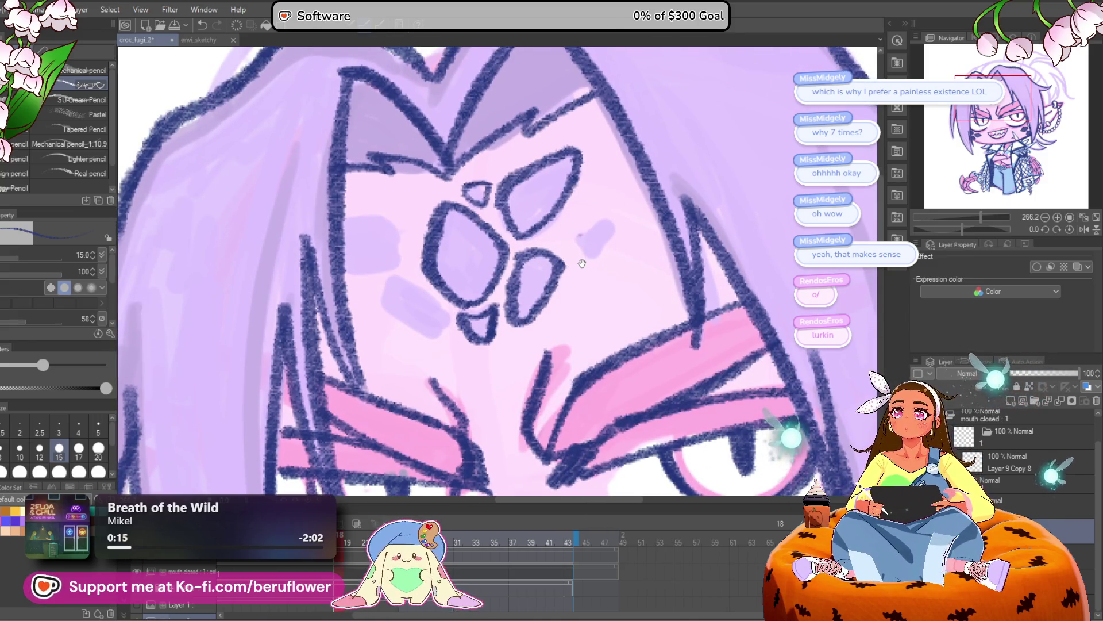
left_click_drag(650, 230, 631, 271)
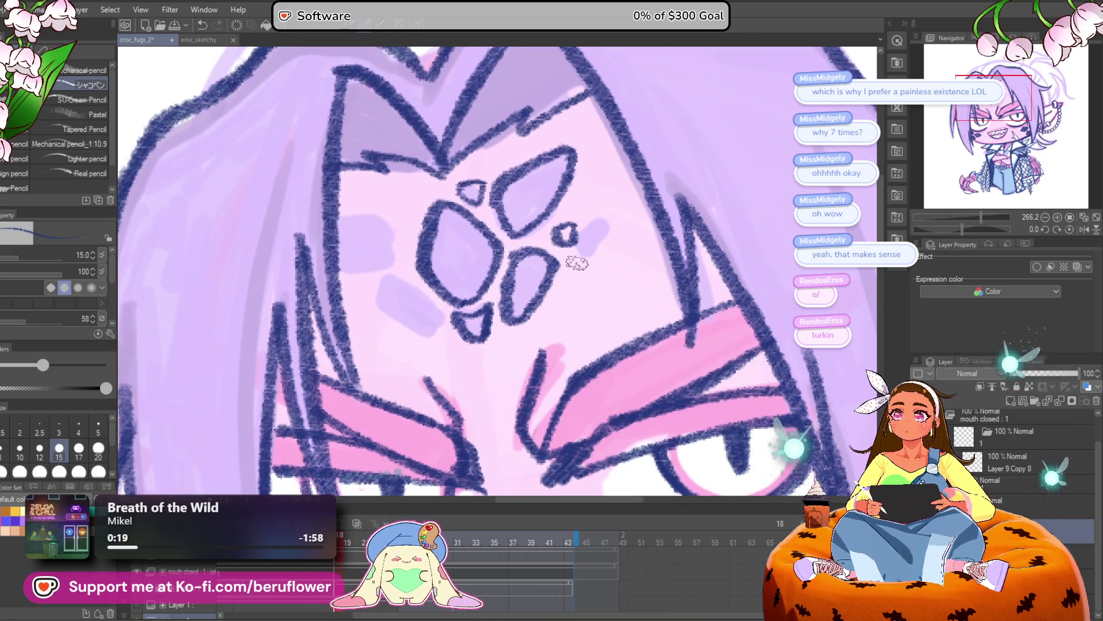
Add and close another scale shape beside the small forehead scale, undoing stray strokes
mouse_move(575, 247)
left_mouse_down()
mouse_move(632, 207)
mouse_move(583, 253)
left_mouse_up()
key("ctrl+z")
mouse_move(620, 219)
left_mouse_down()
mouse_move(592, 241)
mouse_move(579, 284)
left_mouse_up()
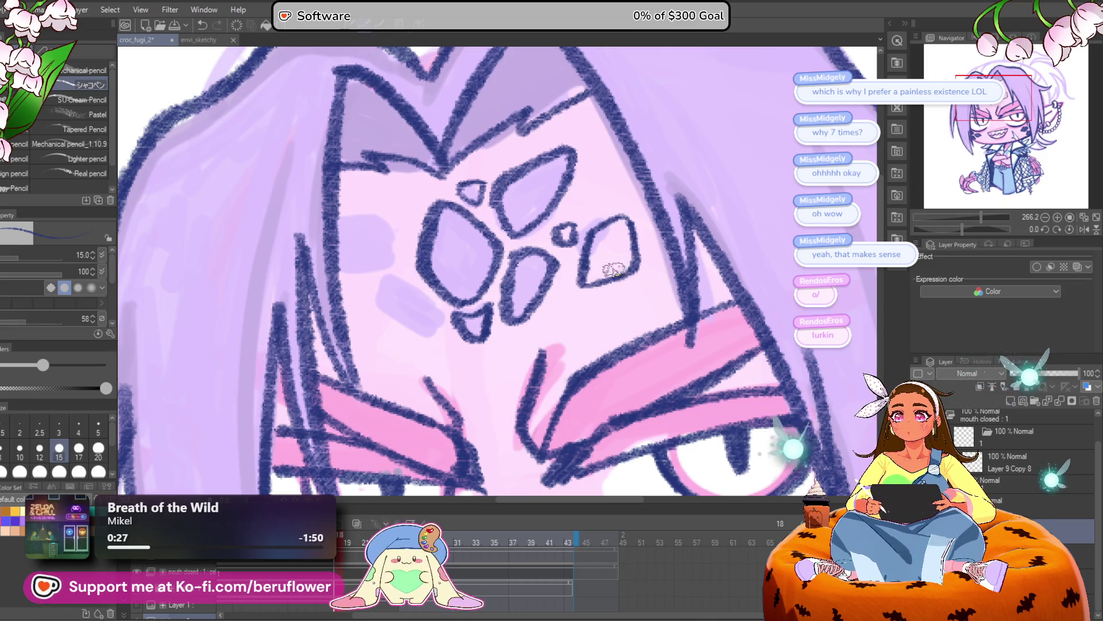
left_click_drag(630, 215, 627, 283)
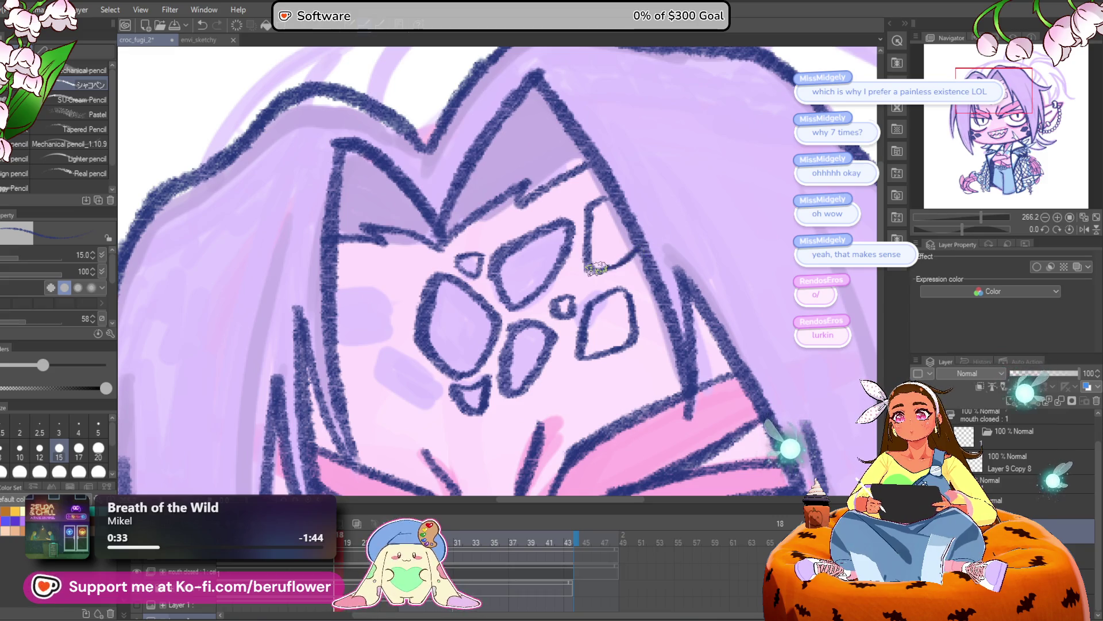
scroll(597, 268, "down", 5)
scroll(597, 269, "up", 4)
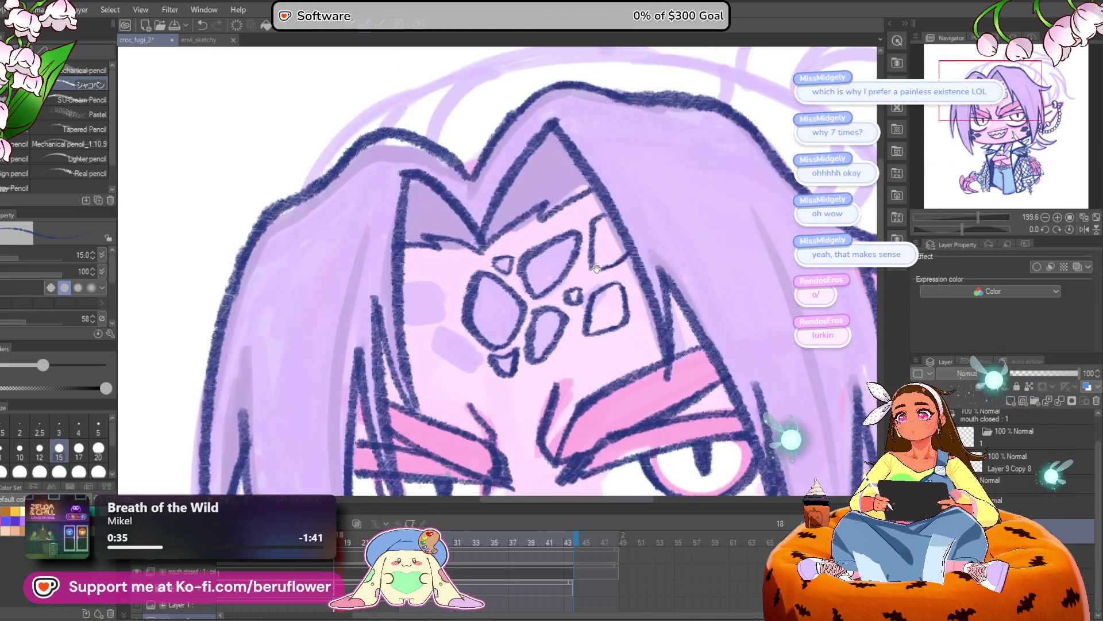
left_click_drag(596, 269, 624, 250)
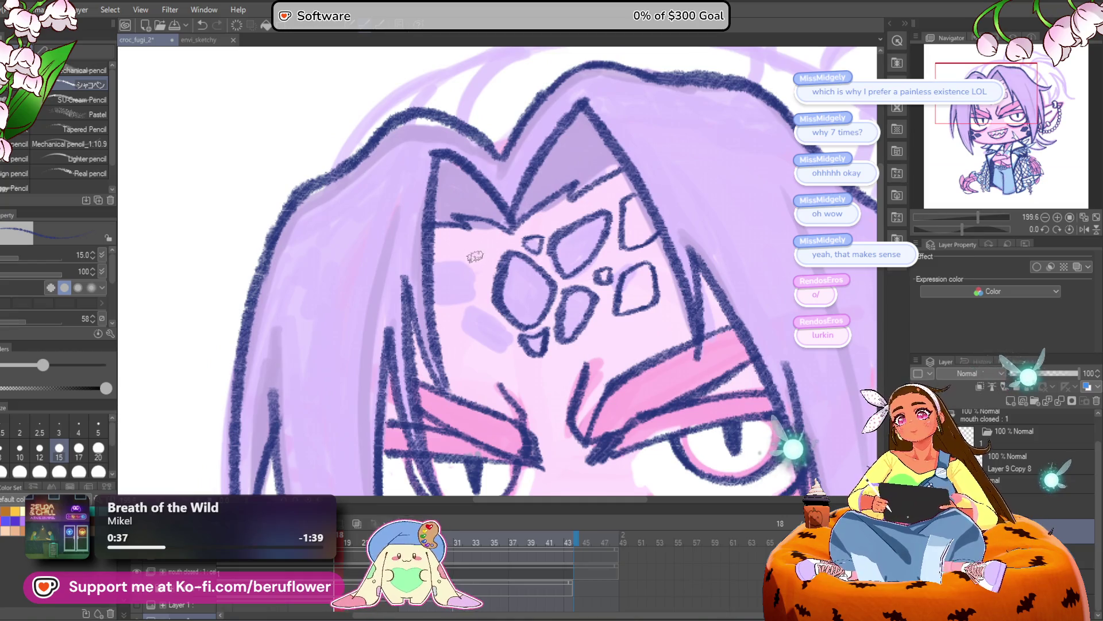
left_click_drag(536, 208, 541, 211)
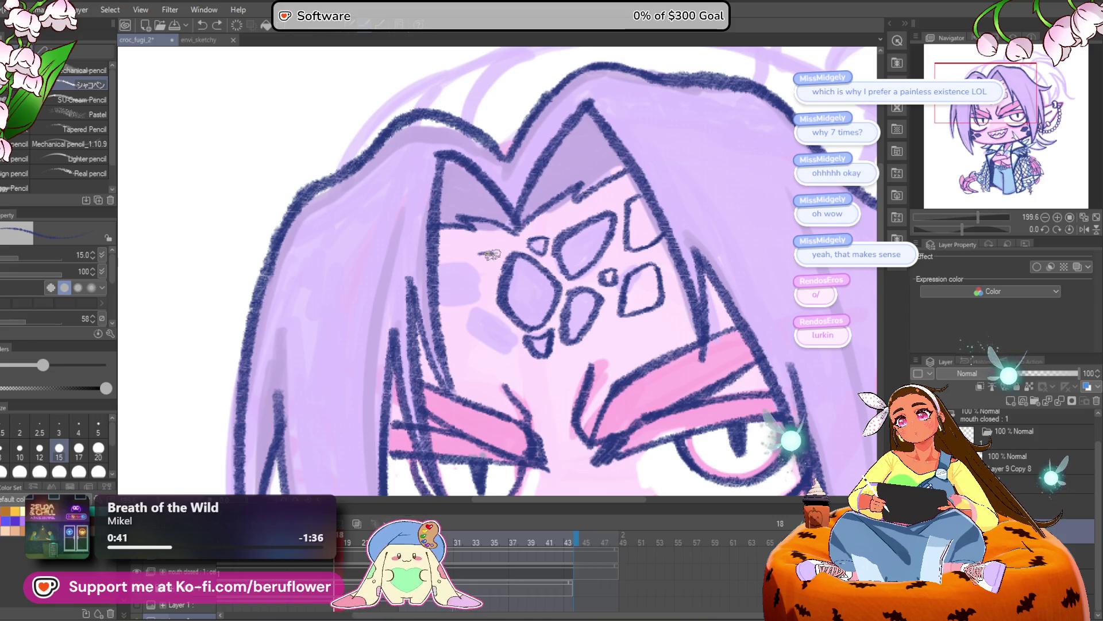
left_click_drag(483, 191, 488, 188)
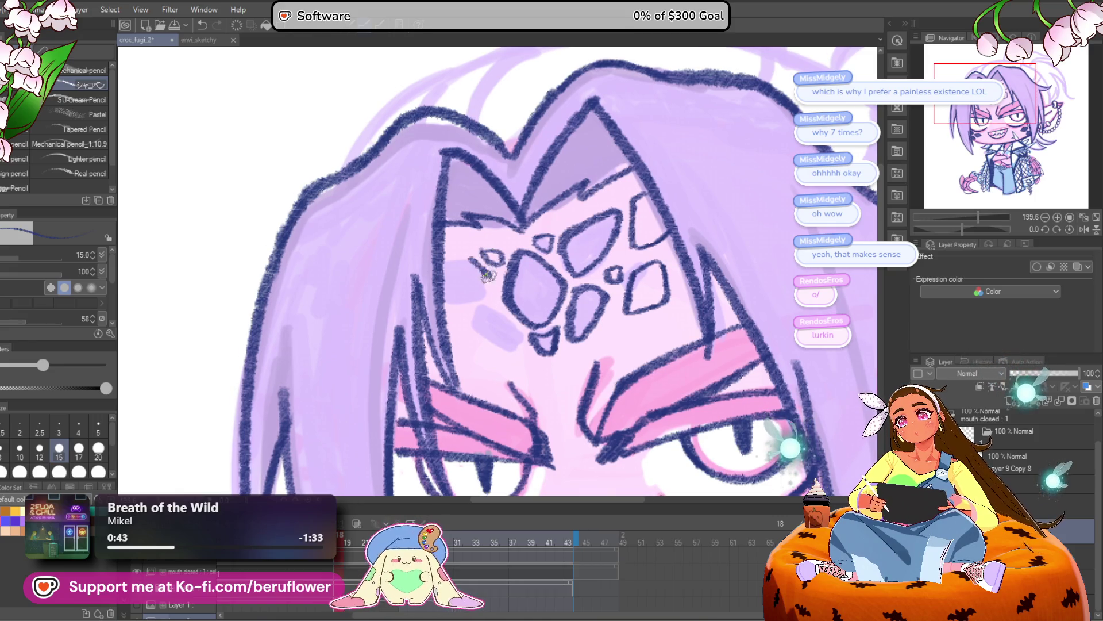
key("ctrl+z")
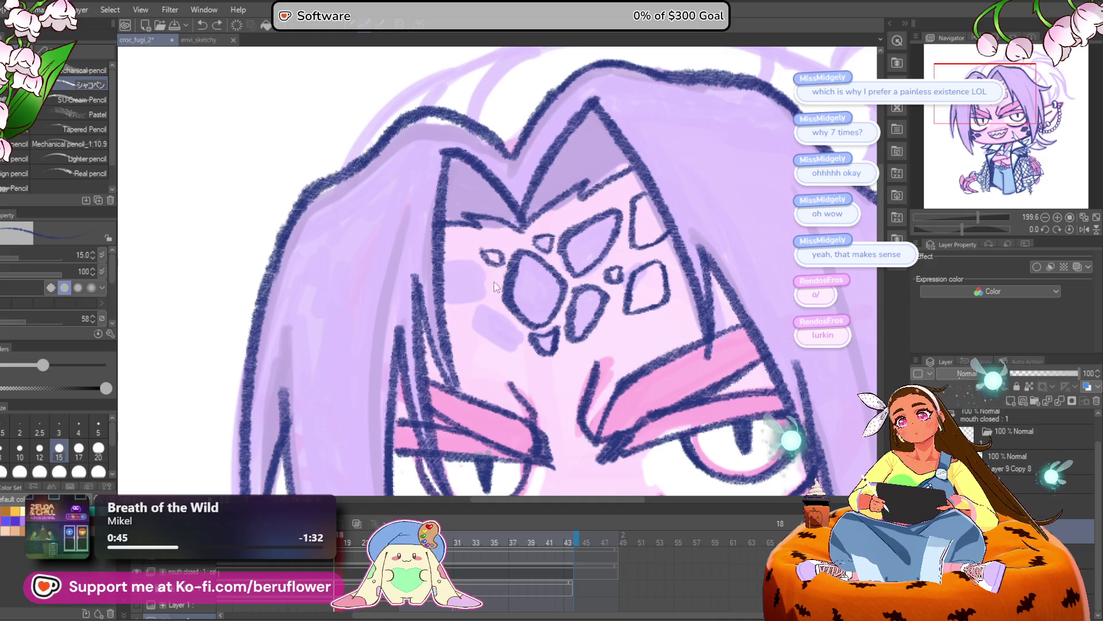
left_click_drag(550, 236, 556, 234)
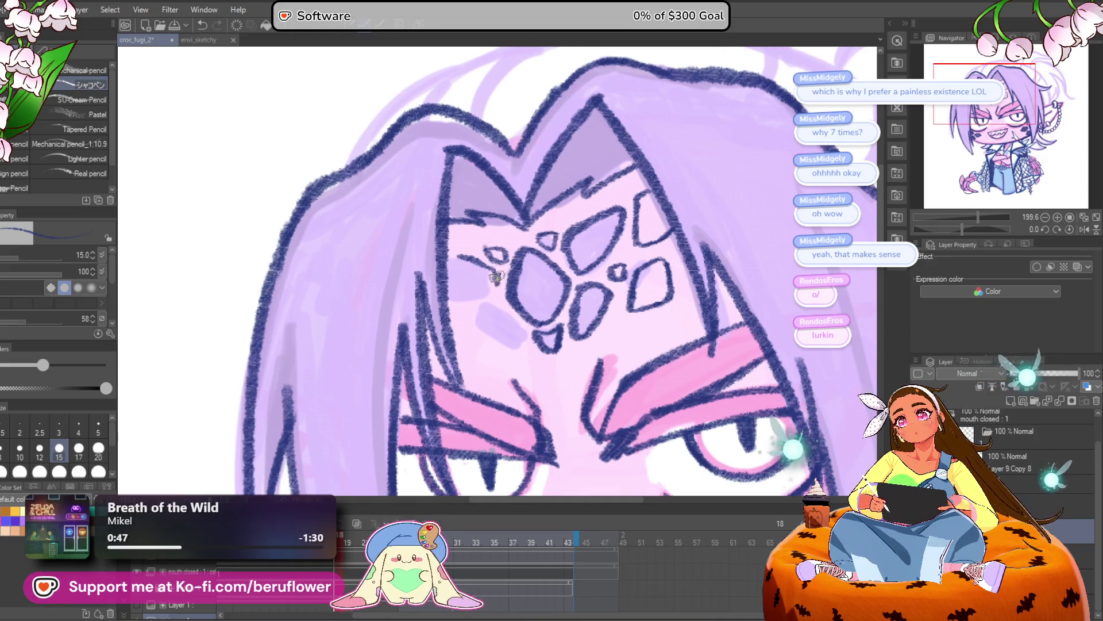
scroll(470, 258, "down", 5)
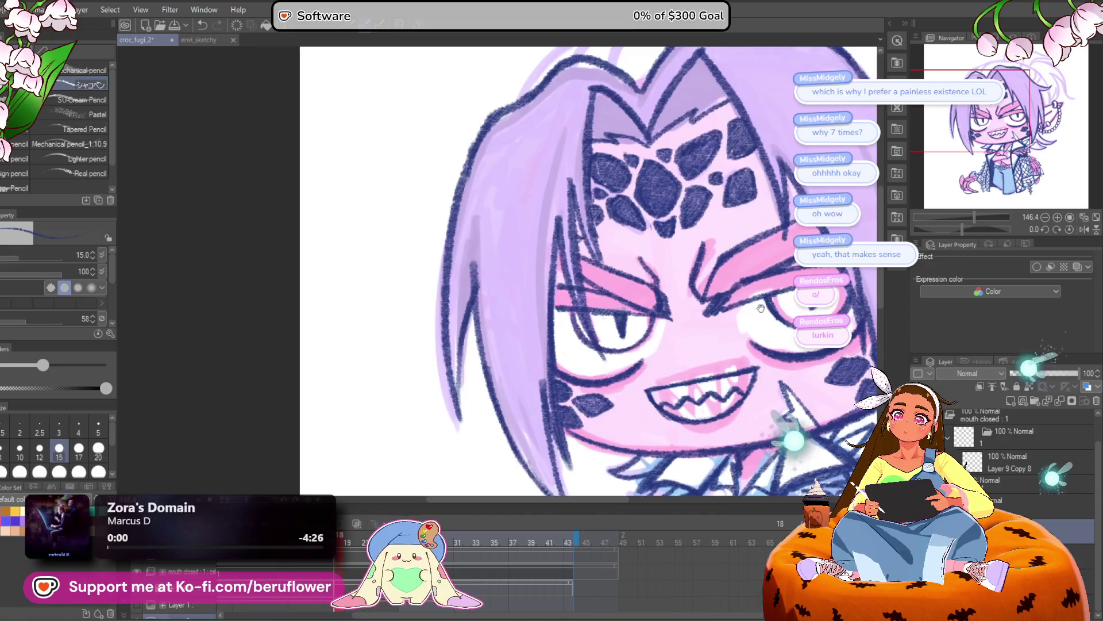
Ink the upper arc and inner curve of the band over the hair
scroll(667, 345, "up", 4)
scroll(666, 345, "up", 5)
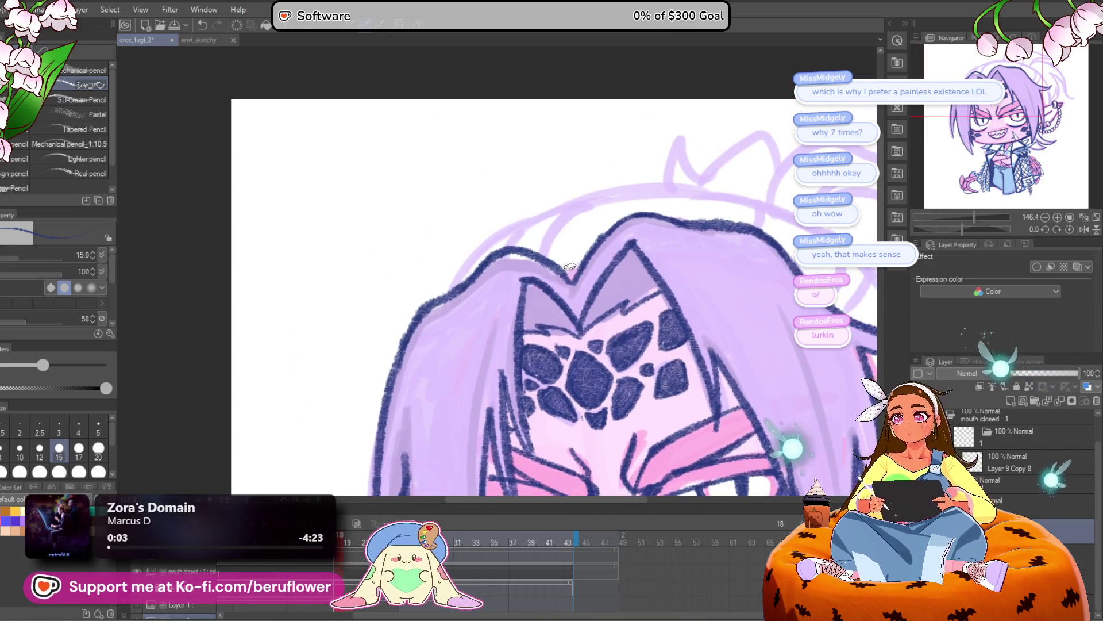
mouse_move(389, 374)
left_mouse_down()
mouse_move(540, 235)
mouse_move(696, 164)
left_mouse_up()
left_click_drag(697, 217, 587, 239)
mouse_move(529, 335)
left_mouse_down()
mouse_move(600, 233)
mouse_move(695, 194)
left_mouse_up()
mouse_move(454, 316)
left_mouse_down()
mouse_move(556, 230)
mouse_move(655, 192)
mouse_move(769, 194)
left_mouse_up()
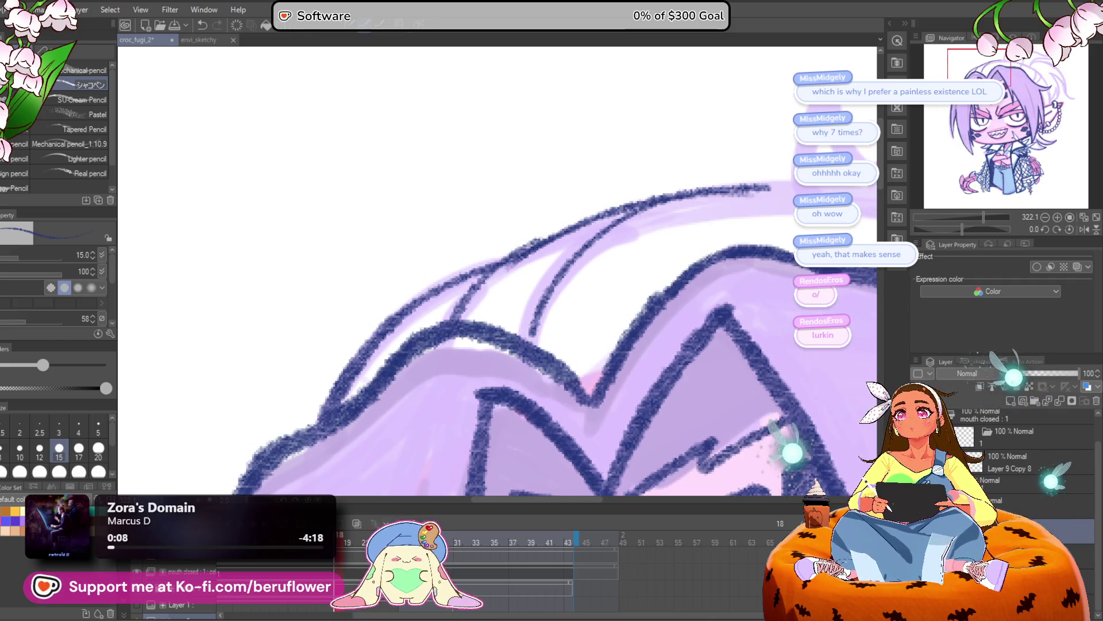
With the canvas tilted, extend the band's upper arc and draw lines down its inner arc
left_click_drag(661, 287, 678, 310)
left_click_drag(977, 228, 952, 229)
left_click_drag(504, 285, 638, 211)
left_click_drag(529, 262, 643, 204)
left_click_drag(591, 251, 585, 248)
mouse_move(620, 205)
left_mouse_down()
mouse_move(536, 322)
mouse_move(635, 201)
left_mouse_up()
scroll(634, 201, "down", 4)
scroll(580, 243, "up", 3)
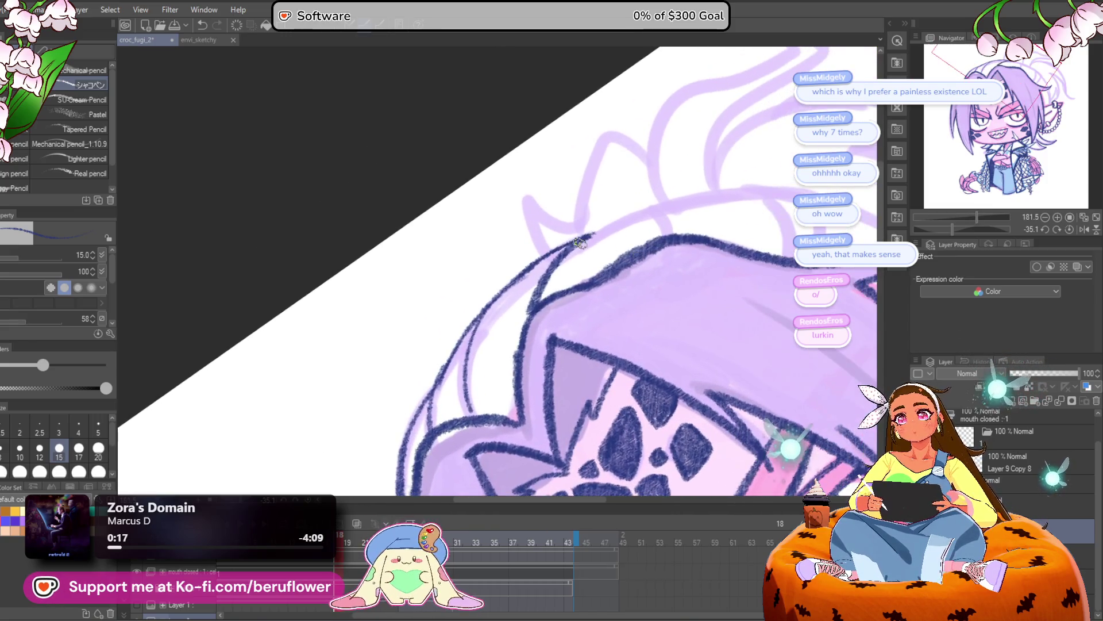
Replace a misplaced band line with a short divider line on the band
left_click_drag(874, 184, 776, 225)
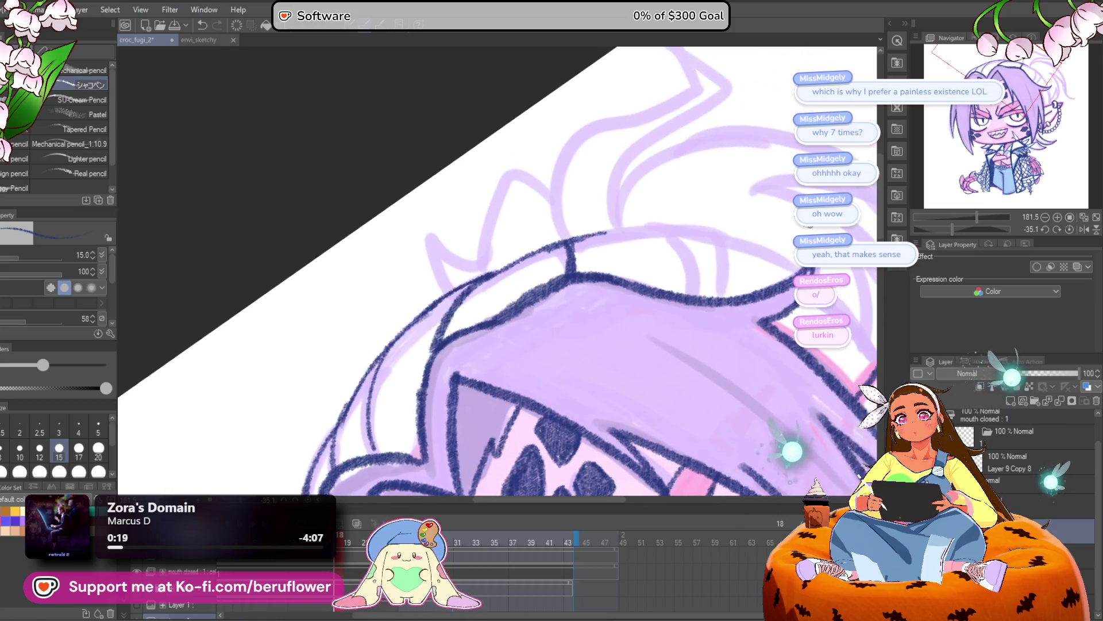
left_click(1069, 229)
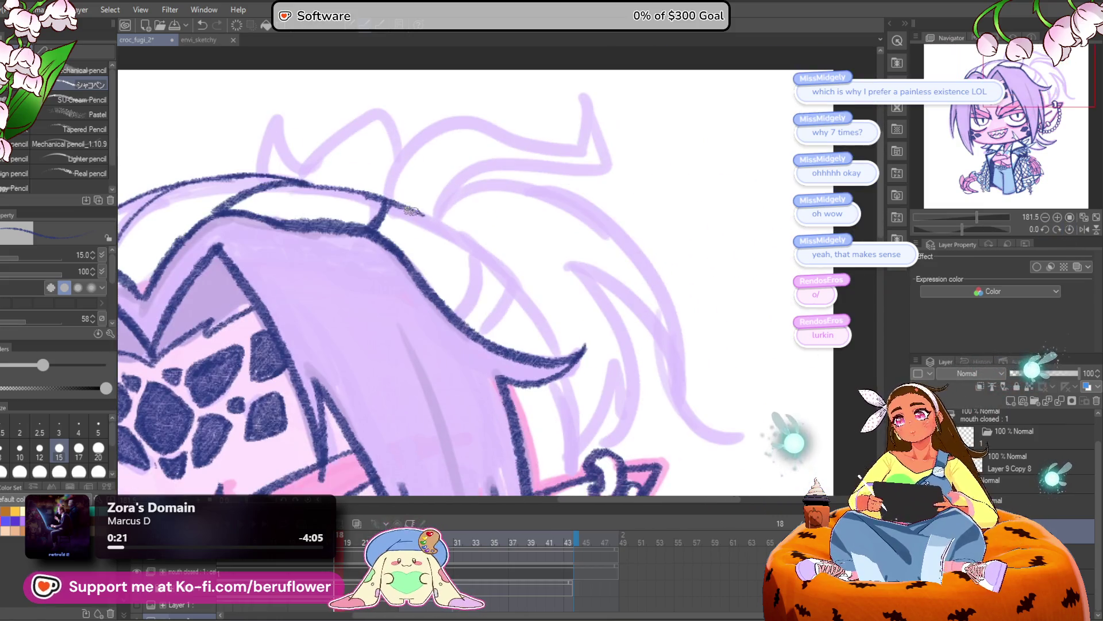
scroll(458, 243, "up", 1)
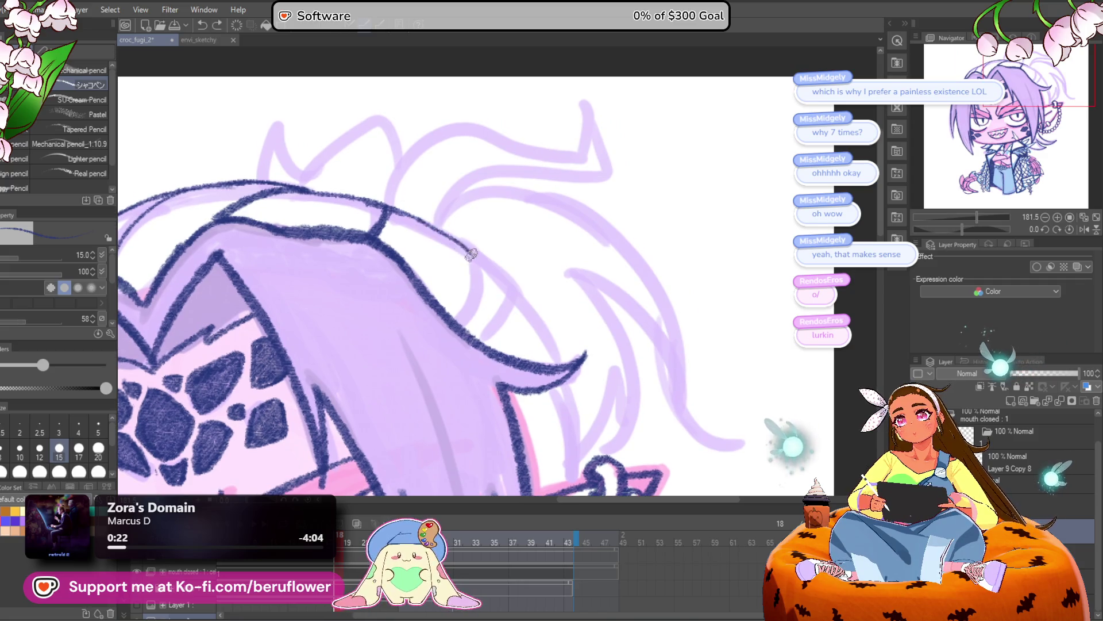
left_click_drag(518, 281, 516, 234)
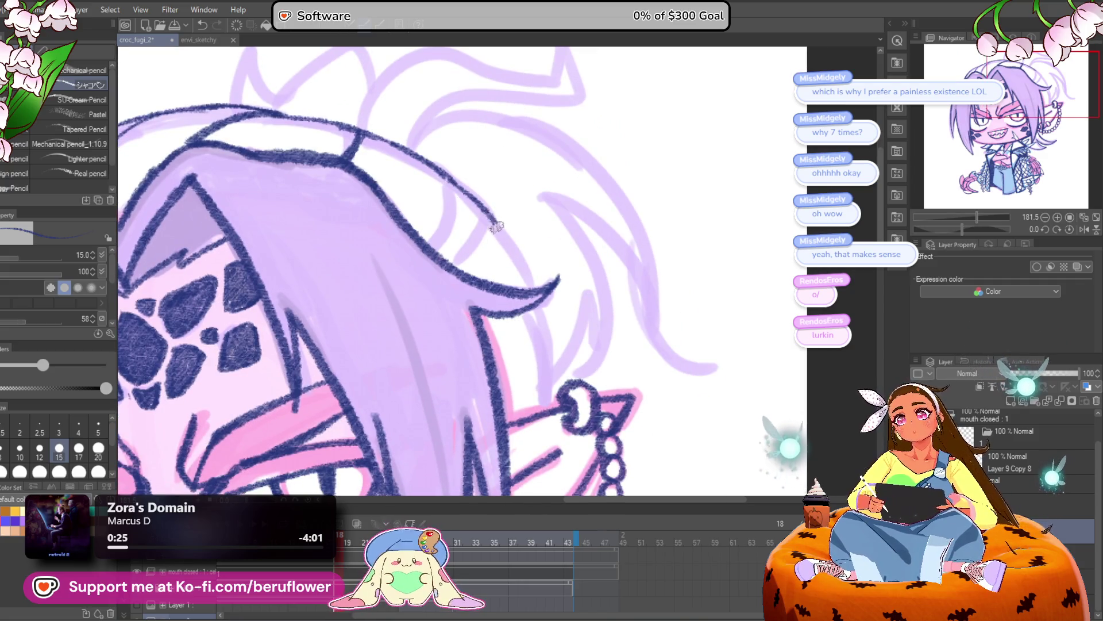
left_click_drag(527, 275, 519, 259)
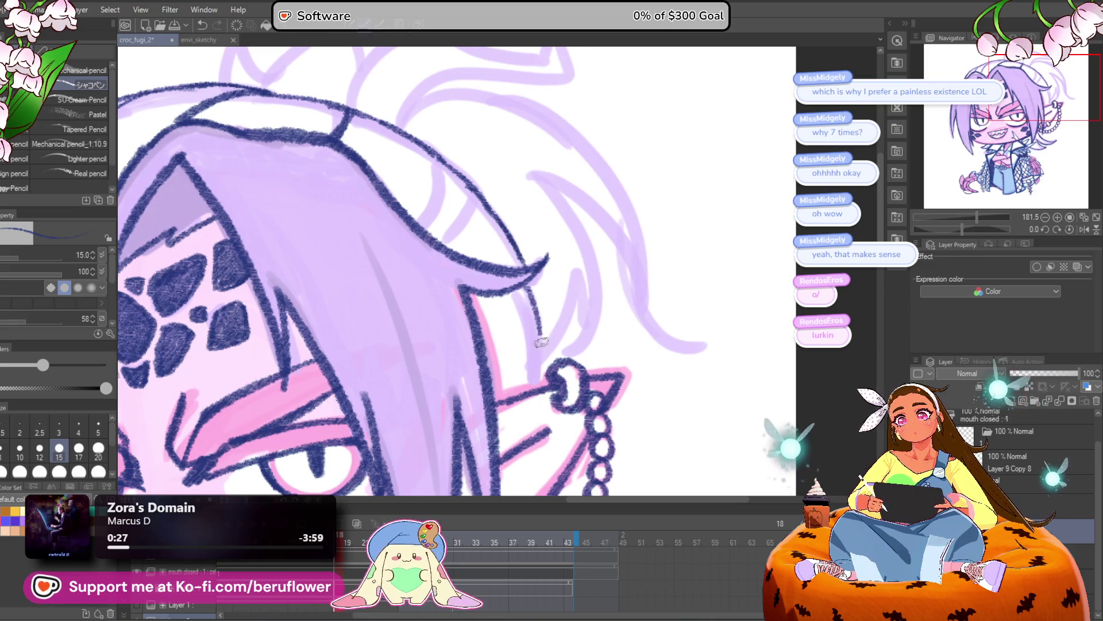
key("ctrl+0")
scroll(596, 297, "up", 5)
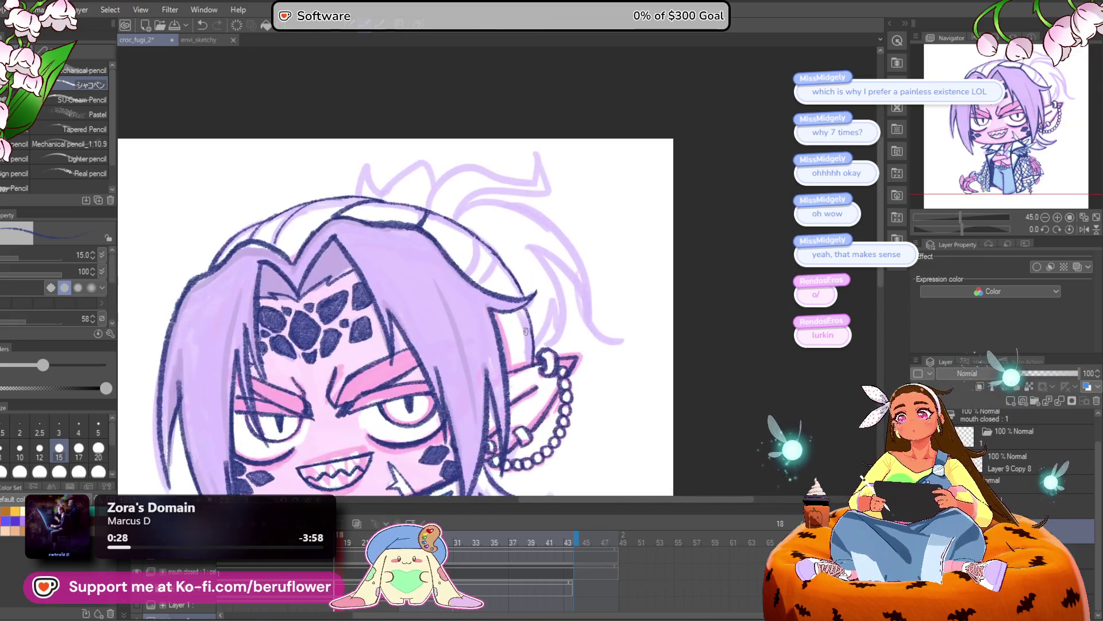
scroll(596, 297, "up", 1)
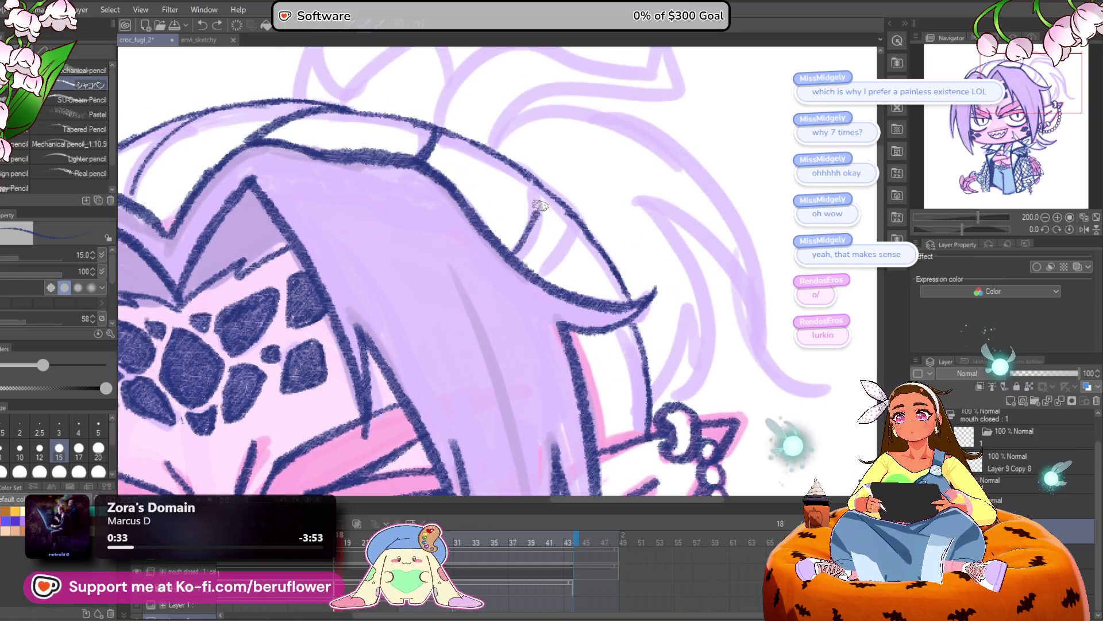
key("ctrl+z")
left_click_drag(535, 183, 517, 249)
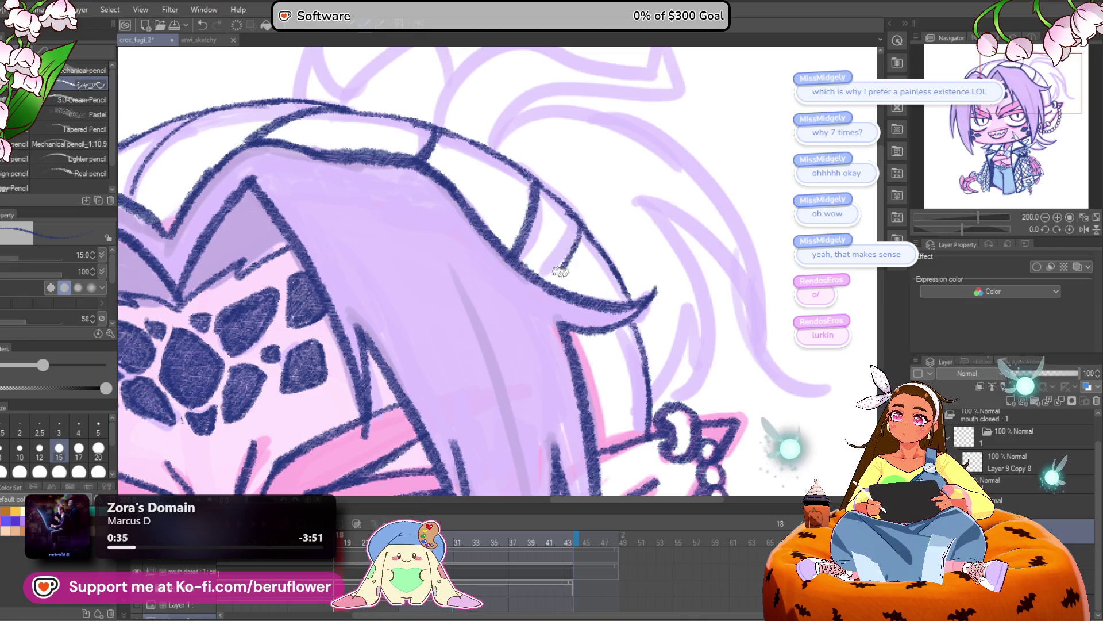
scroll(623, 251, "down", 5)
scroll(612, 207, "up", 4)
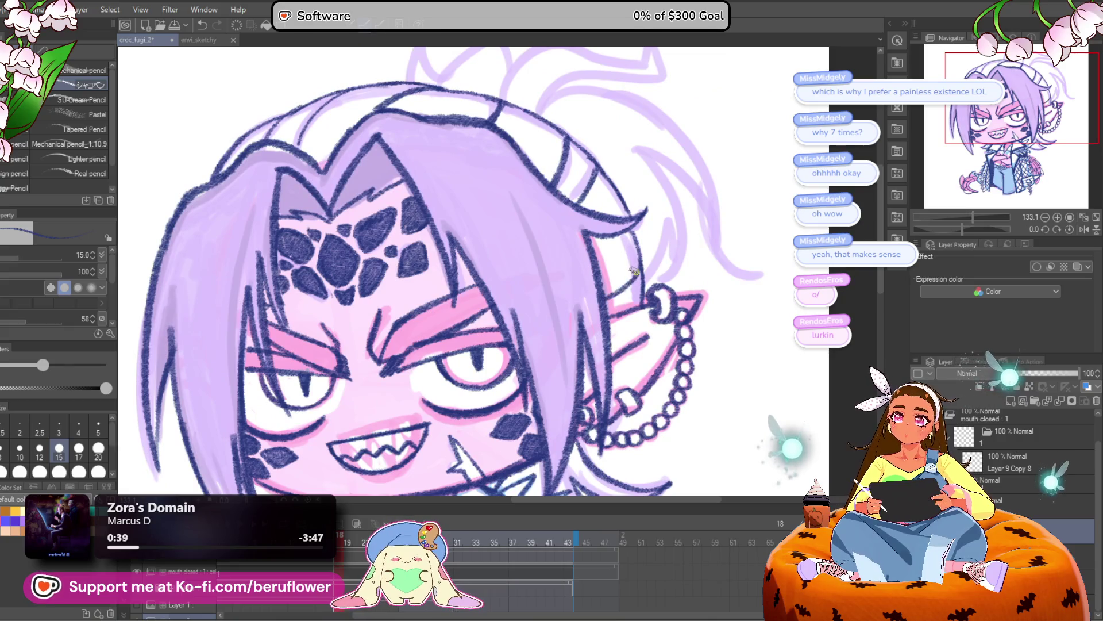
scroll(639, 265, "down", 5)
scroll(640, 266, "up", 2)
left_click_drag(686, 426, 582, 362)
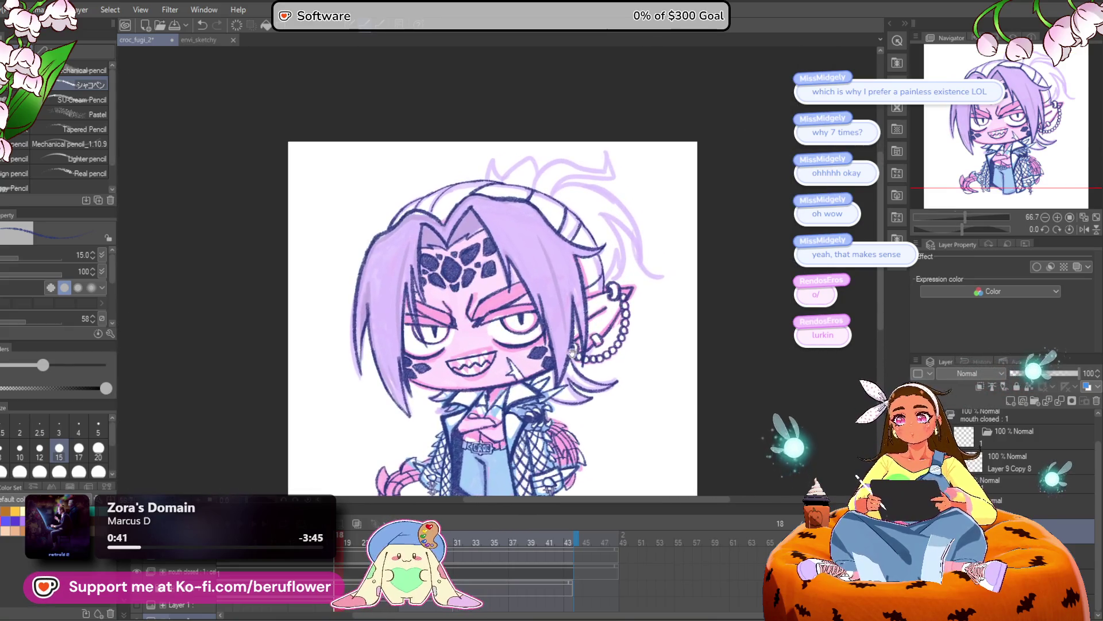
scroll(491, 195, "up", 5)
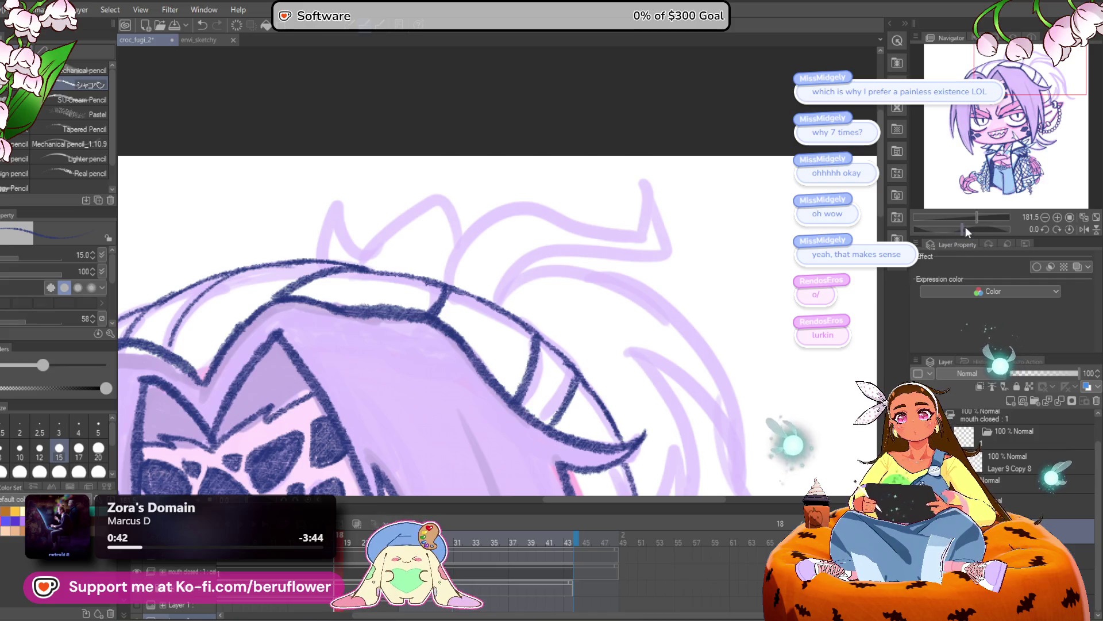
Outline the tall curled strand with a long upward line and a down-left return stroke
left_click_drag(966, 226, 952, 226)
scroll(457, 246, "up", 3)
mouse_move(457, 376)
left_mouse_down()
mouse_move(586, 165)
mouse_move(617, 172)
left_mouse_up()
key("ctrl+z")
mouse_move(412, 427)
left_mouse_down()
mouse_move(405, 315)
mouse_move(549, 227)
mouse_move(635, 156)
mouse_move(569, 109)
left_mouse_up()
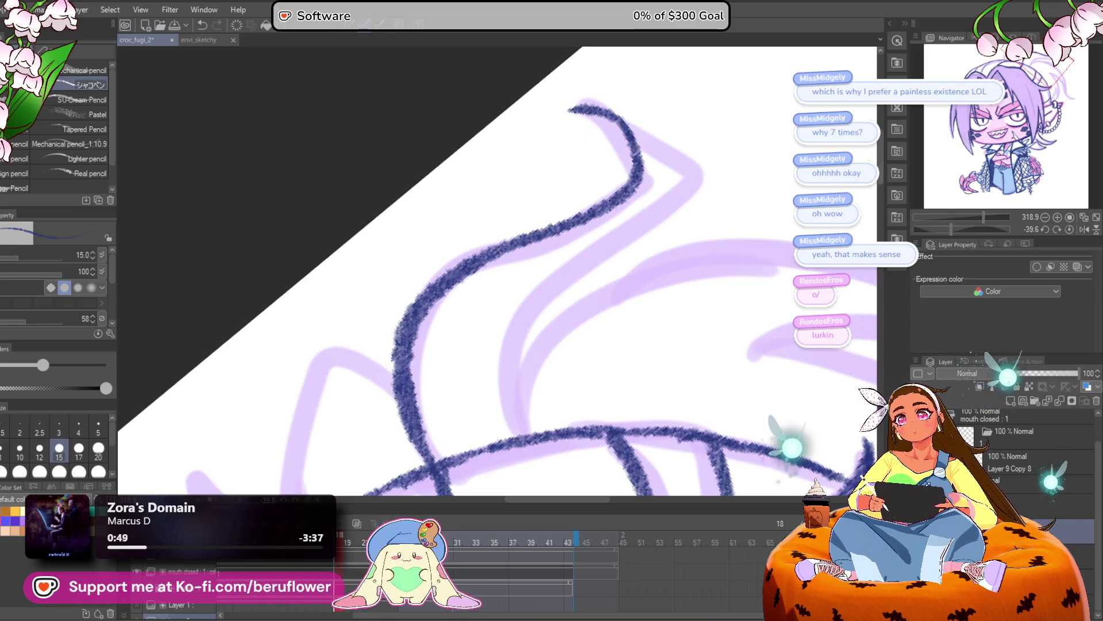
left_click(1068, 230)
mouse_move(578, 149)
left_mouse_down()
mouse_move(641, 273)
mouse_move(502, 286)
mouse_move(342, 386)
left_mouse_up()
mouse_move(267, 305)
left_mouse_down()
mouse_move(431, 345)
mouse_move(465, 187)
left_mouse_up()
scroll(468, 246, "down", 5)
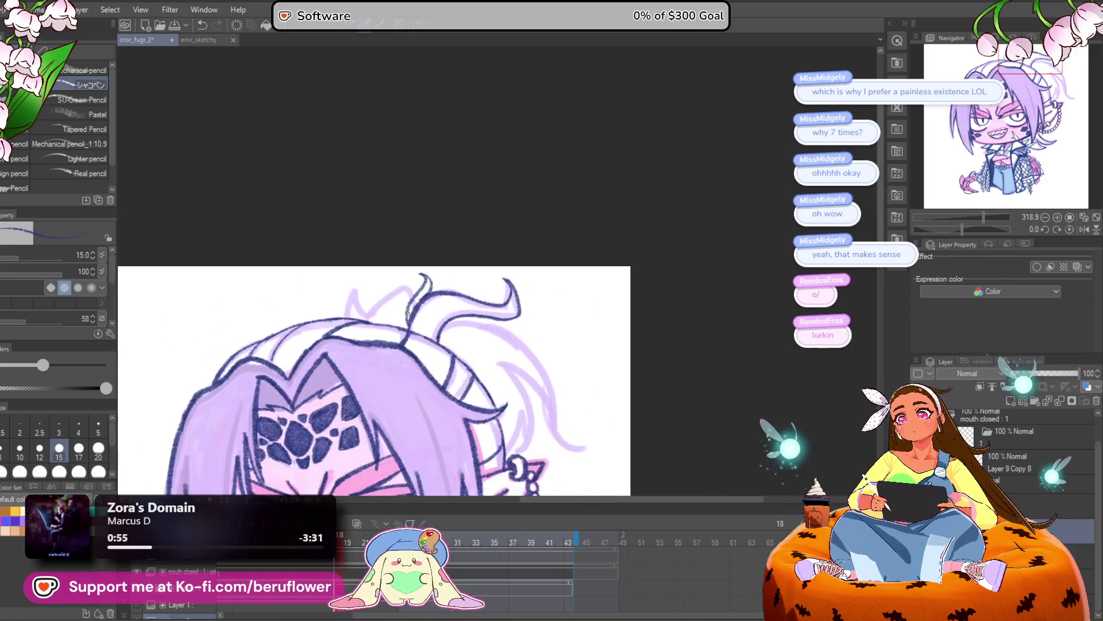
Trace the strand's outer curve, a curled hair tip and short strands over the peak
mouse_move(972, 217)
left_mouse_down()
mouse_move(931, 218)
mouse_move(967, 218)
mouse_move(945, 229)
left_mouse_up()
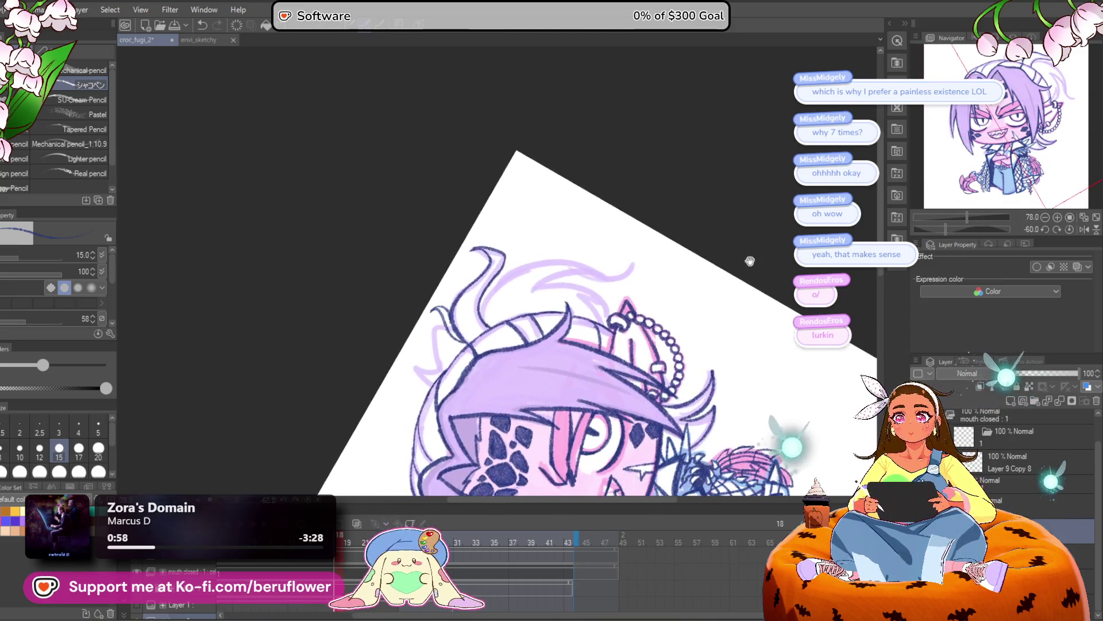
scroll(408, 291, "up", 5)
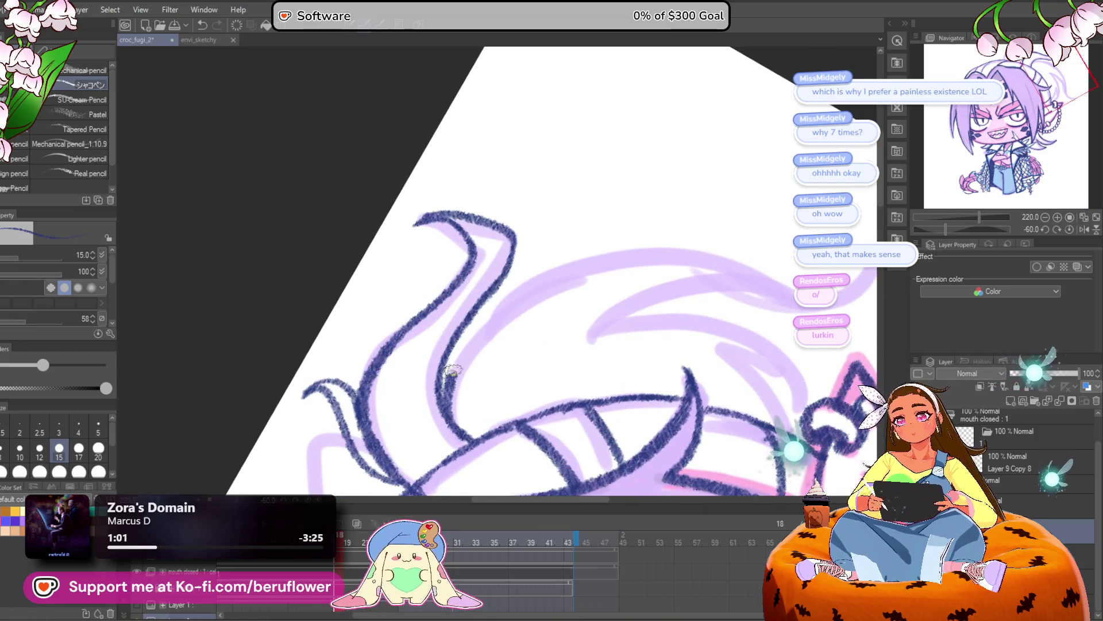
left_click_drag(945, 229, 933, 229)
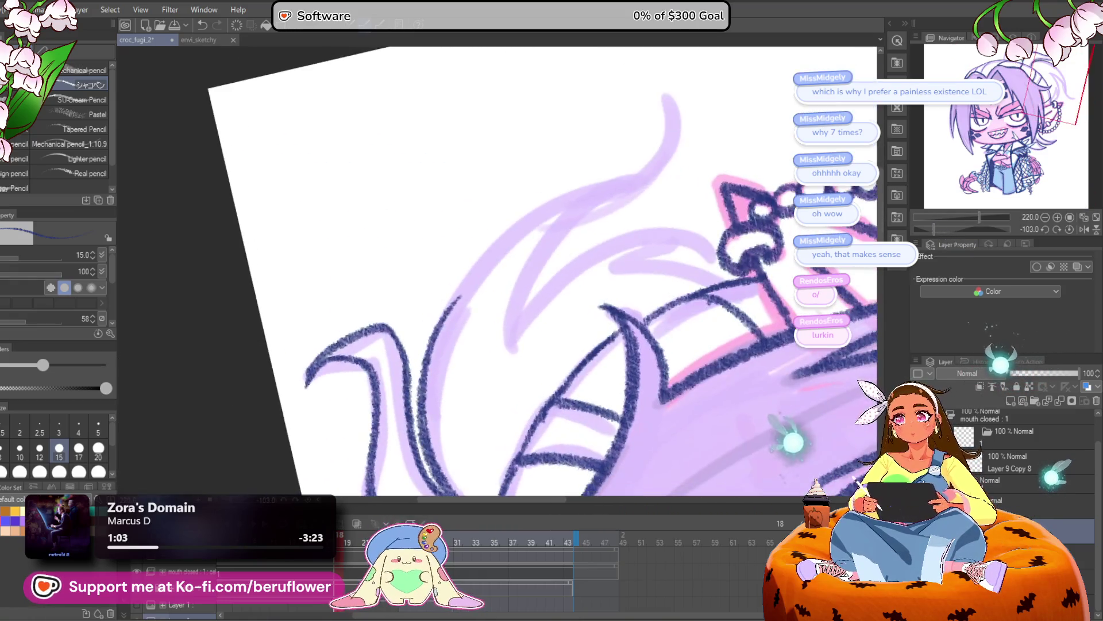
left_click_drag(427, 381, 629, 89)
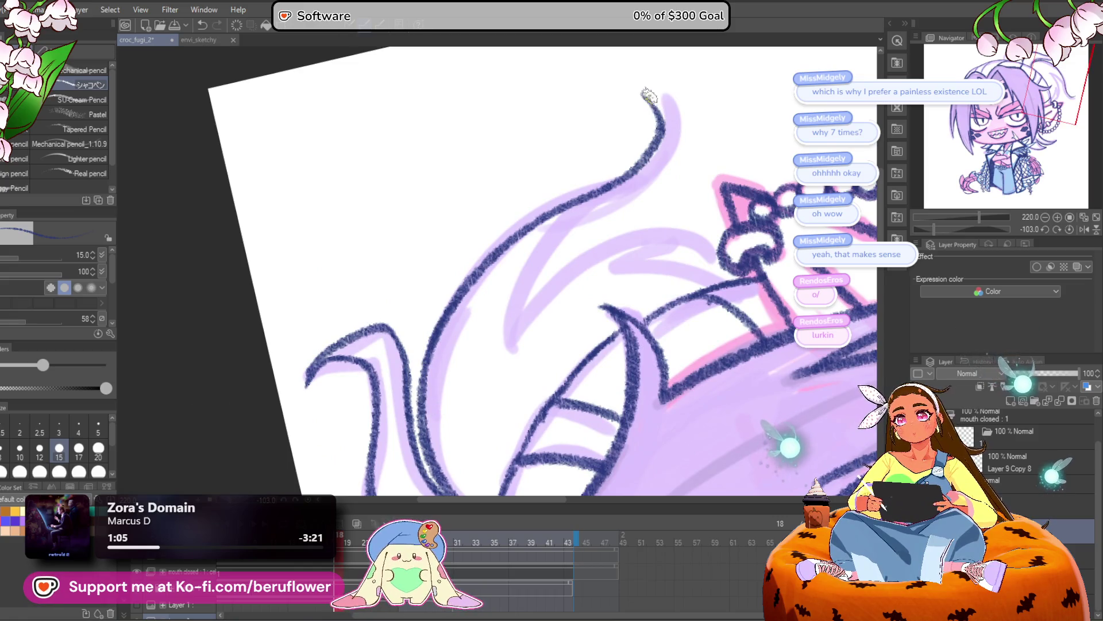
mouse_move(653, 178)
left_mouse_down()
mouse_move(524, 322)
mouse_move(679, 234)
left_mouse_up()
left_click(1069, 229)
mouse_move(483, 370)
left_mouse_down()
mouse_move(485, 299)
mouse_move(471, 323)
left_mouse_up()
key("ctrl+0")
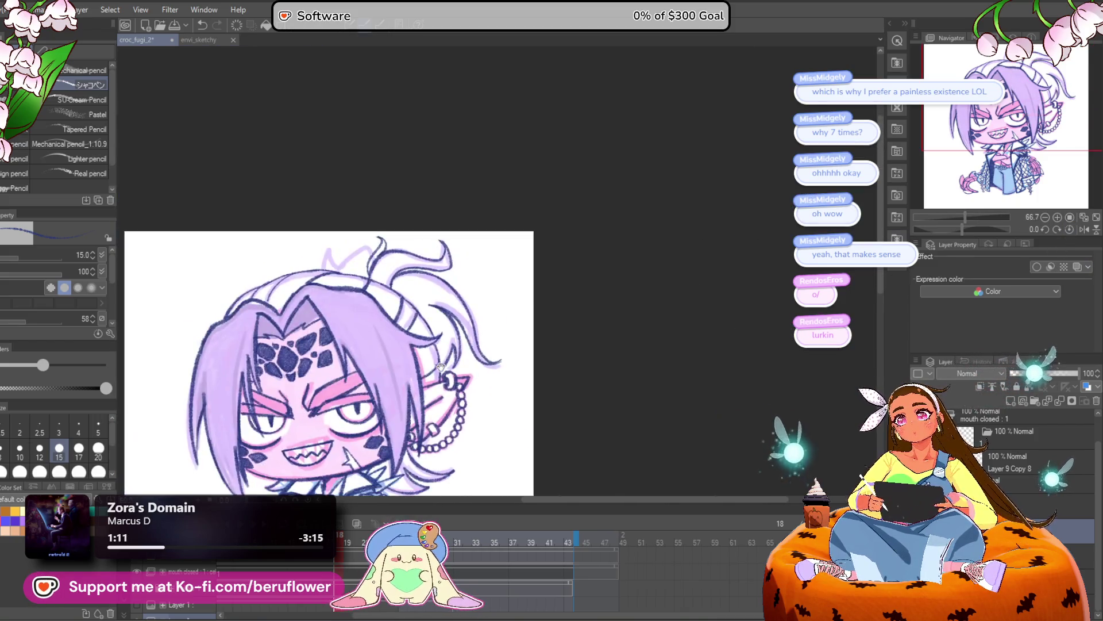
scroll(755, 288, "up", 5)
scroll(552, 218, "up", 3)
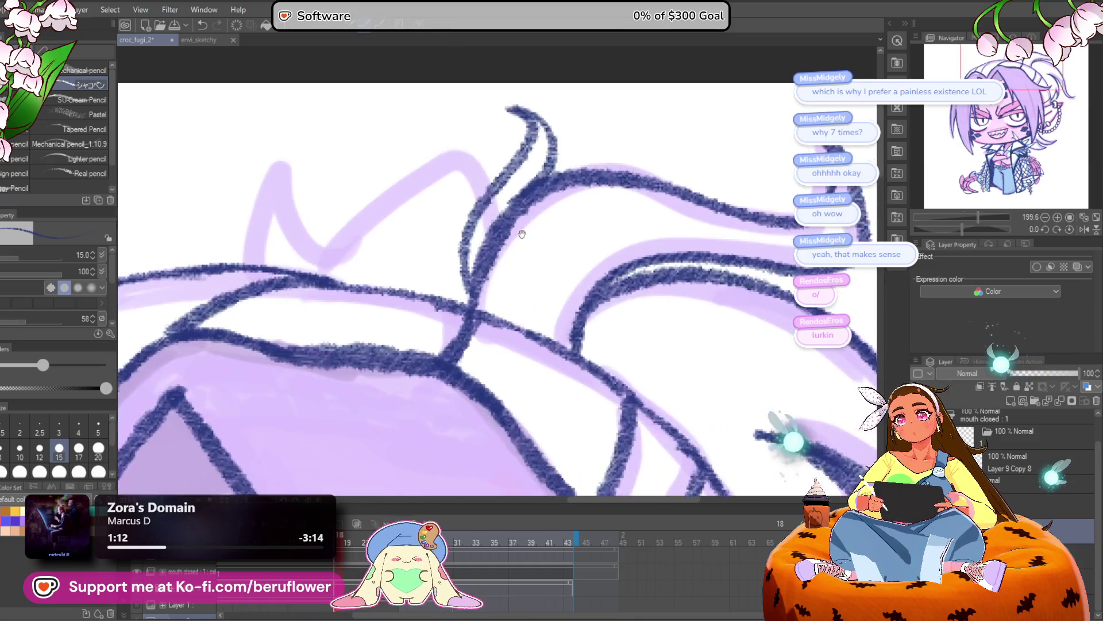
mouse_move(607, 261)
left_mouse_down()
mouse_move(535, 223)
mouse_move(411, 308)
mouse_move(369, 245)
mouse_move(373, 339)
mouse_move(365, 315)
left_mouse_up()
key("ctrl+0")
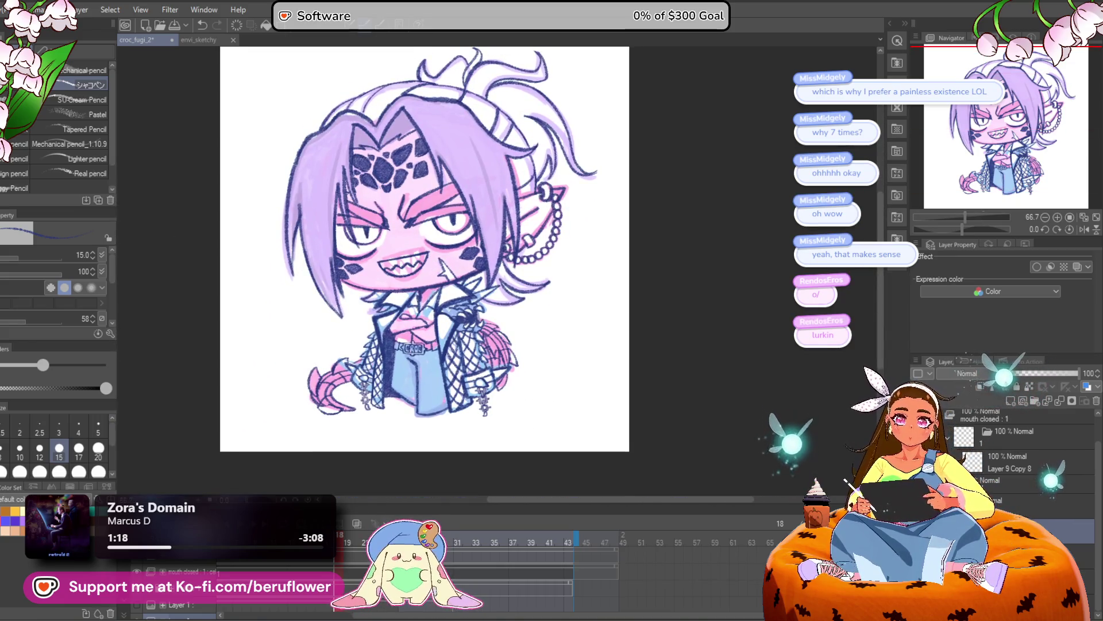
Hide the pink and purple colour fill layer, then add a diagonal line beside the eye
left_click(948, 431)
left_click_drag(648, 310, 678, 340)
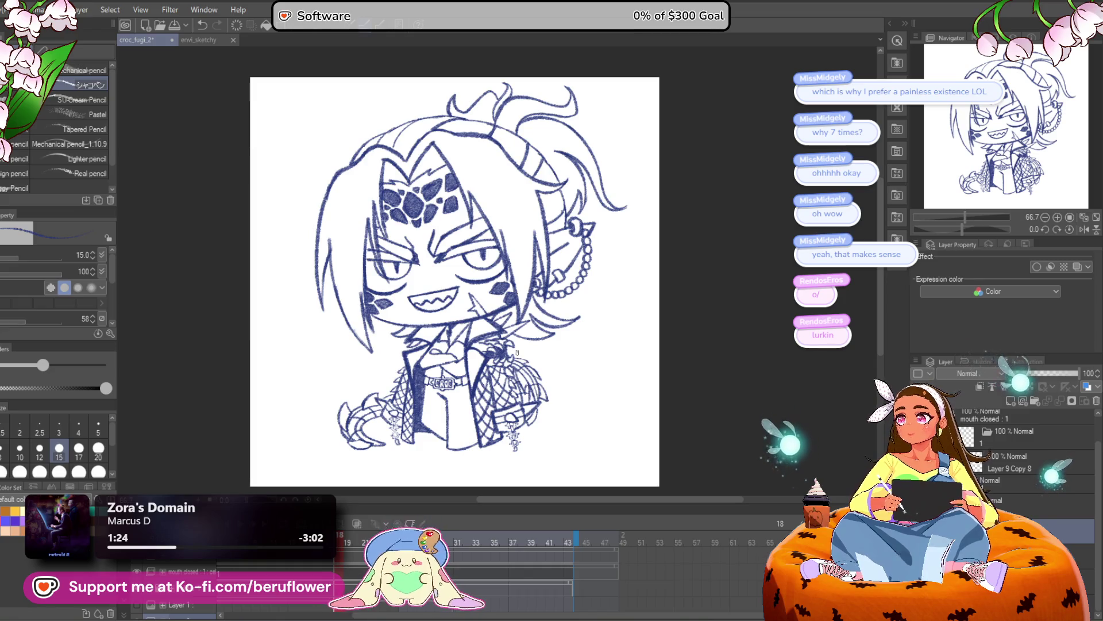
left_click_drag(962, 228, 951, 229)
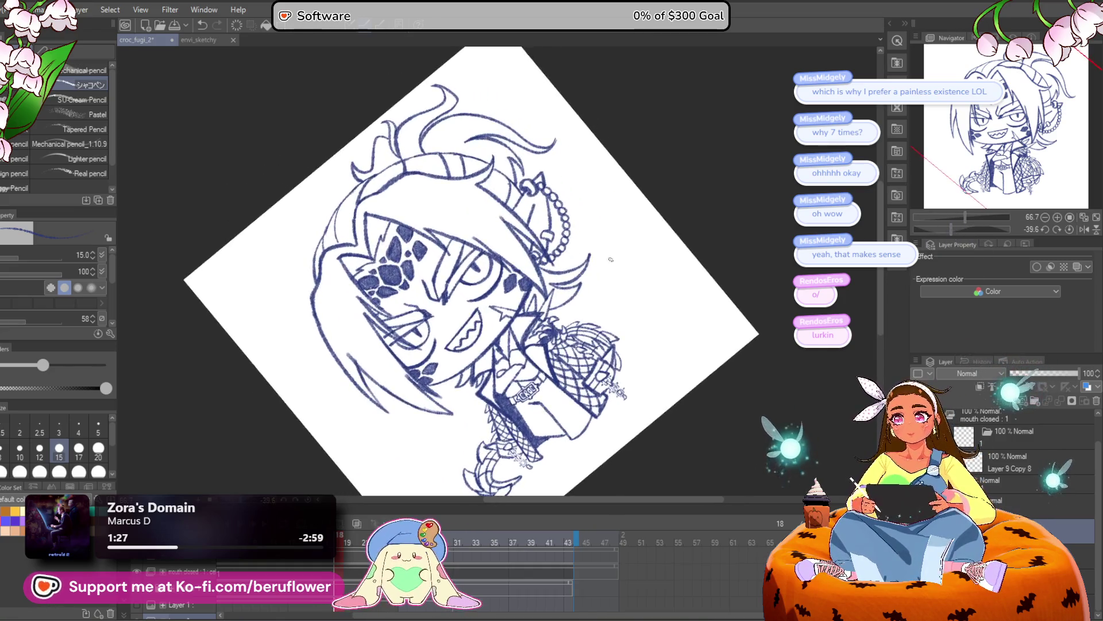
scroll(519, 253, "up", 5)
left_click_drag(519, 252, 543, 211)
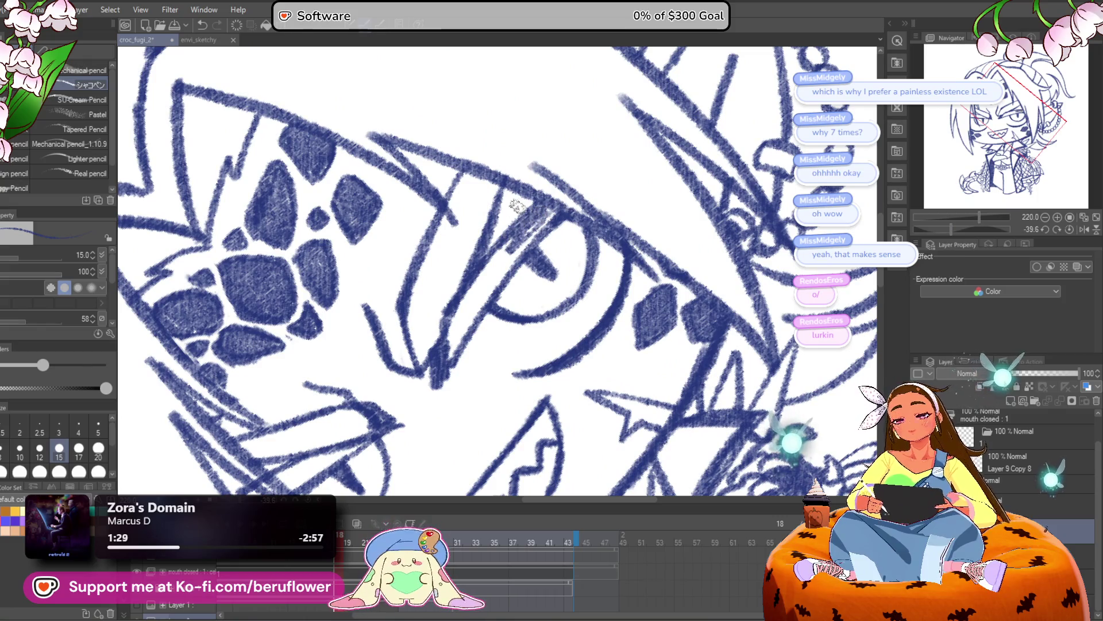
Raise the brush to size 17, then thicken the eyebrow and the line left of the eye
key("bracketright")
mouse_move(511, 259)
left_mouse_down()
mouse_move(518, 230)
mouse_move(456, 330)
mouse_move(569, 204)
mouse_move(547, 214)
mouse_move(475, 189)
mouse_move(471, 258)
mouse_move(444, 303)
mouse_move(477, 230)
mouse_move(483, 241)
mouse_move(452, 256)
left_mouse_up()
mouse_move(438, 339)
left_mouse_down()
mouse_move(517, 259)
mouse_move(495, 287)
left_mouse_up()
mouse_move(448, 221)
left_mouse_down()
mouse_move(432, 230)
mouse_move(444, 260)
mouse_move(526, 328)
mouse_move(495, 247)
mouse_move(543, 310)
mouse_move(489, 209)
mouse_move(519, 279)
left_mouse_up()
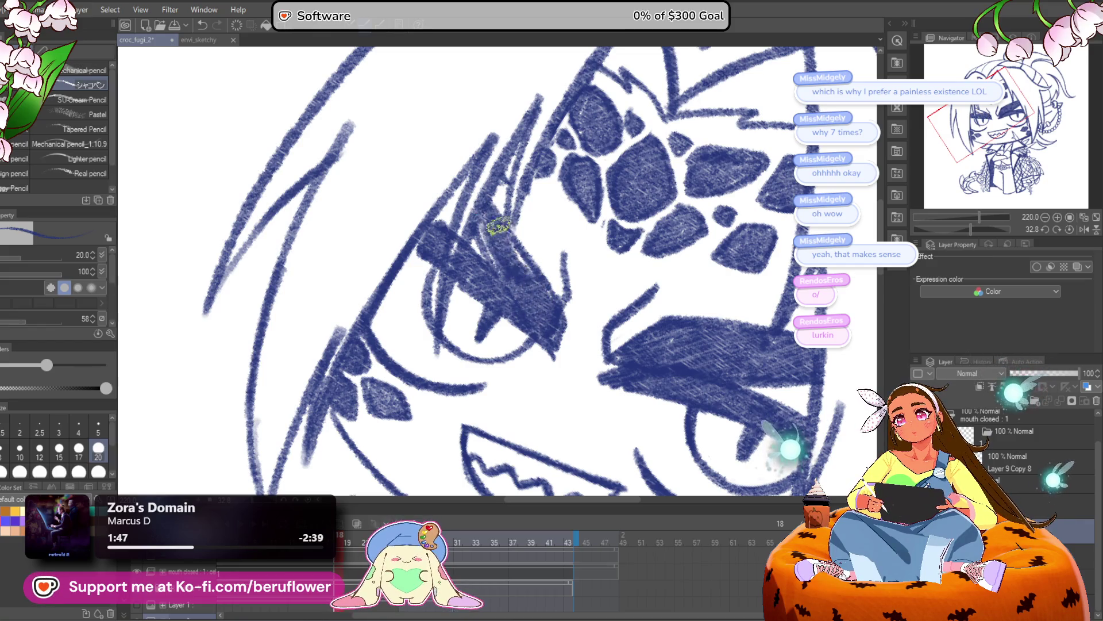
scroll(549, 310, "down", 10)
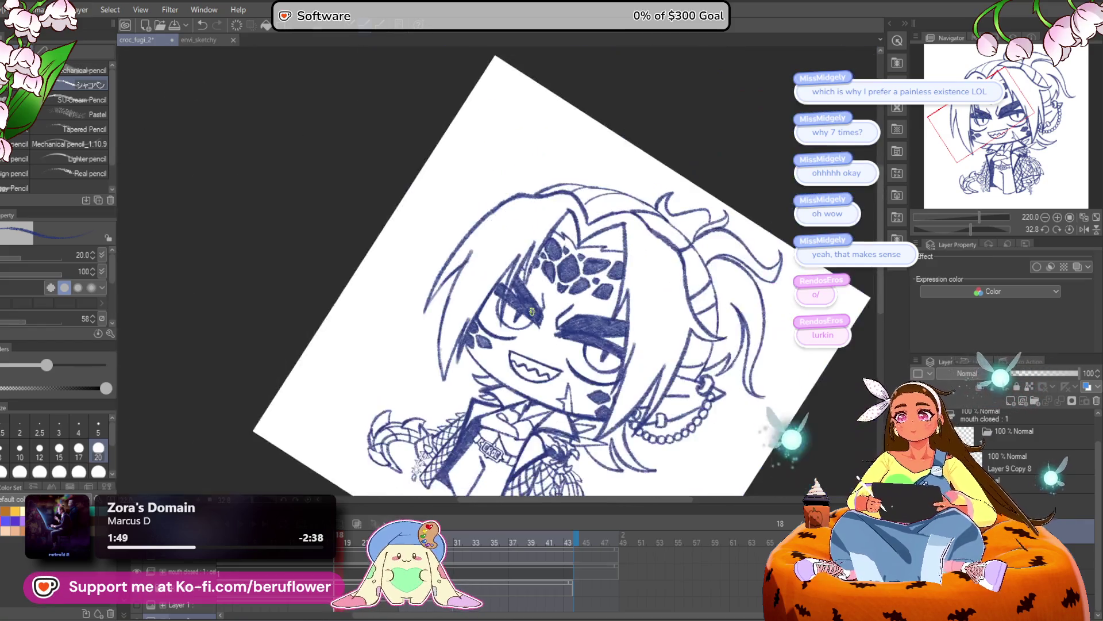
scroll(549, 310, "up", 5)
left_click(1070, 229)
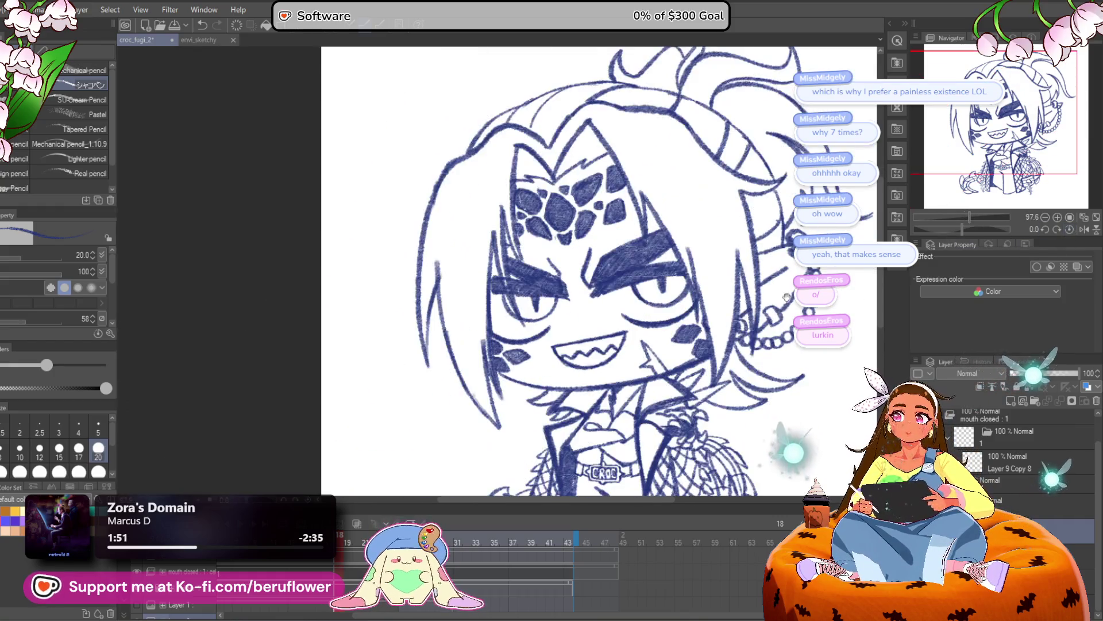
scroll(486, 247, "up", 5)
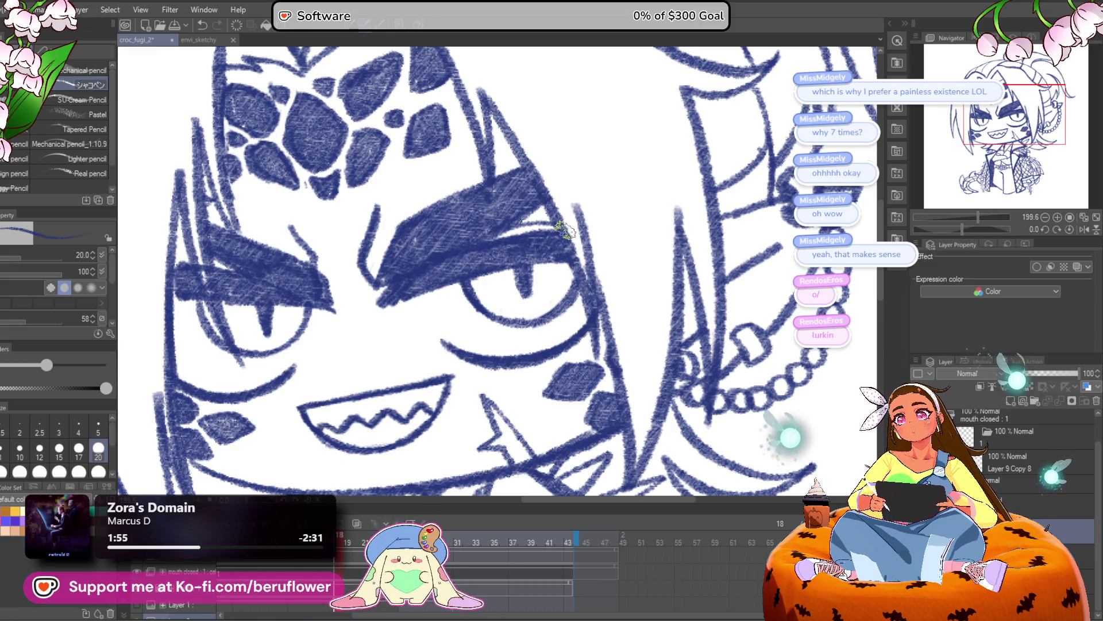
Darken the hair line on the left side of the face
left_click_drag(566, 230, 637, 248)
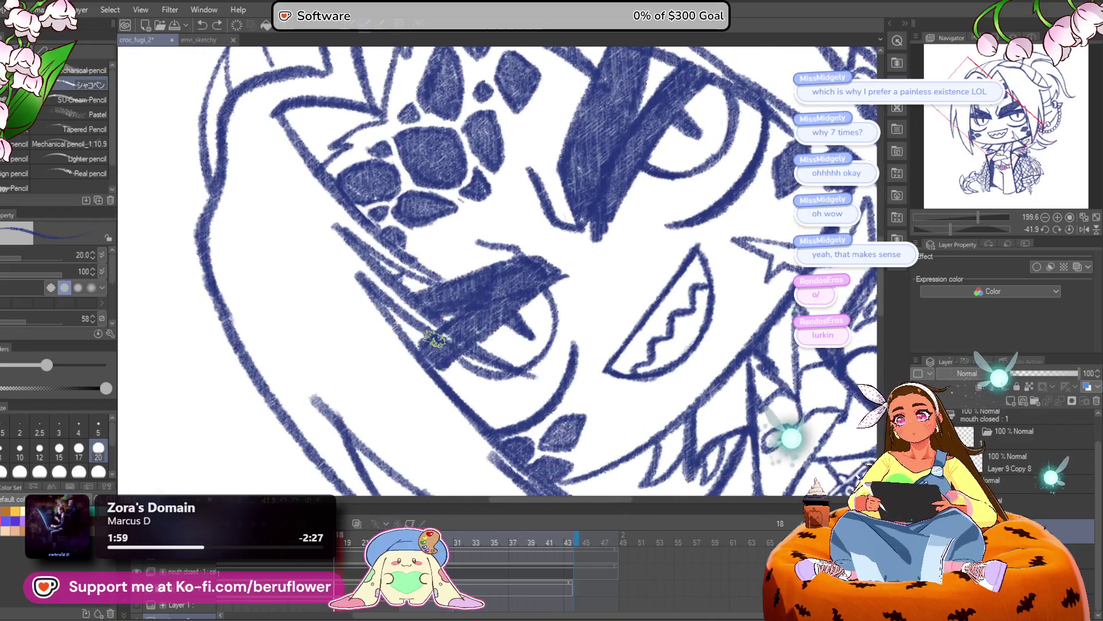
left_click(1069, 229)
scroll(425, 309, "up", 3)
mouse_move(424, 219)
left_mouse_down()
mouse_move(433, 295)
mouse_move(444, 163)
mouse_move(419, 192)
mouse_move(426, 119)
mouse_move(339, 178)
mouse_move(278, 284)
mouse_move(335, 212)
mouse_move(353, 216)
mouse_move(416, 167)
left_mouse_up()
Enlarge the brush to 30 and densely hatch the left hair lock dark blue
key("ctrl+0")
left_click_drag(957, 217, 973, 230)
scroll(509, 177, "up", 1)
scroll(505, 207, "up", 1)
key("bracketright")
mouse_move(498, 244)
left_mouse_down()
mouse_move(468, 234)
mouse_move(525, 130)
mouse_move(324, 403)
mouse_move(375, 319)
mouse_move(351, 349)
mouse_move(316, 442)
mouse_move(340, 311)
mouse_move(394, 283)
mouse_move(475, 167)
mouse_move(491, 186)
mouse_move(477, 197)
left_mouse_up()
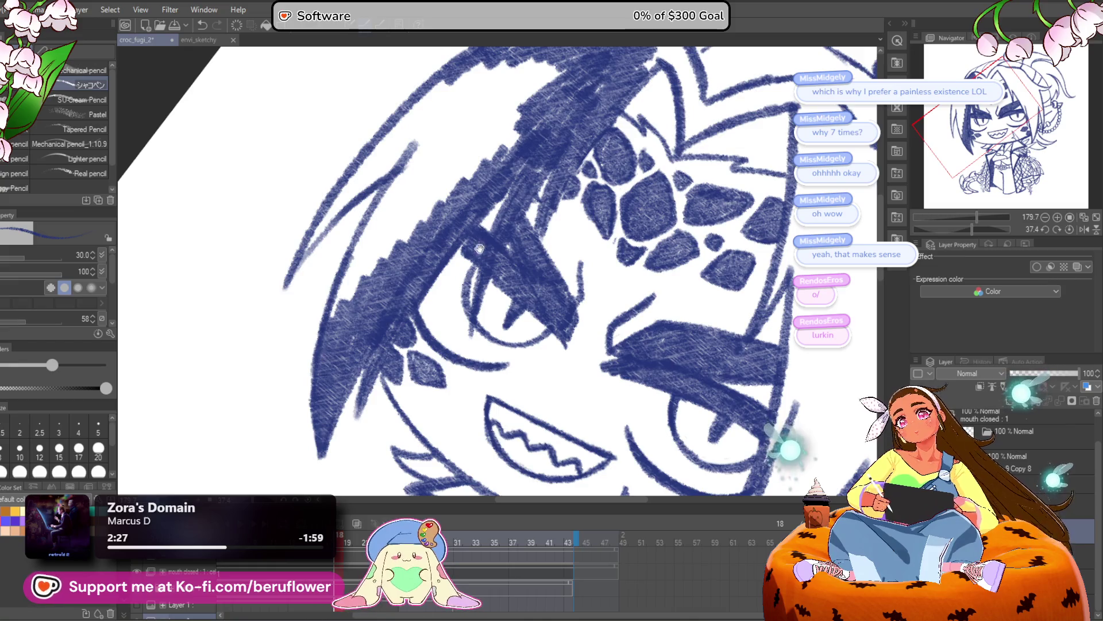
left_click_drag(486, 251, 496, 366)
mouse_move(458, 209)
left_mouse_down()
mouse_move(477, 189)
mouse_move(431, 230)
mouse_move(468, 173)
mouse_move(312, 352)
mouse_move(526, 129)
mouse_move(475, 185)
mouse_move(552, 156)
mouse_move(598, 158)
mouse_move(547, 205)
mouse_move(542, 234)
mouse_move(475, 275)
mouse_move(395, 359)
mouse_move(382, 357)
mouse_move(401, 299)
mouse_move(451, 256)
mouse_move(446, 297)
mouse_move(460, 248)
mouse_move(433, 278)
left_mouse_up()
mouse_move(417, 264)
left_mouse_down()
mouse_move(522, 207)
mouse_move(474, 211)
left_mouse_up()
scroll(454, 242, "down", 5)
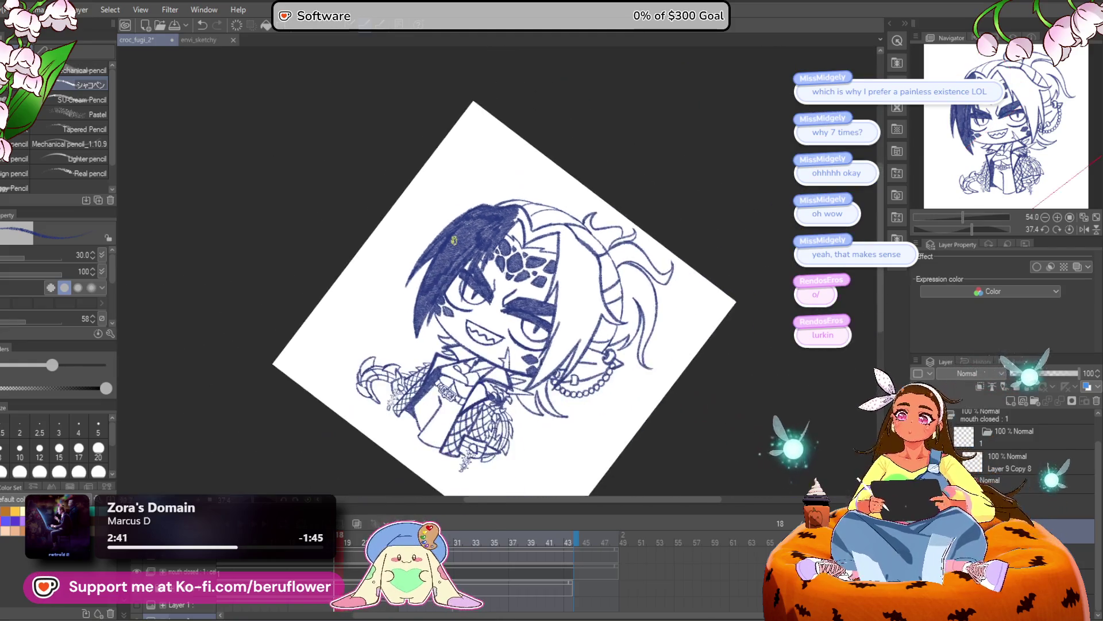
Tilt the canvas and hatch along the right hair lock's edge in dark blue
scroll(454, 239, "up", 2)
left_click_drag(971, 231, 962, 230)
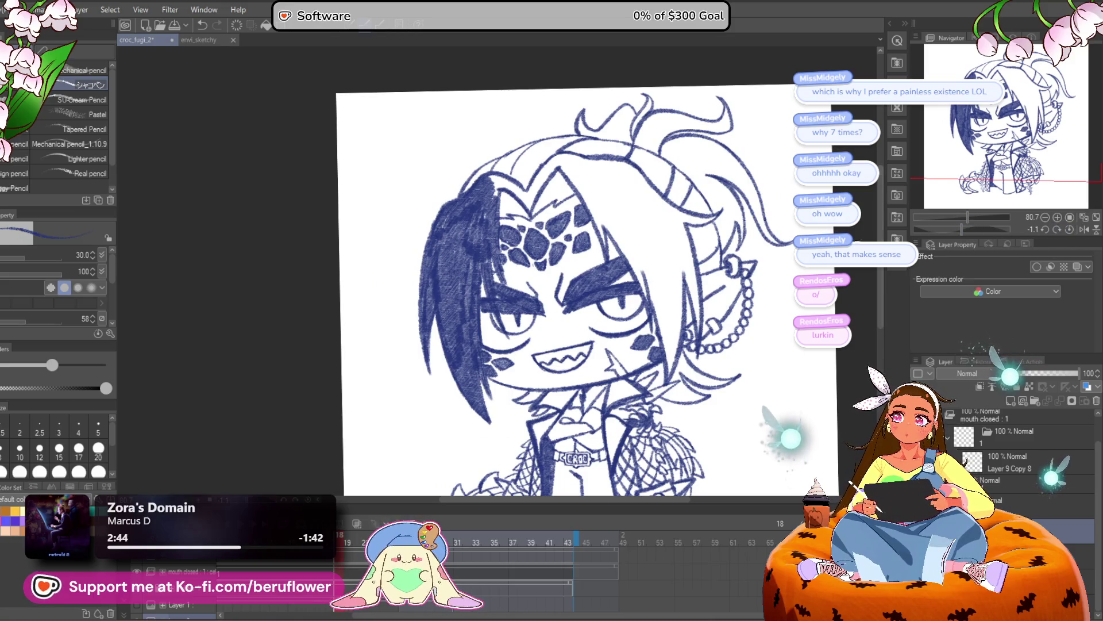
left_click_drag(961, 229, 922, 213)
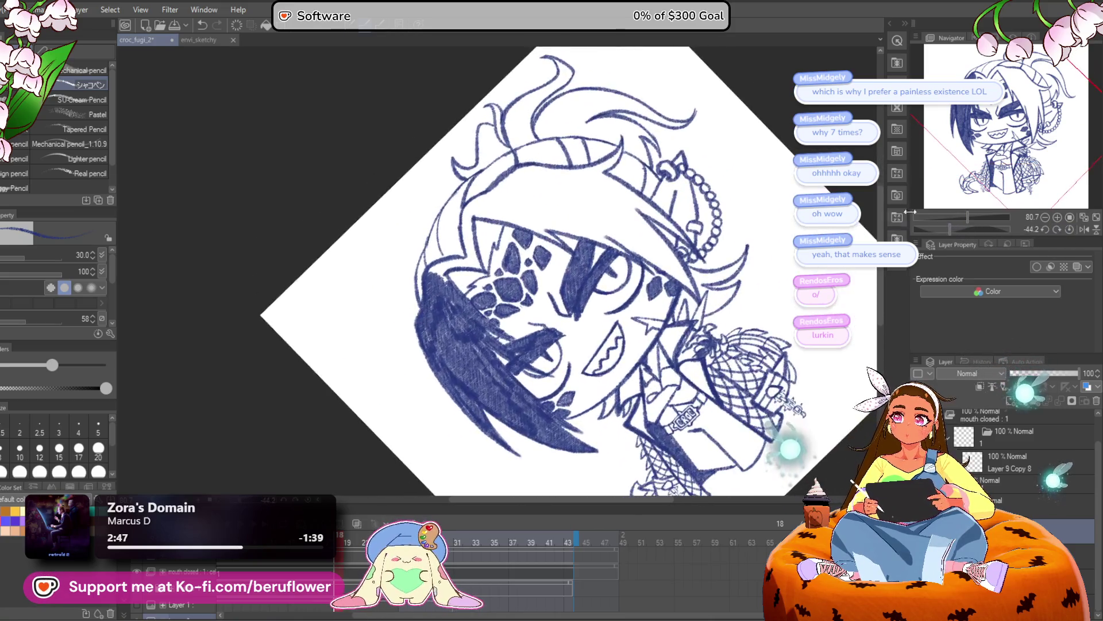
scroll(496, 267, "up", 5)
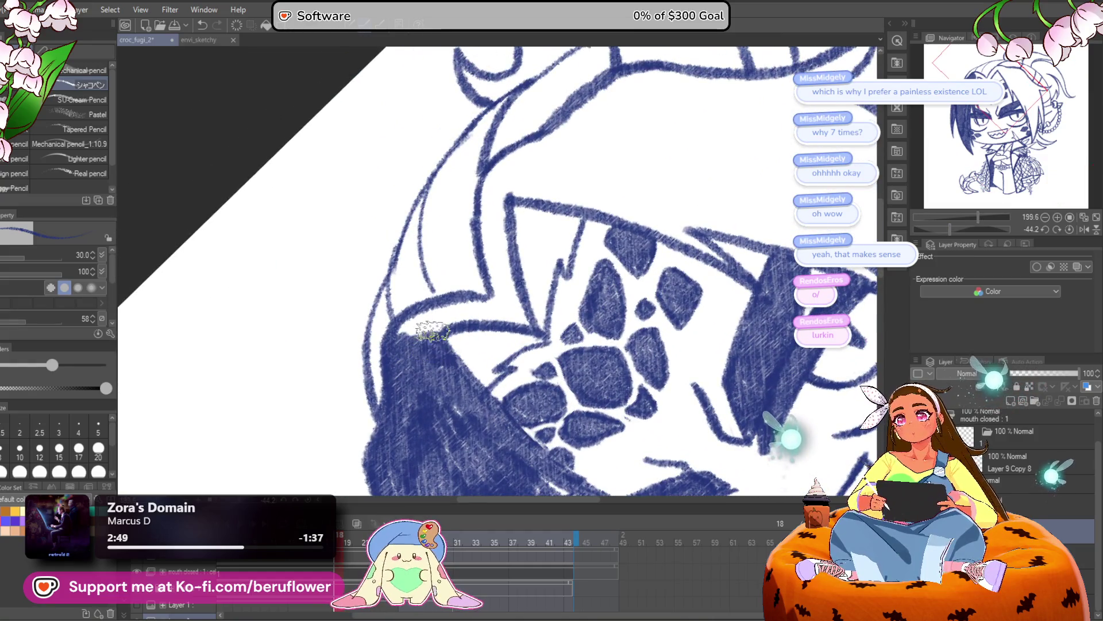
mouse_move(451, 307)
left_mouse_down()
mouse_move(428, 314)
mouse_move(532, 322)
mouse_move(505, 308)
mouse_move(498, 330)
mouse_move(492, 205)
left_mouse_up()
scroll(517, 316, "up", 1)
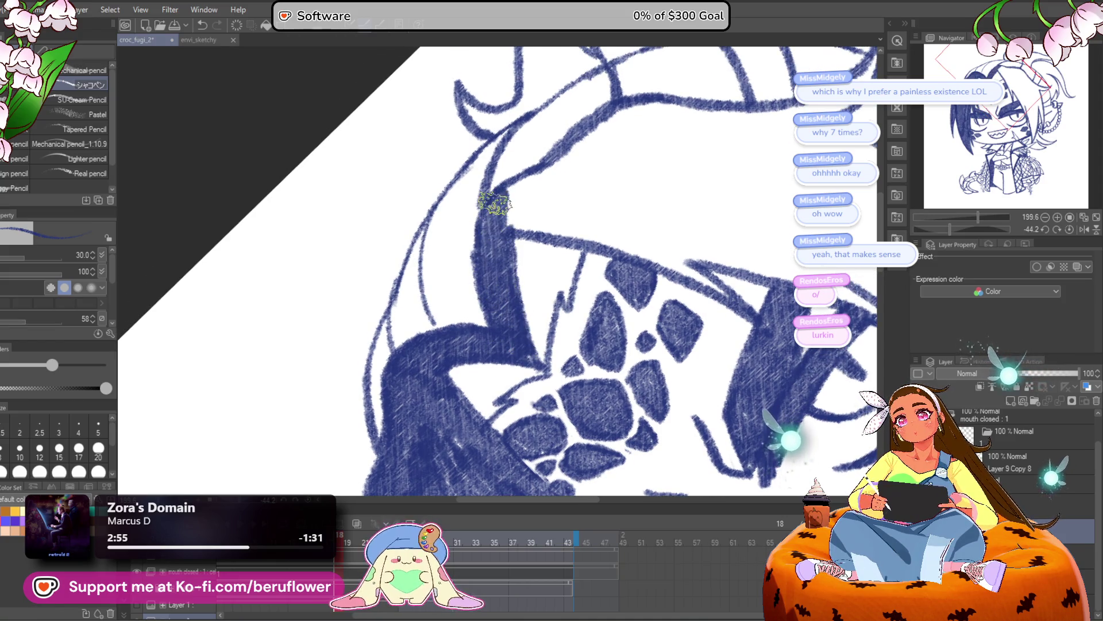
scroll(496, 203, "down", 8)
scroll(603, 173, "up", 2)
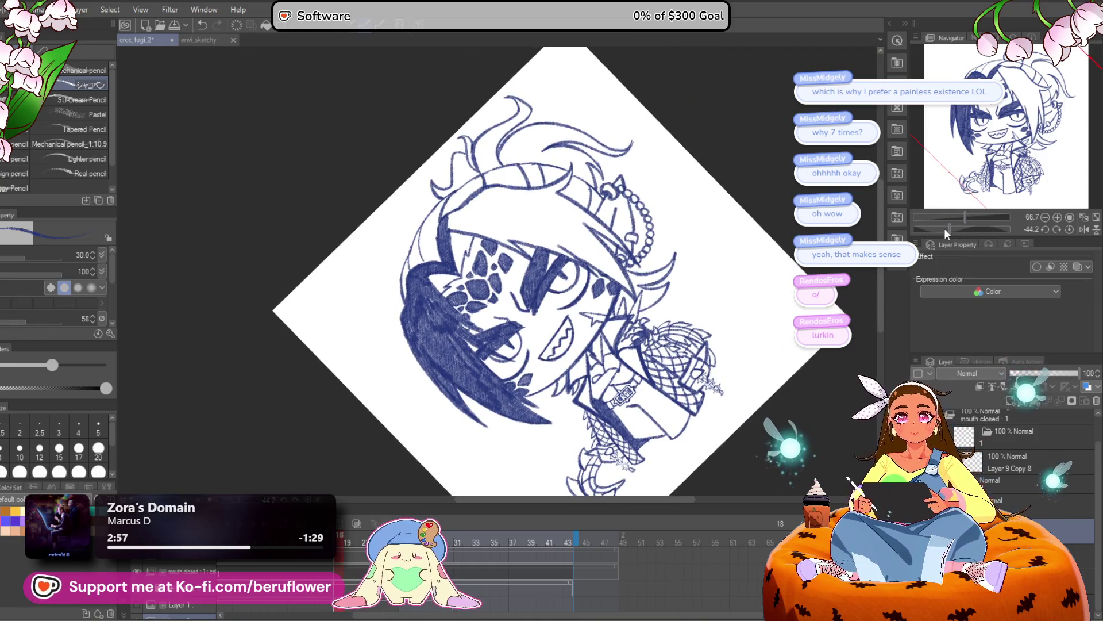
left_click_drag(946, 231, 930, 228)
scroll(624, 205, "up", 4)
mouse_move(623, 205)
left_mouse_down()
mouse_move(649, 199)
mouse_move(606, 216)
mouse_move(623, 217)
mouse_move(592, 247)
mouse_move(606, 227)
mouse_move(506, 290)
left_mouse_up()
mouse_move(599, 226)
left_mouse_down()
mouse_move(581, 270)
mouse_move(506, 345)
mouse_move(480, 395)
left_mouse_up()
Extend the hatching to the lock's curved tip, fill the remaining white, and reset rotation
mouse_move(467, 445)
left_mouse_down()
mouse_move(507, 338)
mouse_move(488, 356)
mouse_move(517, 317)
mouse_move(474, 434)
mouse_move(468, 409)
mouse_move(452, 439)
left_mouse_up()
mouse_move(419, 204)
left_mouse_down()
mouse_move(446, 221)
mouse_move(465, 273)
mouse_move(431, 364)
left_mouse_up()
mouse_move(424, 409)
left_mouse_down()
mouse_move(440, 448)
mouse_move(486, 411)
mouse_move(579, 247)
mouse_move(592, 252)
left_mouse_up()
scroll(575, 258, "up", 2)
mouse_move(603, 184)
left_mouse_down()
mouse_move(460, 295)
mouse_move(609, 241)
mouse_move(552, 299)
mouse_move(532, 343)
mouse_move(425, 431)
mouse_move(429, 417)
left_mouse_up()
mouse_move(434, 366)
left_mouse_down()
mouse_move(429, 345)
mouse_move(471, 327)
mouse_move(451, 364)
mouse_move(507, 317)
mouse_move(515, 322)
mouse_move(507, 352)
mouse_move(456, 393)
left_mouse_up()
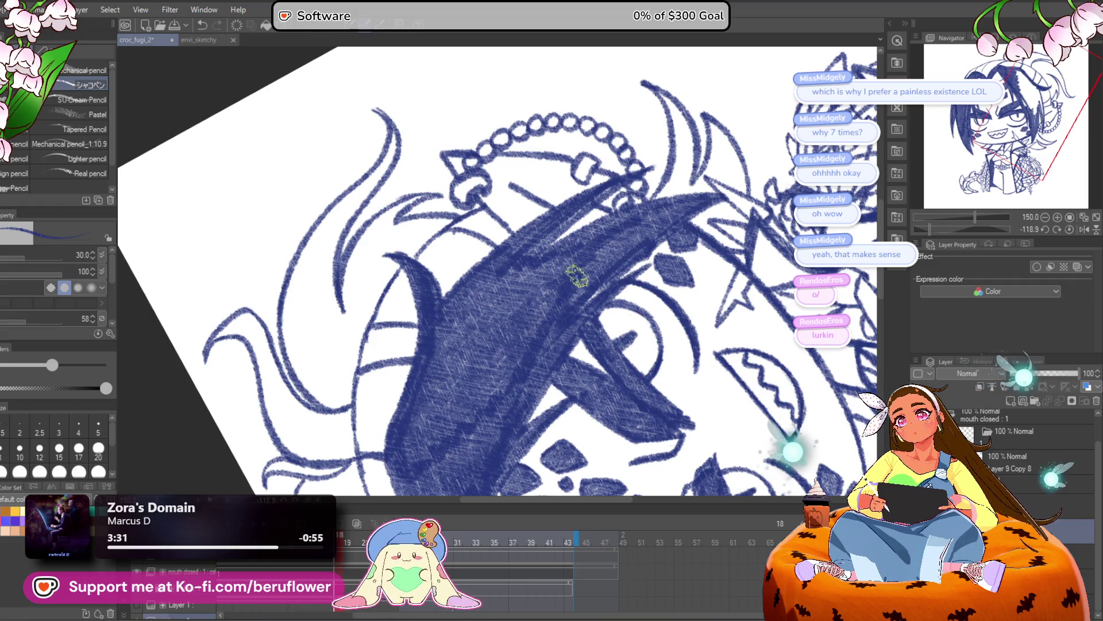
scroll(571, 281, "down", 5)
scroll(571, 281, "up", 2)
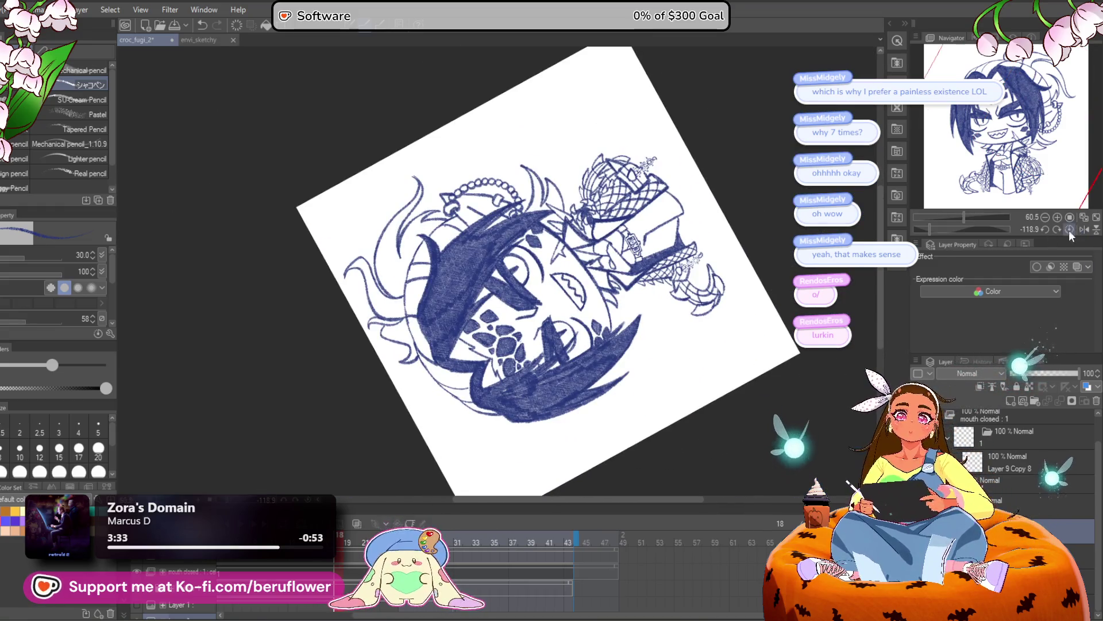
left_click(1071, 228)
left_click_drag(562, 414, 585, 381)
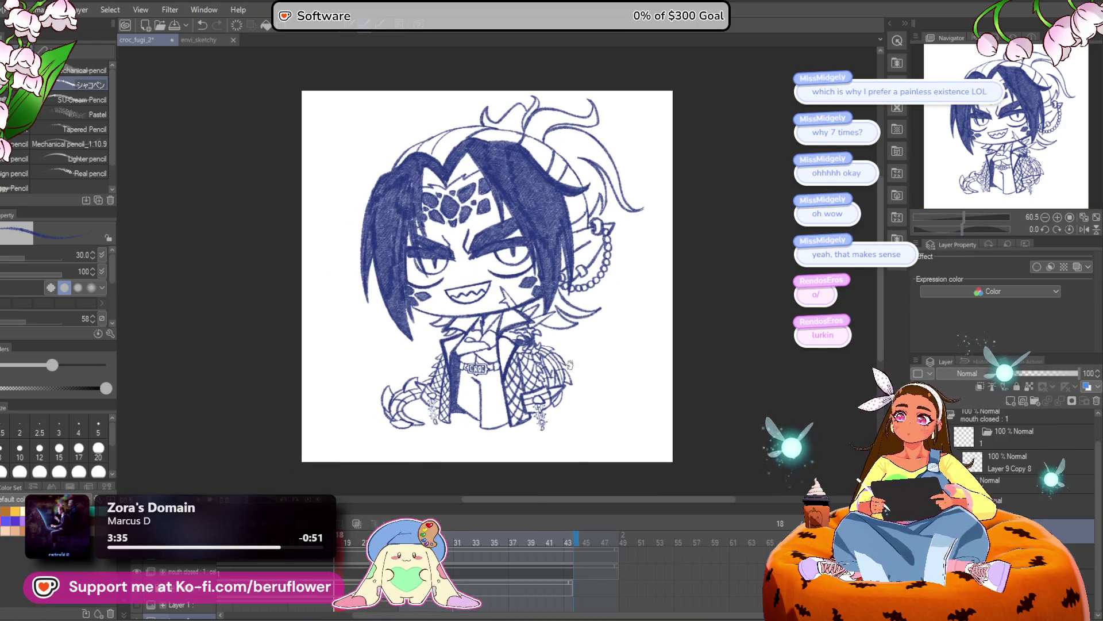
Zoom into the chin, retrace the jaw and neck lines darker, then fit the canvas
scroll(570, 364, "up", 4)
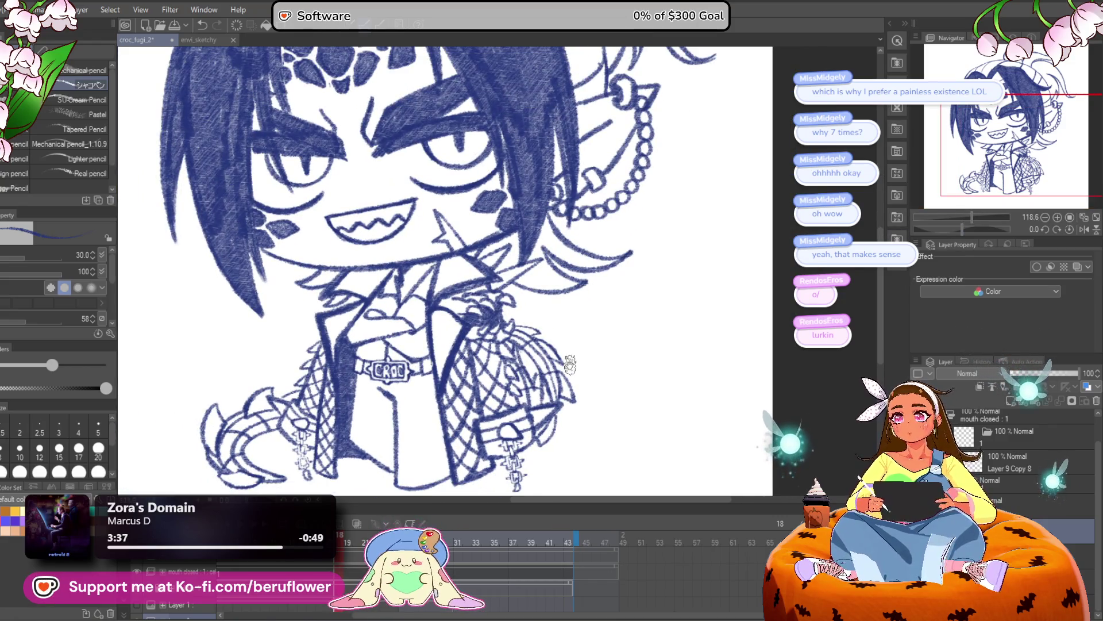
scroll(570, 364, "up", 4)
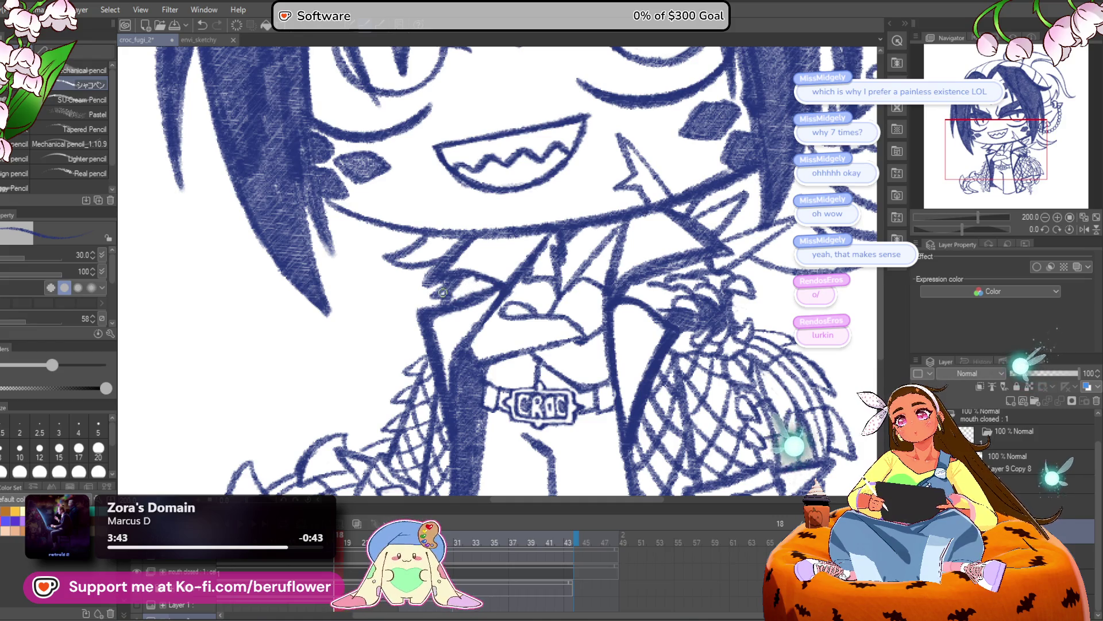
scroll(439, 297, "down", 5)
scroll(443, 276, "up", 6)
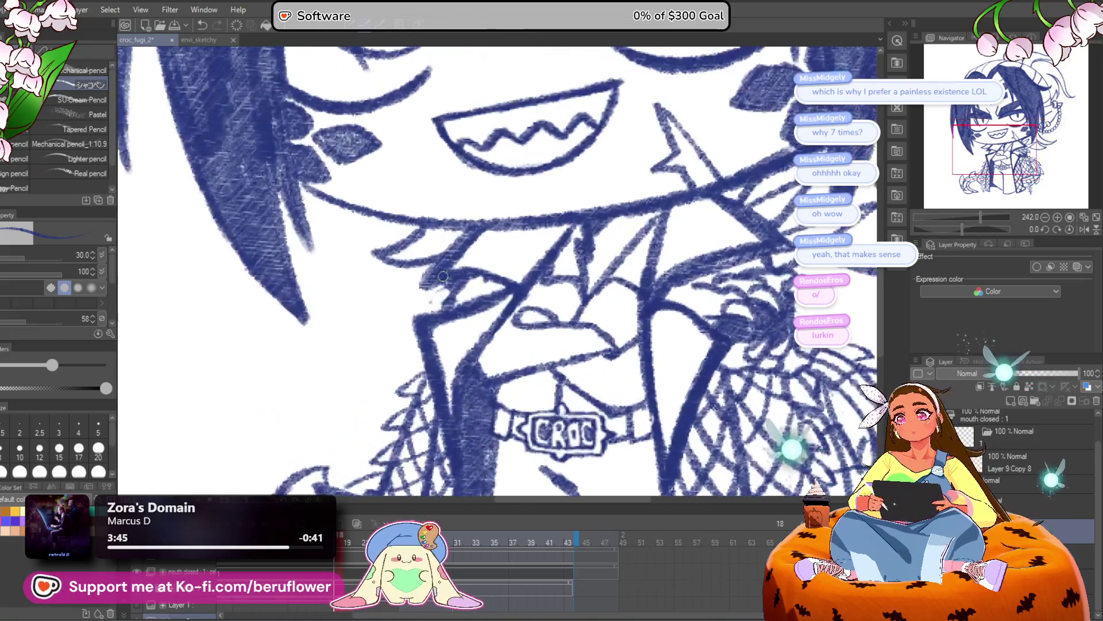
left_click_drag(442, 277, 444, 280)
left_click_drag(402, 322, 444, 307)
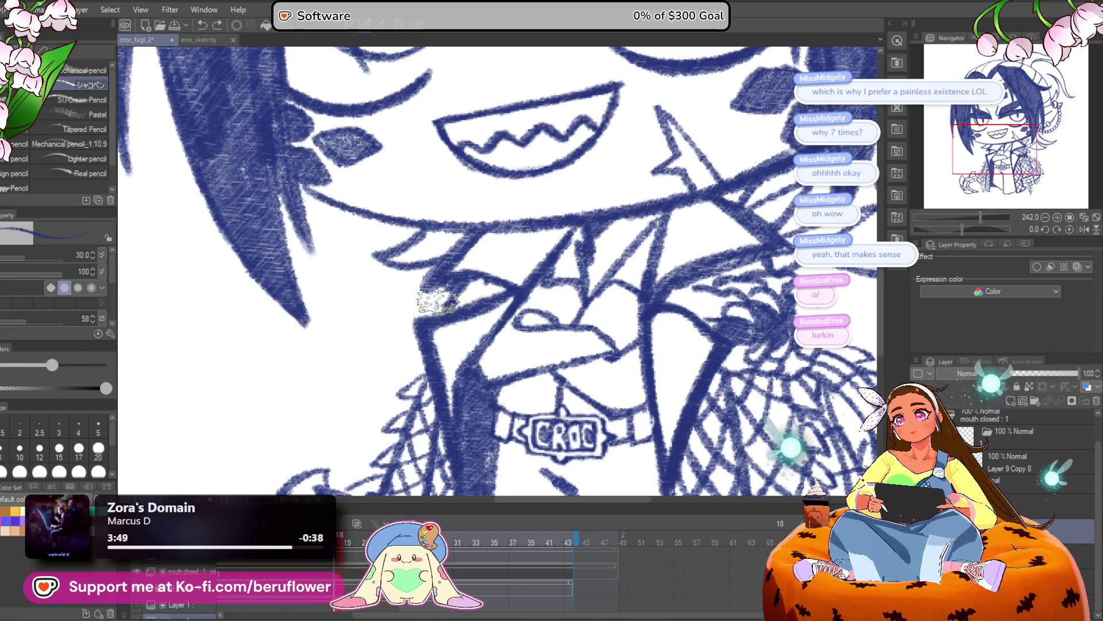
left_click_drag(406, 311, 411, 357)
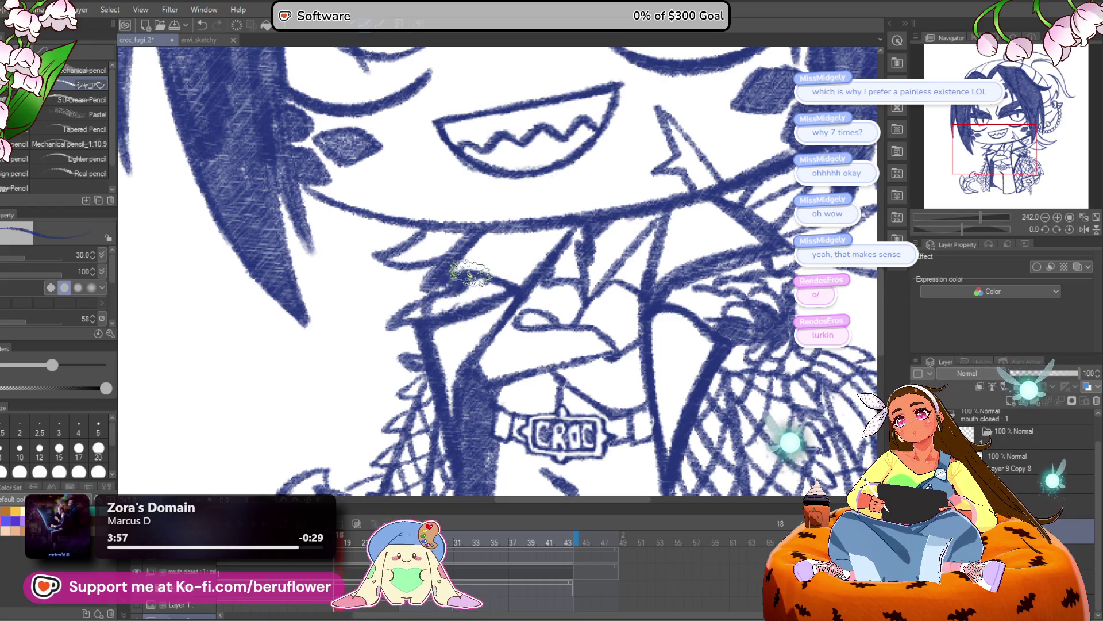
key("ctrl+0")
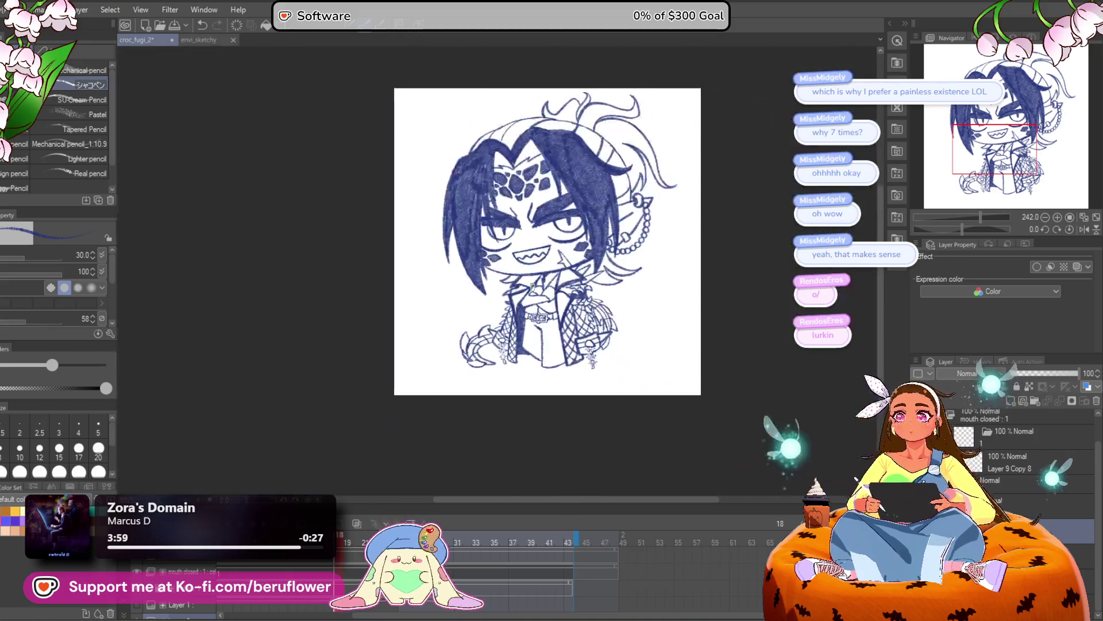
mouse_move(732, 372)
left_mouse_down()
mouse_move(671, 373)
mouse_move(672, 423)
mouse_move(655, 415)
left_mouse_up()
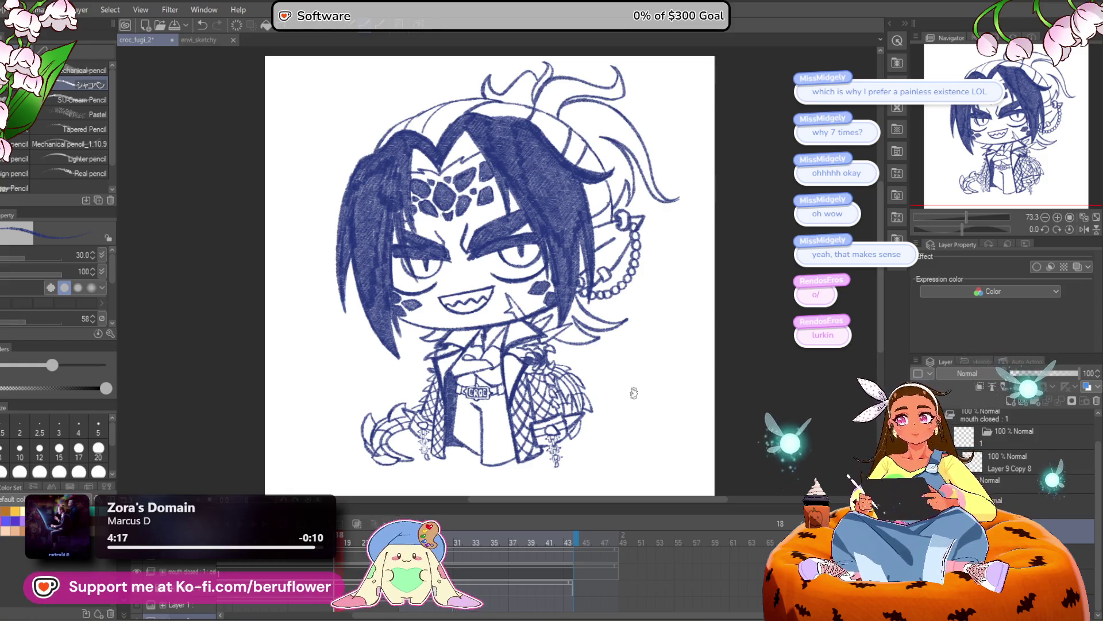
scroll(575, 345, "up", 5)
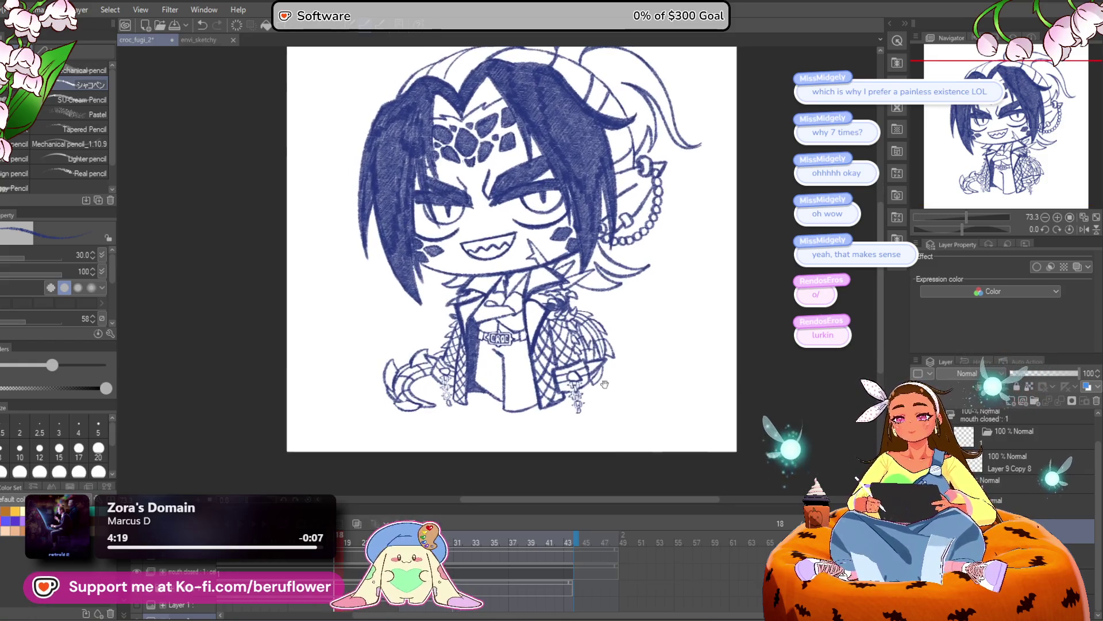
scroll(546, 353, "up", 3)
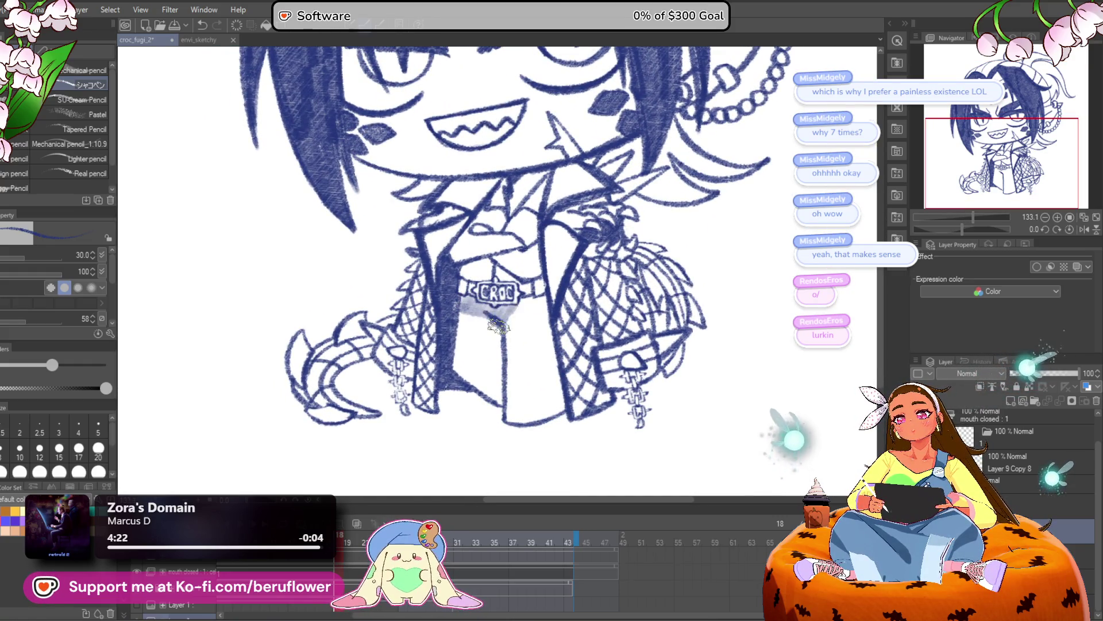
Shade the shirt below the CROC choker light grey
mouse_move(554, 342)
left_mouse_down()
mouse_move(553, 403)
mouse_move(513, 381)
mouse_move(485, 325)
mouse_move(474, 339)
mouse_move(465, 329)
left_mouse_up()
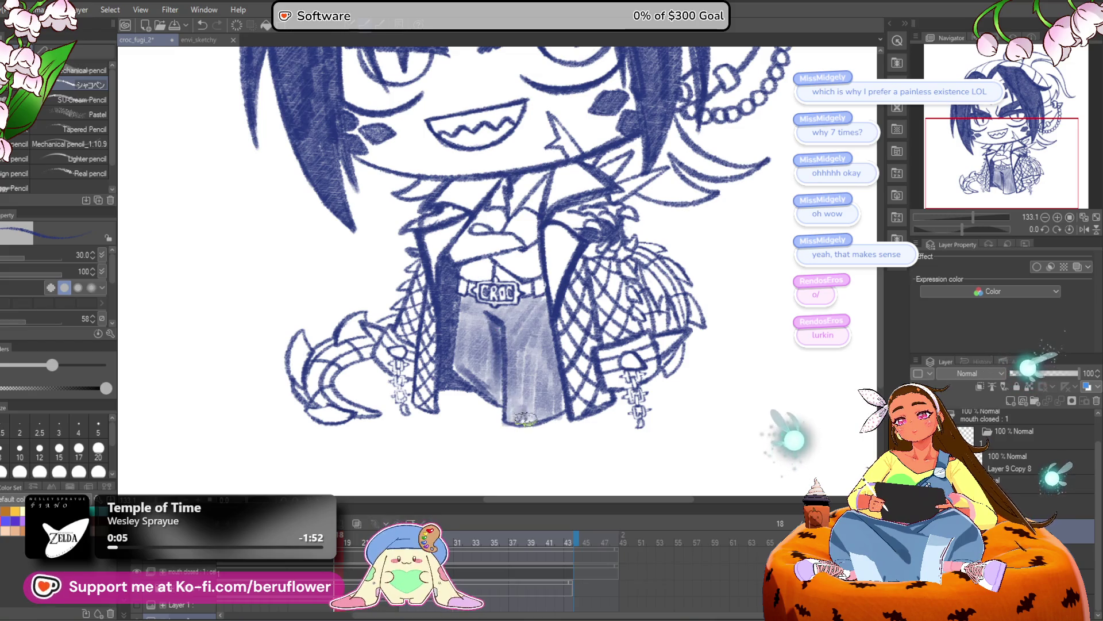
scroll(560, 409, "down", 5)
scroll(659, 308, "up", 3)
left_click_drag(660, 308, 684, 395)
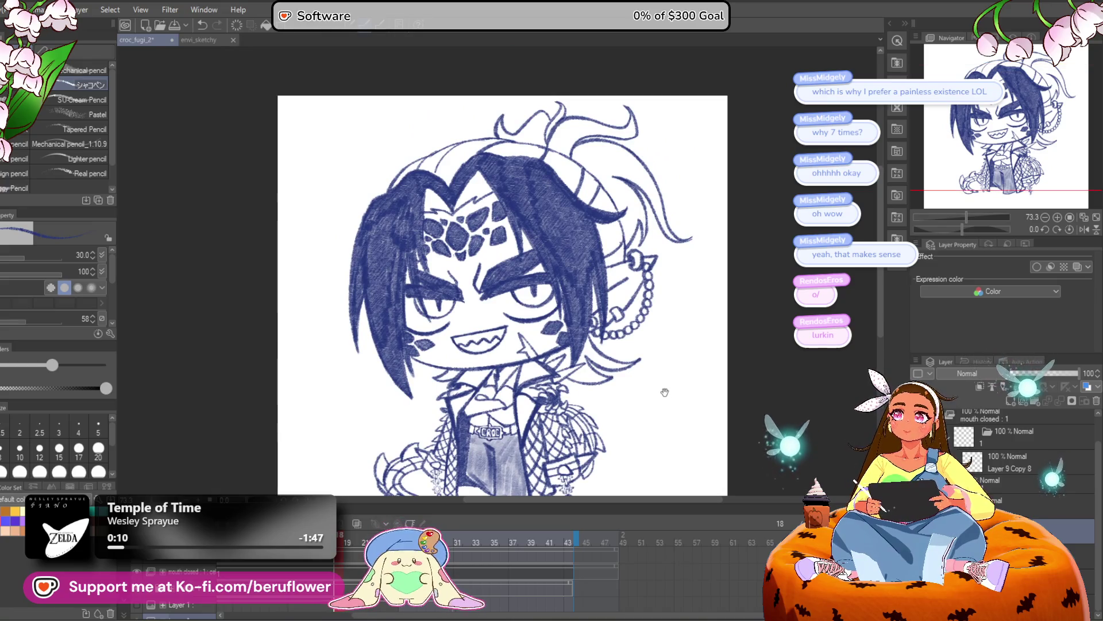
scroll(522, 162, "up", 5)
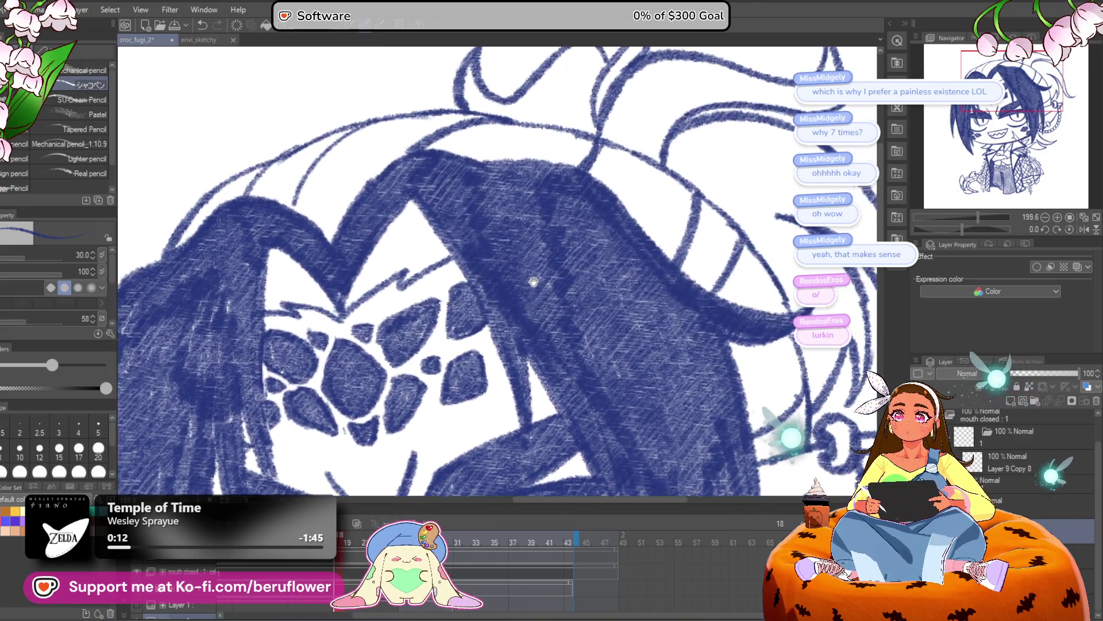
Rotate the canvas and shade the hair band's outline and left edge light grey
left_click_drag(978, 229, 943, 228)
scroll(546, 182, "up", 3)
mouse_move(505, 164)
left_mouse_down()
mouse_move(432, 233)
mouse_move(415, 310)
mouse_move(468, 216)
mouse_move(511, 202)
left_mouse_up()
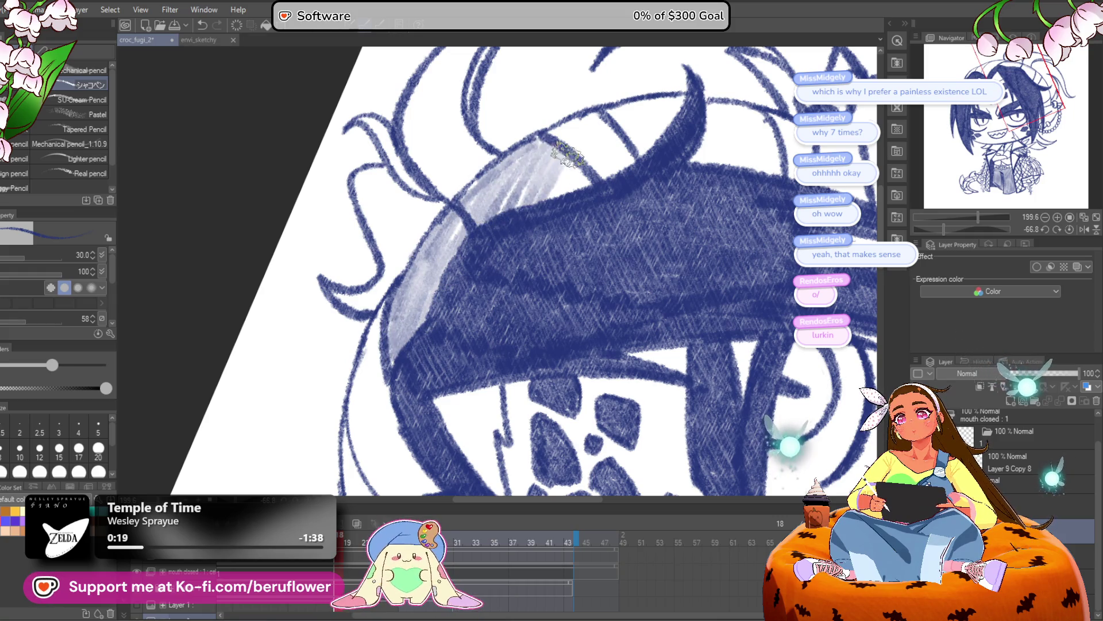
scroll(626, 216, "down", 3)
scroll(625, 216, "up", 3)
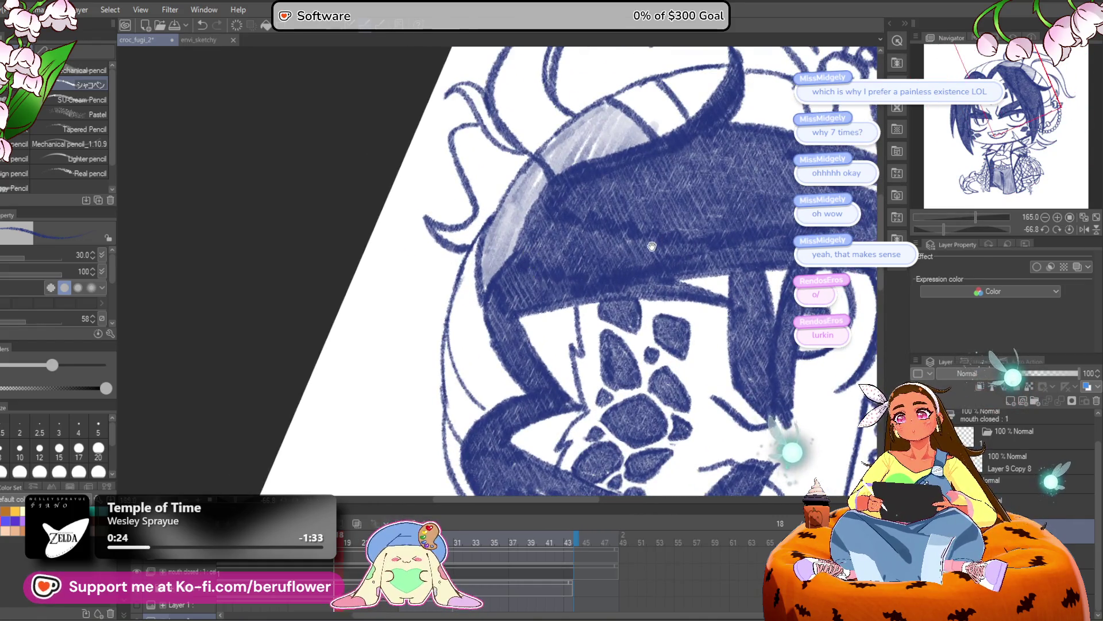
scroll(518, 260, "up", 1)
mouse_move(477, 256)
left_mouse_down()
mouse_move(469, 368)
mouse_move(484, 384)
mouse_move(471, 261)
mouse_move(506, 405)
mouse_move(486, 310)
mouse_move(476, 377)
mouse_move(491, 408)
left_mouse_up()
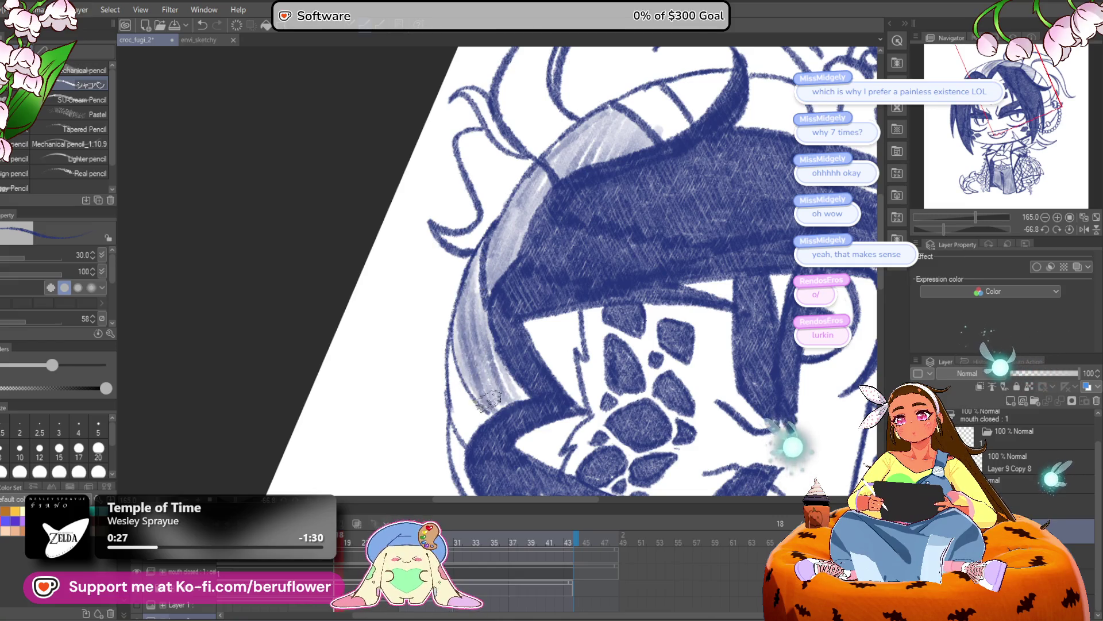
Shade the band's lower-left edge, undo one stroke, straighten the canvas, and grey the right end
left_click_drag(685, 246, 640, 297)
mouse_move(443, 356)
left_mouse_down()
mouse_move(454, 454)
mouse_move(440, 454)
left_mouse_up()
left_click_drag(437, 322, 434, 460)
key("ctrl+z")
left_click(1069, 229)
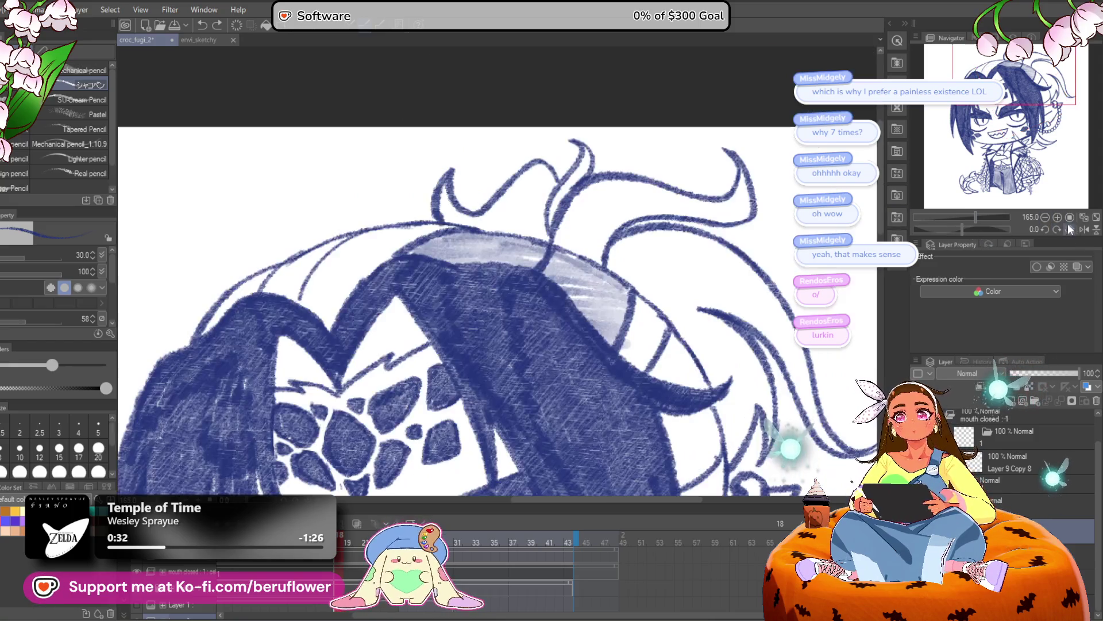
mouse_move(640, 308)
left_mouse_down()
mouse_move(632, 368)
mouse_move(661, 345)
mouse_move(650, 315)
left_mouse_up()
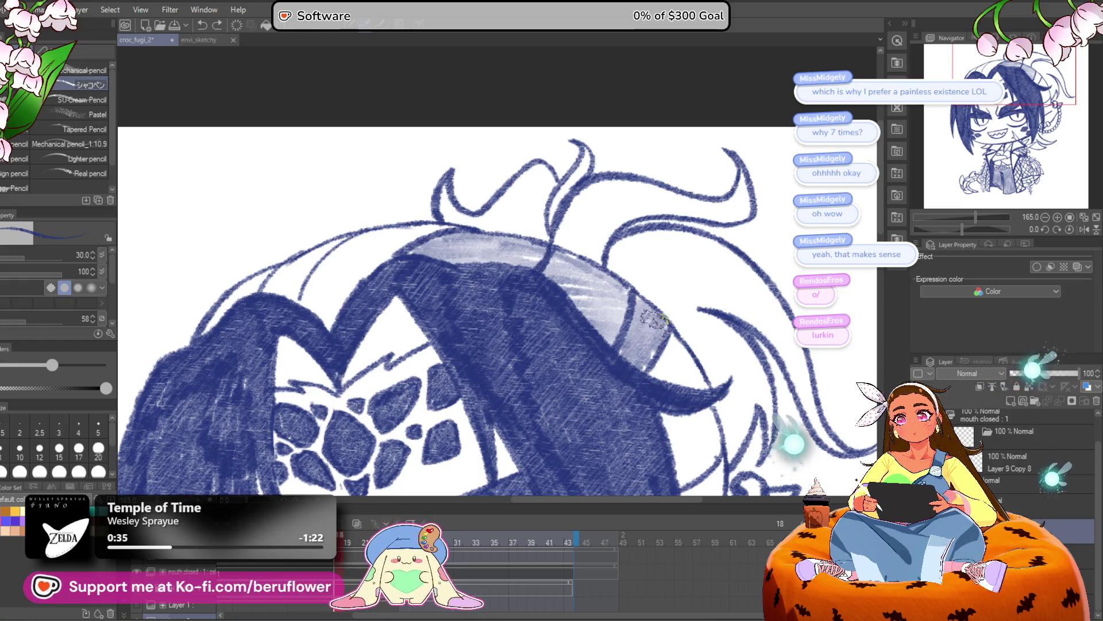
scroll(650, 333, "down", 5)
scroll(650, 345, "up", 4)
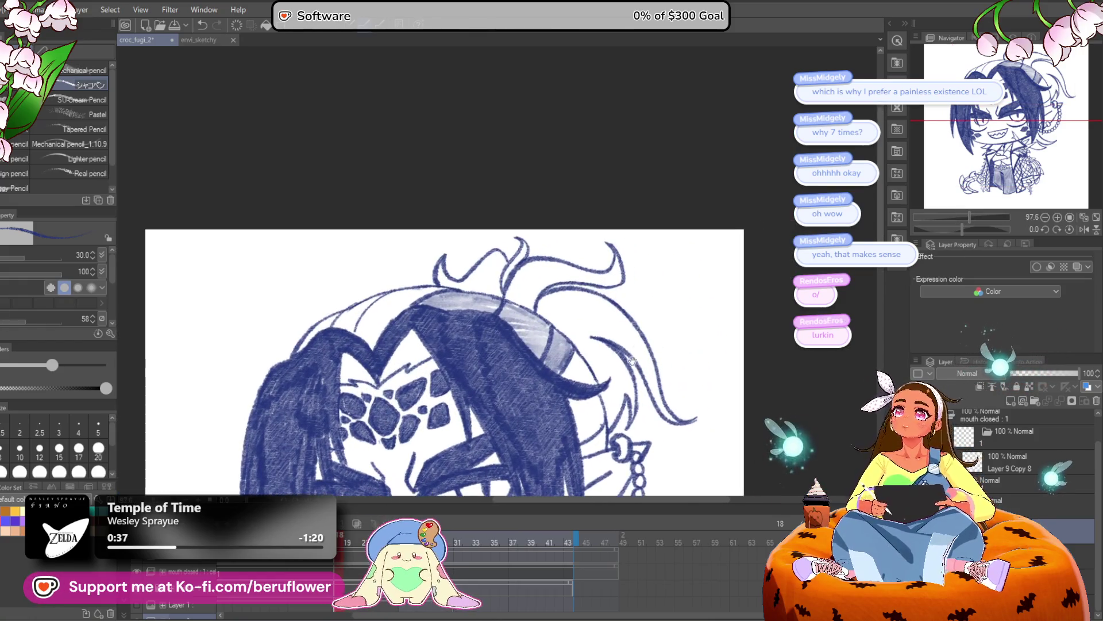
Tilt the canvas toward the top of the head and add first strokes inside the hair spike
left_click_drag(610, 265, 757, 248)
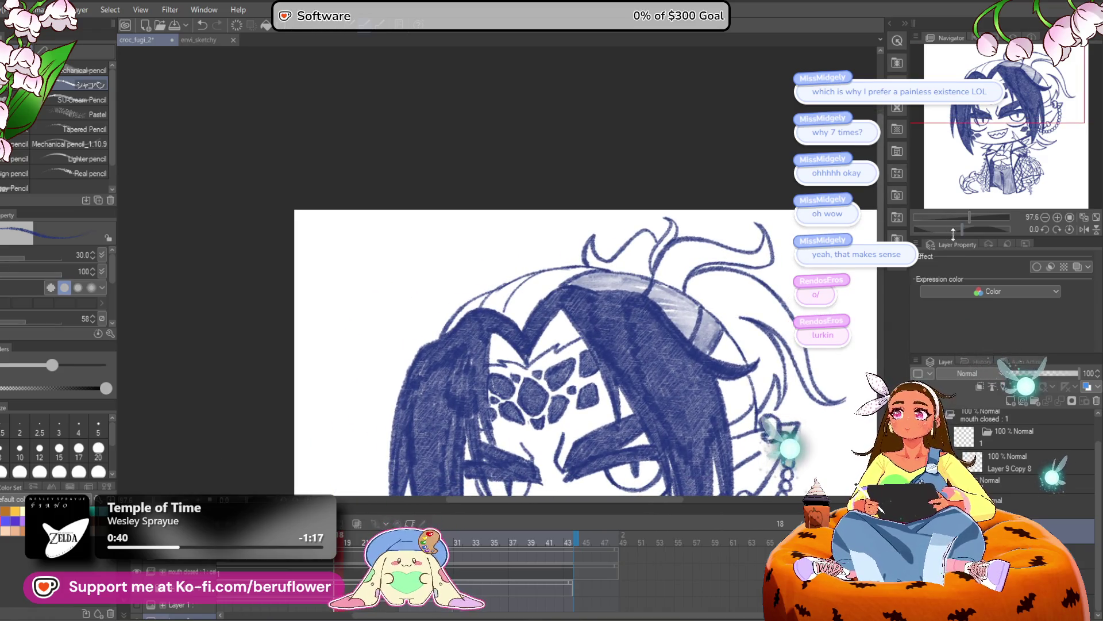
left_click_drag(970, 235, 956, 230)
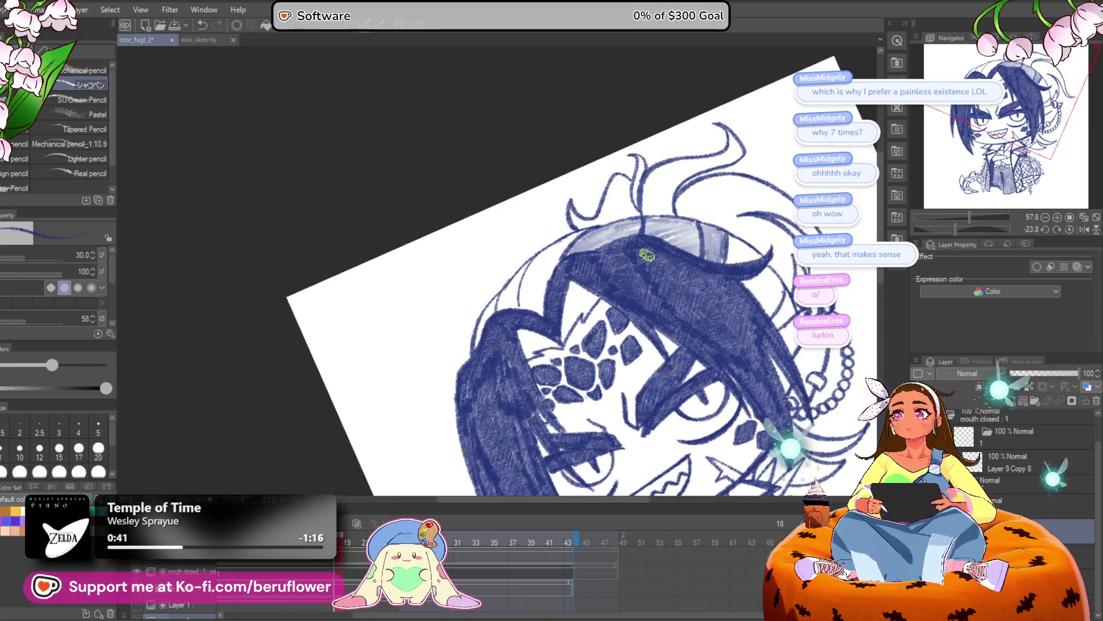
scroll(646, 255, "up", 5)
left_click_drag(593, 292, 570, 375)
left_click_drag(493, 268, 527, 280)
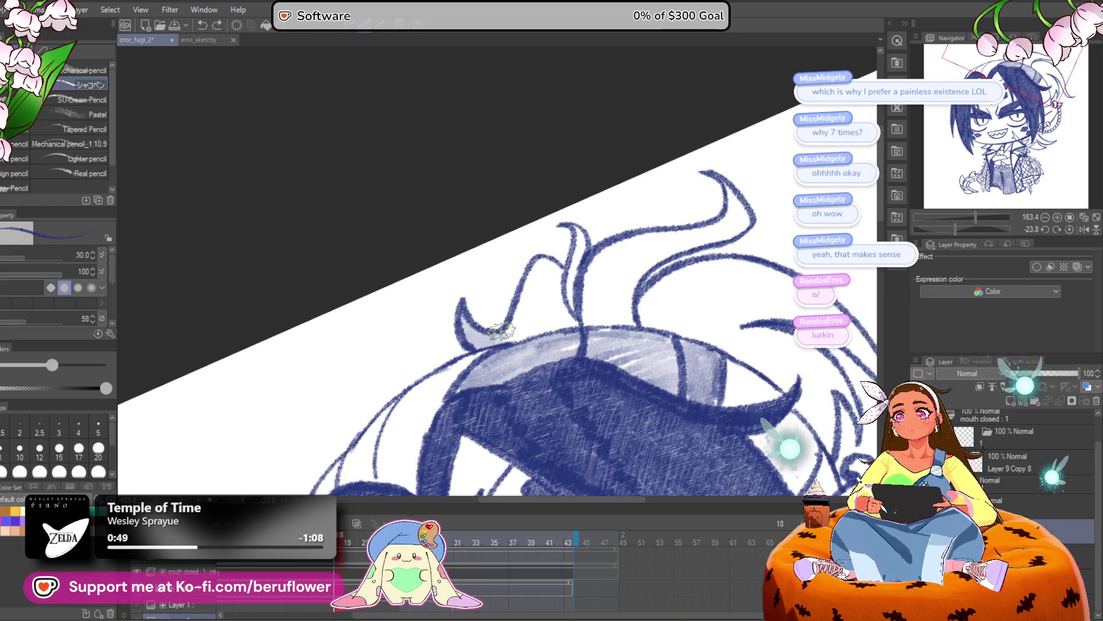
left_click_drag(529, 339, 562, 313)
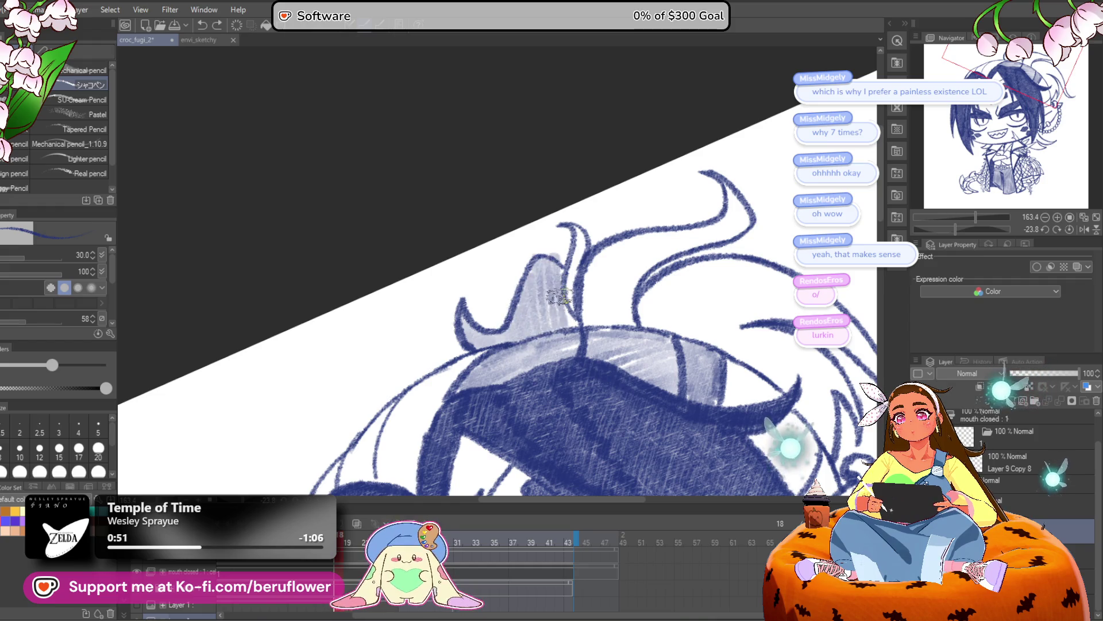
Darken the curve of the hair tuft, then straighten the canvas and shade beside it
left_click_drag(955, 228, 936, 229)
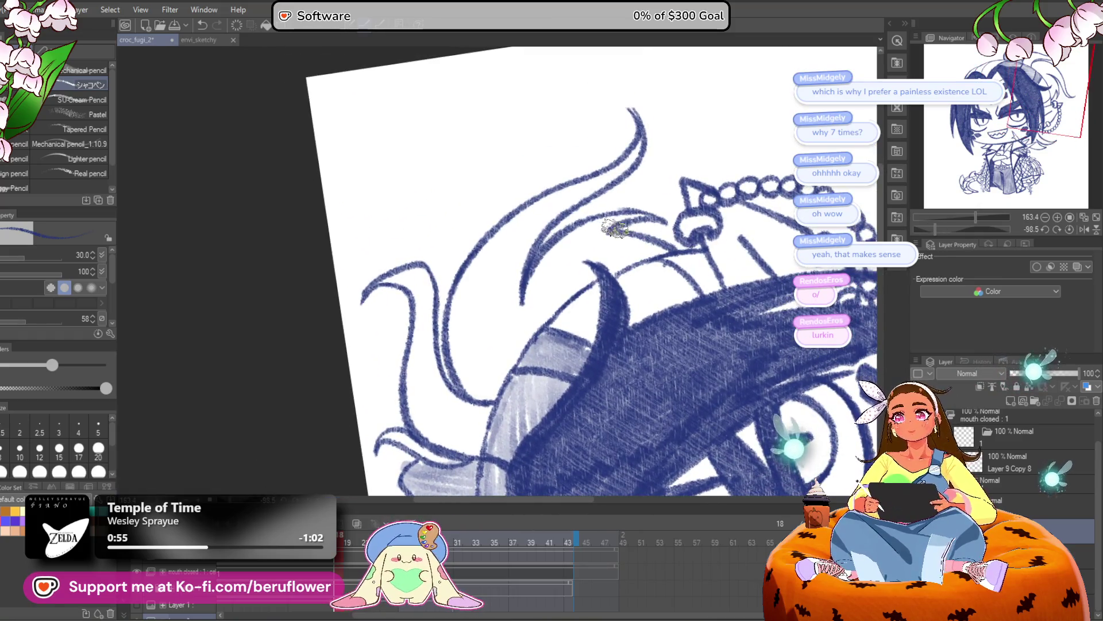
mouse_move(602, 214)
left_mouse_down()
mouse_move(589, 249)
mouse_move(532, 291)
mouse_move(540, 253)
left_mouse_up()
mouse_move(635, 208)
left_mouse_down()
mouse_move(575, 276)
mouse_move(564, 265)
mouse_move(621, 202)
mouse_move(608, 228)
left_mouse_up()
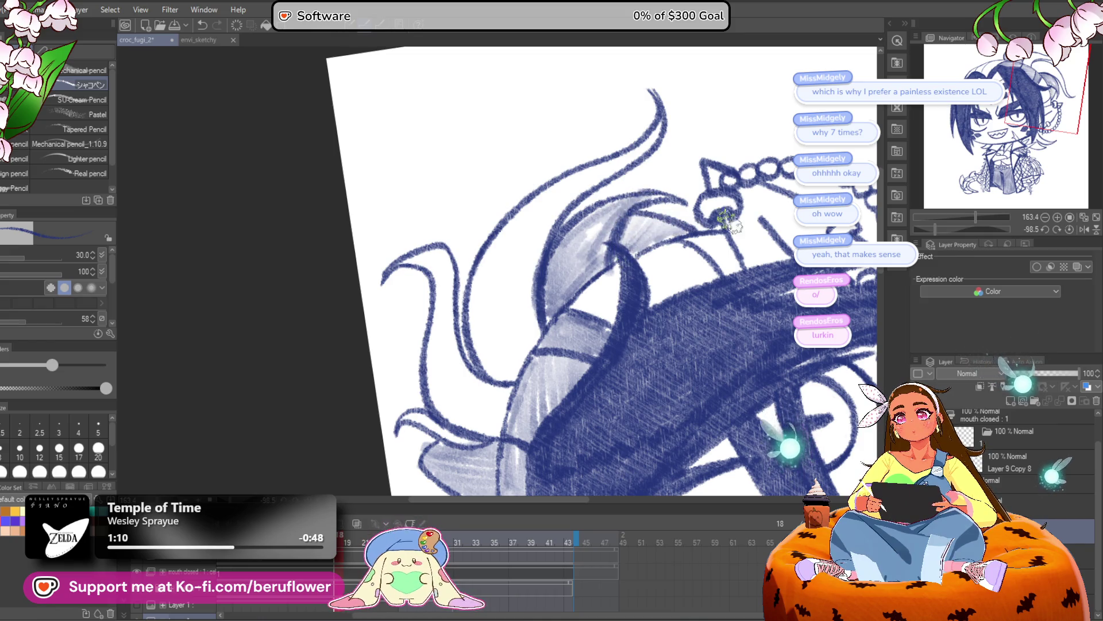
left_click(1069, 229)
mouse_move(520, 362)
left_mouse_down()
mouse_move(535, 382)
mouse_move(517, 408)
left_mouse_up()
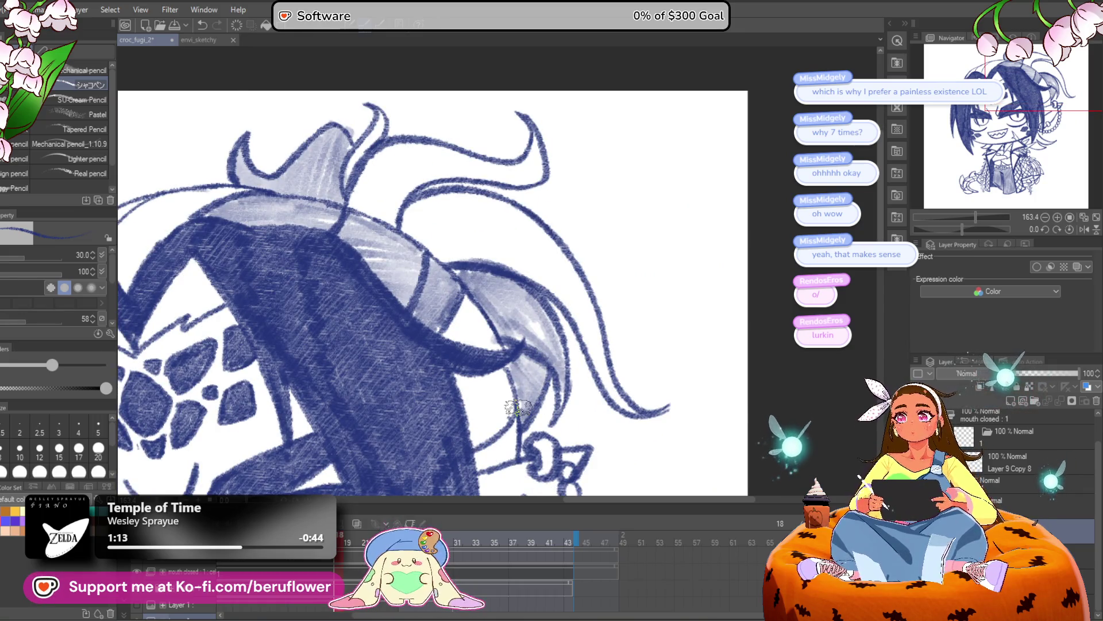
scroll(518, 408, "down", 3)
scroll(543, 356, "up", 5)
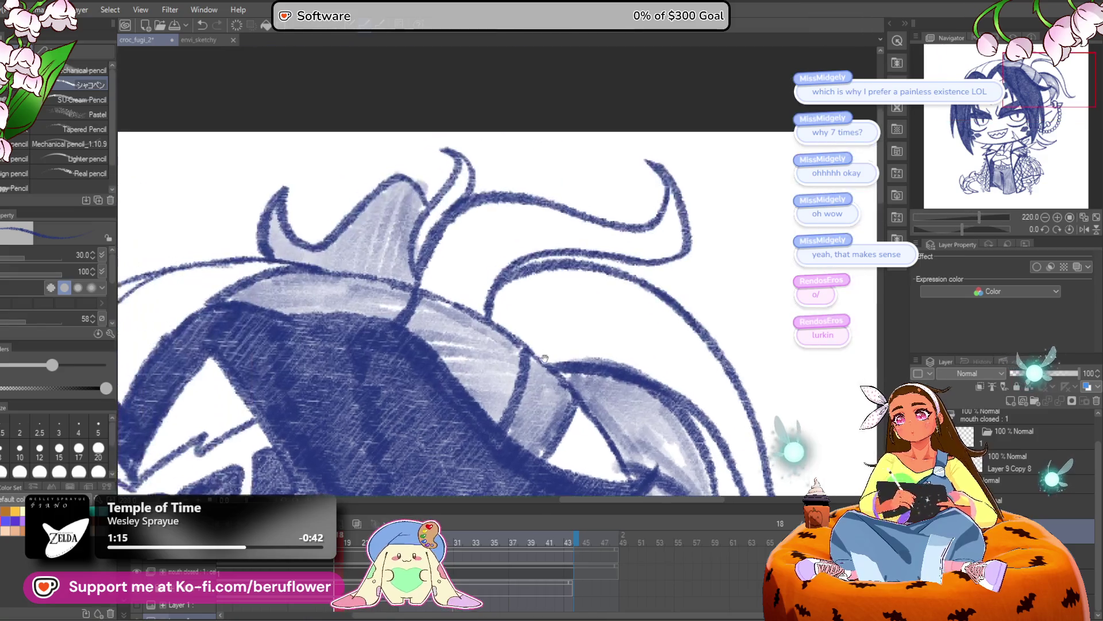
Hatch the tuft's edge, upper curve, stem and base solid dark blue, filling the white gaps
left_click_drag(543, 357, 595, 429)
mouse_move(500, 216)
left_mouse_down()
mouse_move(510, 239)
mouse_move(460, 362)
left_mouse_up()
mouse_move(963, 229)
left_mouse_down()
mouse_move(935, 215)
mouse_move(947, 229)
left_mouse_up()
mouse_move(628, 227)
left_mouse_down()
mouse_move(623, 204)
mouse_move(632, 217)
mouse_move(540, 294)
mouse_move(506, 396)
mouse_move(581, 273)
mouse_move(547, 311)
mouse_move(517, 402)
left_mouse_up()
left_click_drag(600, 357, 608, 290)
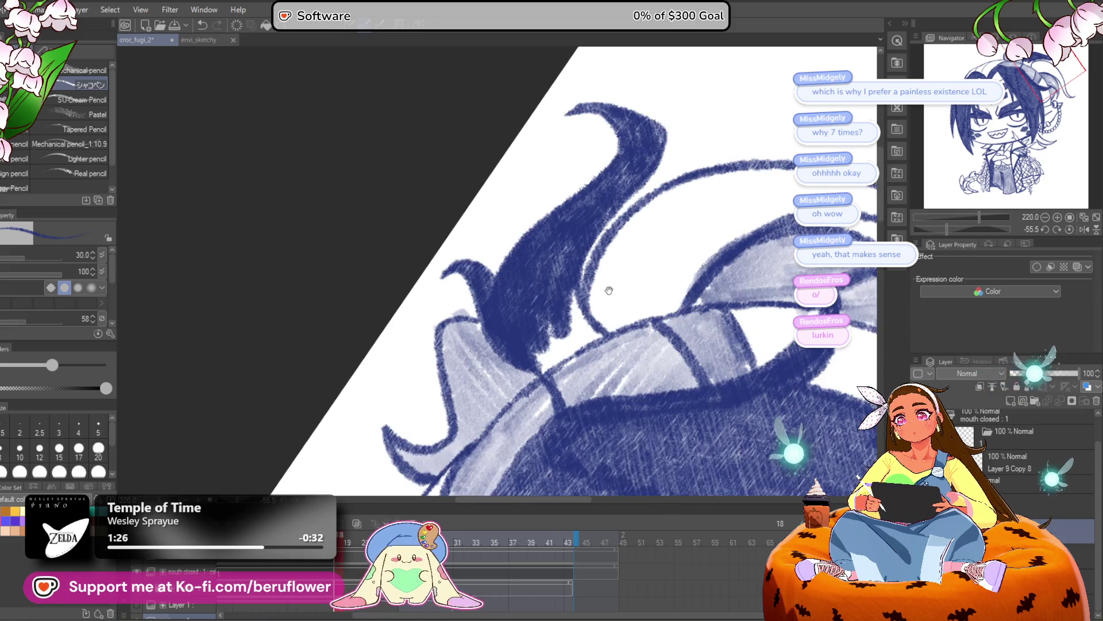
mouse_move(540, 368)
left_mouse_down()
mouse_move(592, 331)
mouse_move(574, 303)
mouse_move(547, 353)
mouse_move(636, 241)
left_mouse_up()
mouse_move(606, 328)
left_mouse_down()
mouse_move(537, 351)
mouse_move(569, 339)
left_mouse_up()
mouse_move(600, 319)
left_mouse_down()
mouse_move(584, 320)
mouse_move(587, 276)
mouse_move(566, 271)
mouse_move(600, 281)
mouse_move(554, 321)
left_mouse_up()
Thicken and fill the thin hanging hair strand, then reset rotation and pan to the face
left_click_drag(965, 231, 933, 230)
mouse_move(590, 256)
left_mouse_down()
mouse_move(626, 207)
mouse_move(459, 357)
mouse_move(566, 247)
mouse_move(485, 402)
mouse_move(592, 230)
mouse_move(423, 420)
mouse_move(521, 306)
left_mouse_up()
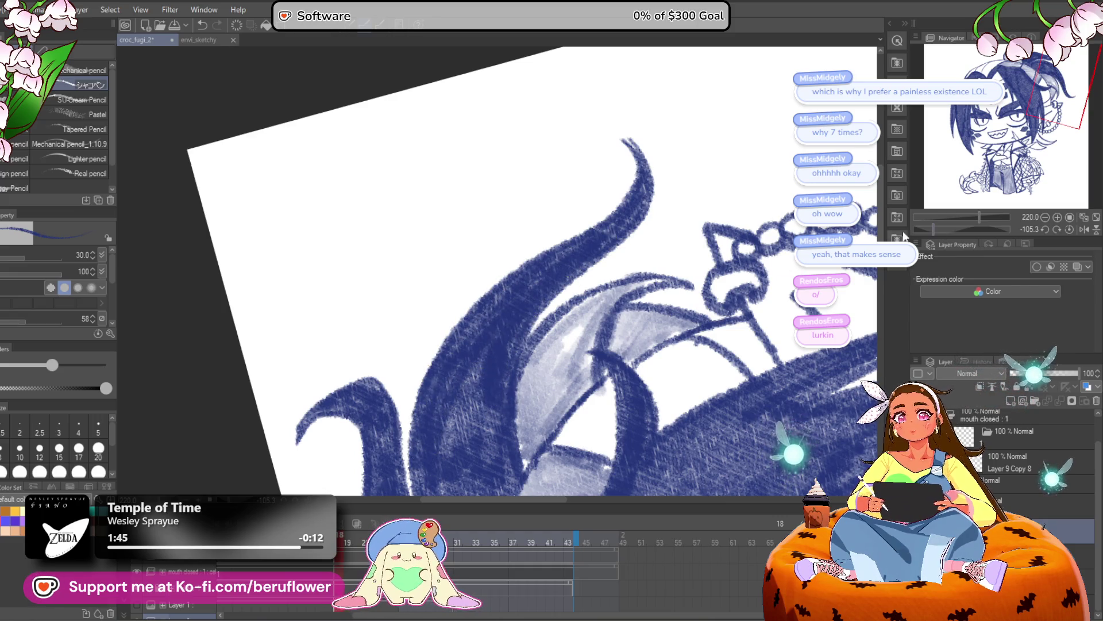
left_click(1070, 229)
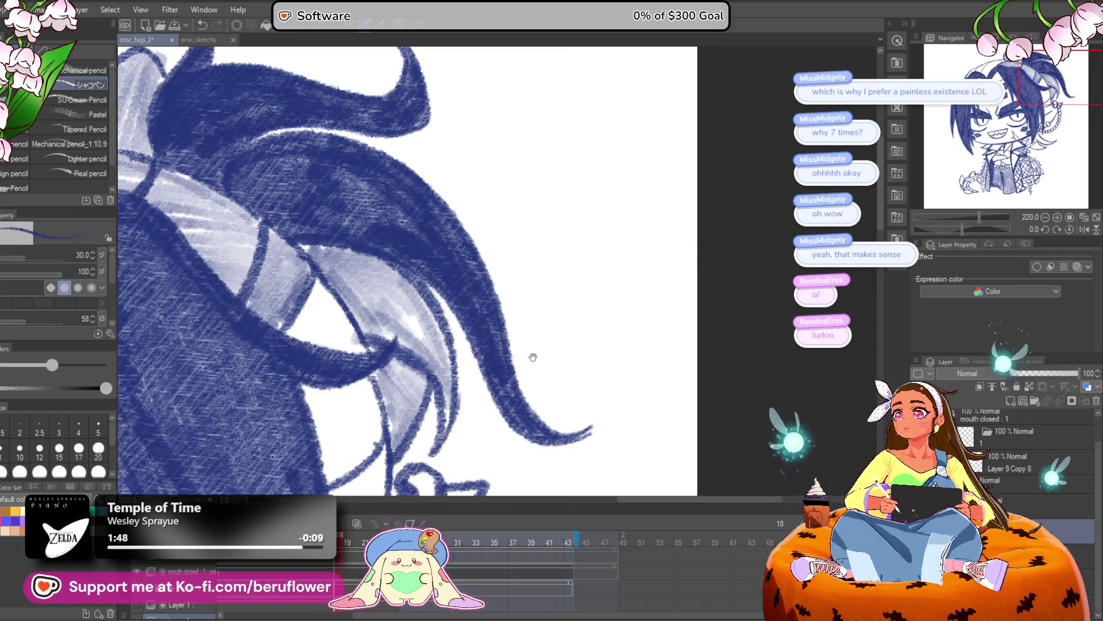
left_click_drag(566, 421, 593, 376)
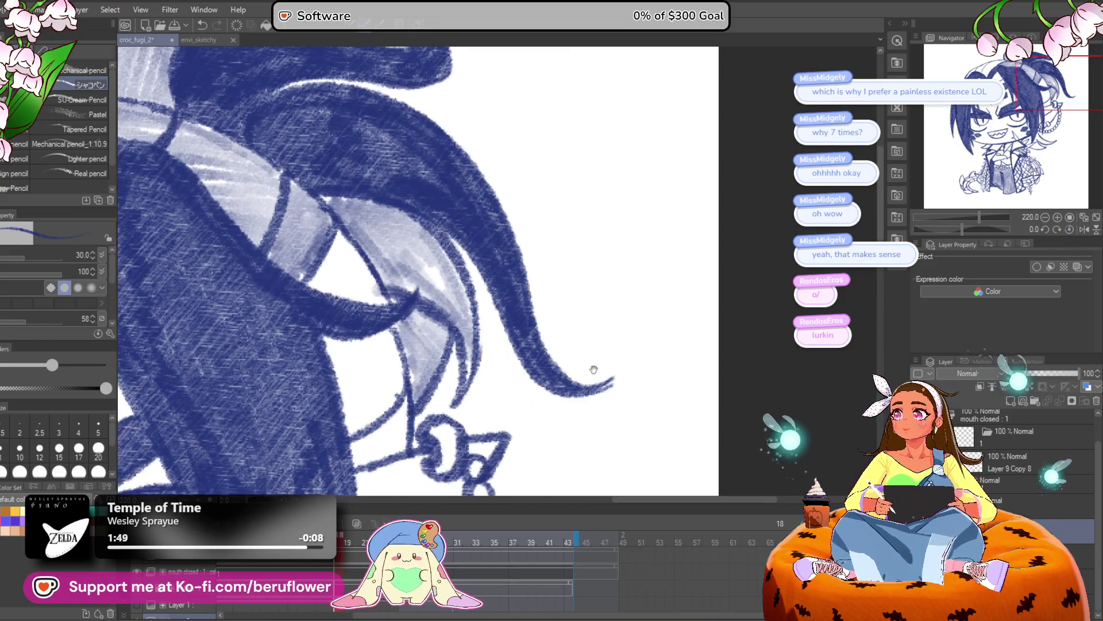
mouse_move(664, 298)
left_mouse_down()
mouse_move(697, 316)
mouse_move(572, 324)
left_mouse_up()
scroll(571, 325, "down", 3)
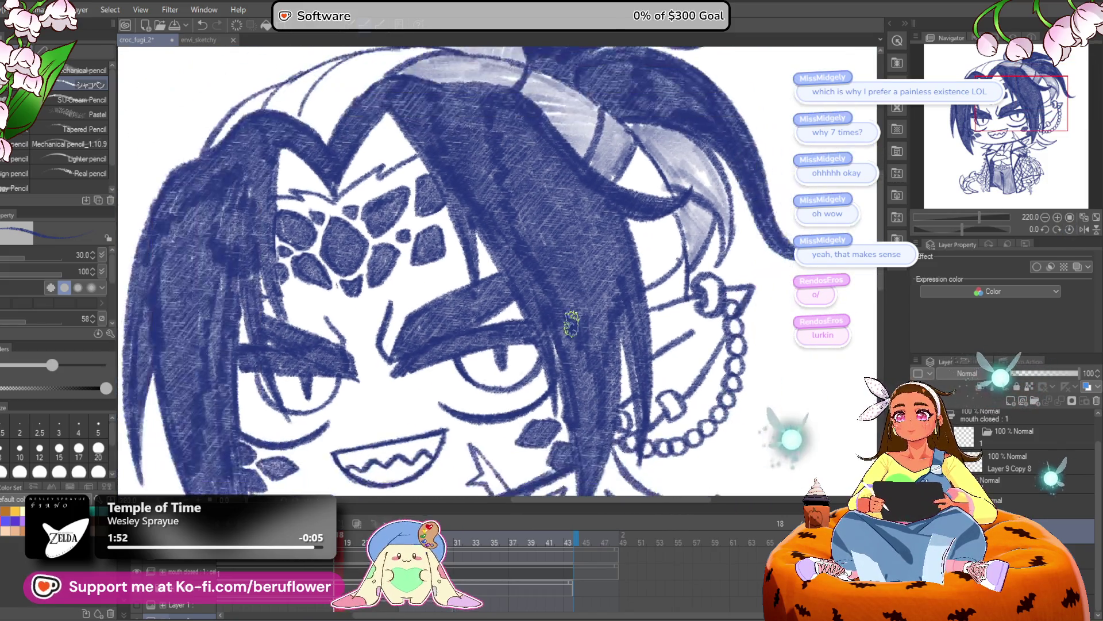
key("ctrl+s")
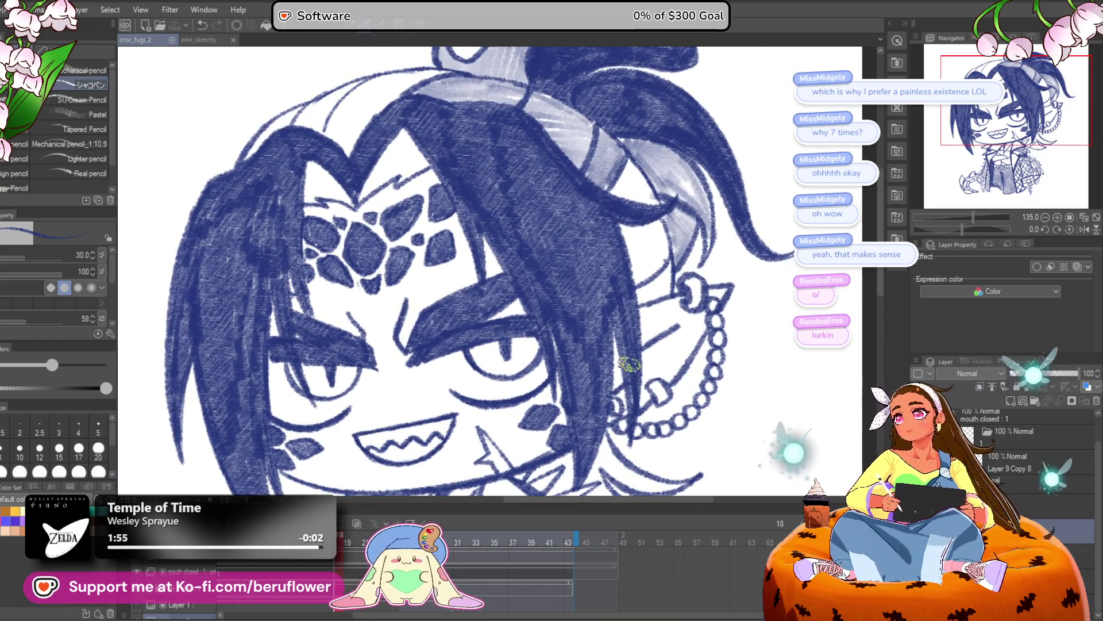
left_click_drag(624, 407, 635, 298)
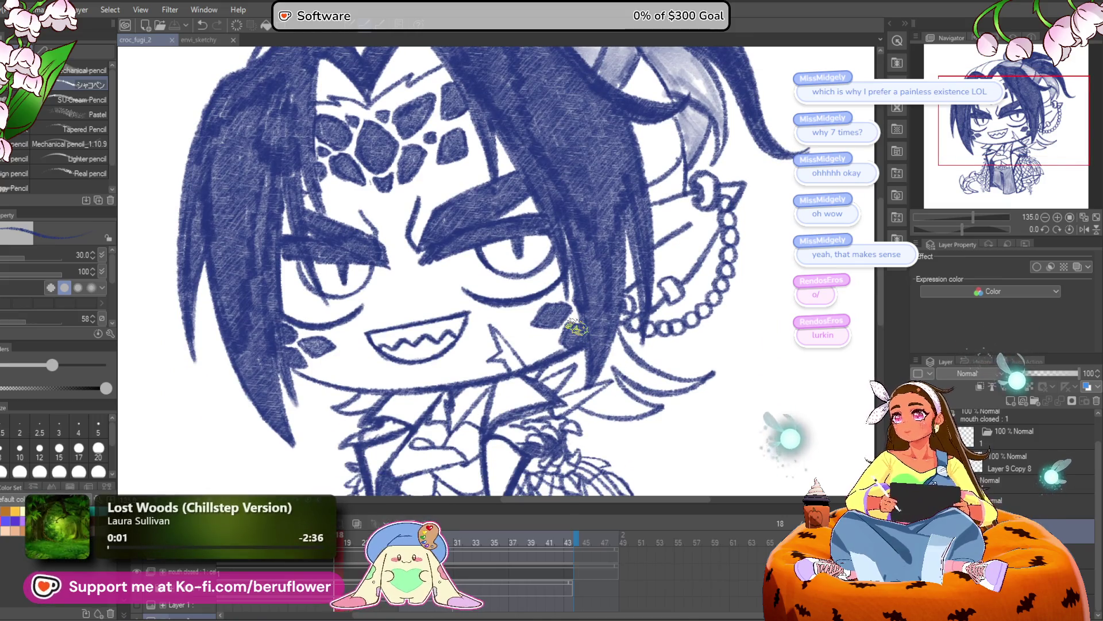
scroll(576, 328, "down", 3)
scroll(576, 326, "up", 2)
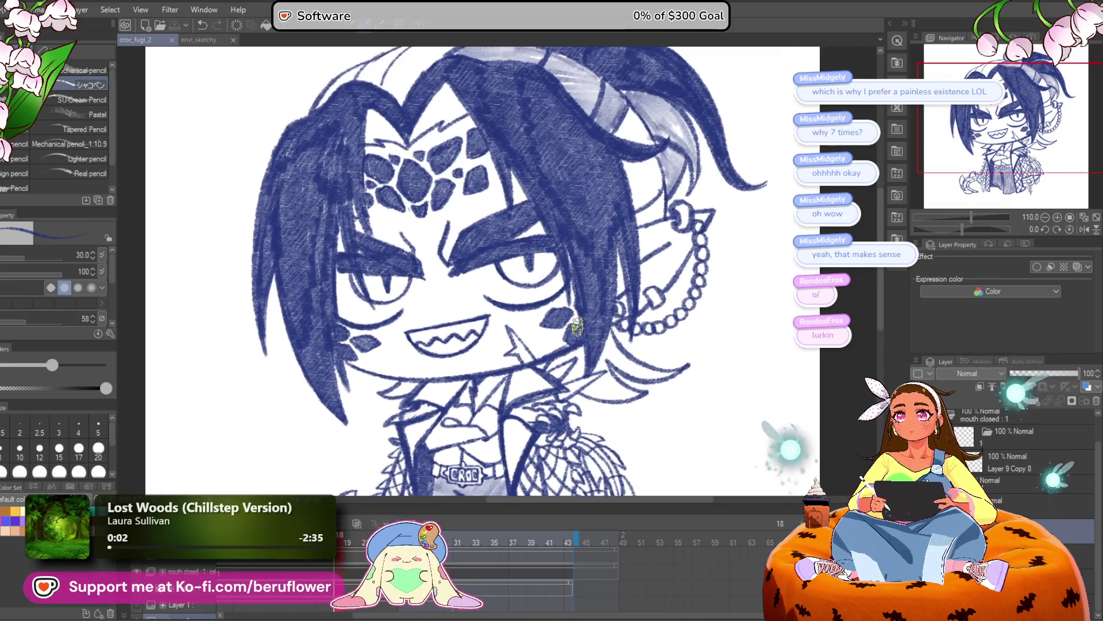
scroll(576, 326, "up", 3)
mouse_move(515, 343)
left_mouse_down()
mouse_move(477, 345)
mouse_move(497, 330)
mouse_move(518, 345)
mouse_move(553, 333)
mouse_move(615, 351)
mouse_move(695, 339)
left_mouse_up()
mouse_move(531, 373)
left_mouse_down()
mouse_move(589, 343)
mouse_move(595, 362)
mouse_move(614, 368)
left_mouse_up()
scroll(546, 361, "left", 5)
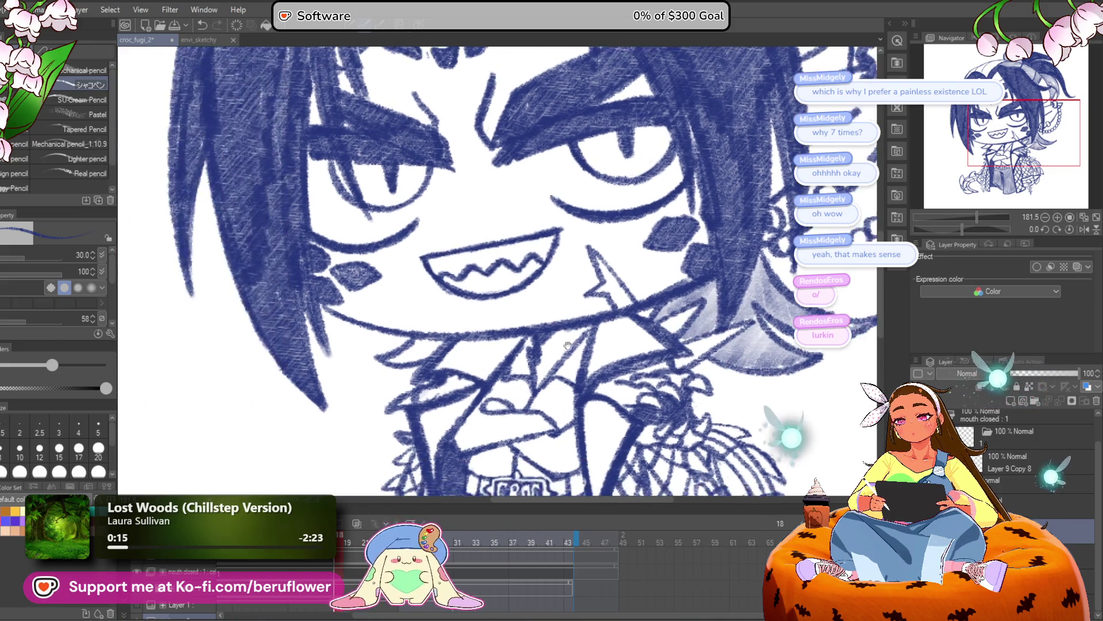
left_click_drag(488, 383, 505, 386)
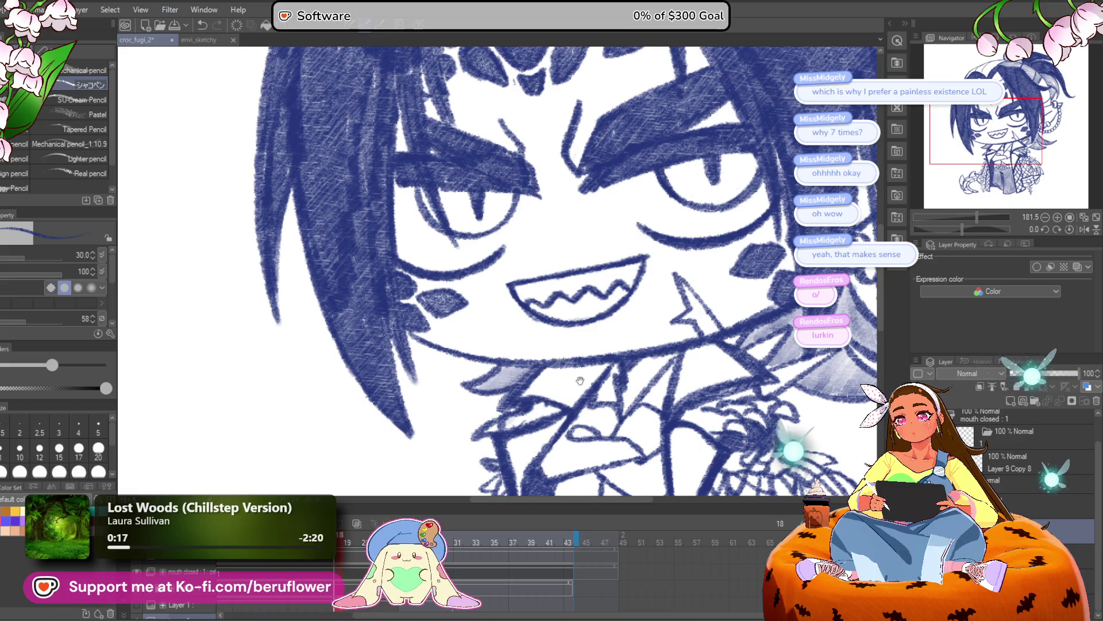
scroll(581, 372, "down", 5)
scroll(641, 345, "up", 2)
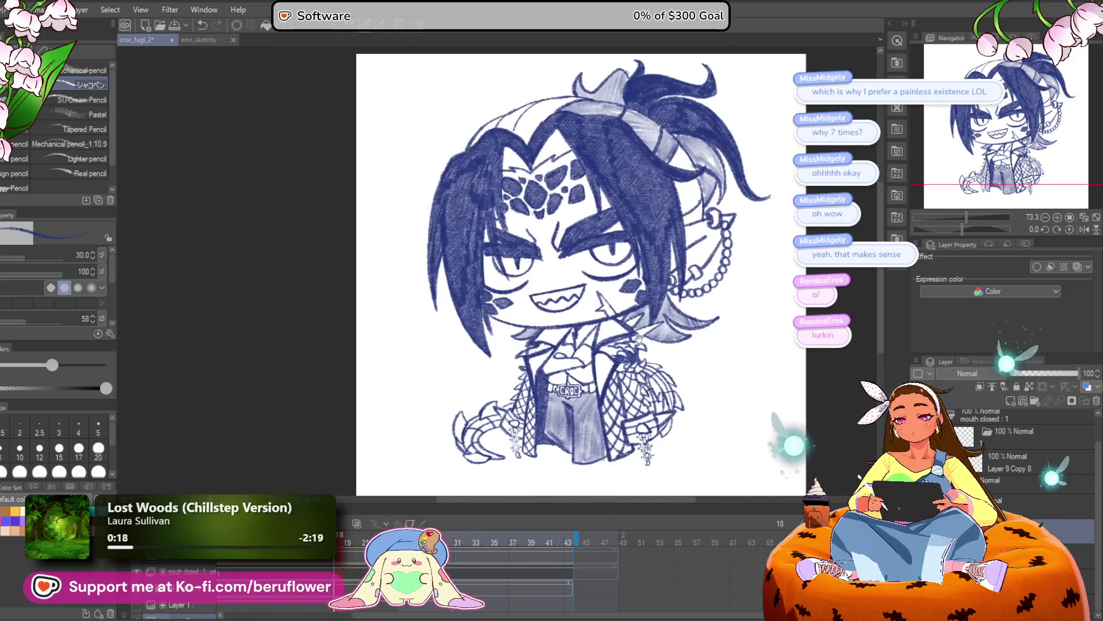
scroll(640, 345, "up", 5)
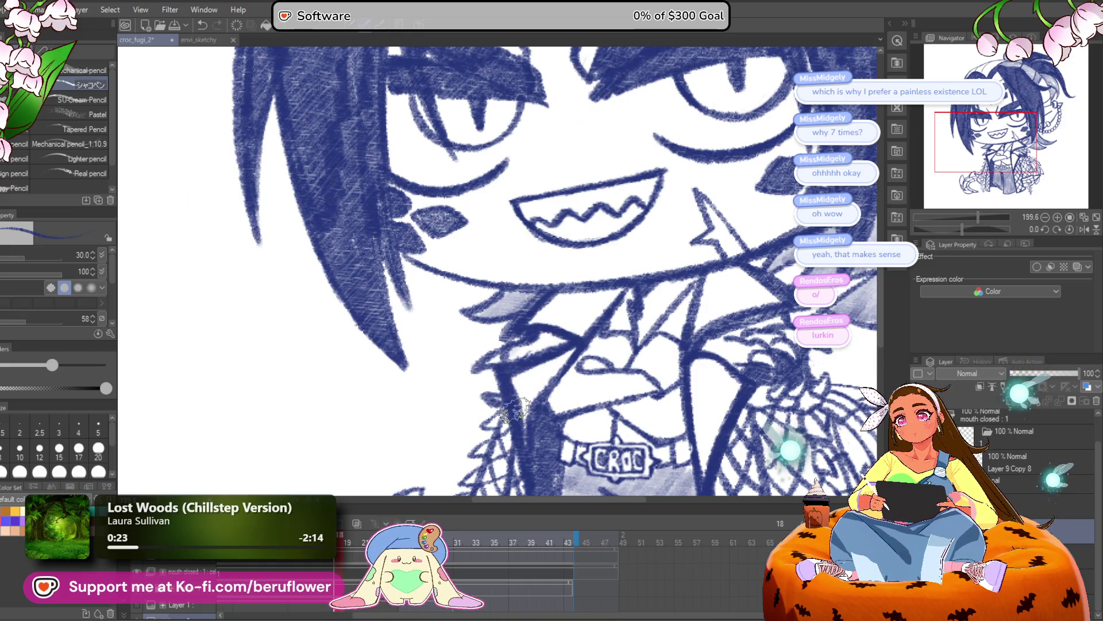
scroll(552, 408, "down", 5)
scroll(560, 406, "up", 3)
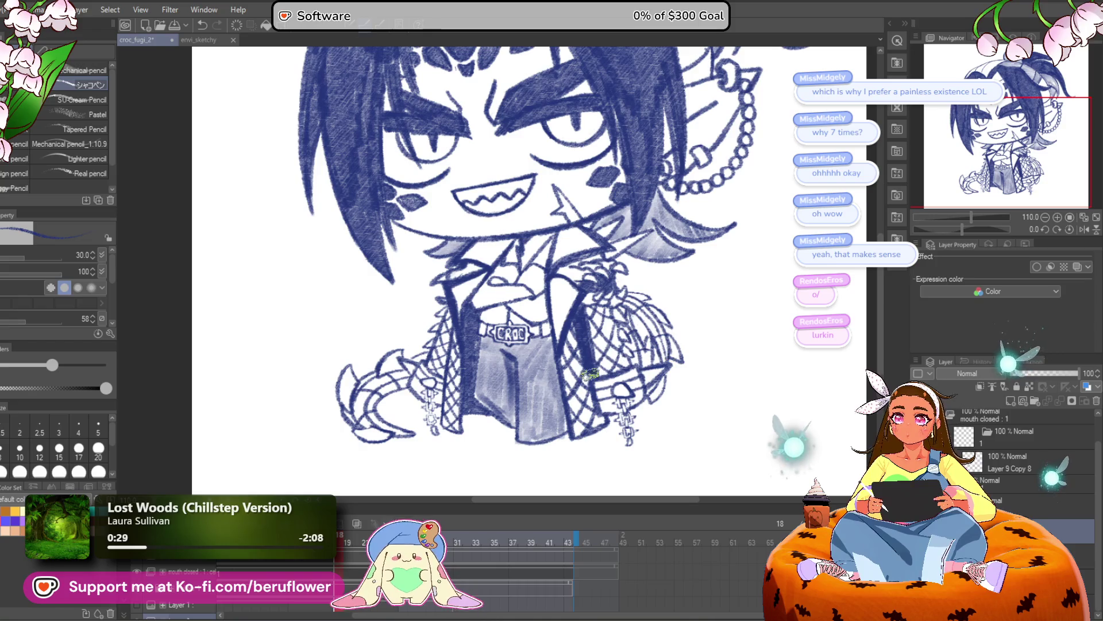
scroll(636, 361, "up", 5)
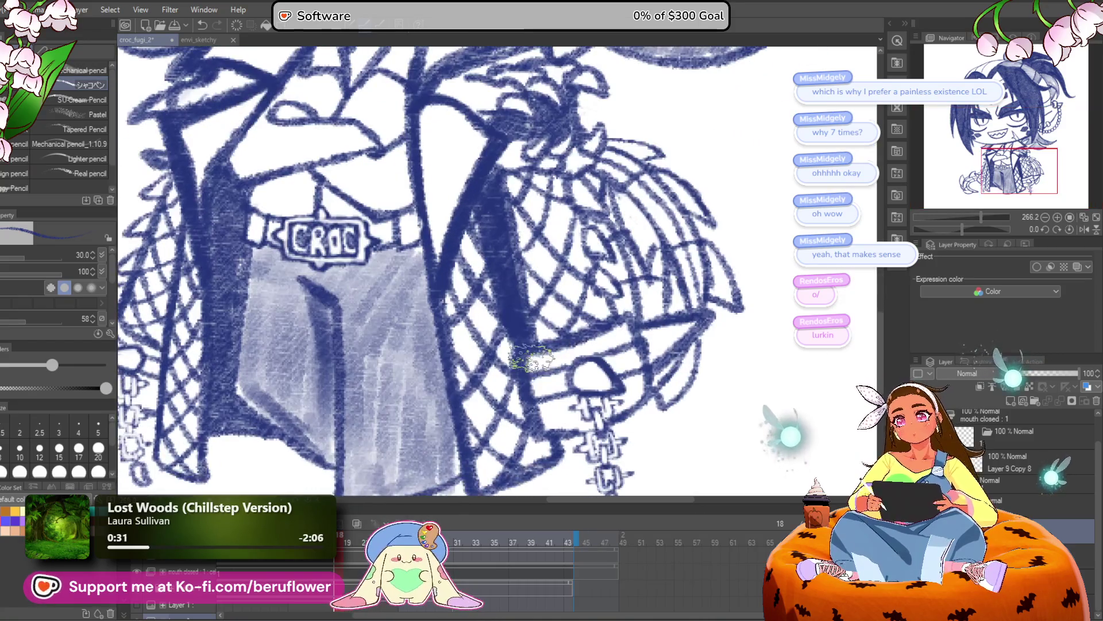
Fill the jacket strap dark, hatch beneath it, and add dark hatching near the left sleeve
mouse_move(568, 349)
left_mouse_down()
mouse_move(555, 367)
mouse_move(591, 333)
mouse_move(620, 328)
left_mouse_up()
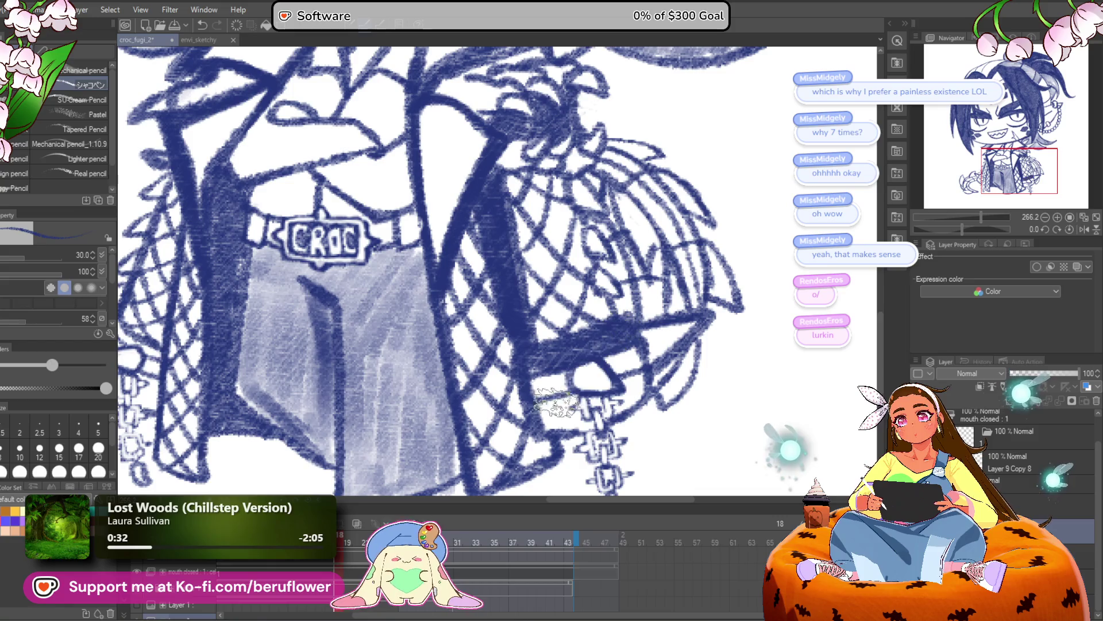
mouse_move(567, 397)
left_mouse_down()
mouse_move(553, 415)
mouse_move(566, 422)
mouse_move(591, 400)
mouse_move(566, 426)
mouse_move(581, 414)
left_mouse_up()
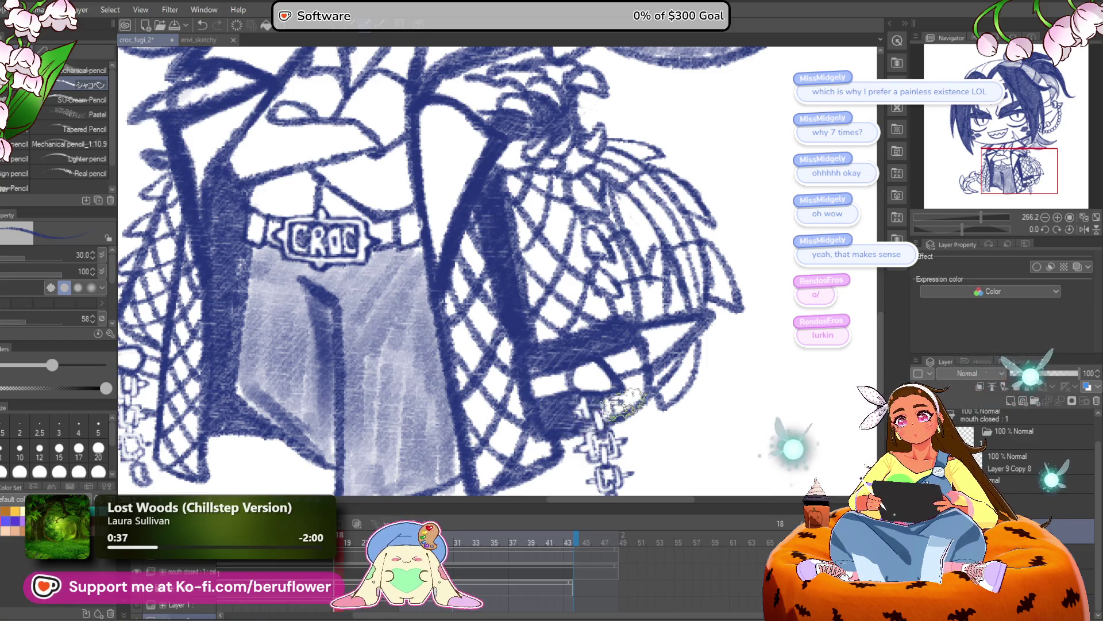
mouse_move(638, 379)
left_mouse_down()
mouse_move(671, 355)
mouse_move(779, 348)
mouse_move(643, 376)
left_mouse_up()
mouse_move(723, 298)
left_mouse_down()
mouse_move(936, 246)
mouse_move(1076, 293)
left_mouse_up()
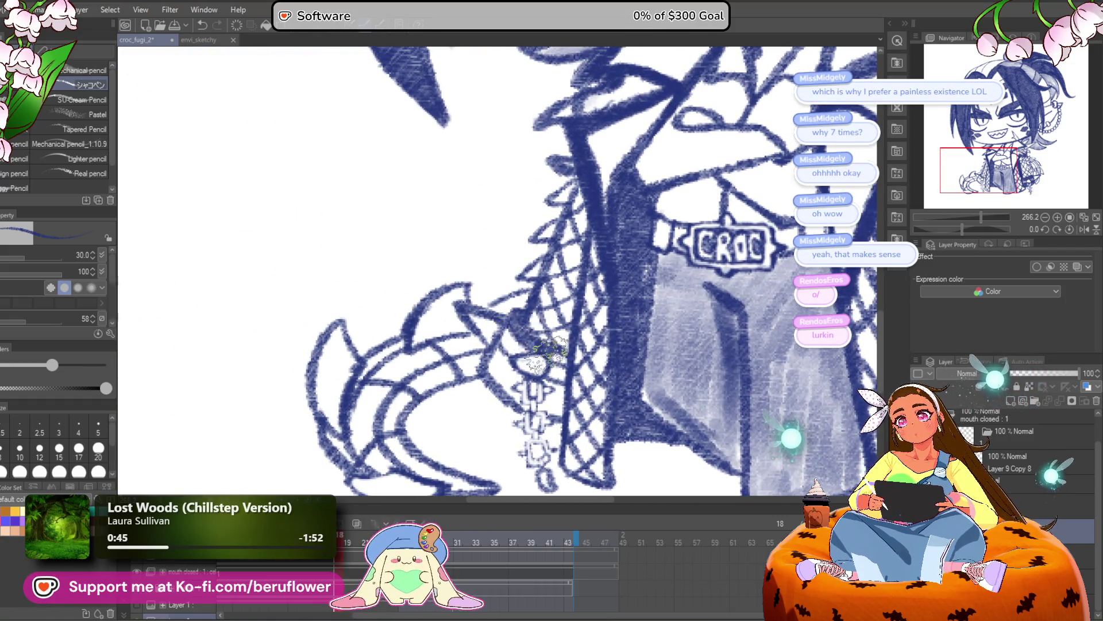
mouse_move(506, 385)
left_mouse_down()
mouse_move(493, 365)
mouse_move(525, 394)
mouse_move(552, 383)
left_mouse_up()
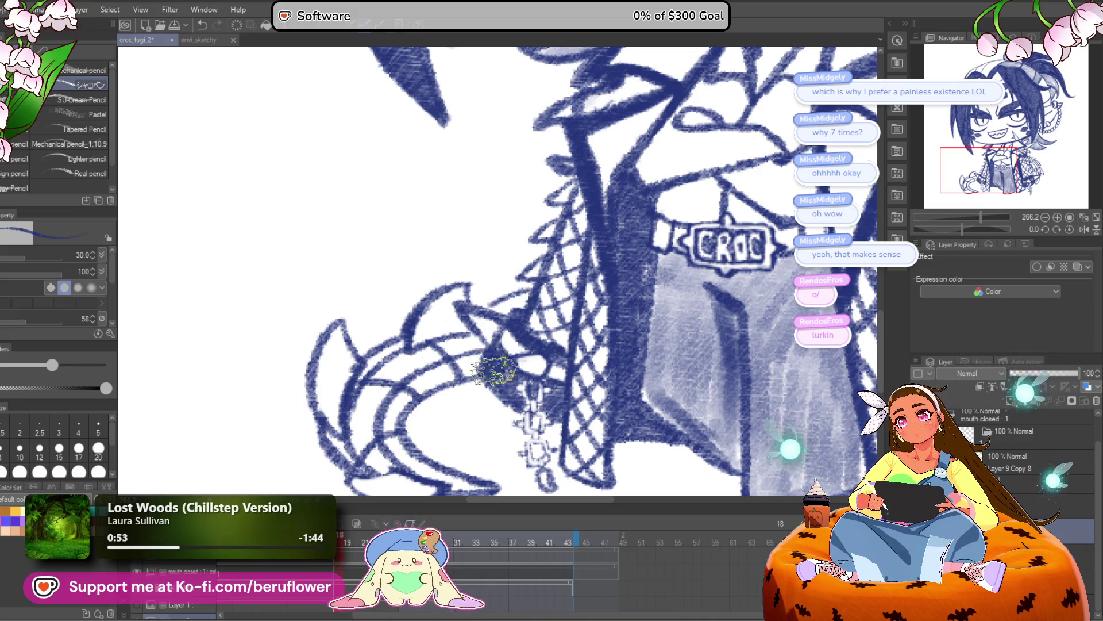
scroll(494, 350, "down", 5)
scroll(503, 348, "up", 3)
scroll(502, 347, "up", 3)
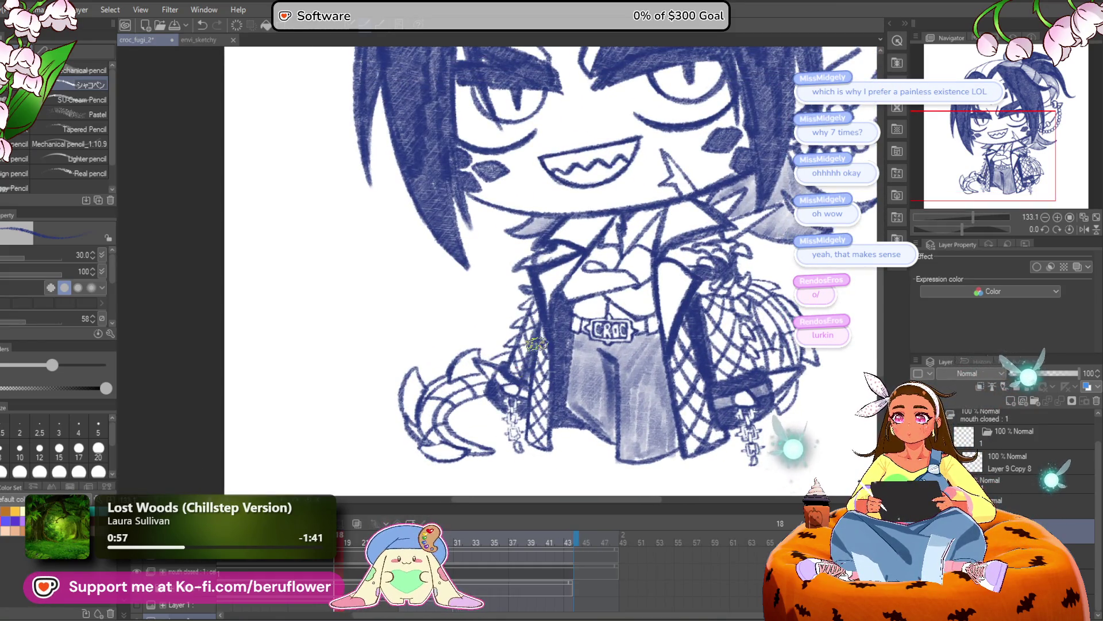
scroll(536, 343, "down", 3)
scroll(534, 367, "up", 2)
scroll(534, 386, "down", 1)
scroll(535, 368, "up", 5)
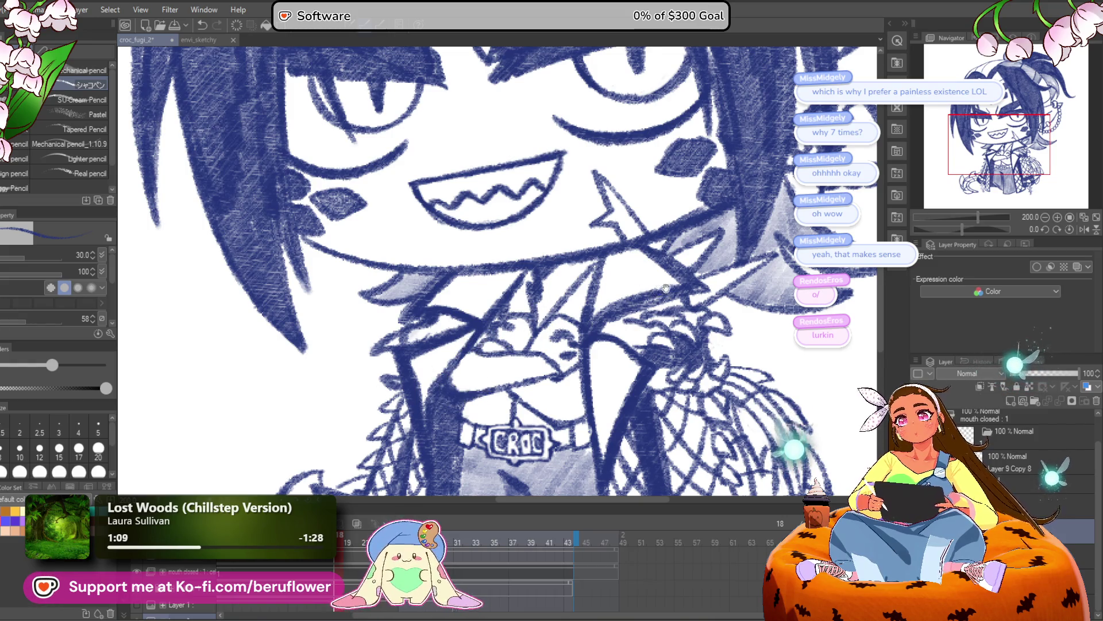
left_click_drag(581, 366, 579, 354)
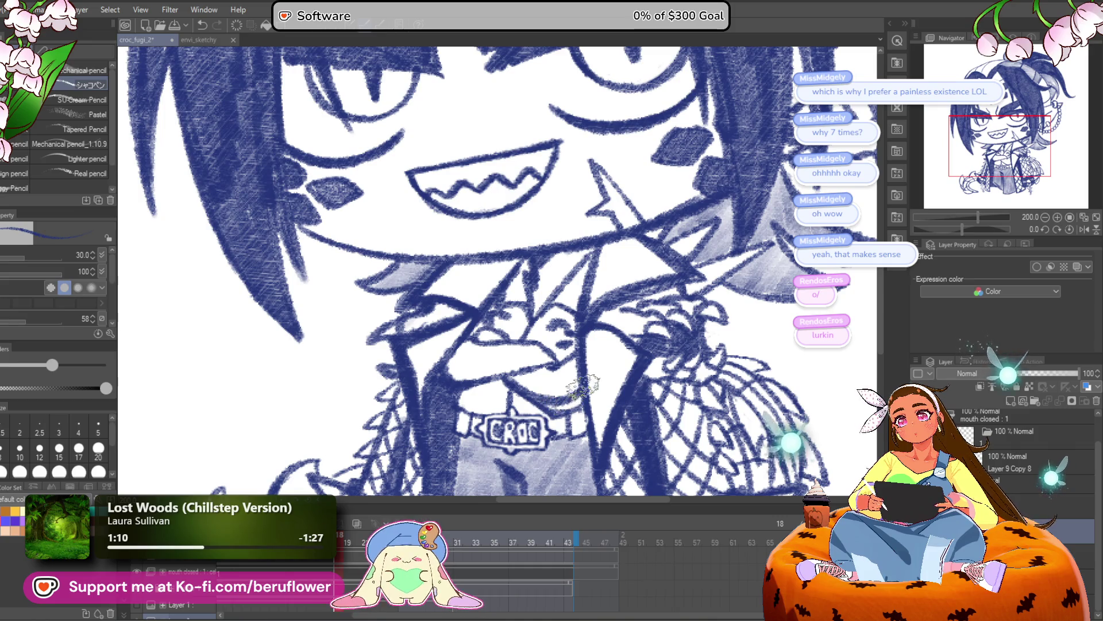
key("ctrl+0")
scroll(592, 299, "up", 5)
scroll(562, 355, "down", 2)
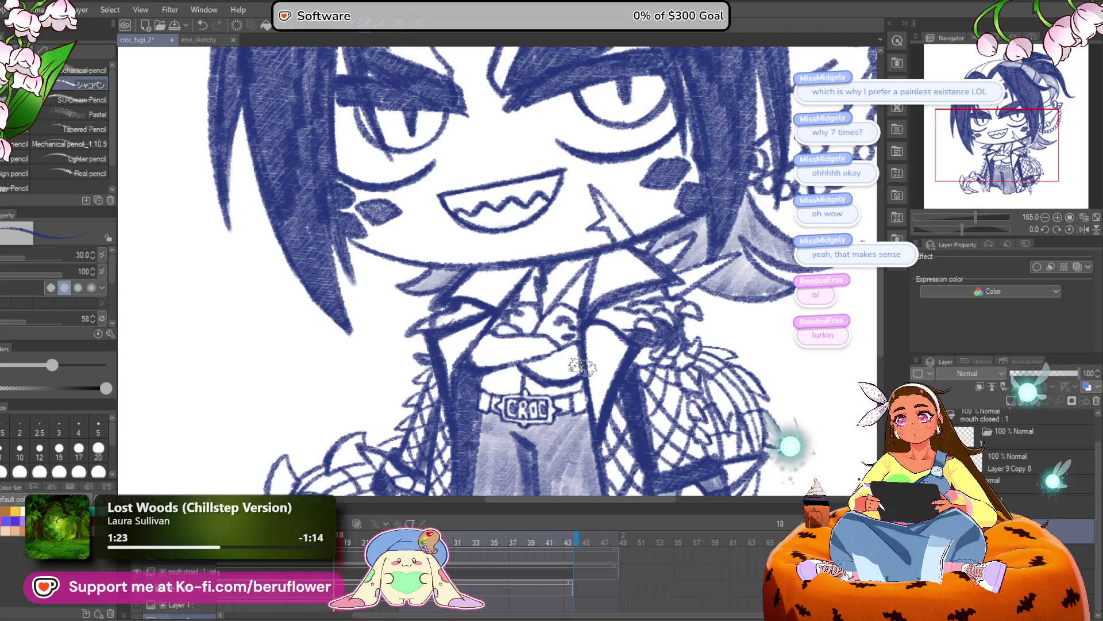
scroll(582, 368, "down", 5)
scroll(583, 368, "up", 5)
left_click_drag(978, 226, 991, 229)
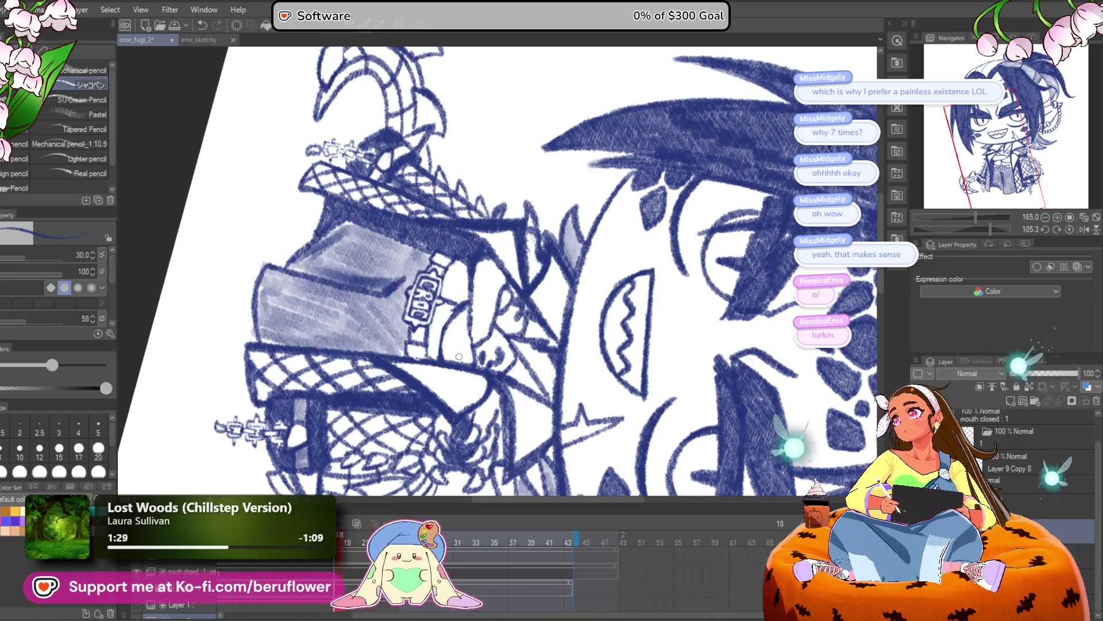
left_click_drag(505, 304, 508, 339)
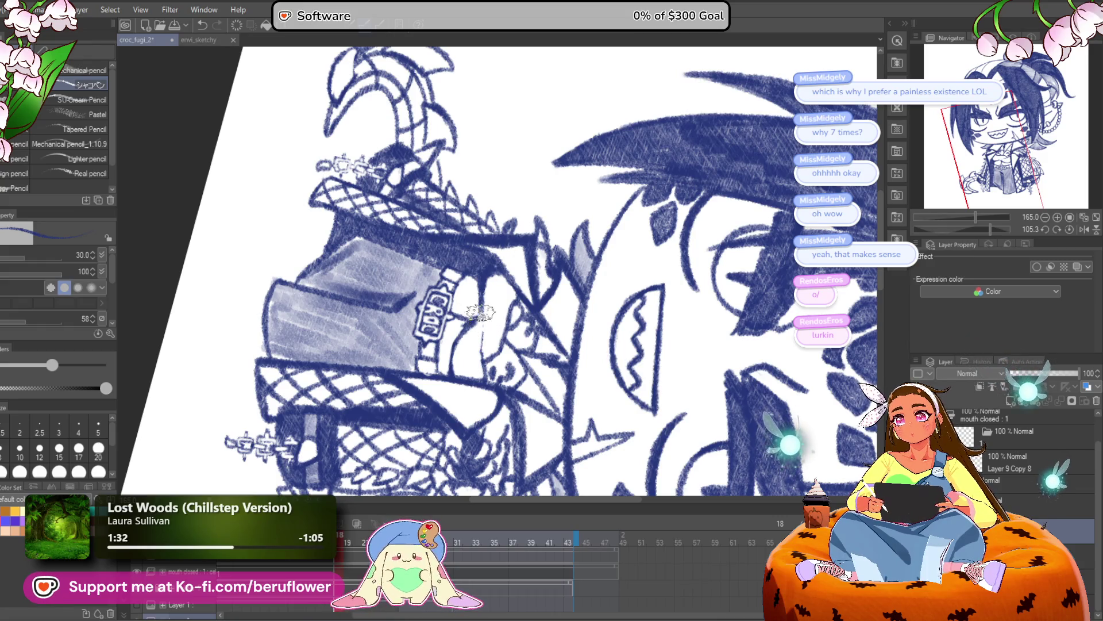
left_click(1067, 227)
scroll(733, 305, "up", 3)
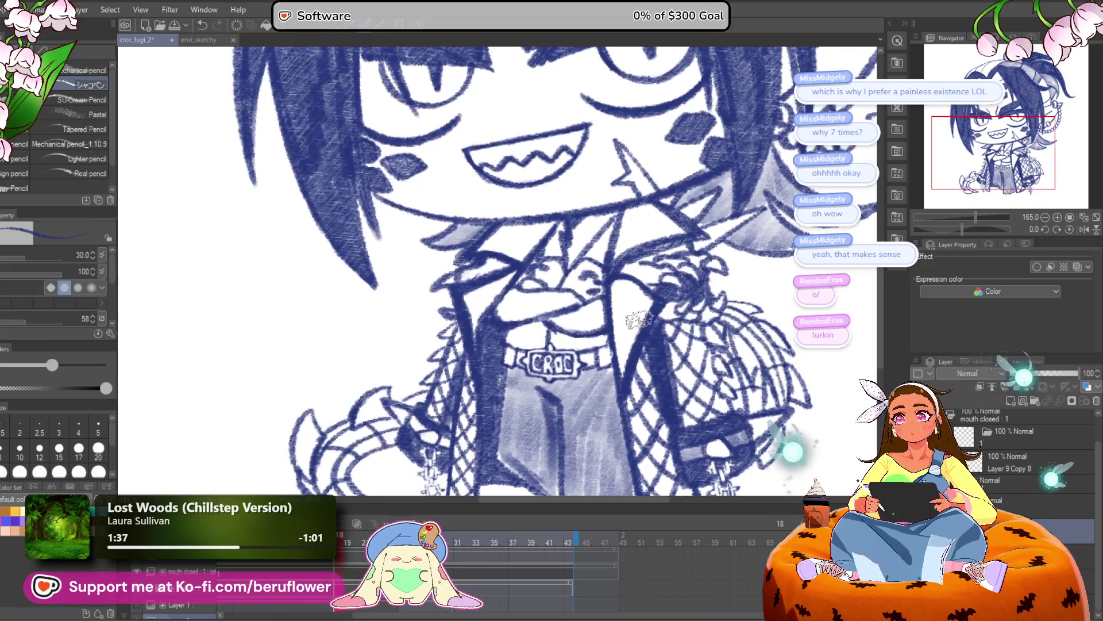
key("ctrl+0")
scroll(565, 343, "up", 5)
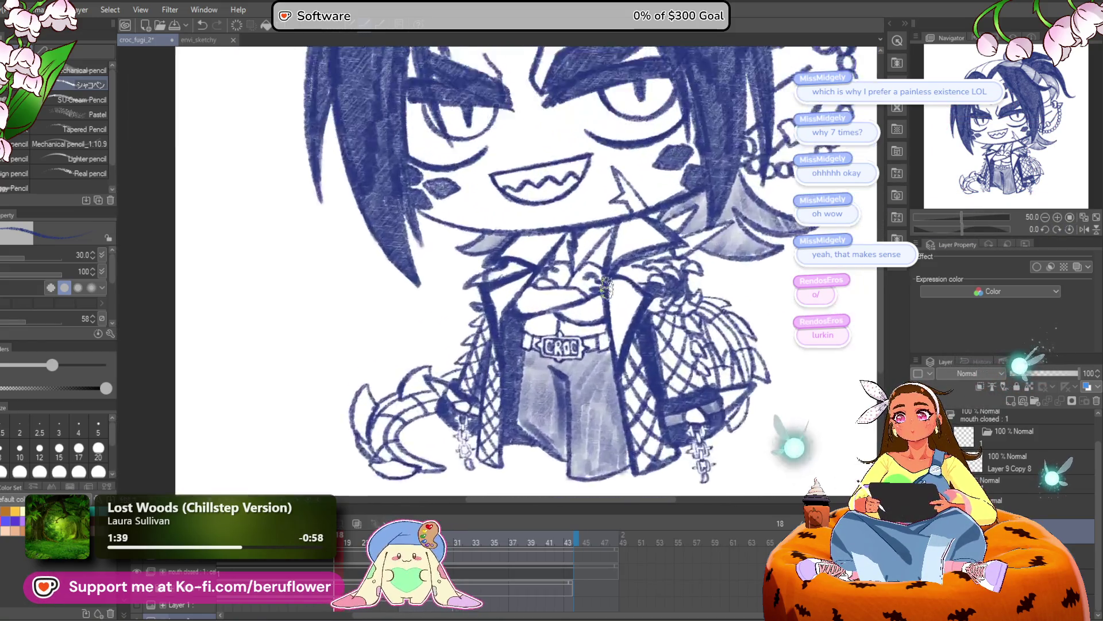
scroll(565, 344, "down", 6)
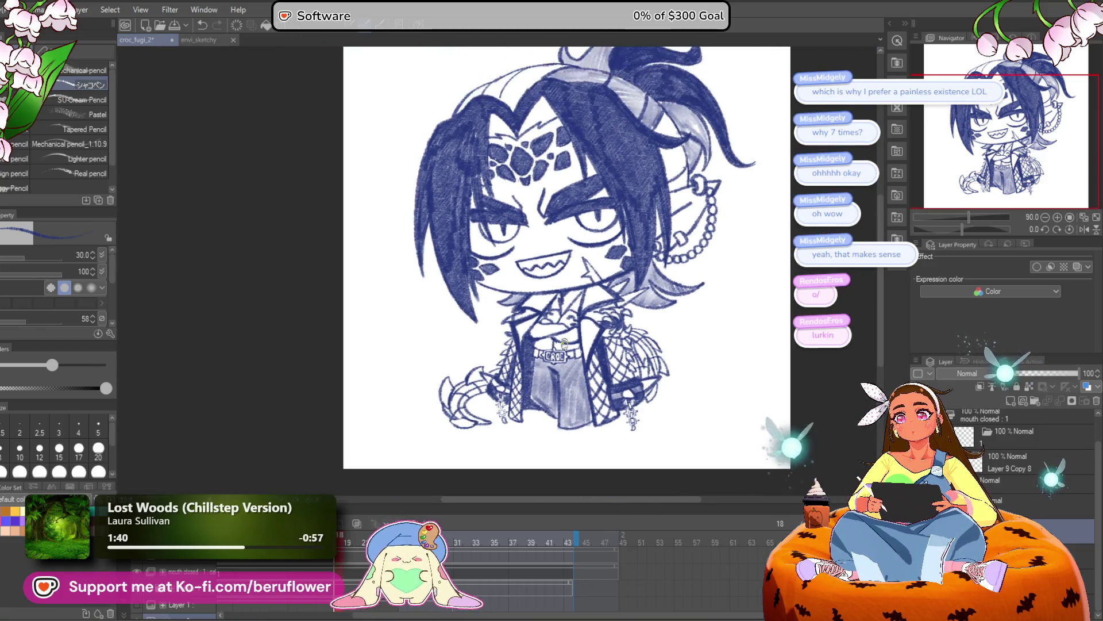
scroll(565, 344, "up", 3)
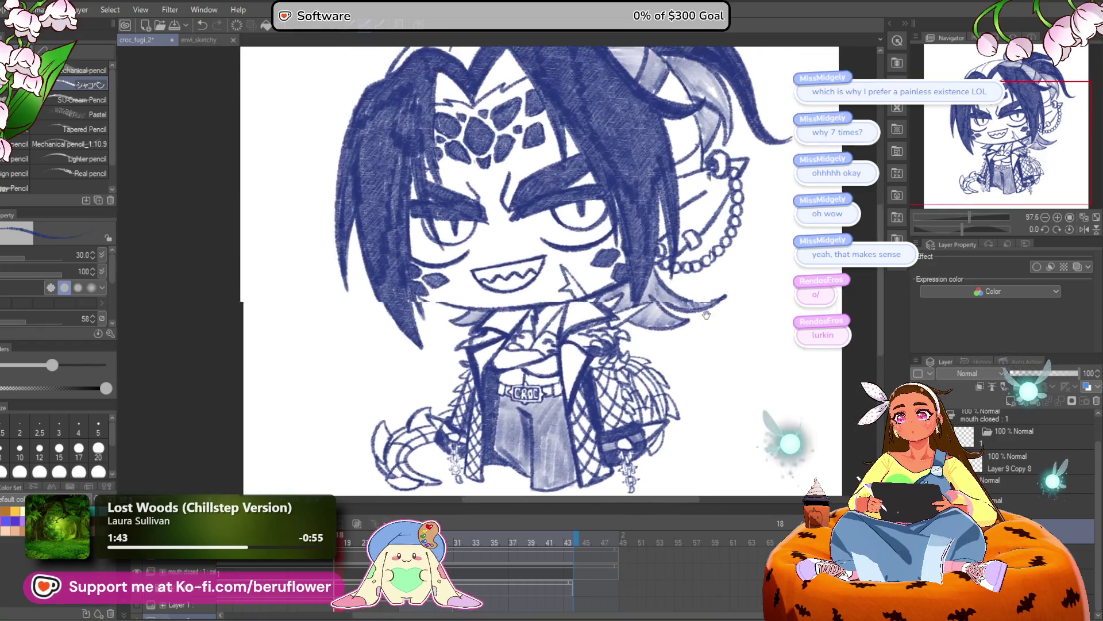
scroll(608, 288, "down", 2)
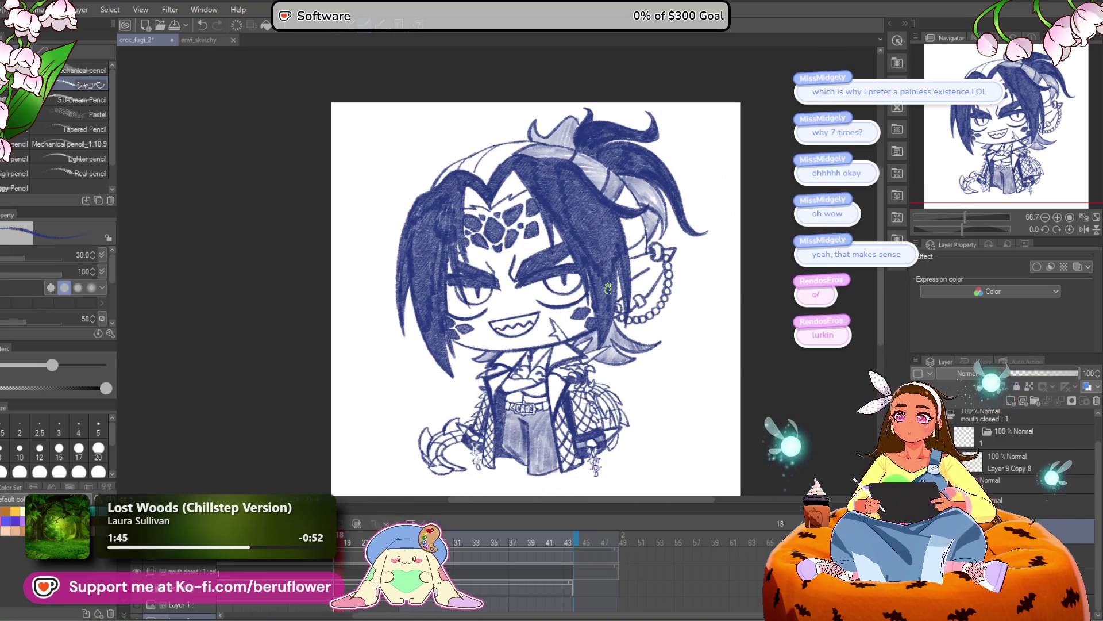
scroll(608, 288, "up", 1)
mouse_move(697, 407)
left_mouse_down()
mouse_move(695, 343)
mouse_move(684, 460)
mouse_move(687, 434)
mouse_move(646, 360)
mouse_move(554, 378)
left_mouse_up()
scroll(551, 356, "up", 4)
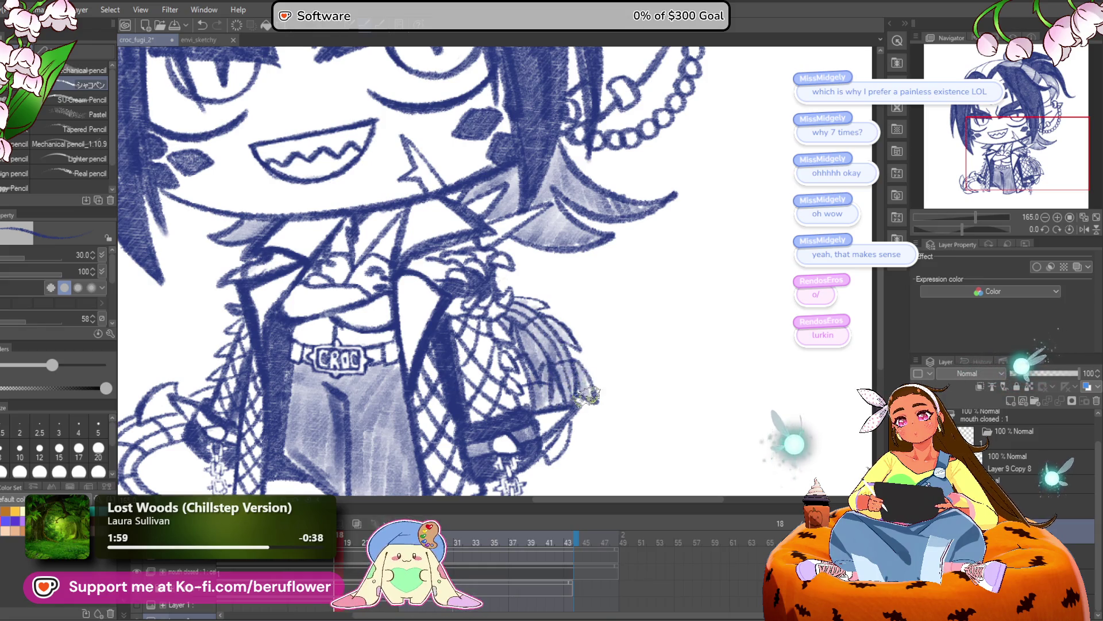
Pan to the left claw, shade it and its lower edge light grey, then fit the canvas
left_click_drag(565, 431, 582, 368)
scroll(562, 382, "up", 2)
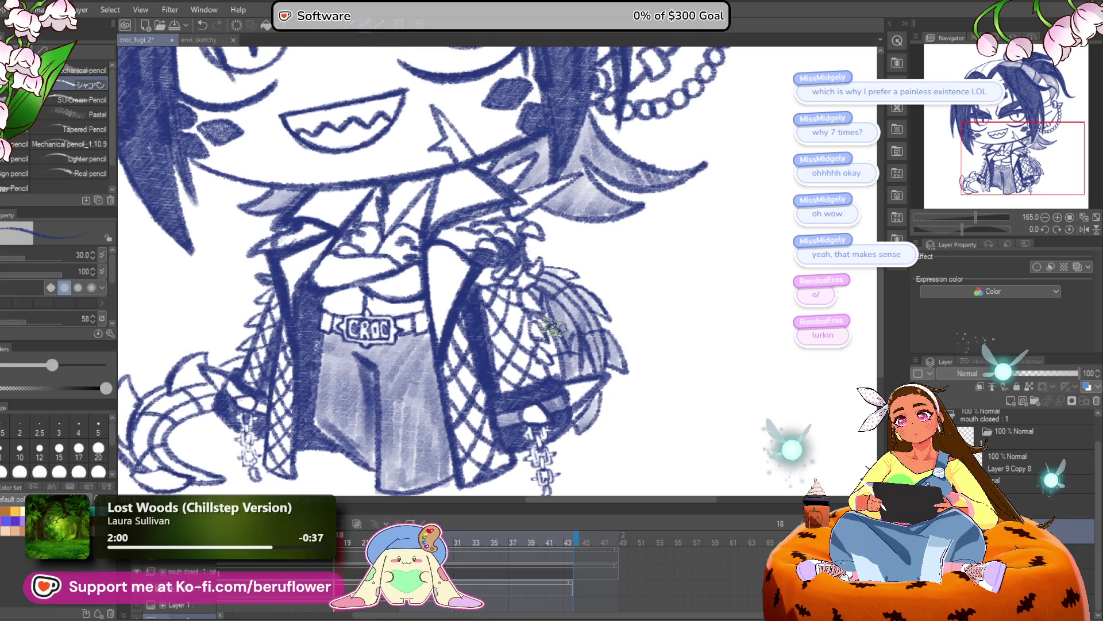
mouse_move(213, 391)
left_mouse_down()
mouse_move(437, 338)
mouse_move(452, 310)
mouse_move(490, 338)
mouse_move(541, 345)
left_mouse_up()
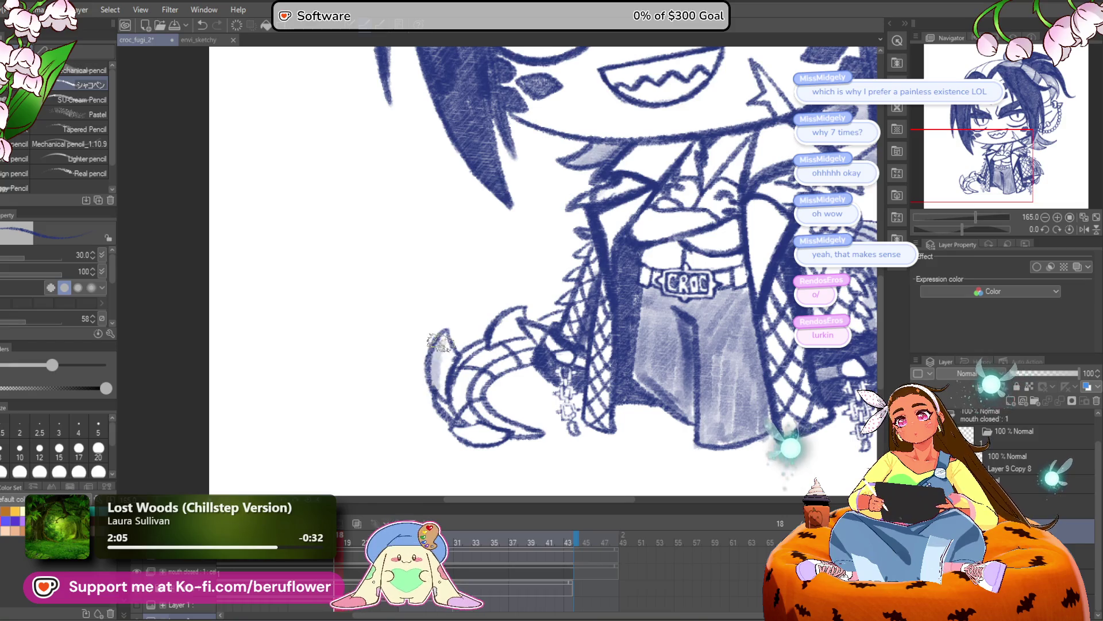
mouse_move(443, 357)
left_mouse_down()
mouse_move(460, 413)
mouse_move(499, 343)
left_mouse_up()
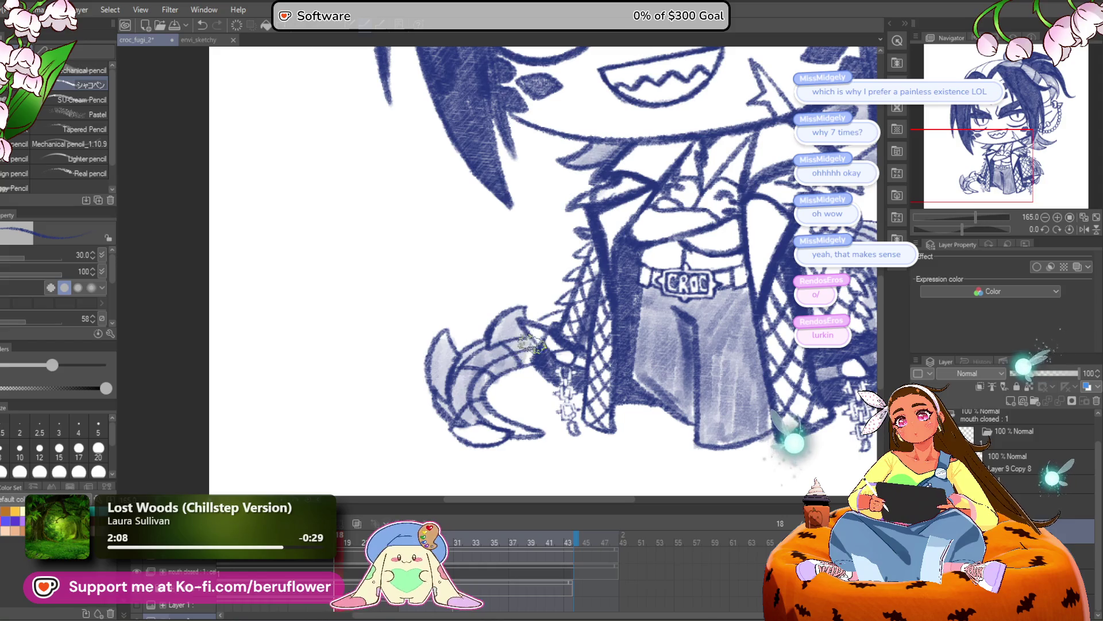
left_click_drag(560, 312, 572, 278)
left_click_drag(488, 401, 552, 402)
key("ctrl+0")
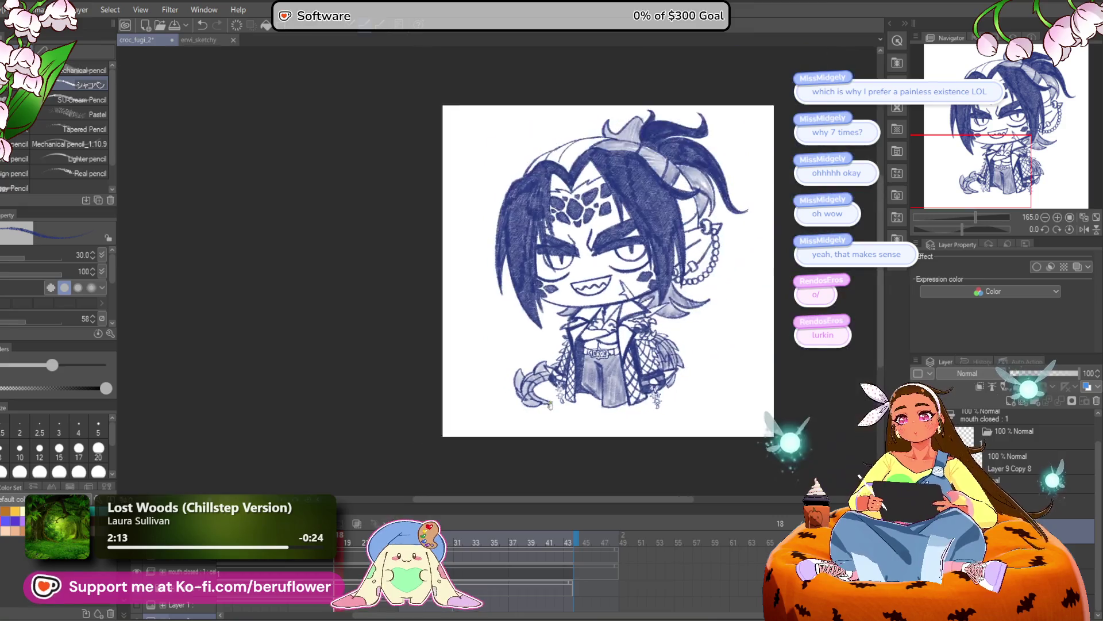
Frame the whole chibi crocodile in view and save the drawing
scroll(550, 406, "up", 5)
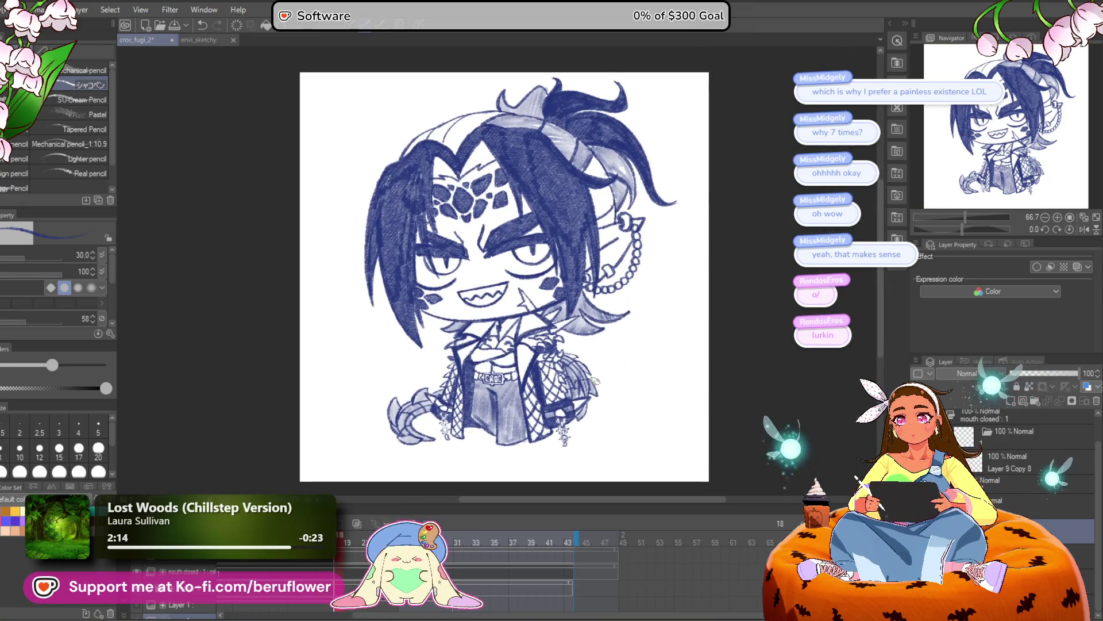
scroll(595, 379, "up", 4)
key("ctrl+0")
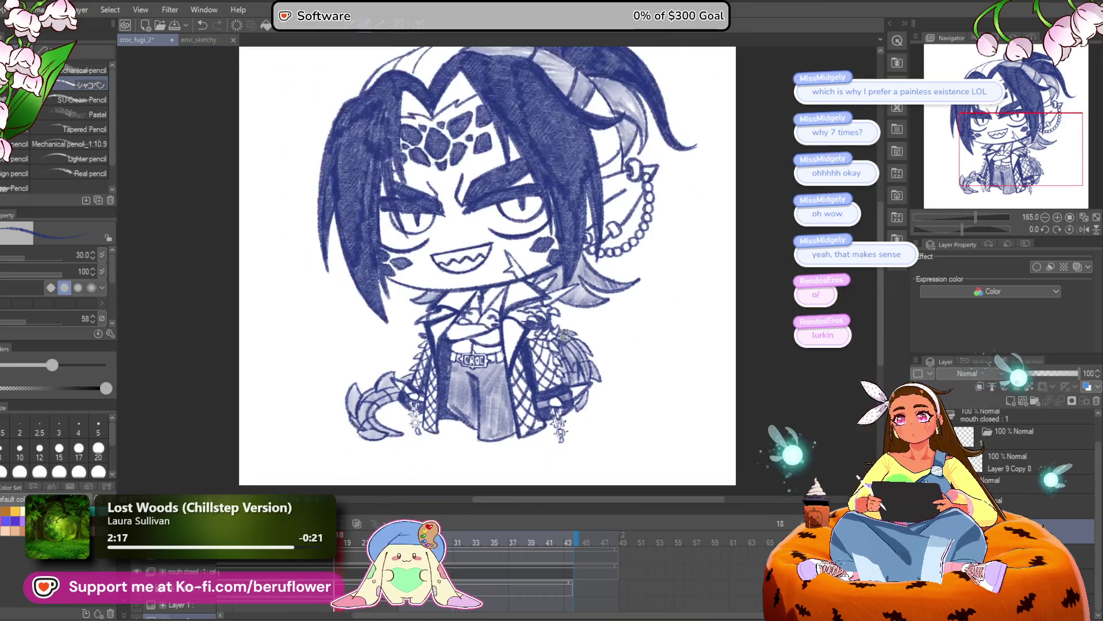
scroll(564, 335, "up", 2)
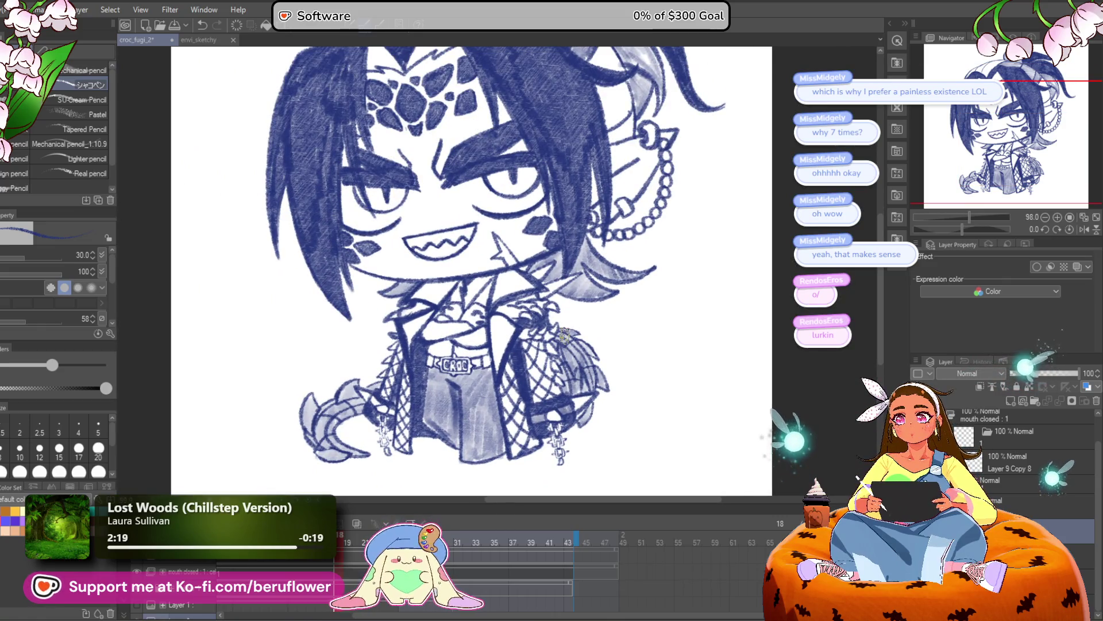
left_click_drag(545, 428, 554, 396)
scroll(555, 397, "down", 2)
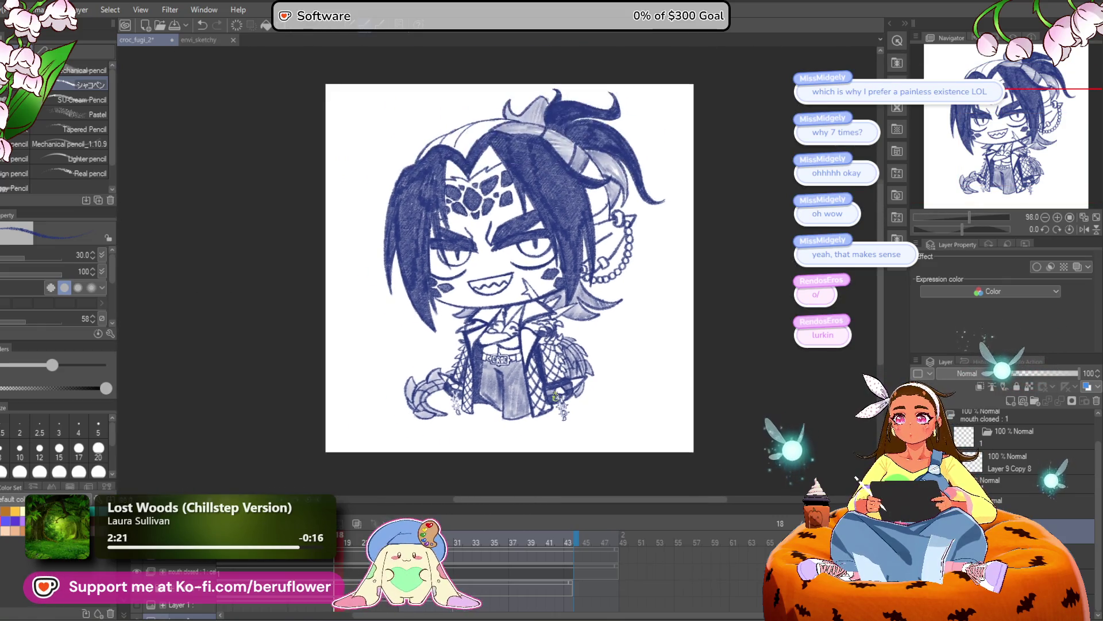
scroll(555, 396, "down", 1)
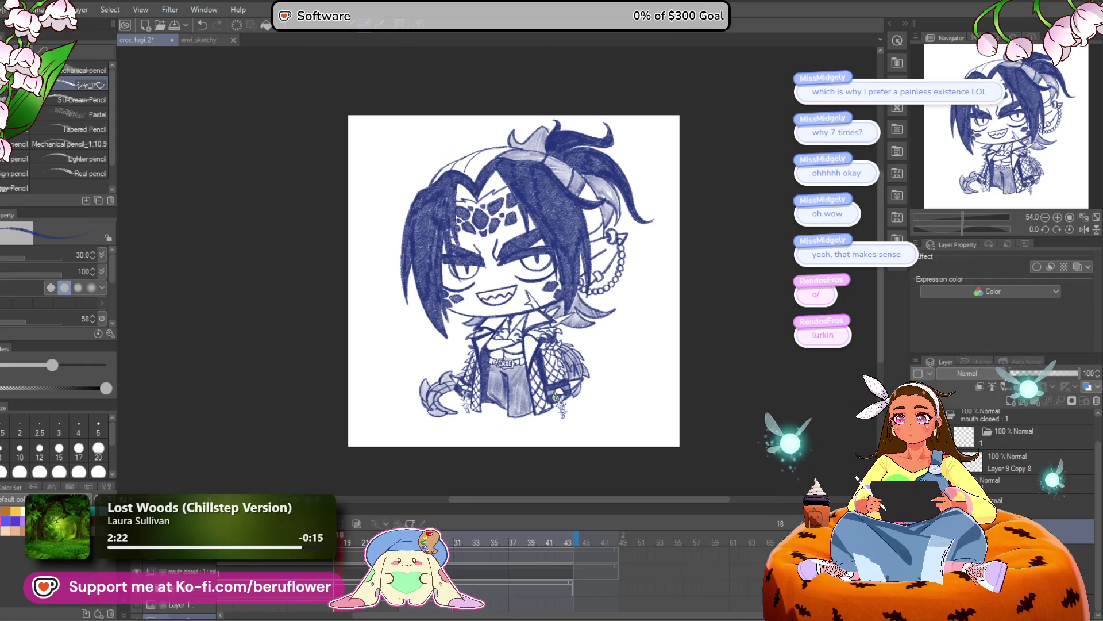
scroll(555, 397, "up", 1)
mouse_move(749, 348)
left_mouse_down()
mouse_move(724, 382)
mouse_move(735, 393)
mouse_move(700, 394)
left_mouse_up()
key("ctrl+s")
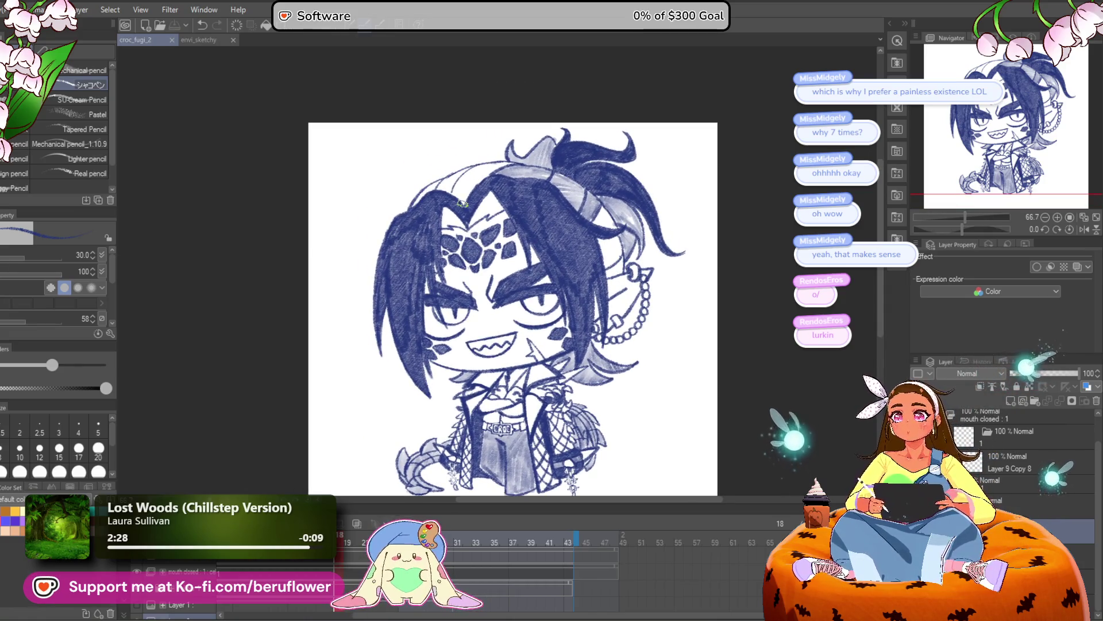
Zoom onto the head, draw a dark line along the hairline, and save again
scroll(594, 138, "up", 3)
mouse_move(594, 138)
left_mouse_down()
mouse_move(575, 135)
mouse_move(467, 177)
mouse_move(433, 216)
mouse_move(458, 241)
left_mouse_up()
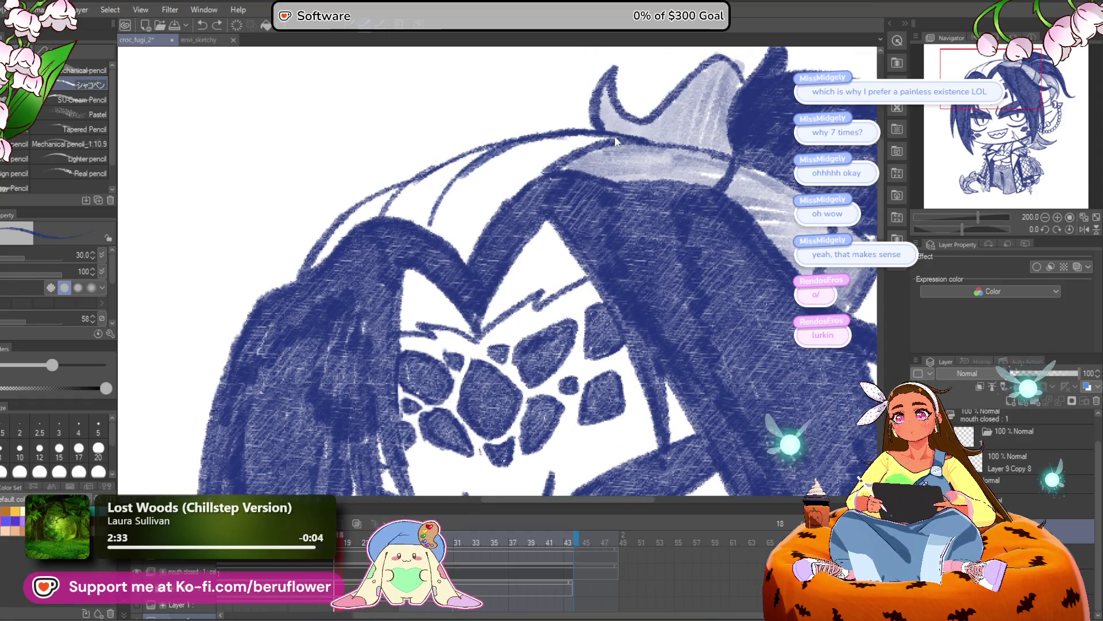
scroll(585, 161, "down", 3)
scroll(584, 161, "down", 4)
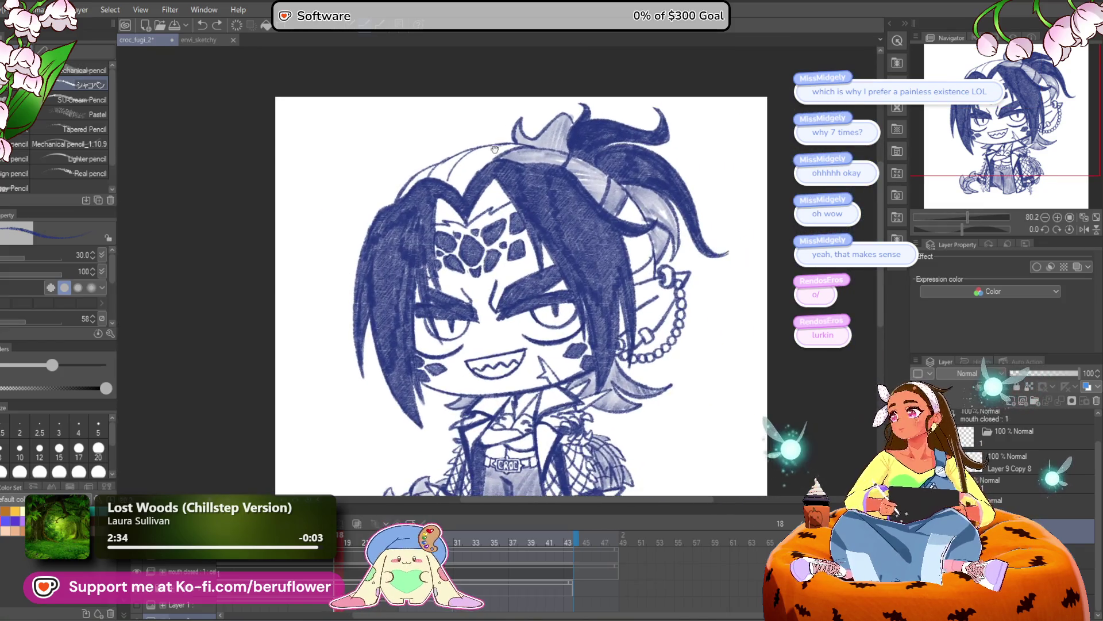
left_click_drag(512, 275, 449, 264)
key("ctrl+s")
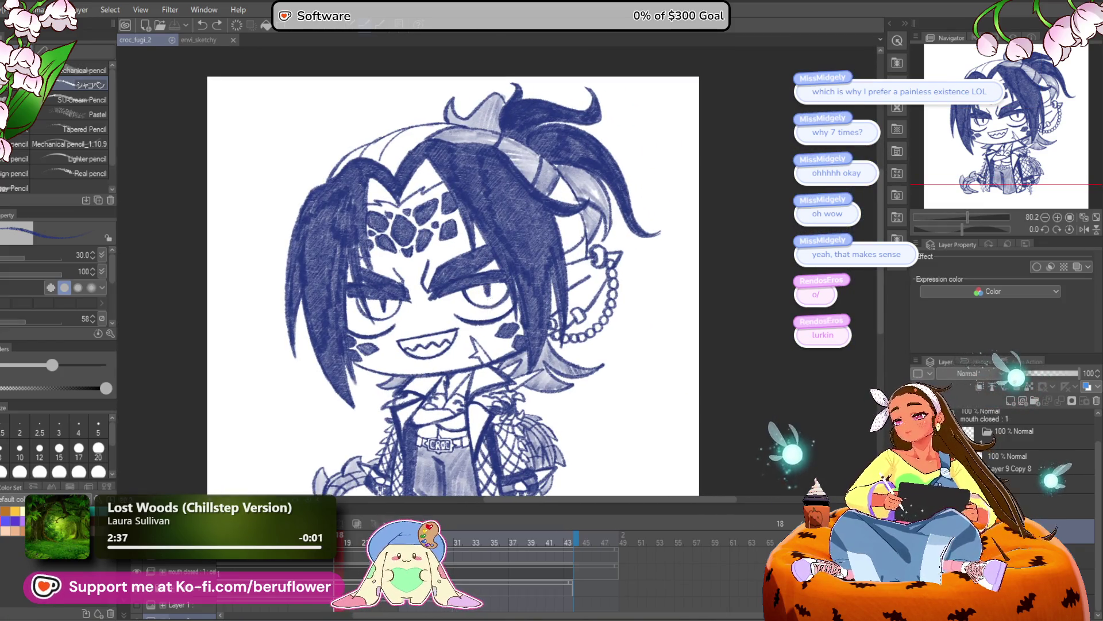
Pan over the lower body and face, then select Layer 3 Copy
left_click_drag(475, 344, 522, 289)
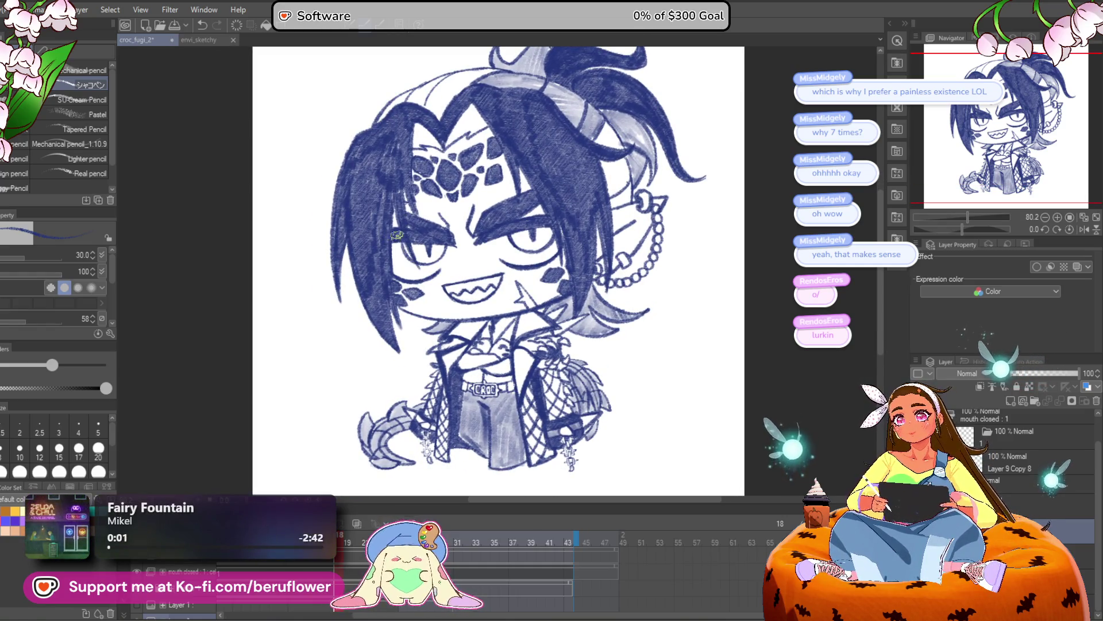
scroll(525, 226, "up", 3)
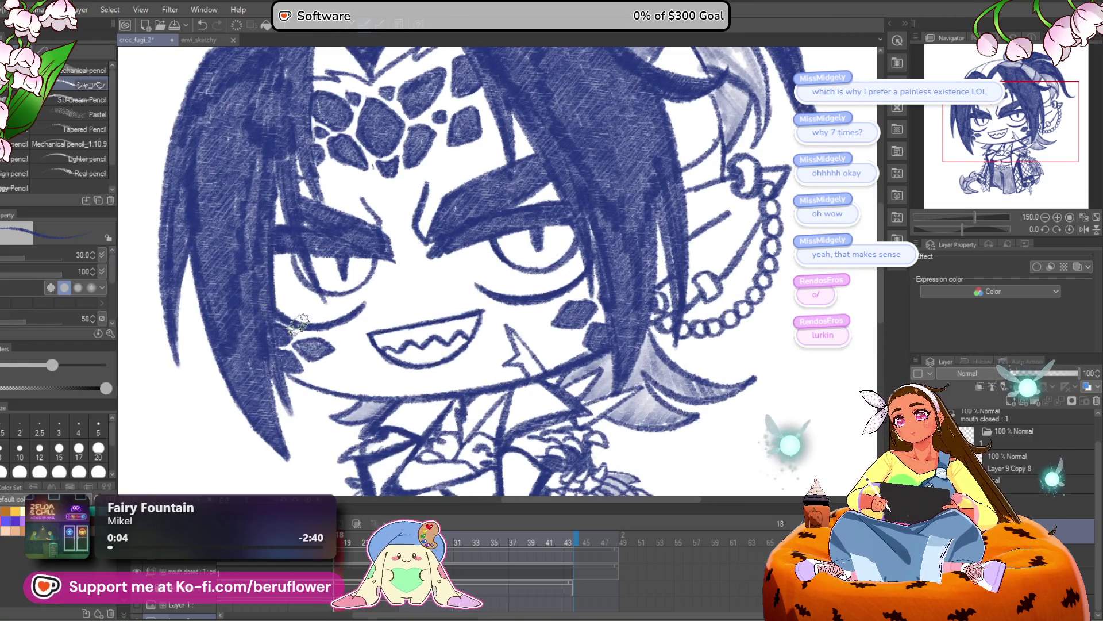
key("ctrl+0")
scroll(626, 266, "up", 5)
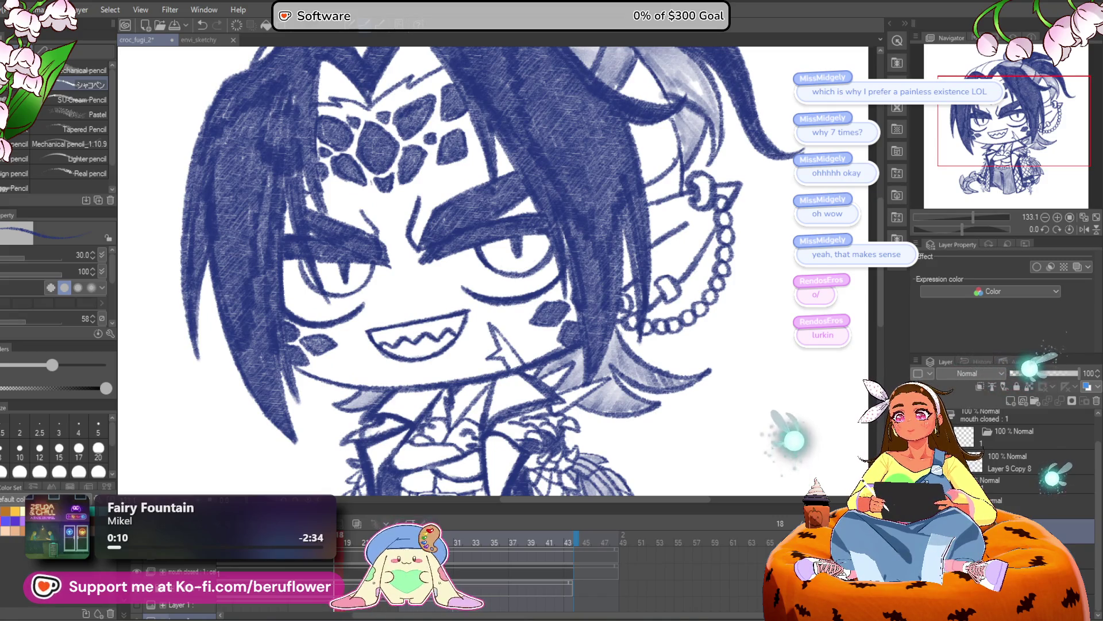
scroll(487, 299, "down", 5)
scroll(575, 356, "up", 2)
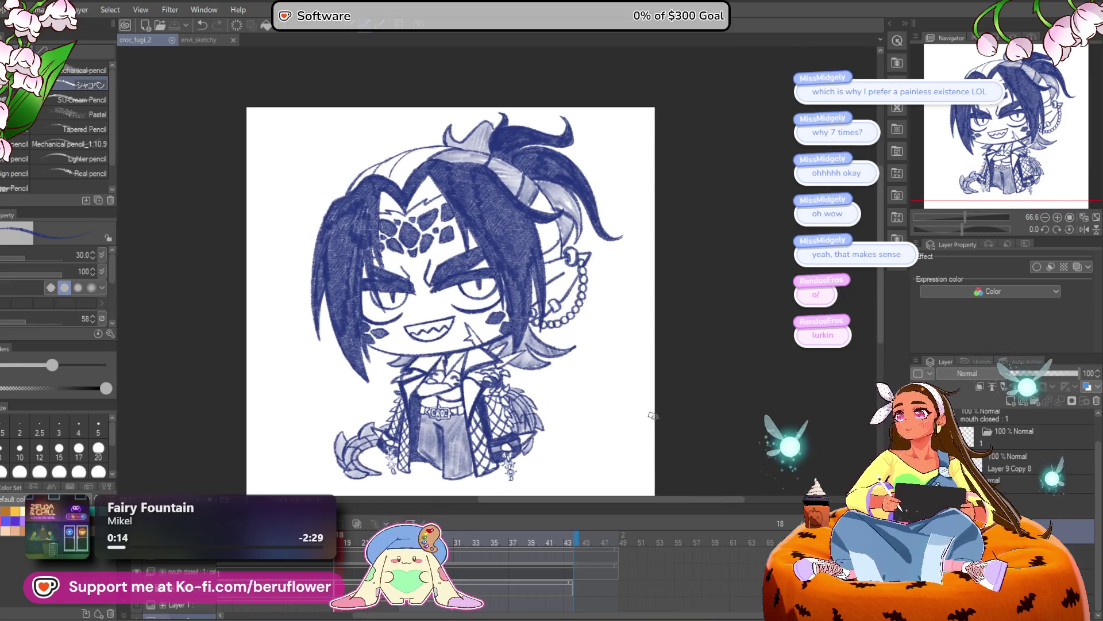
mouse_move(637, 430)
left_mouse_down()
mouse_move(635, 388)
mouse_move(643, 408)
left_mouse_up()
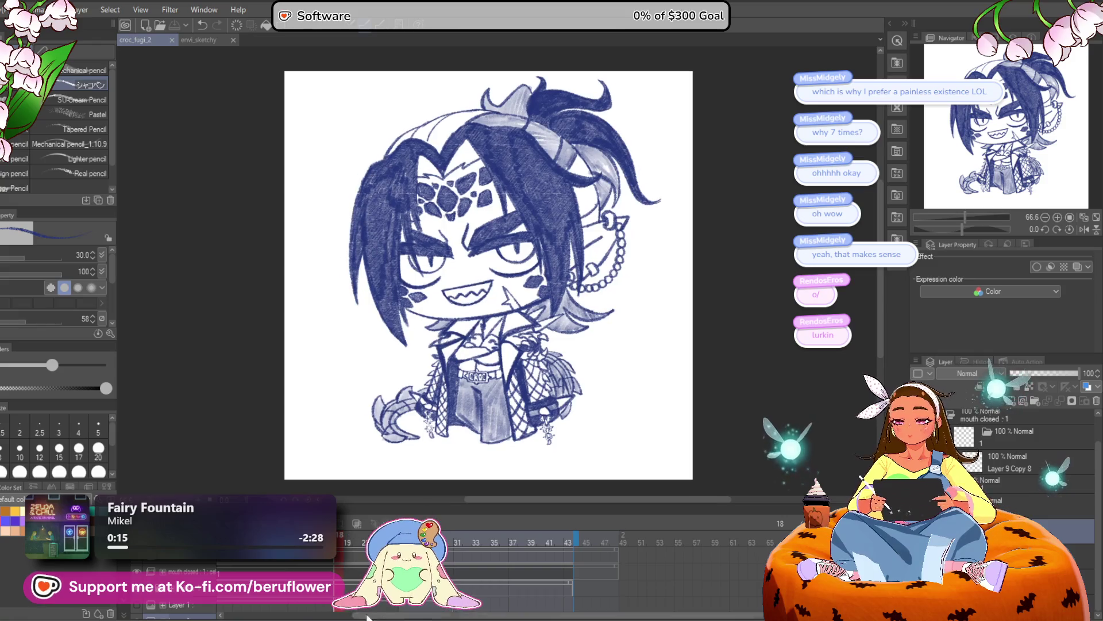
left_click_drag(424, 618, 368, 615)
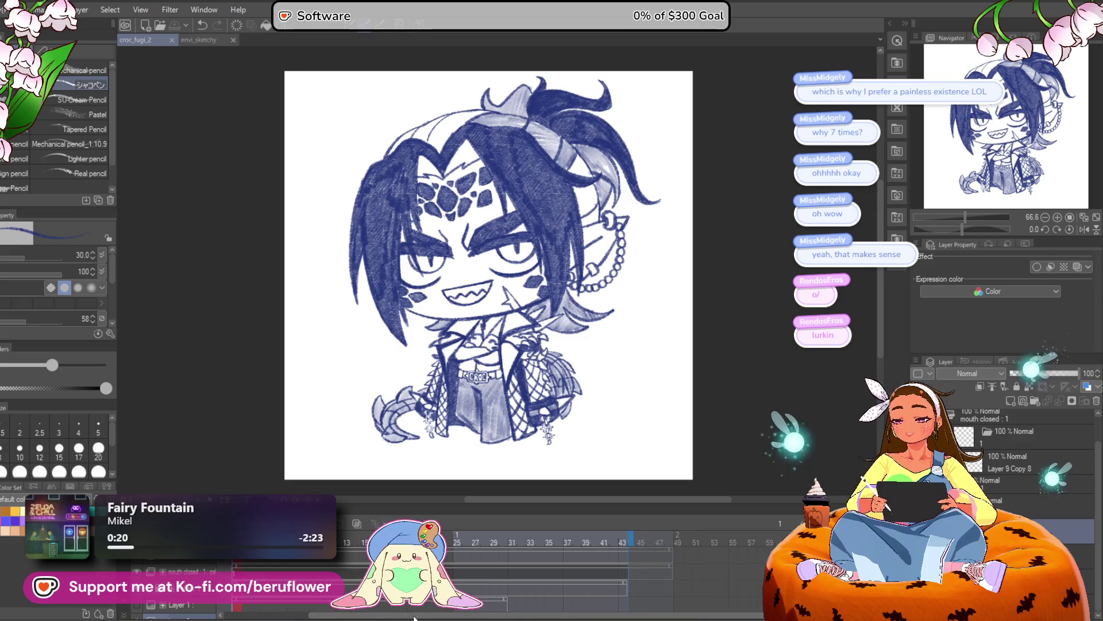
left_click_drag(629, 369, 607, 384)
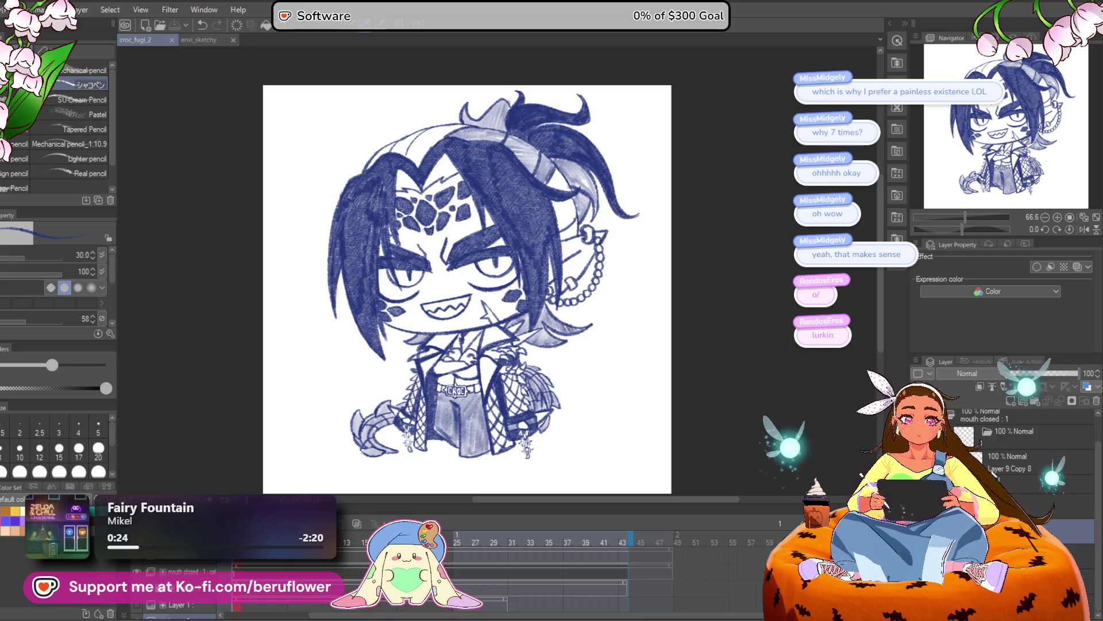
left_click(1023, 460)
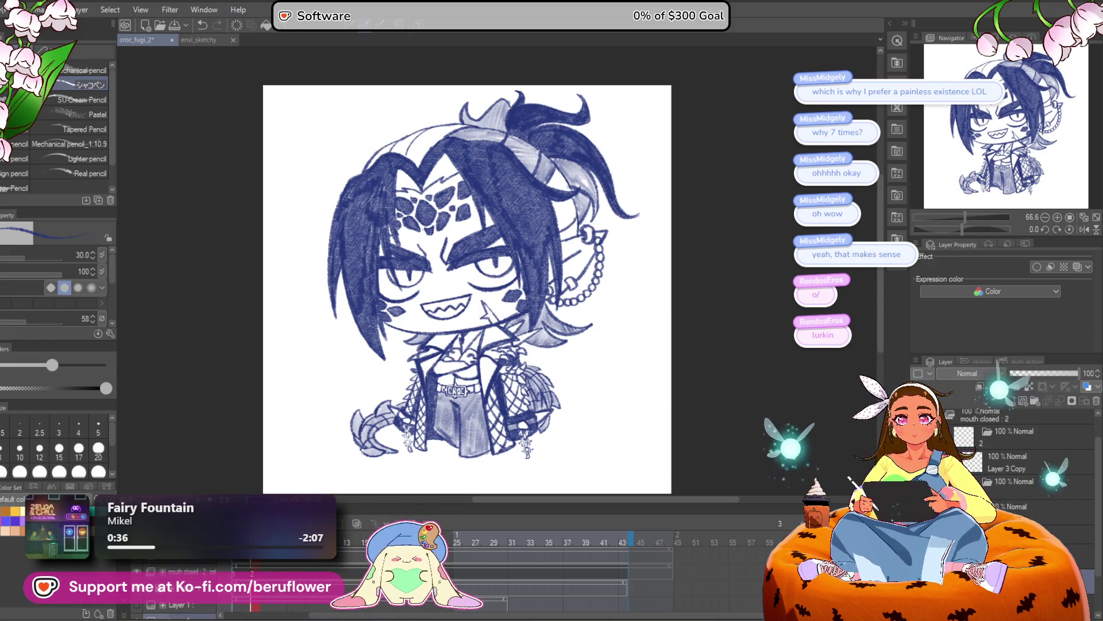
Lower the sketch layer's opacity to a pale lavender and select Layer 3 Copy
left_click(1033, 373)
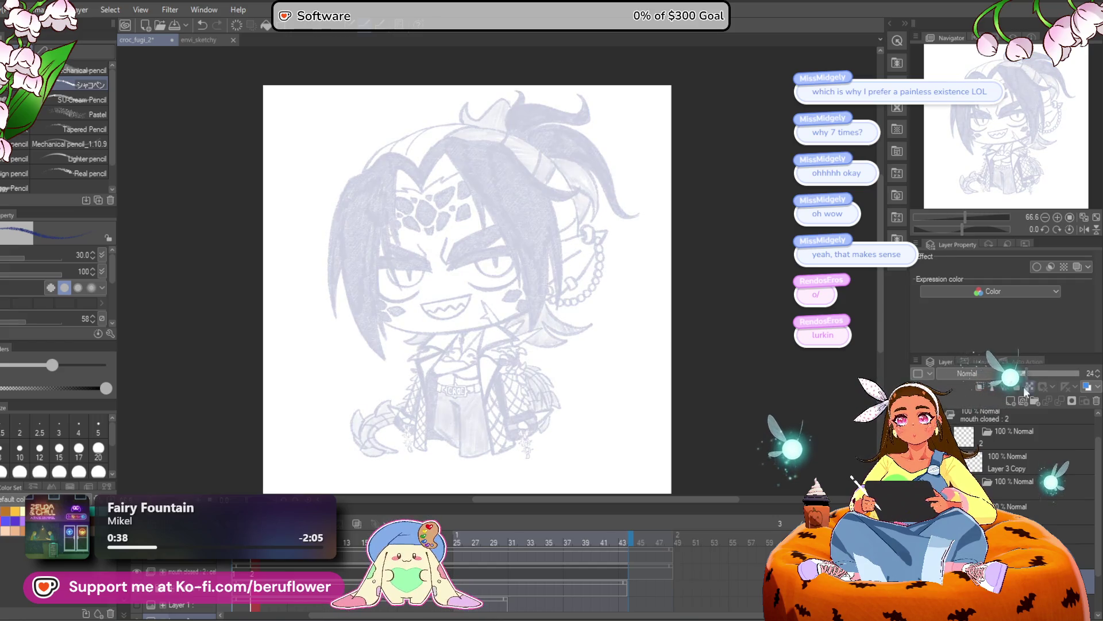
left_click(1016, 468)
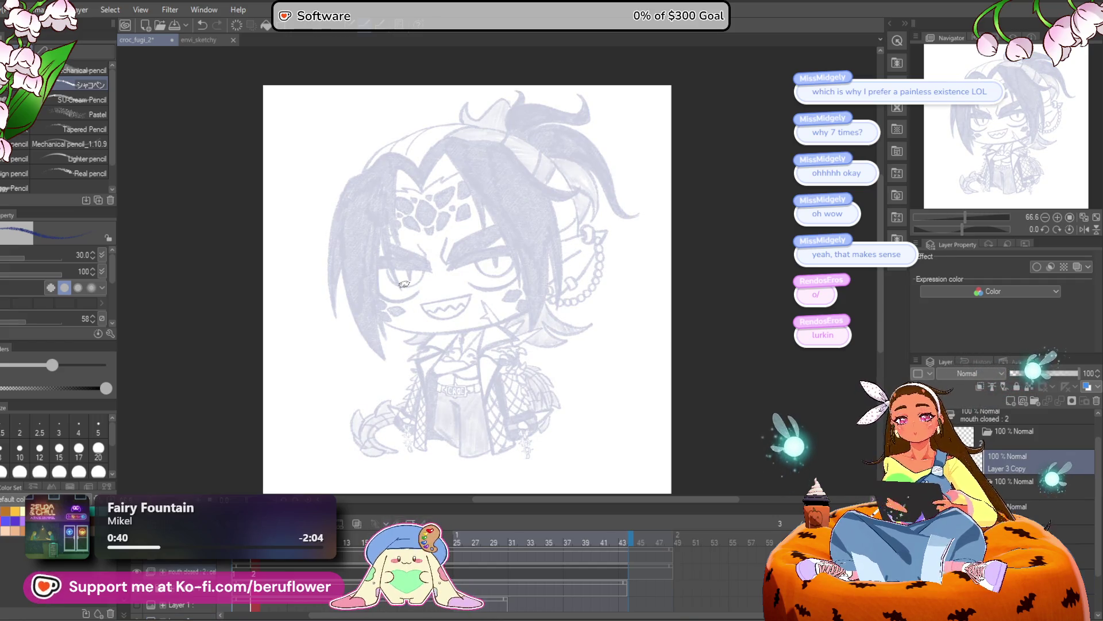
left_click(1023, 507)
left_click_drag(1026, 372, 1035, 373)
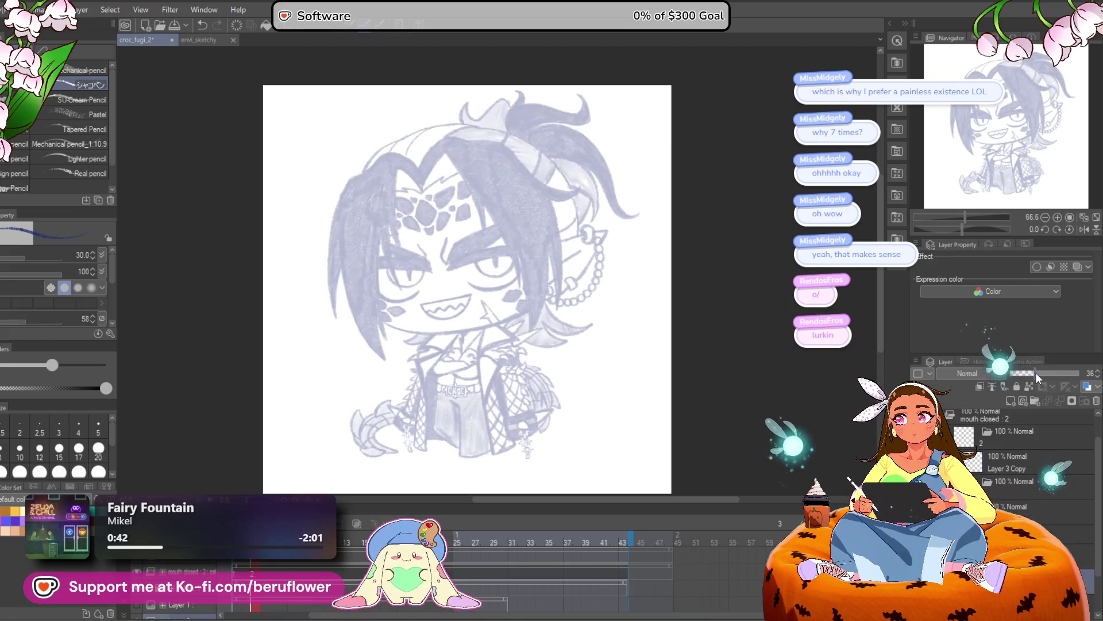
left_click(1002, 453)
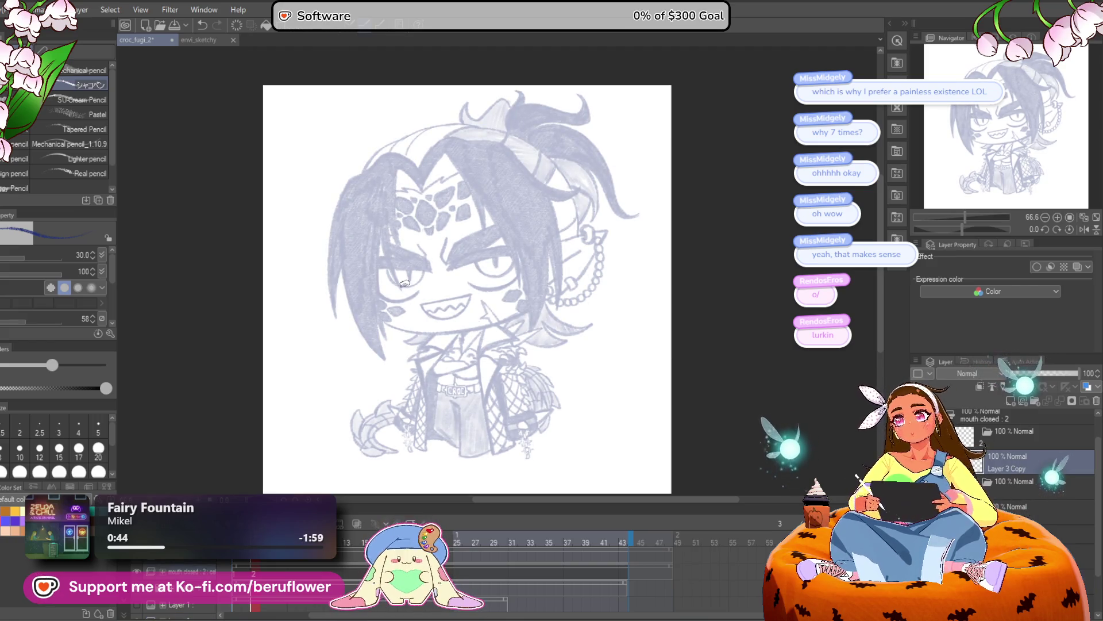
Frame the face, switch the drawing colour to crimson, and undo a test stroke
scroll(396, 279, "up", 5)
scroll(406, 282, "down", 3)
scroll(405, 282, "up", 2)
left_click_drag(518, 397, 497, 419)
key("x")
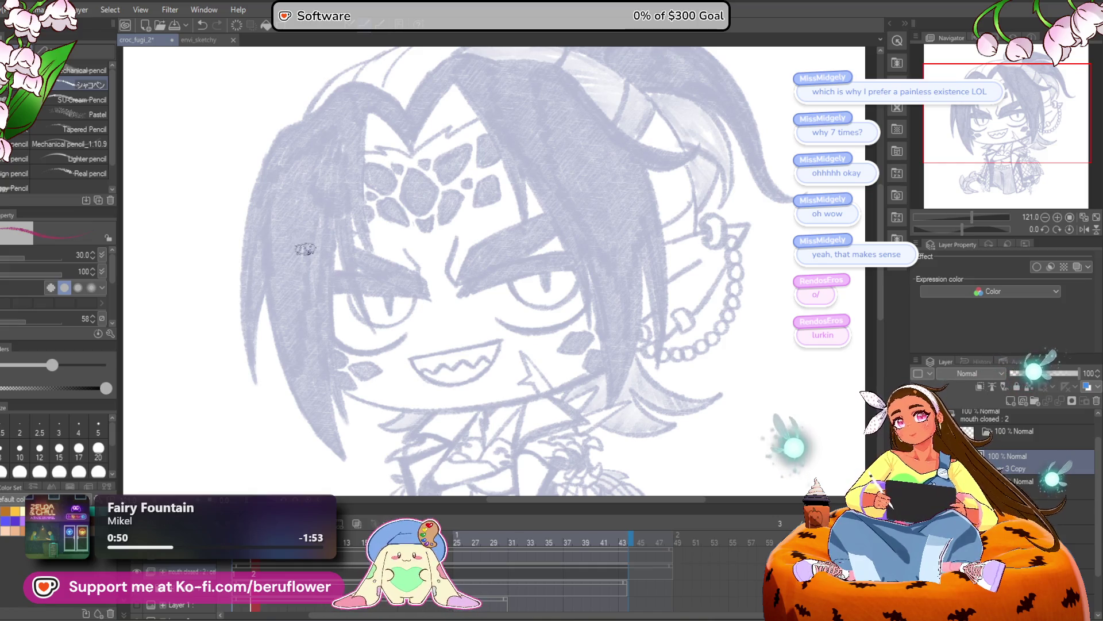
left_click_drag(366, 112, 362, 228)
key("ctrl+z")
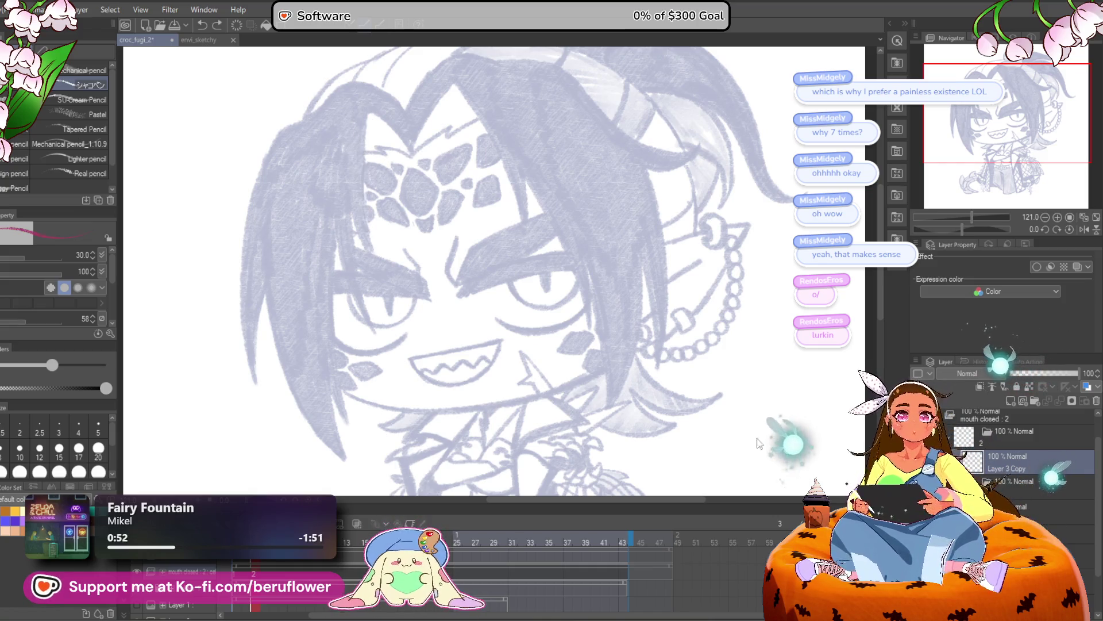
Turn off Border effect on the 'mouth closed : 2' layer, then draw a crimson forehead stroke on Layer 3 Copy
left_click(1009, 508)
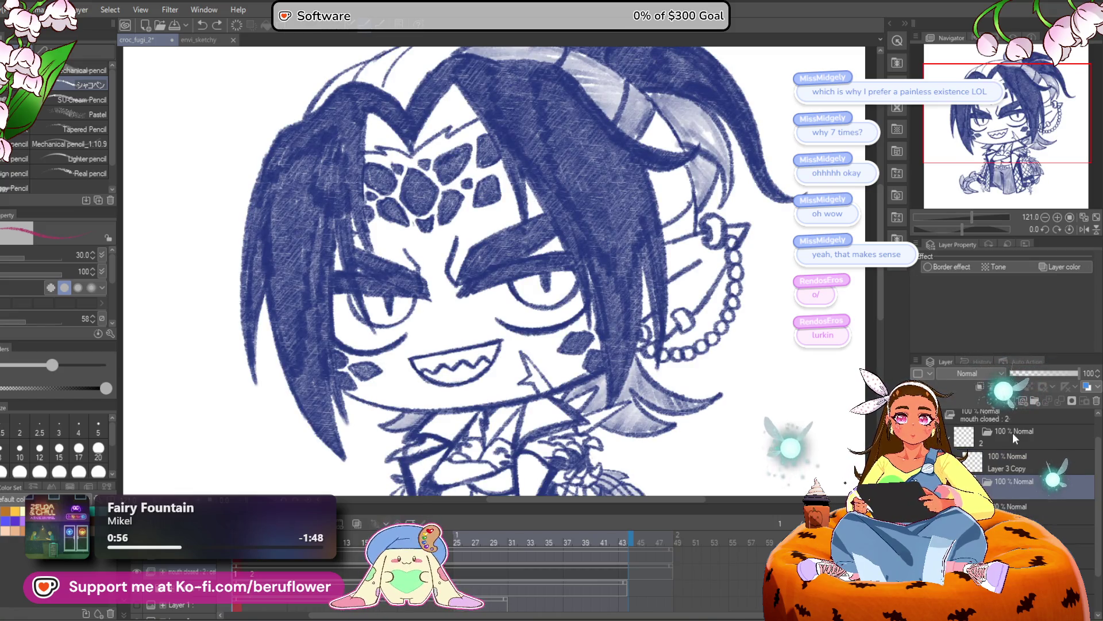
left_click(1013, 426)
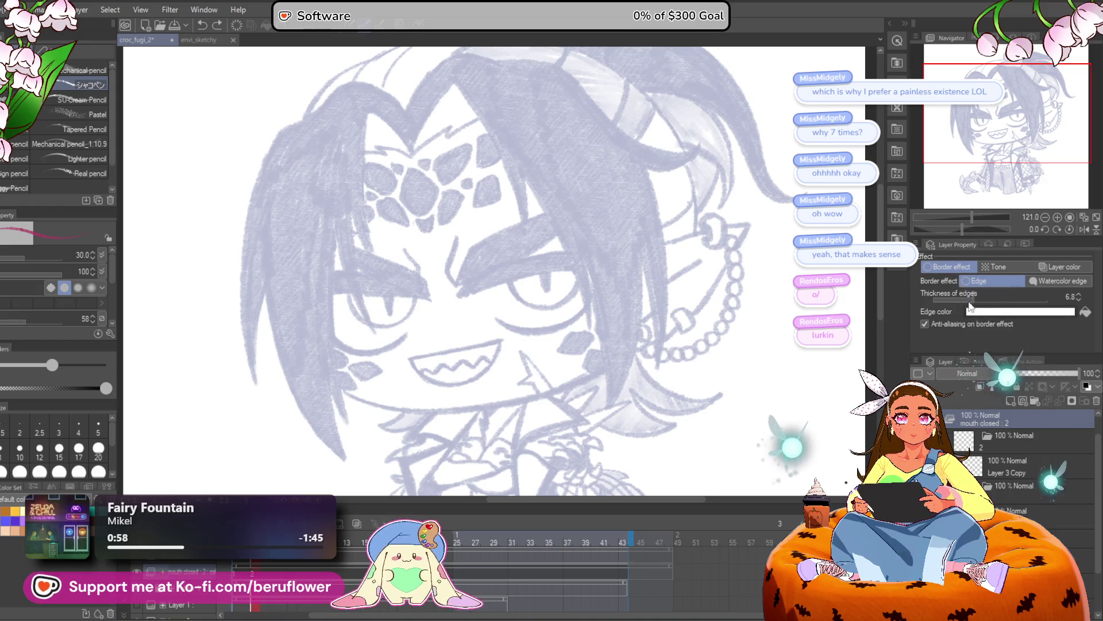
left_click(961, 267)
left_click(1013, 466)
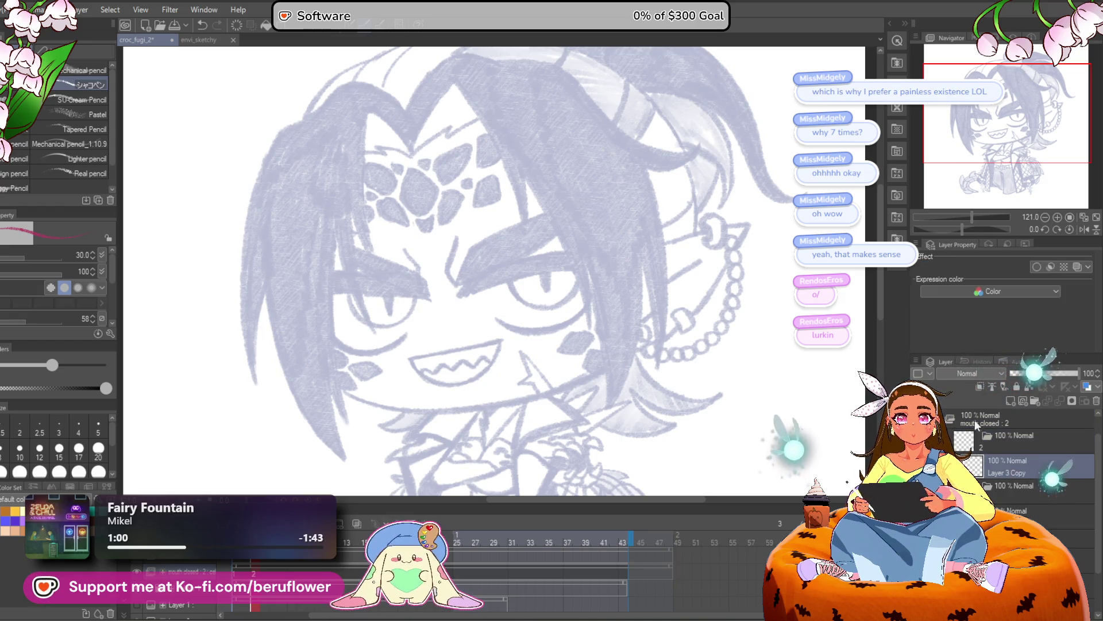
left_click_drag(486, 129, 464, 285)
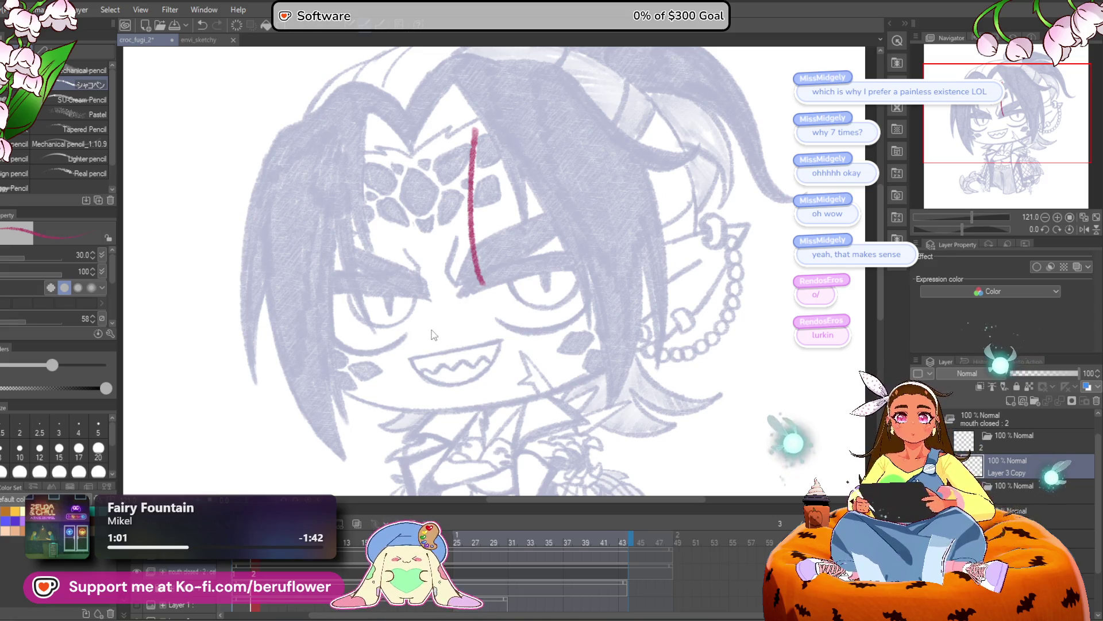
Redraw the hair edge down the forehead, shrink the brush, and trace the fringe peak diagonally
key("ctrl+z")
left_click_drag(359, 112, 377, 275)
scroll(382, 290, "down", 5)
scroll(616, 205, "up", 4)
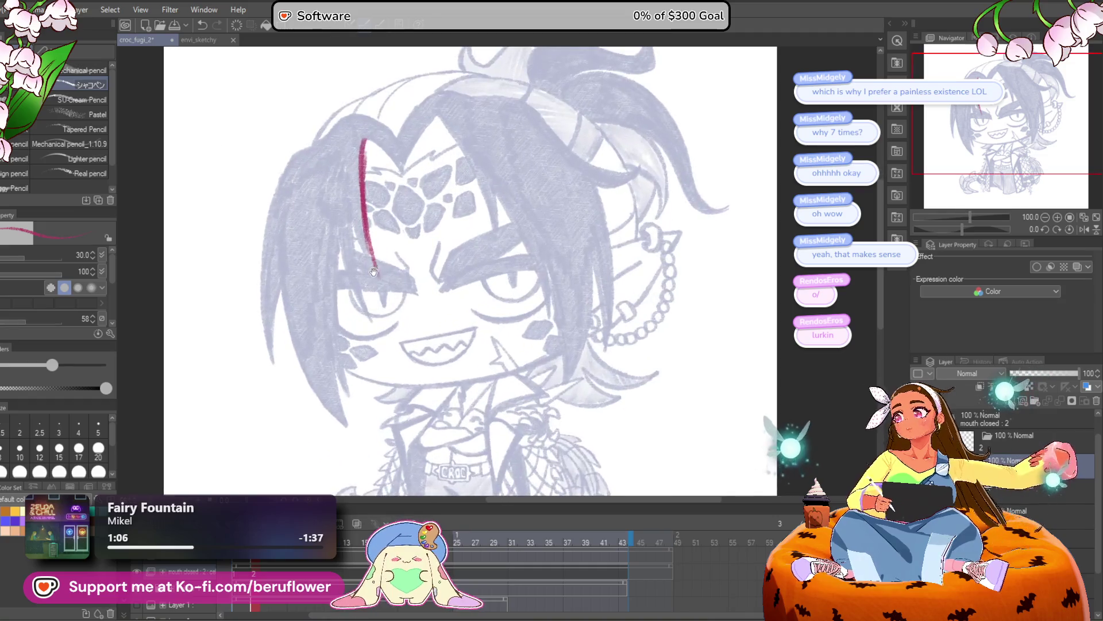
key("ctrl+z")
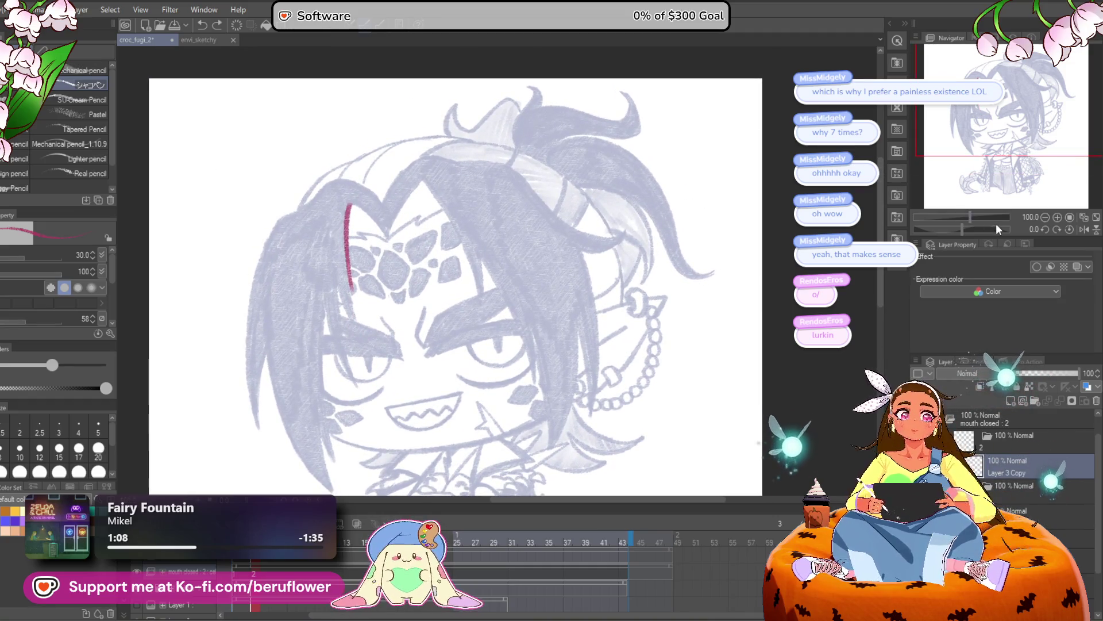
scroll(370, 202, "up", 3)
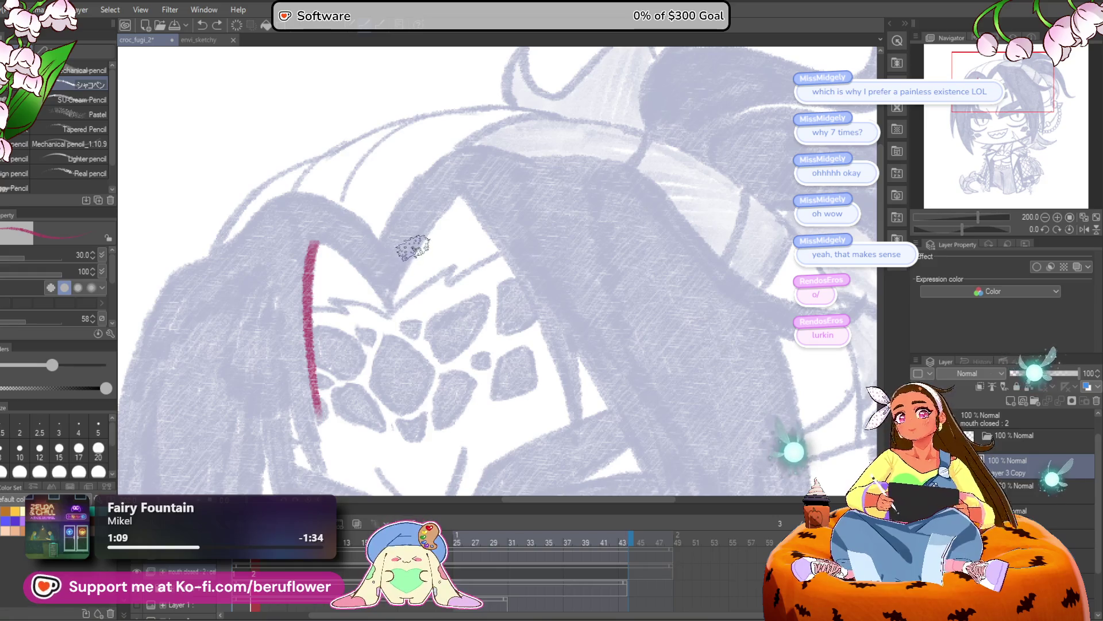
key("bracketleft")
mouse_move(393, 307)
left_mouse_down()
mouse_move(468, 189)
mouse_move(500, 248)
mouse_move(577, 246)
left_mouse_up()
mouse_move(471, 302)
left_mouse_down()
mouse_move(527, 259)
mouse_move(596, 243)
left_mouse_up()
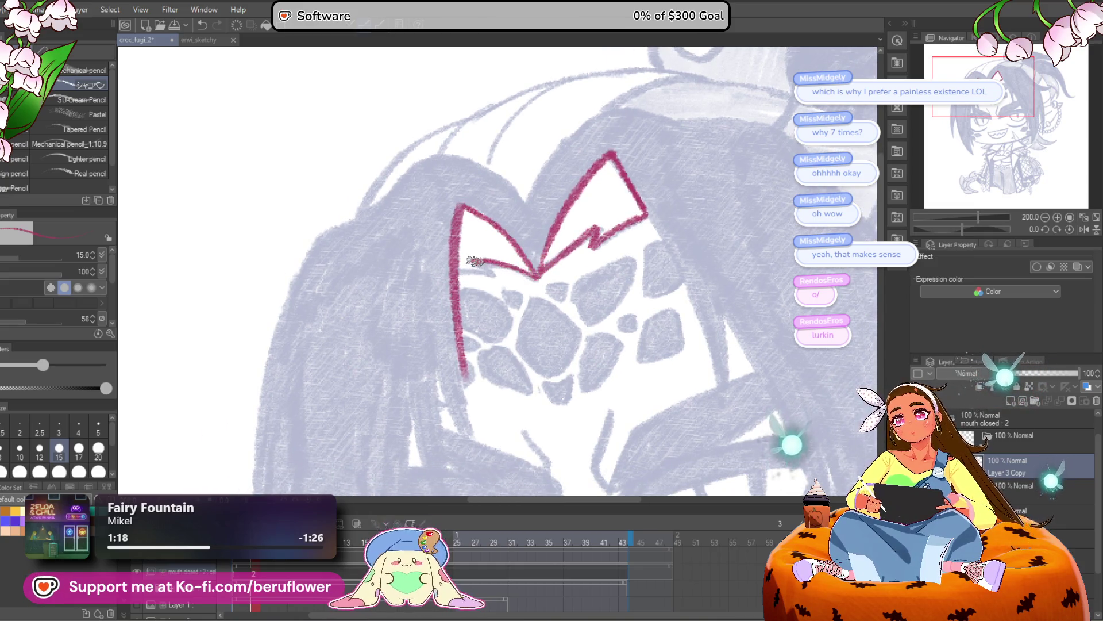
Rotate the canvas about 44 degrees and add crimson strokes along the fringe's left side
mouse_move(457, 277)
left_mouse_down()
mouse_move(402, 322)
mouse_move(375, 364)
left_mouse_up()
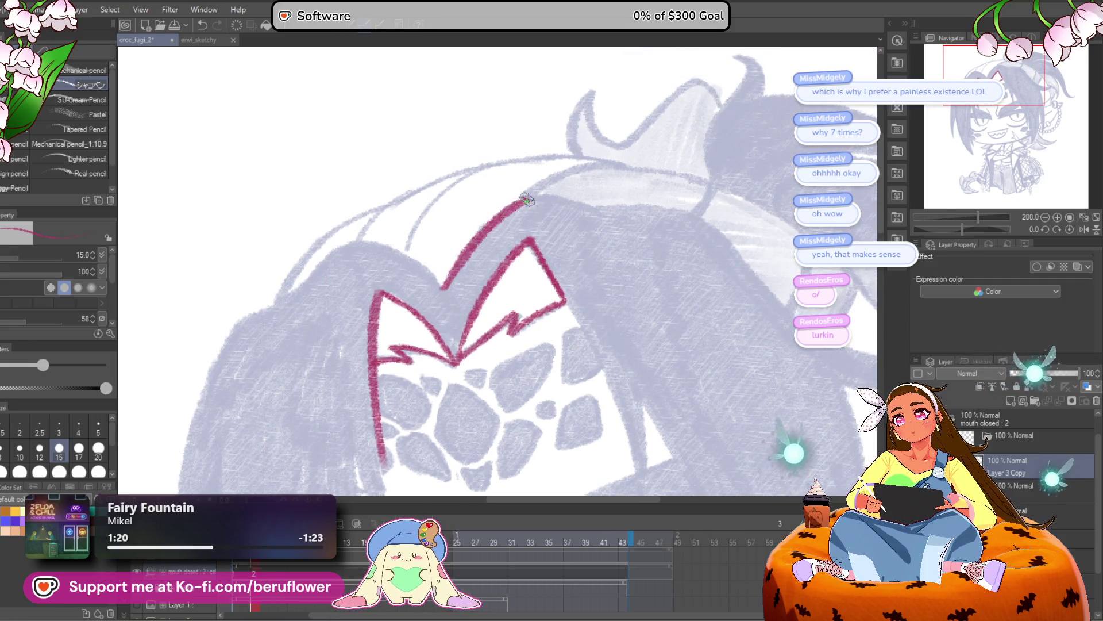
left_click_drag(511, 247, 579, 224)
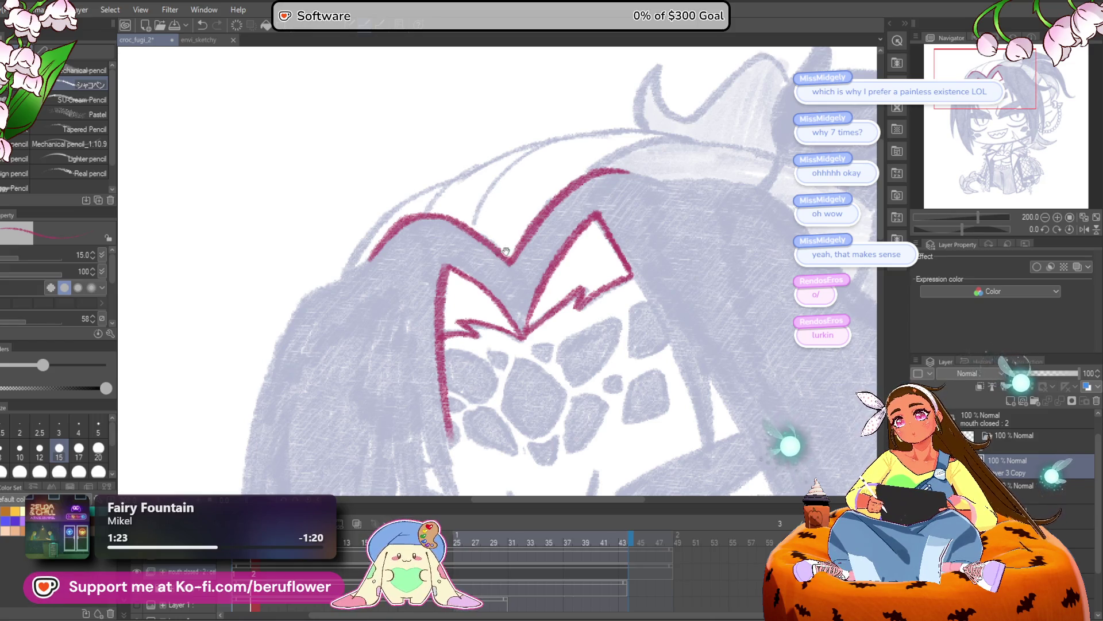
left_click_drag(506, 253, 624, 225)
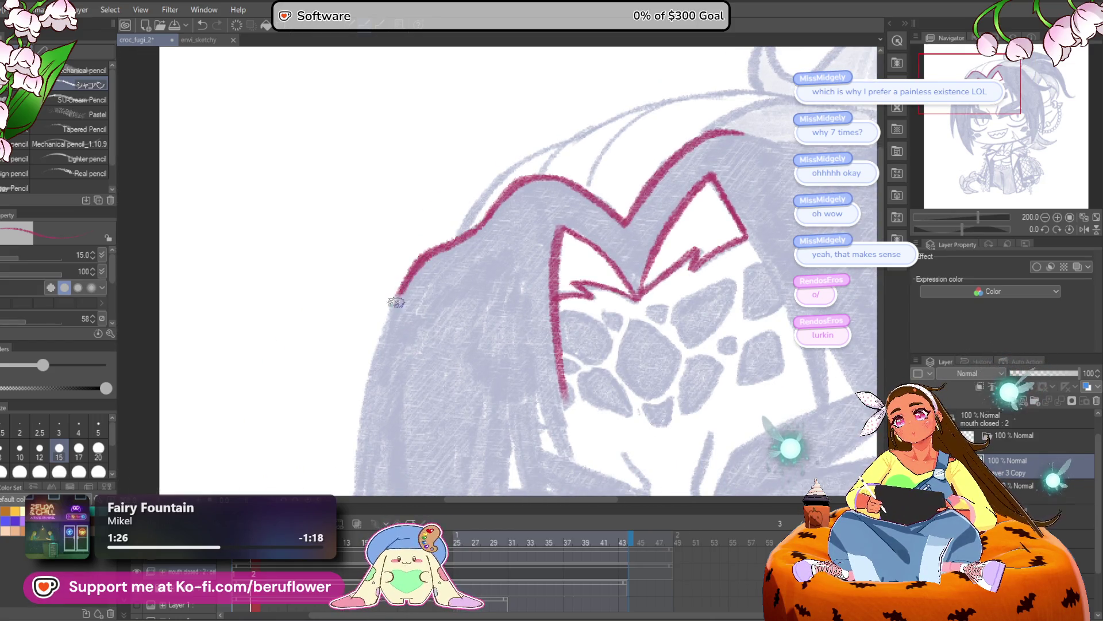
left_click_drag(359, 422, 273, 352)
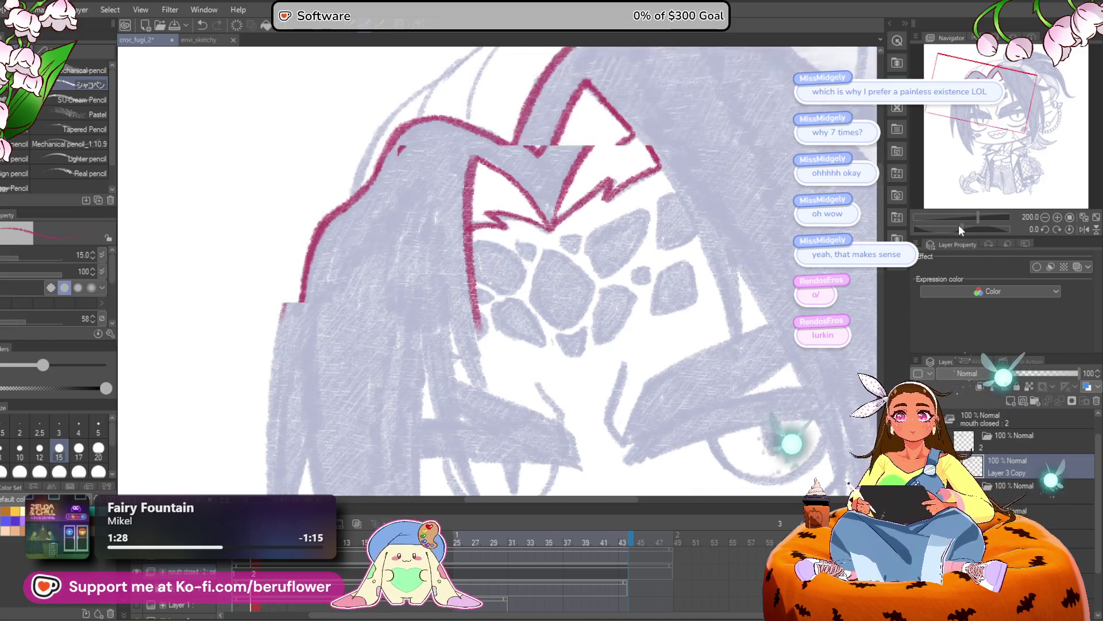
left_click_drag(959, 227, 974, 229)
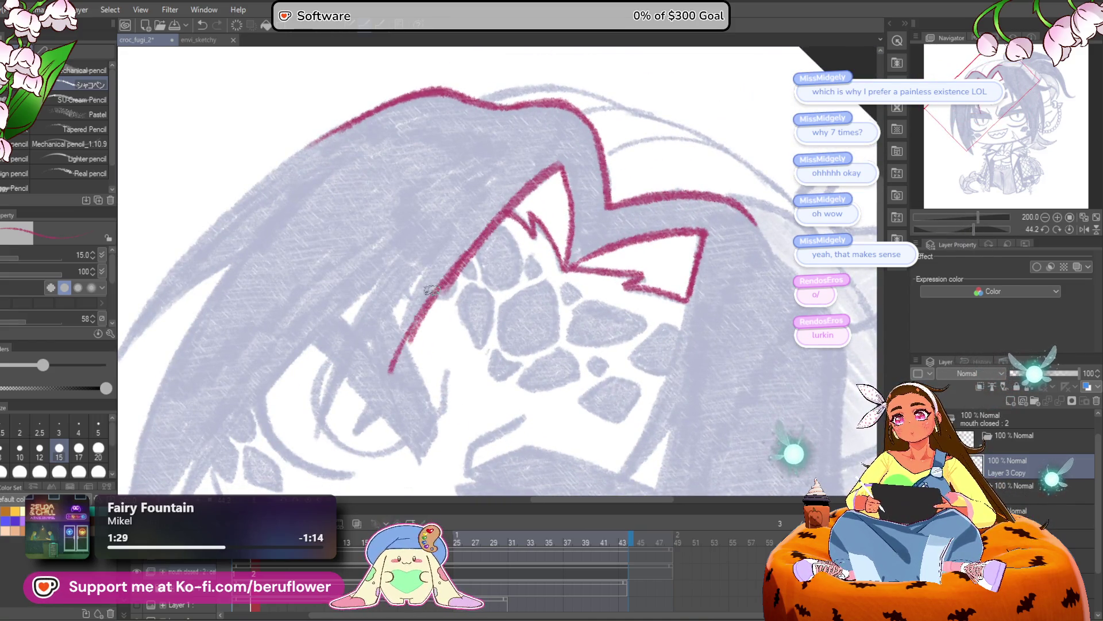
left_click_drag(438, 251, 390, 374)
mouse_move(412, 279)
left_mouse_down()
mouse_move(430, 273)
mouse_move(382, 313)
left_mouse_up()
left_click_drag(399, 276, 519, 178)
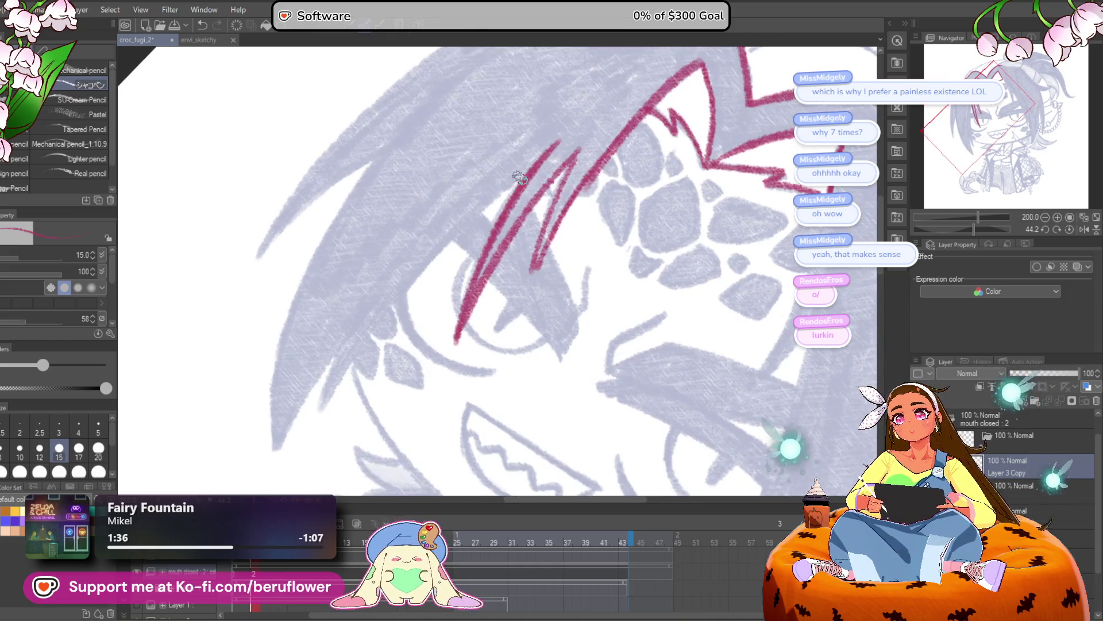
Extend the crimson fringe strokes down the upper-left of the hair, then zoom out to 90%
left_click_drag(360, 336, 410, 294)
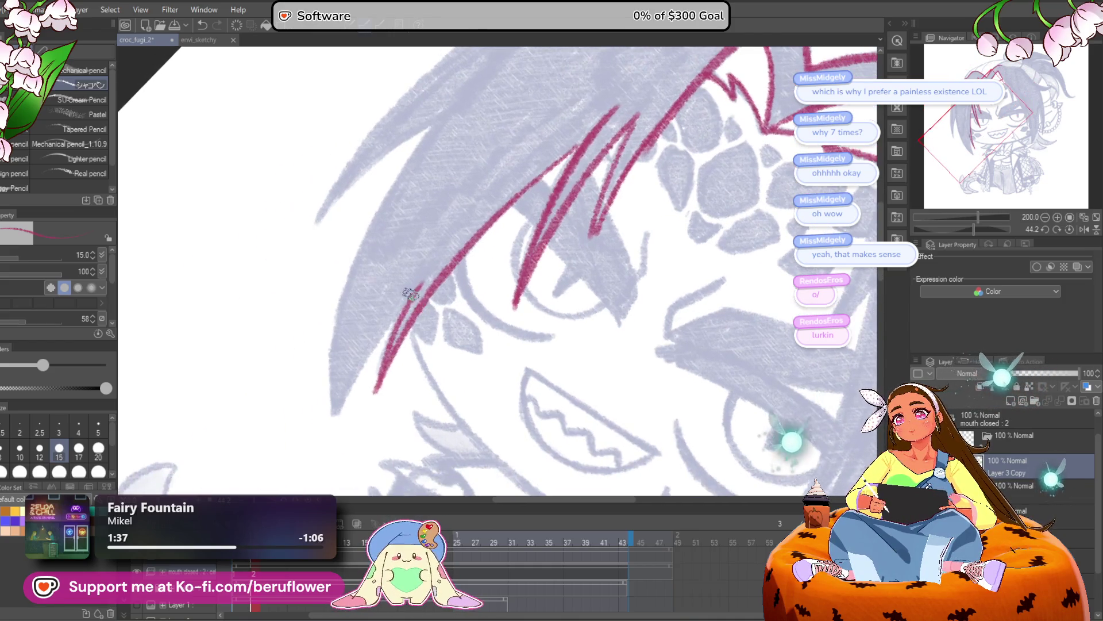
left_click_drag(426, 150, 389, 230)
left_click_drag(301, 380, 287, 452)
mouse_move(334, 337)
left_mouse_down()
mouse_move(361, 270)
mouse_move(573, 158)
left_mouse_up()
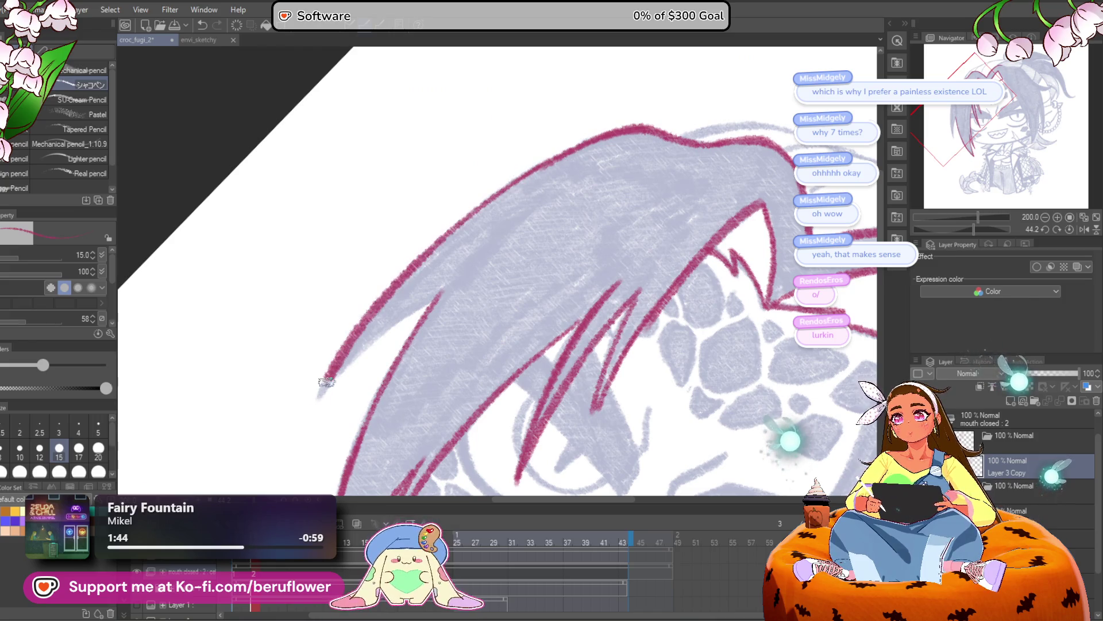
scroll(444, 282, "down", 4)
scroll(701, 323, "up", 1)
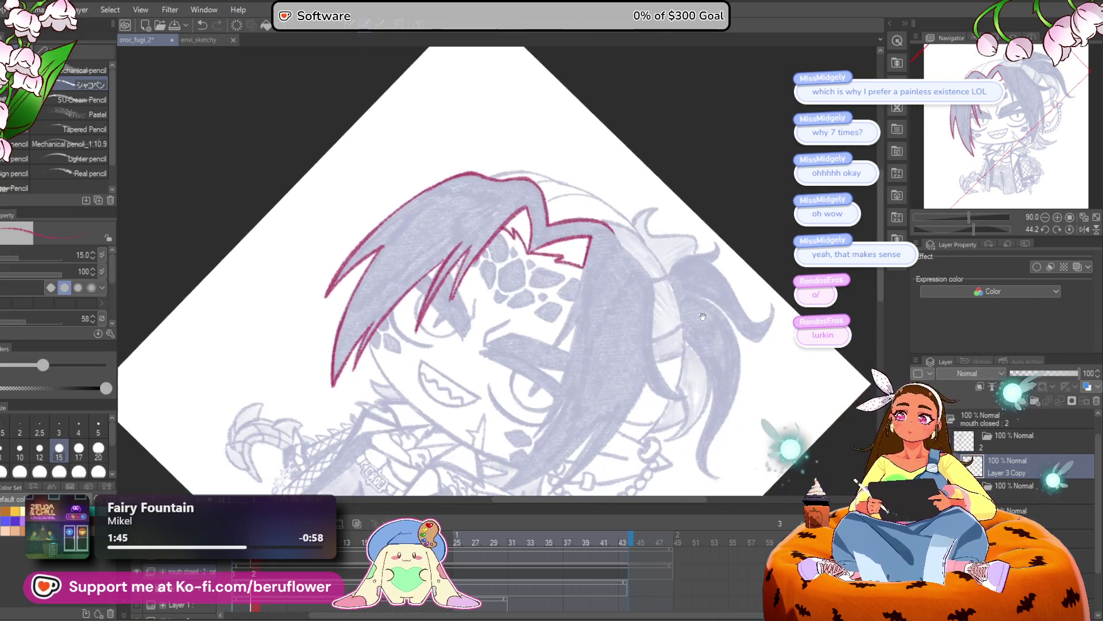
Rotate the view and line the hair strands, including the one by the earring, in crimson
left_click_drag(972, 227, 945, 226)
scroll(453, 310, "up", 3)
scroll(452, 310, "up", 3)
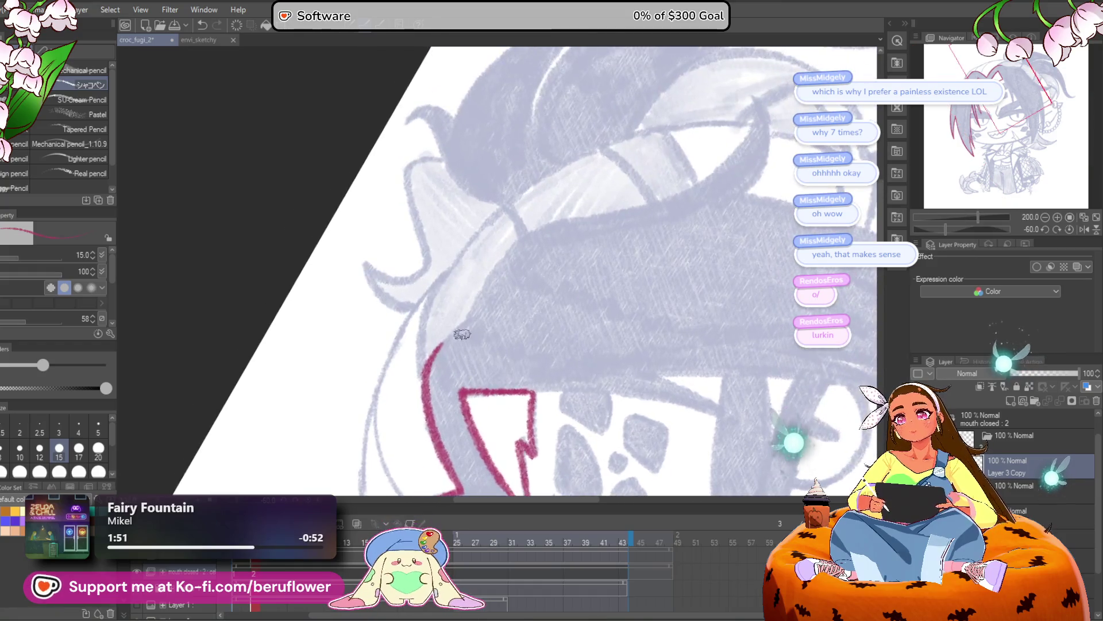
left_click_drag(945, 228, 982, 228)
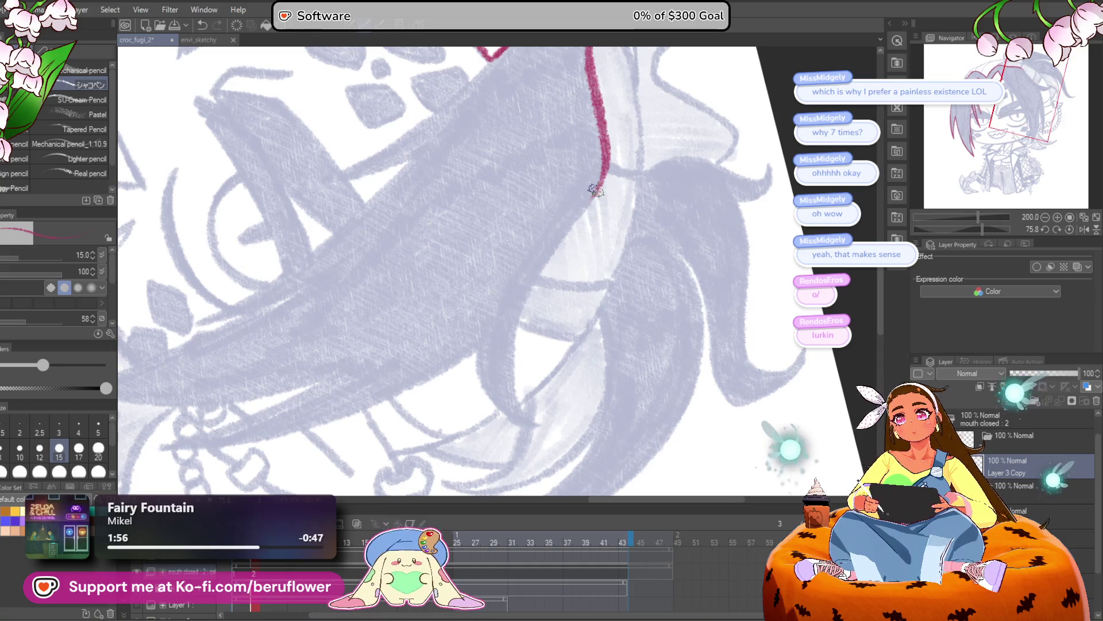
left_click_drag(520, 307, 525, 409)
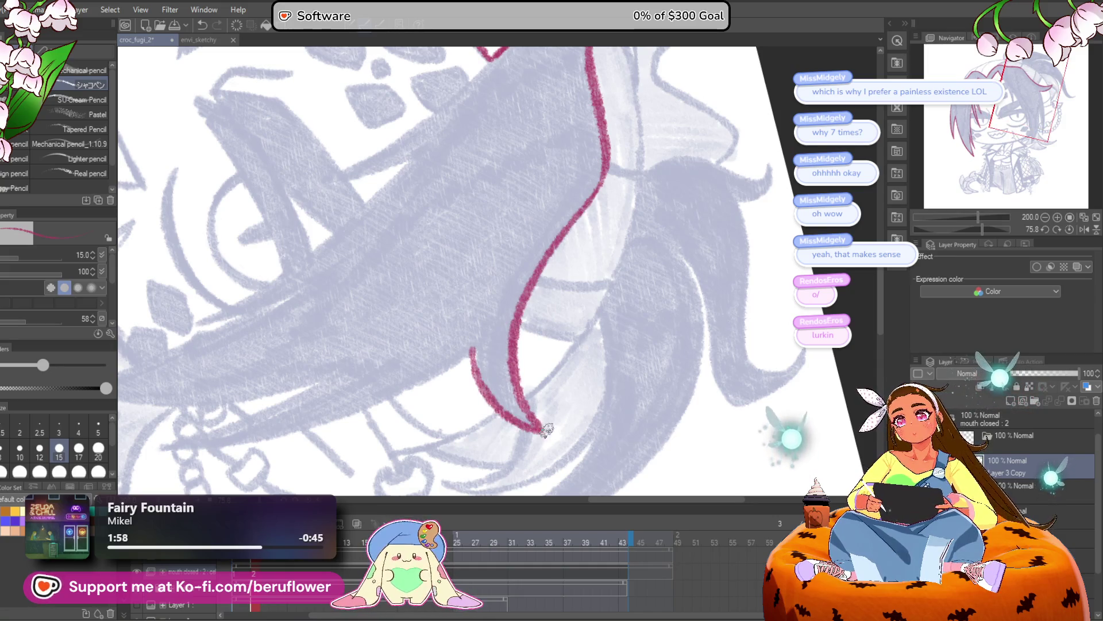
left_click_drag(977, 227, 965, 229)
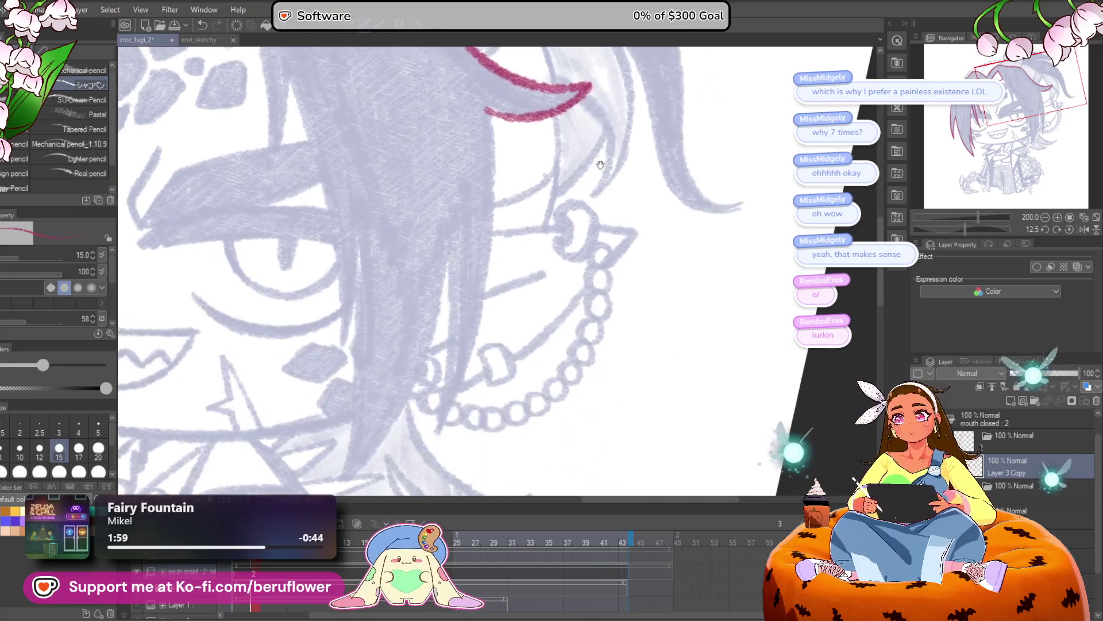
mouse_move(473, 106)
left_mouse_down()
mouse_move(469, 237)
mouse_move(413, 439)
left_mouse_up()
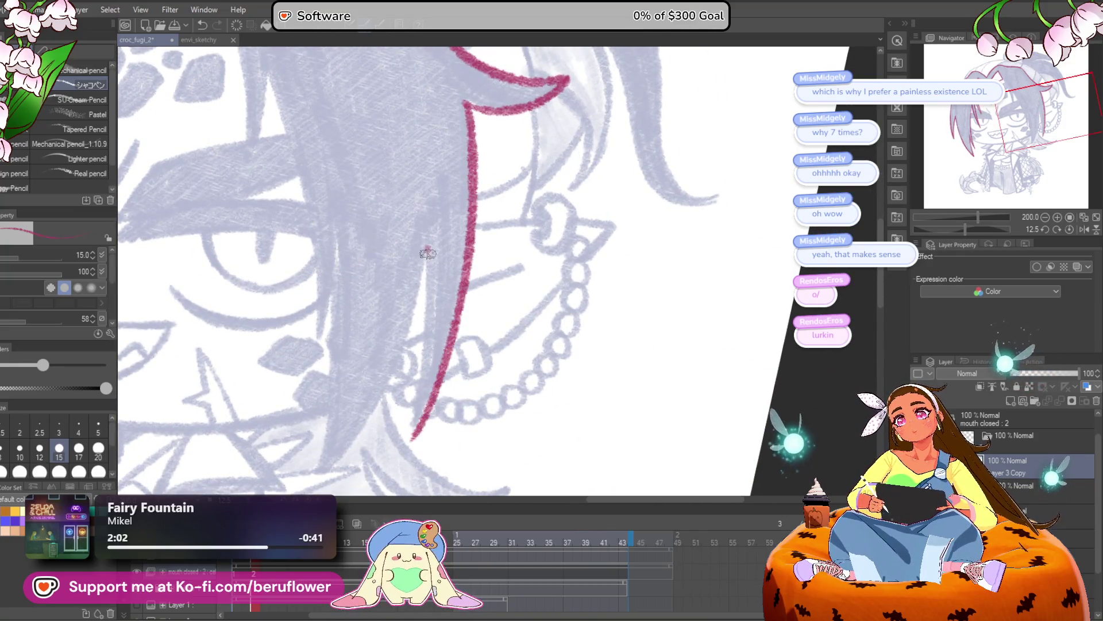
mouse_move(420, 345)
left_mouse_down()
mouse_move(482, 350)
mouse_move(428, 486)
mouse_move(464, 499)
left_mouse_up()
mouse_move(437, 266)
left_mouse_down()
mouse_move(418, 477)
mouse_move(449, 379)
mouse_move(451, 505)
left_mouse_up()
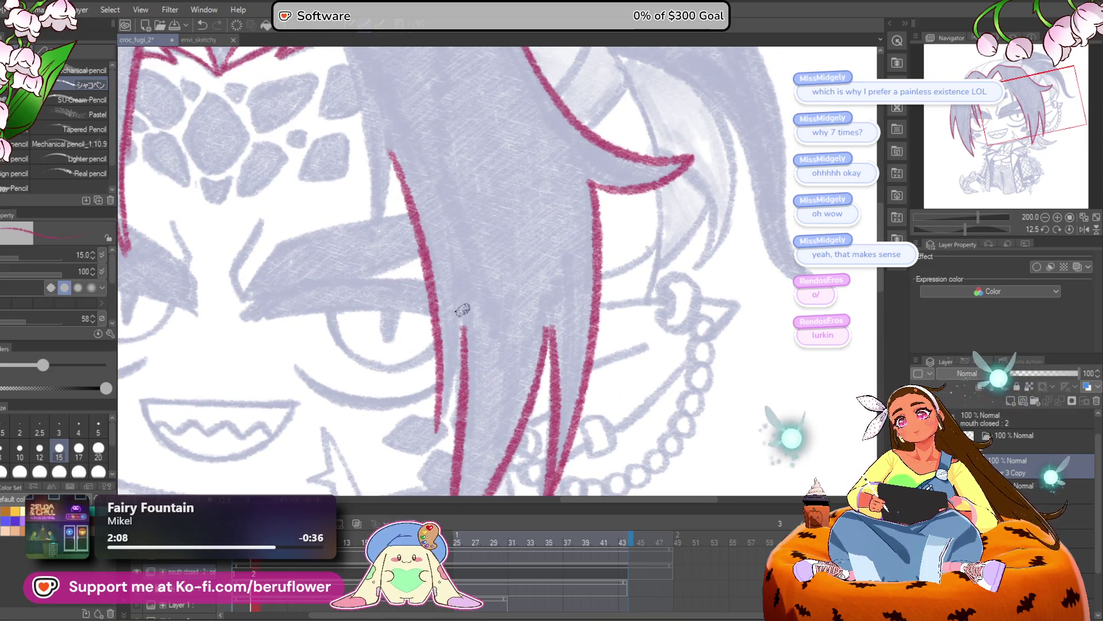
Draw crimson lines down the fringe strands
left_click_drag(454, 378, 444, 239)
left_click_drag(376, 85, 425, 290)
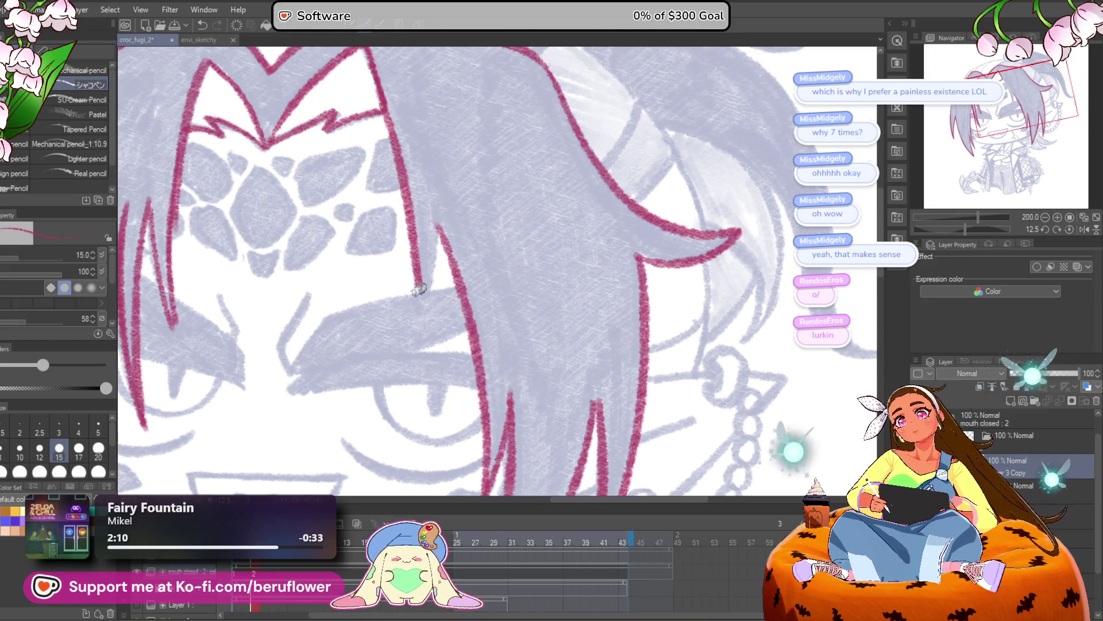
left_click_drag(440, 224, 423, 314)
scroll(414, 311, "down", 3)
scroll(413, 311, "up", 4)
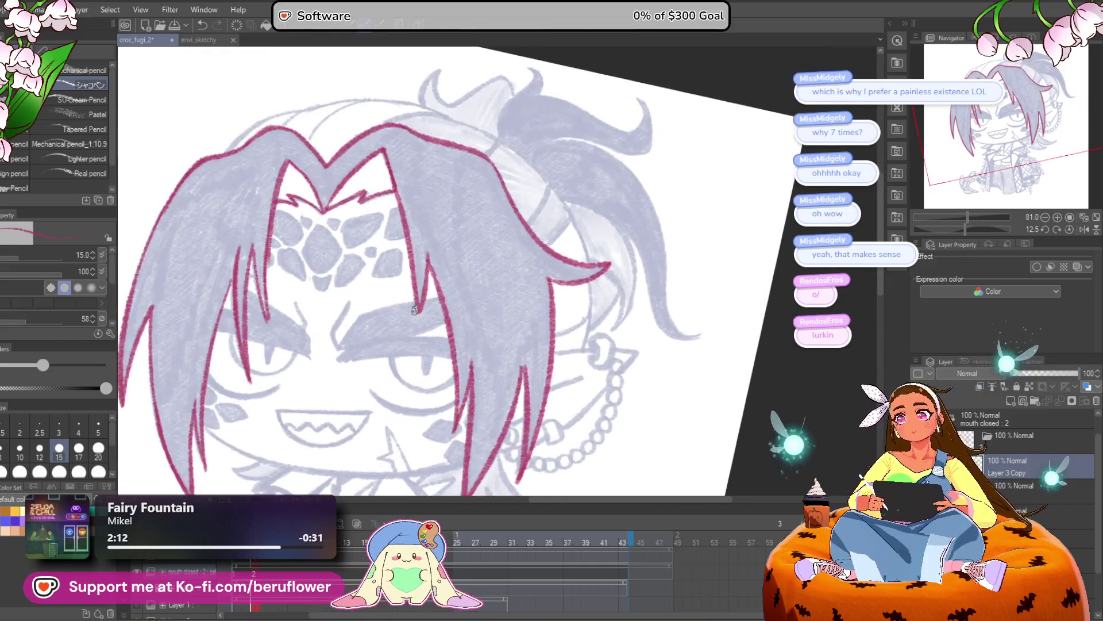
Rotate onto the face's left side and line its edge down to the jaw in crimson
left_click_drag(973, 228, 989, 229)
mouse_move(432, 105)
left_mouse_down()
mouse_move(391, 190)
mouse_move(362, 368)
mouse_move(356, 299)
left_mouse_up()
left_click_drag(356, 236, 379, 402)
left_click_drag(361, 311, 386, 439)
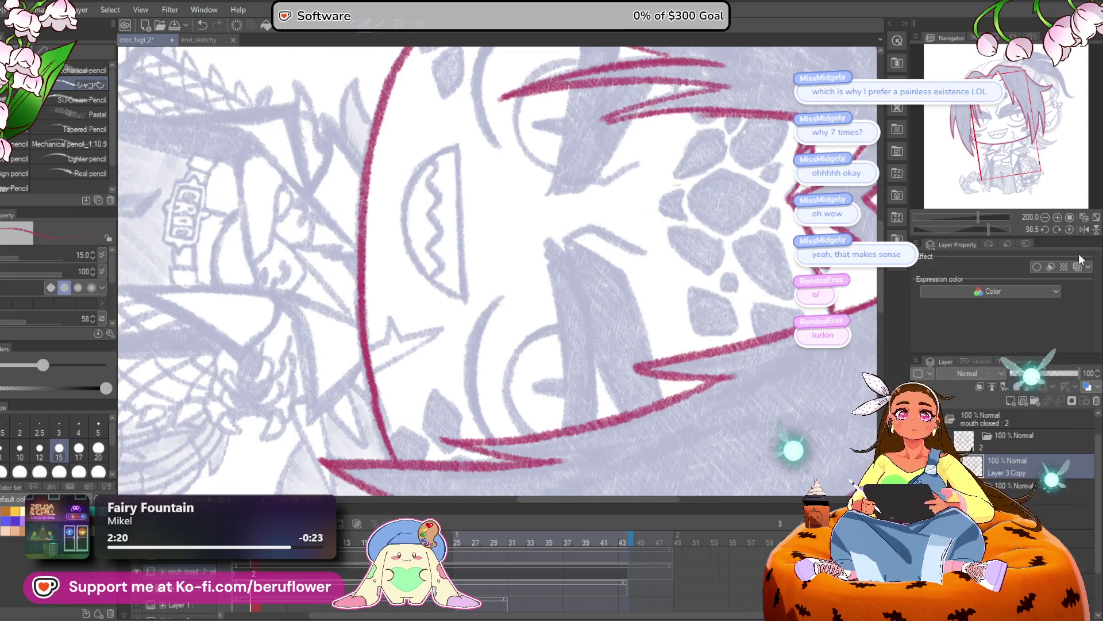
Reset the rotation to 0 and draw crimson strokes under the jaw and the collar point
left_click(1069, 229)
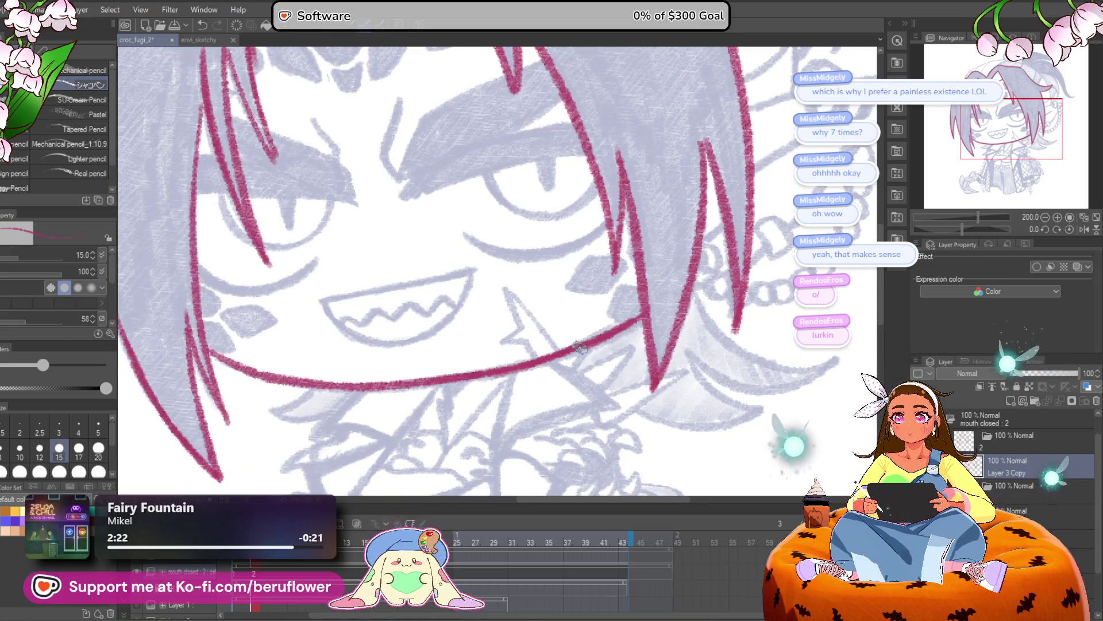
left_click_drag(582, 342, 654, 267)
left_click_drag(519, 318, 539, 285)
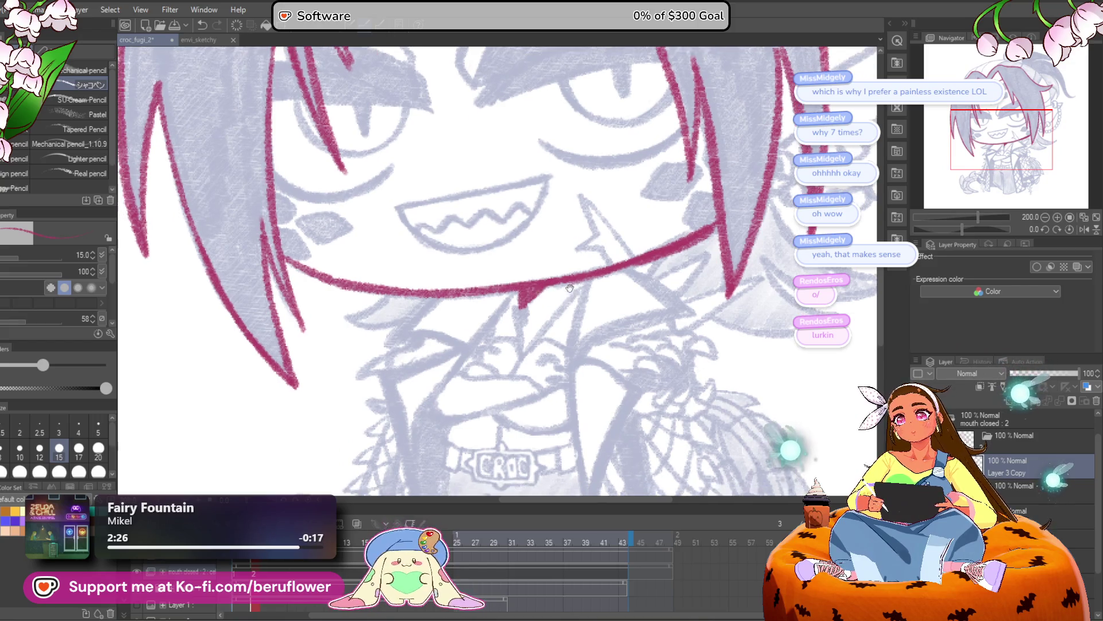
mouse_move(520, 345)
left_mouse_down()
mouse_move(521, 298)
mouse_move(507, 279)
mouse_move(550, 308)
left_mouse_up()
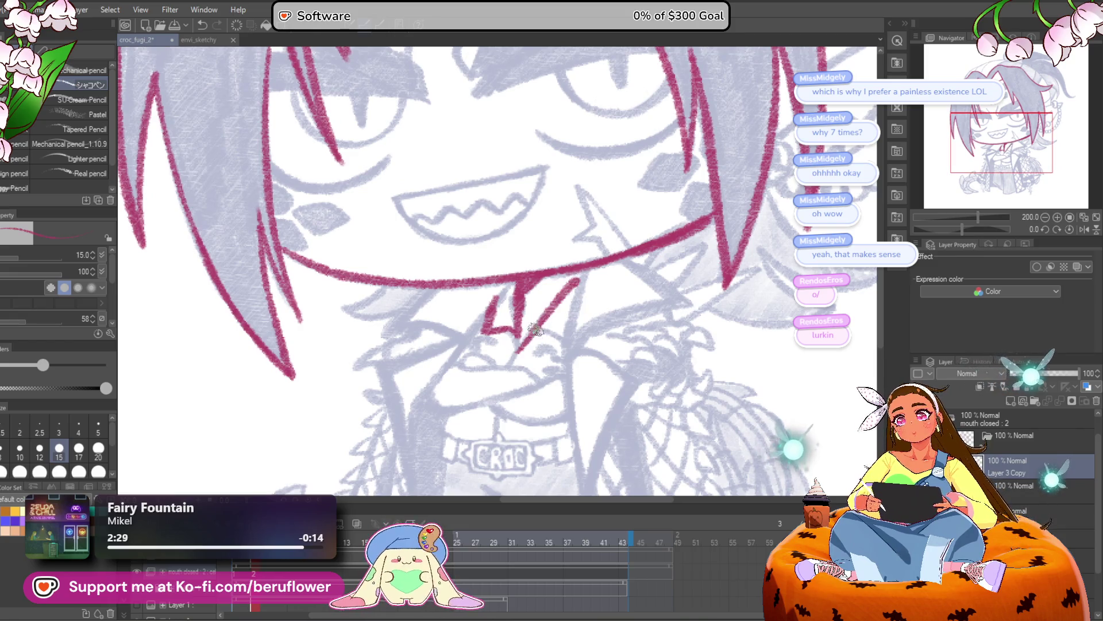
key("Left")
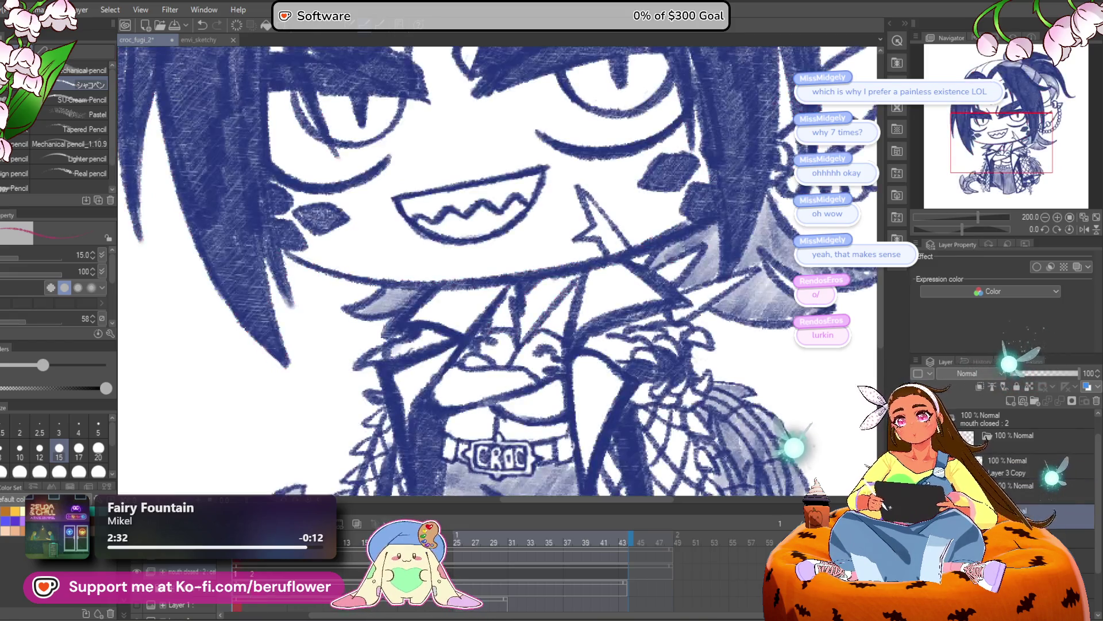
left_click(550, 371, "alt")
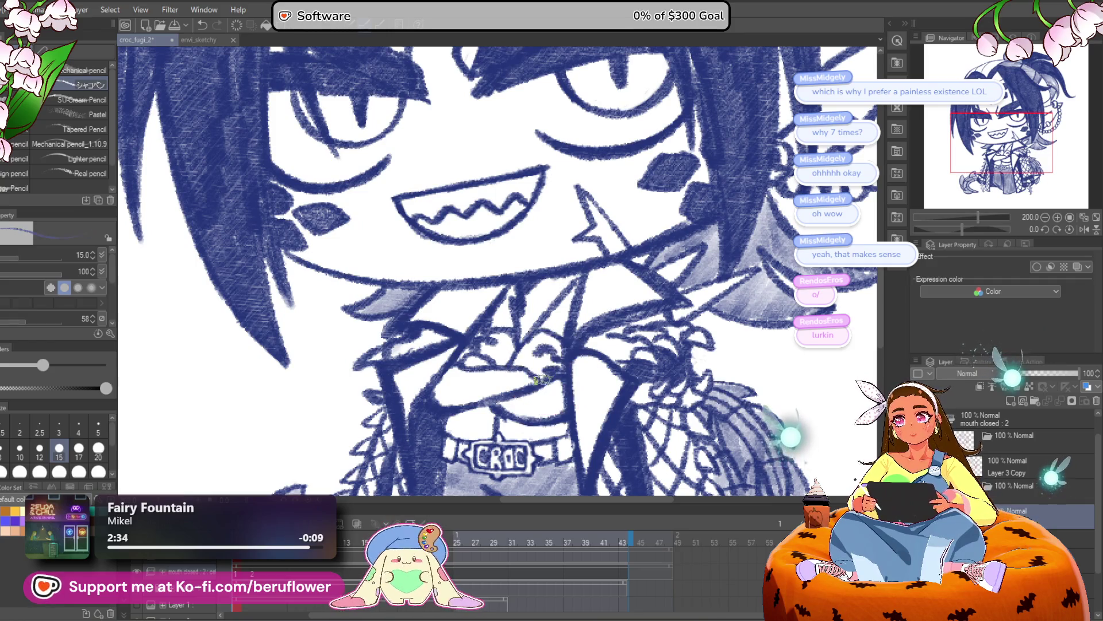
left_click(1017, 485)
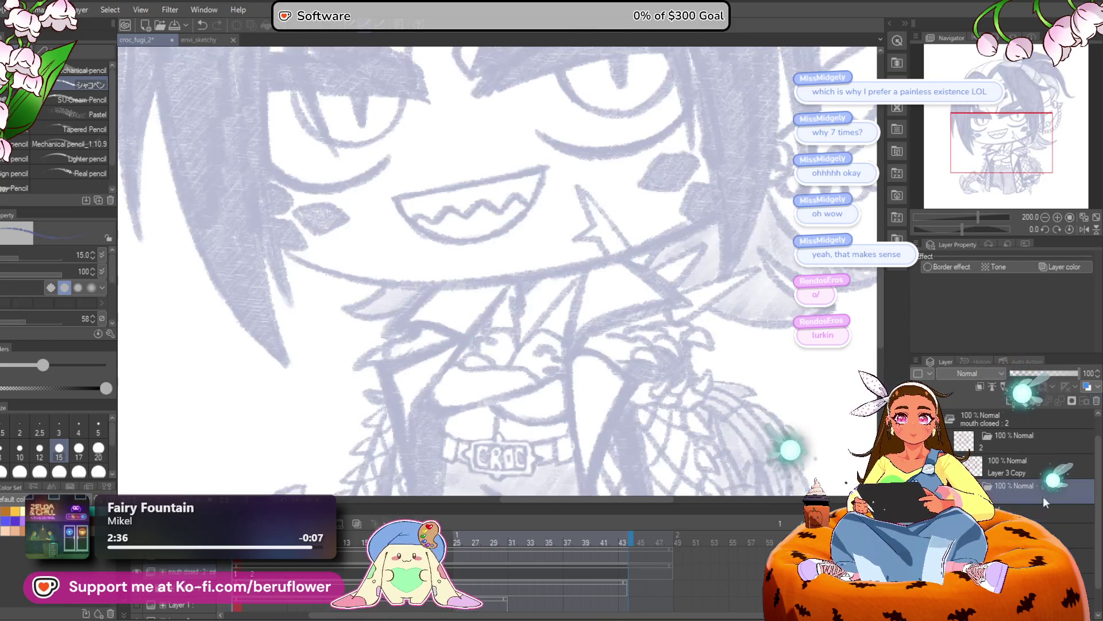
left_click(1080, 557)
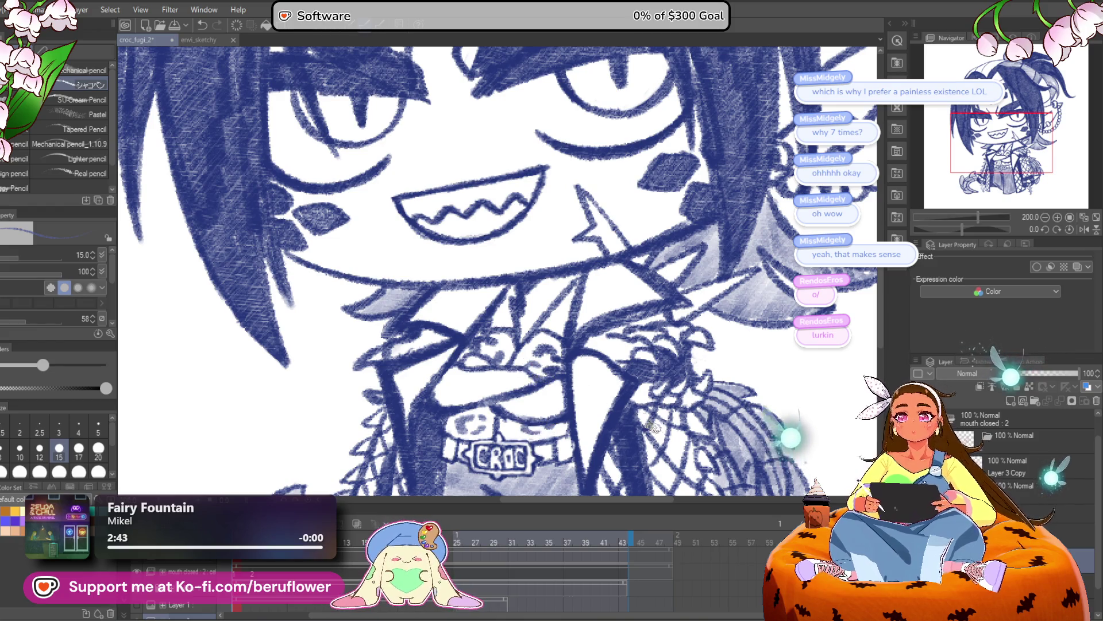
key("ctrl+alt+0")
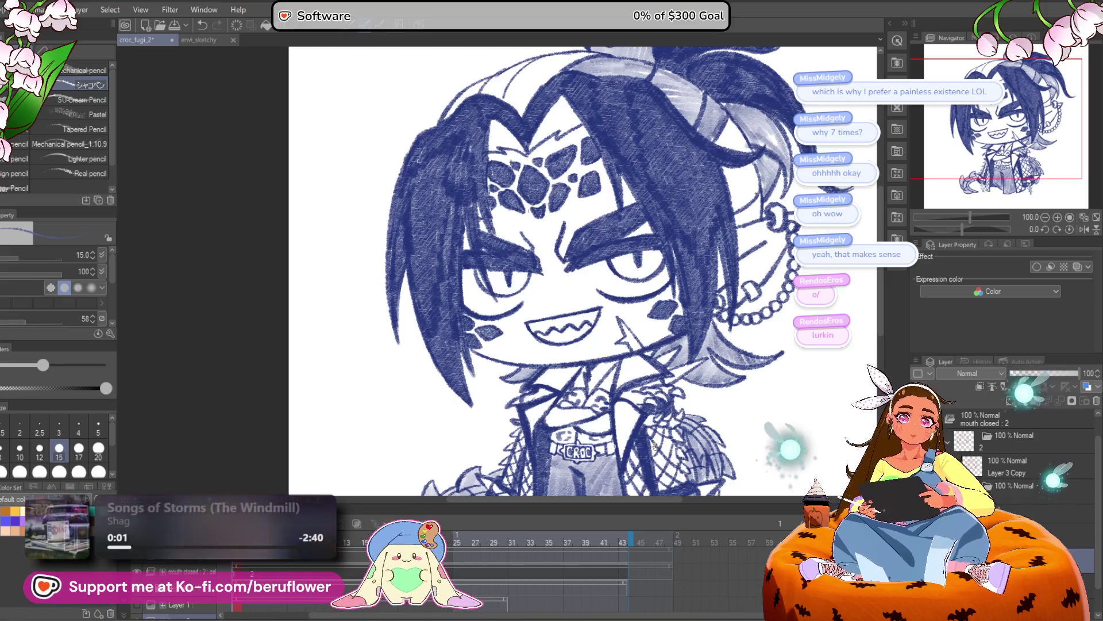
left_click(1039, 374)
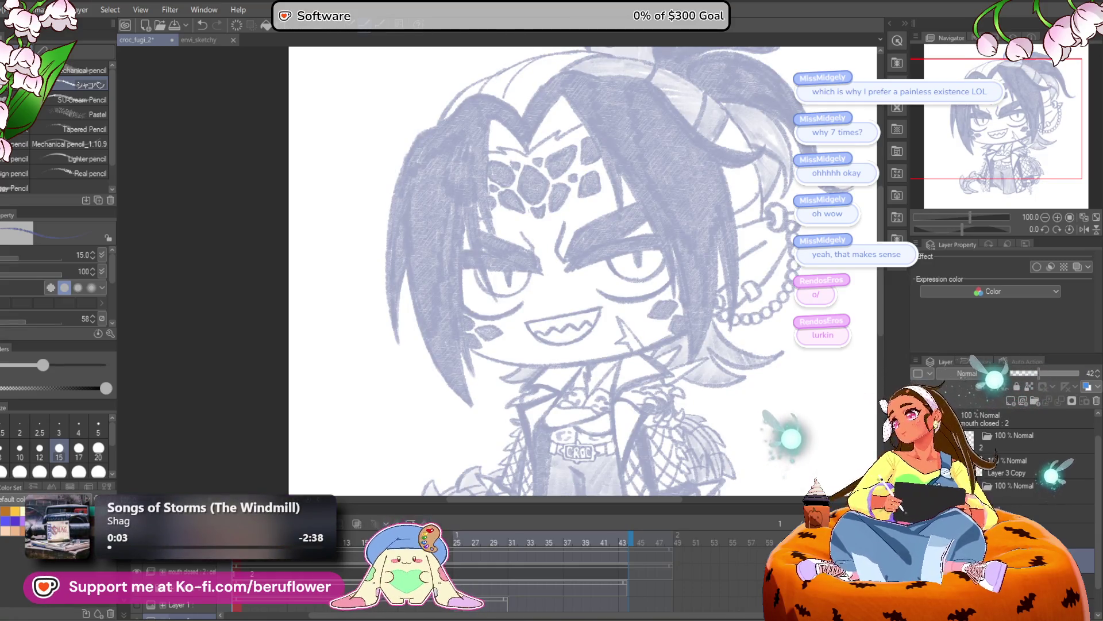
left_click(1020, 486)
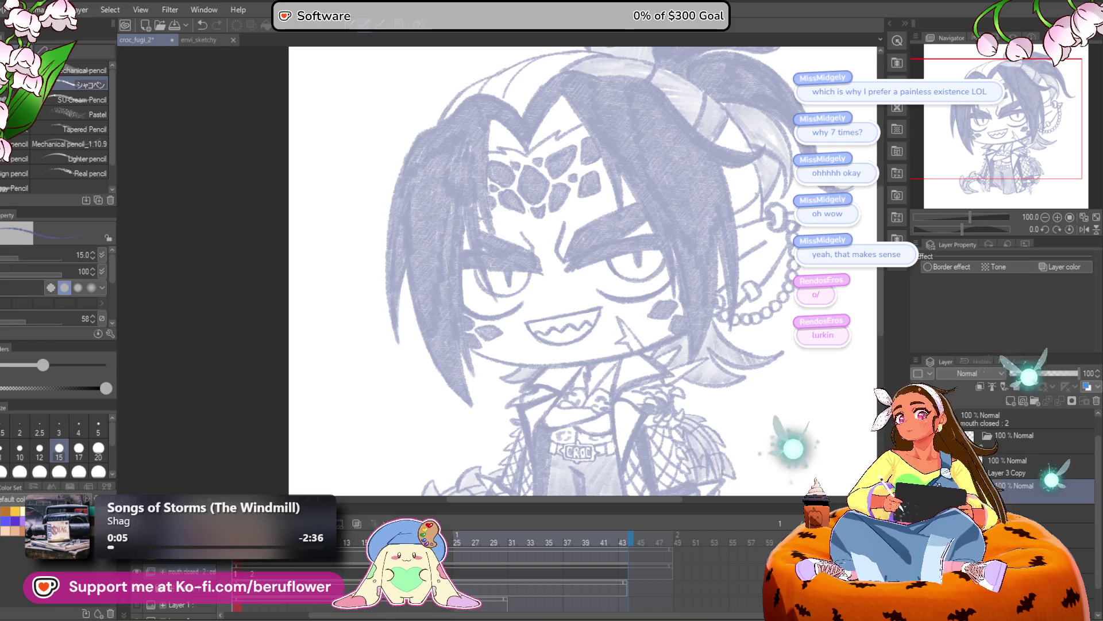
left_click(1017, 510)
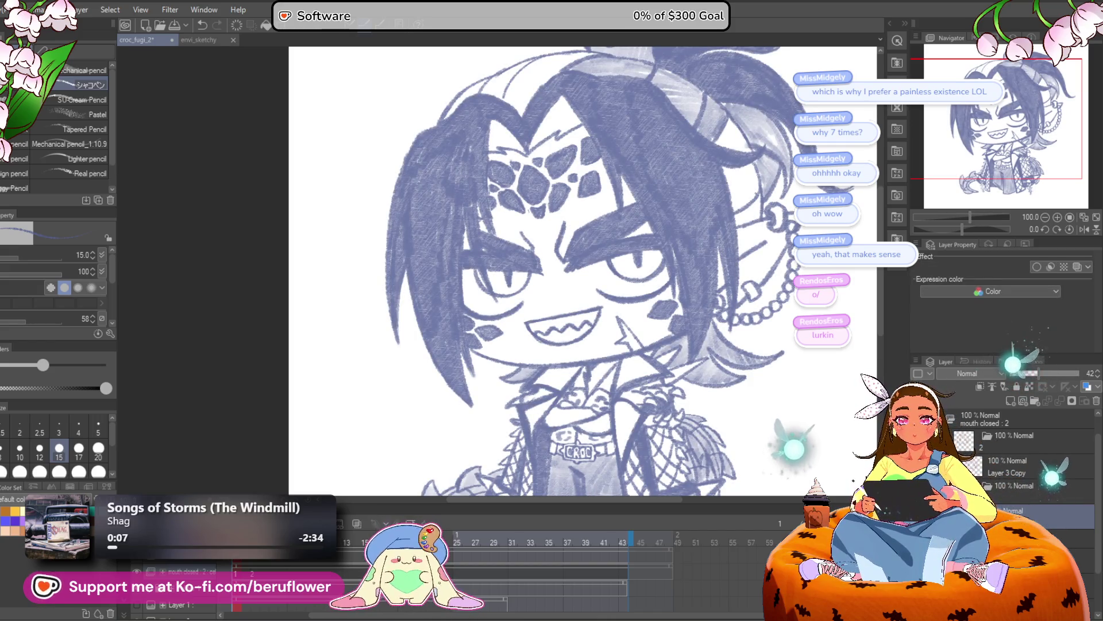
left_click(1017, 586)
left_click(1029, 511)
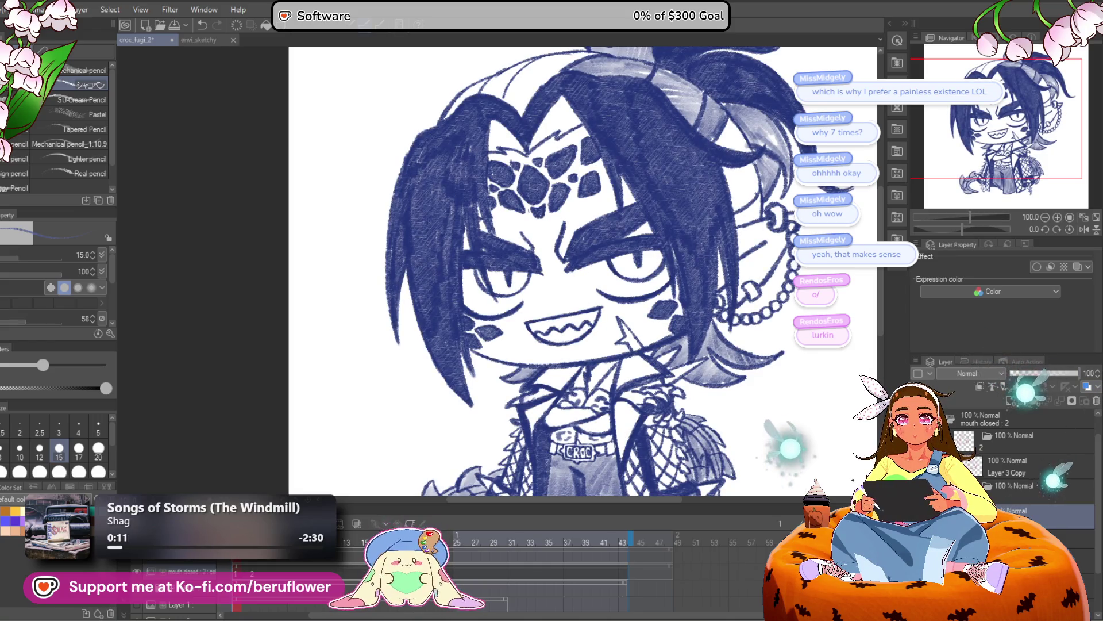
left_click(1017, 586)
left_click(1002, 470)
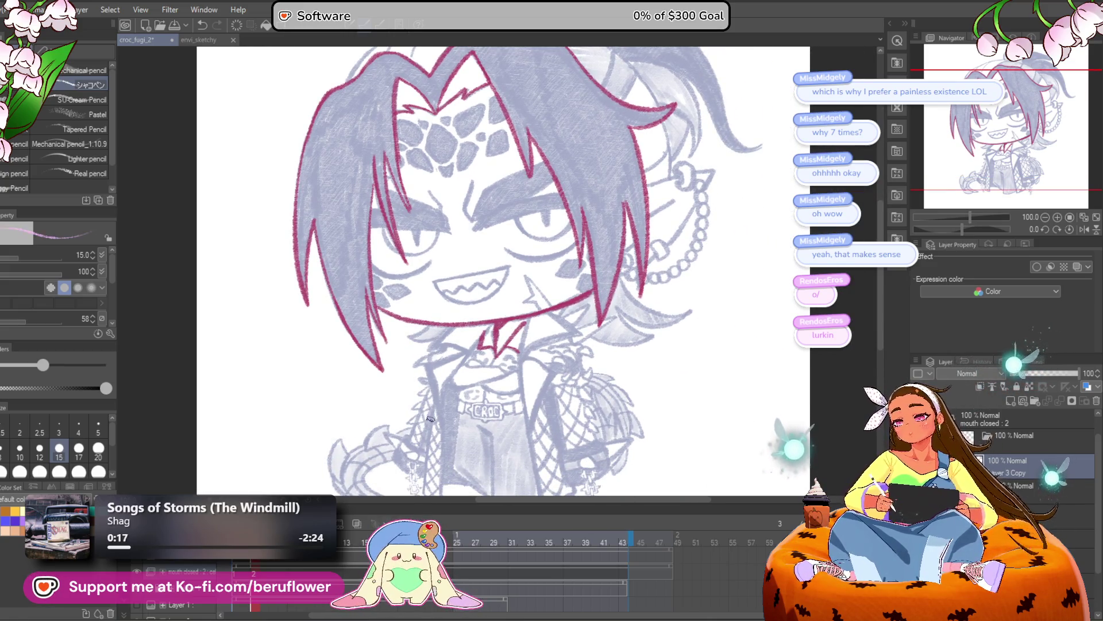
Draw a long crimson collar line from the mouth corner and extend it into a V beside the CROC collar
scroll(437, 380, "right", 2)
scroll(444, 345, "up", 8)
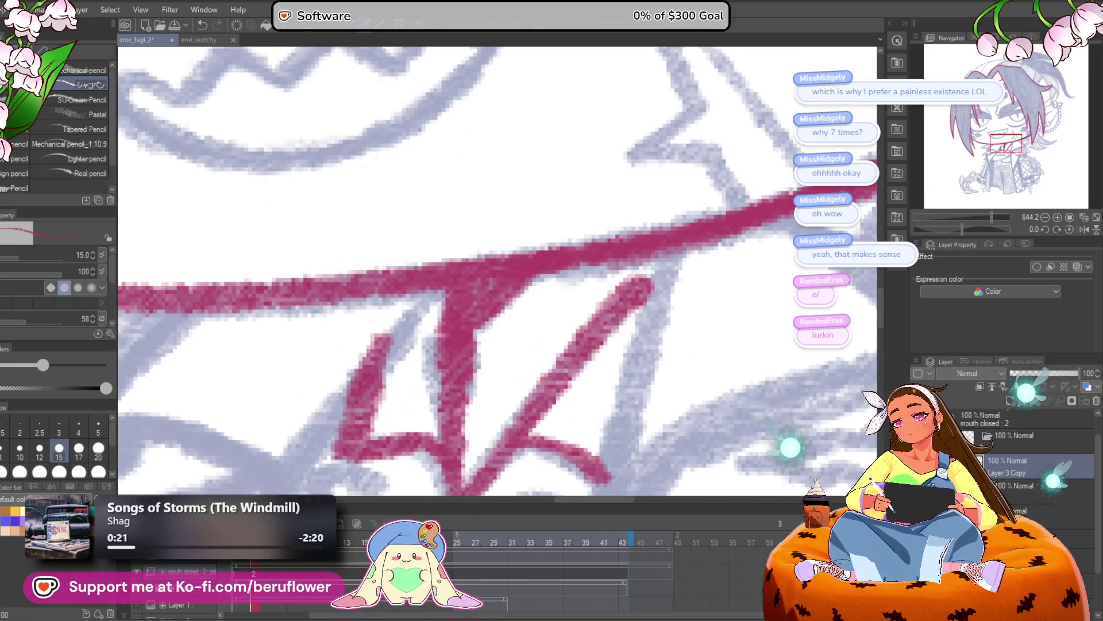
scroll(435, 321, "down", 5)
scroll(435, 320, "up", 3)
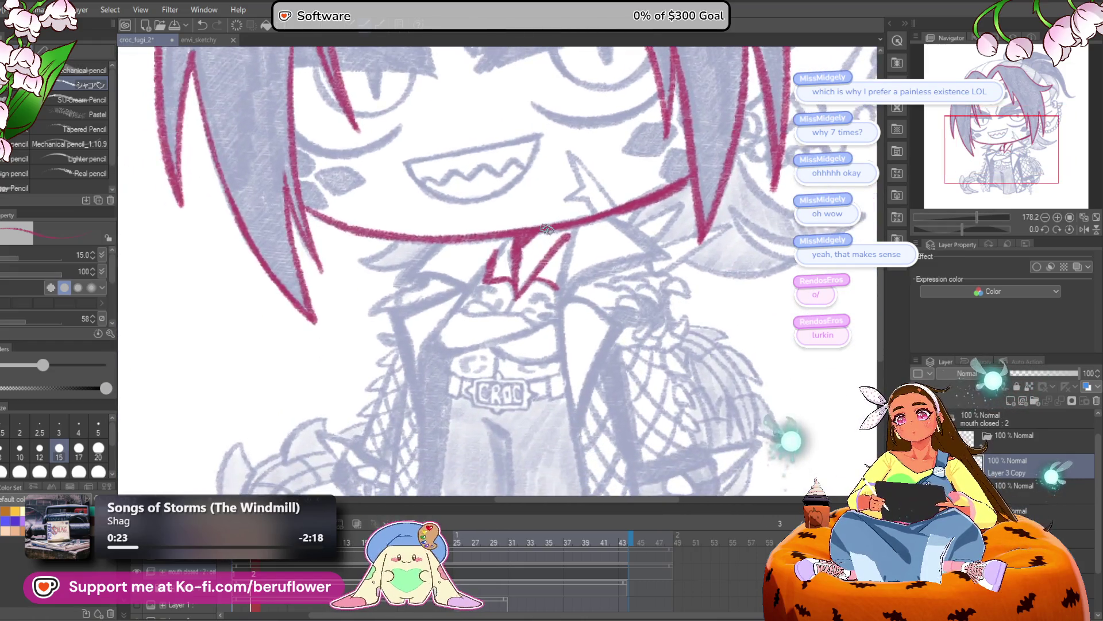
left_click_drag(459, 278, 352, 425)
left_click_drag(435, 258, 530, 247)
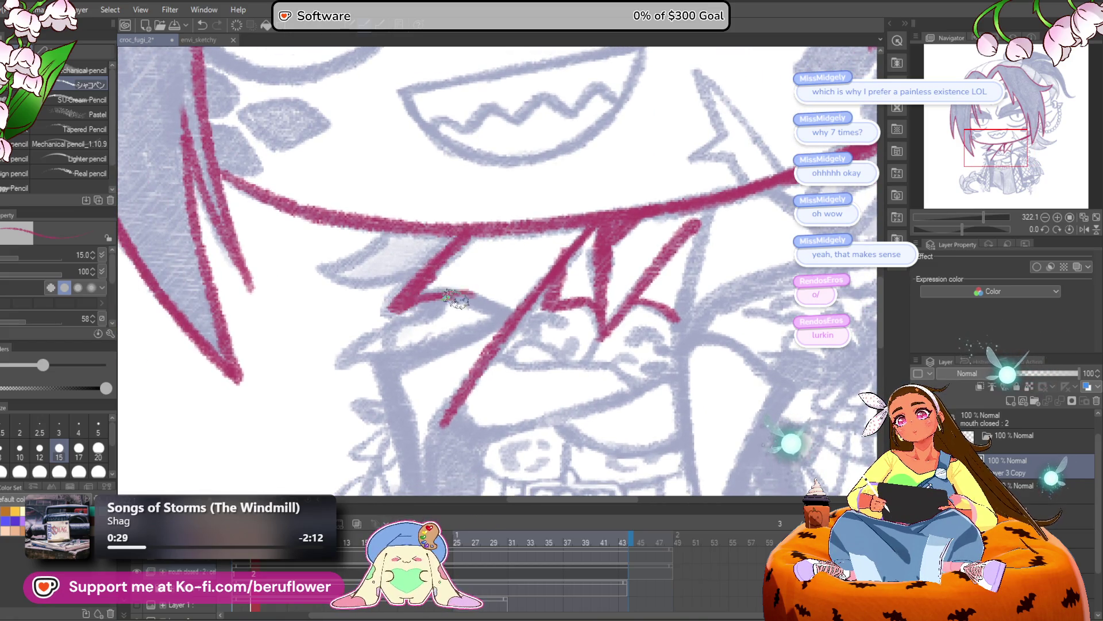
left_click_drag(471, 299, 582, 249)
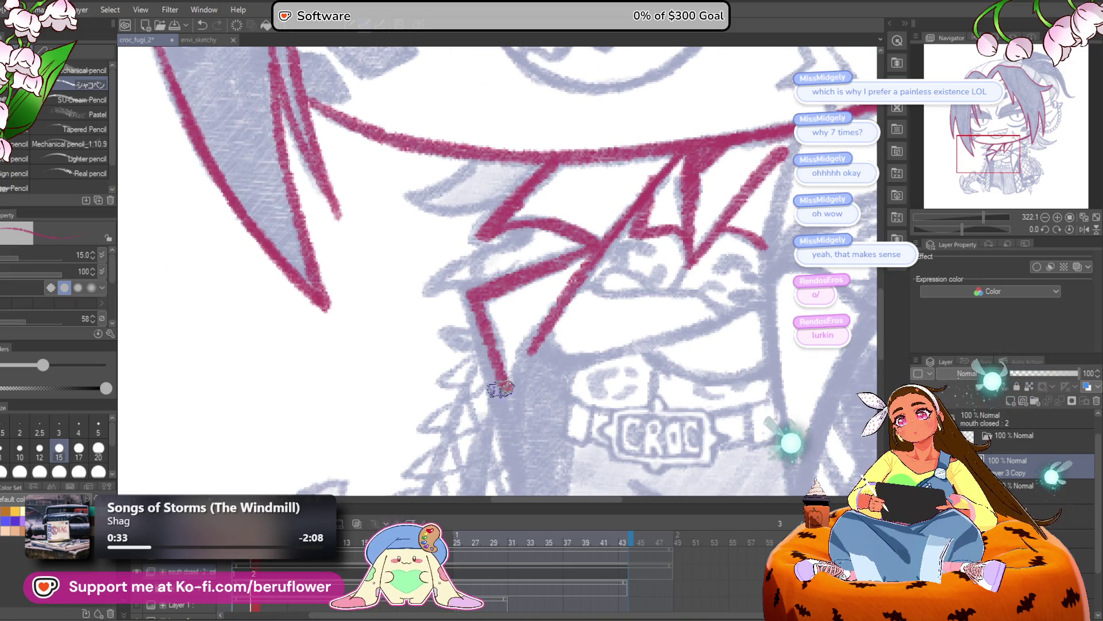
left_click_drag(501, 376, 483, 292)
left_click_drag(539, 208, 492, 329)
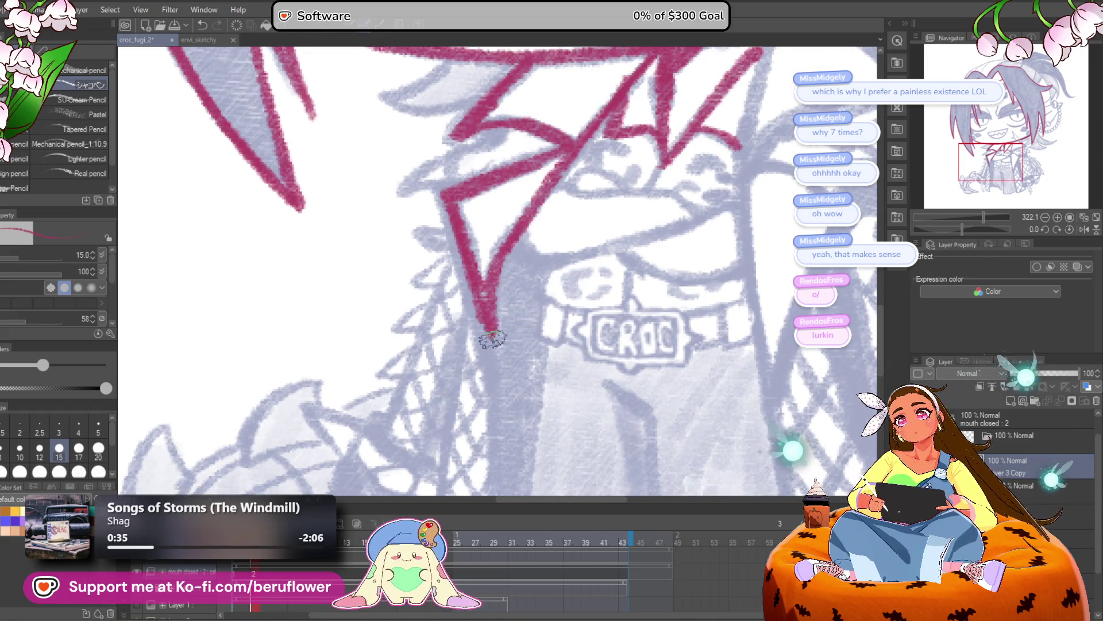
Zoom out and pan to review the jacket hem and whole character, tilting the canvas slightly
scroll(487, 359, "down", 3)
scroll(480, 251, "up", 4)
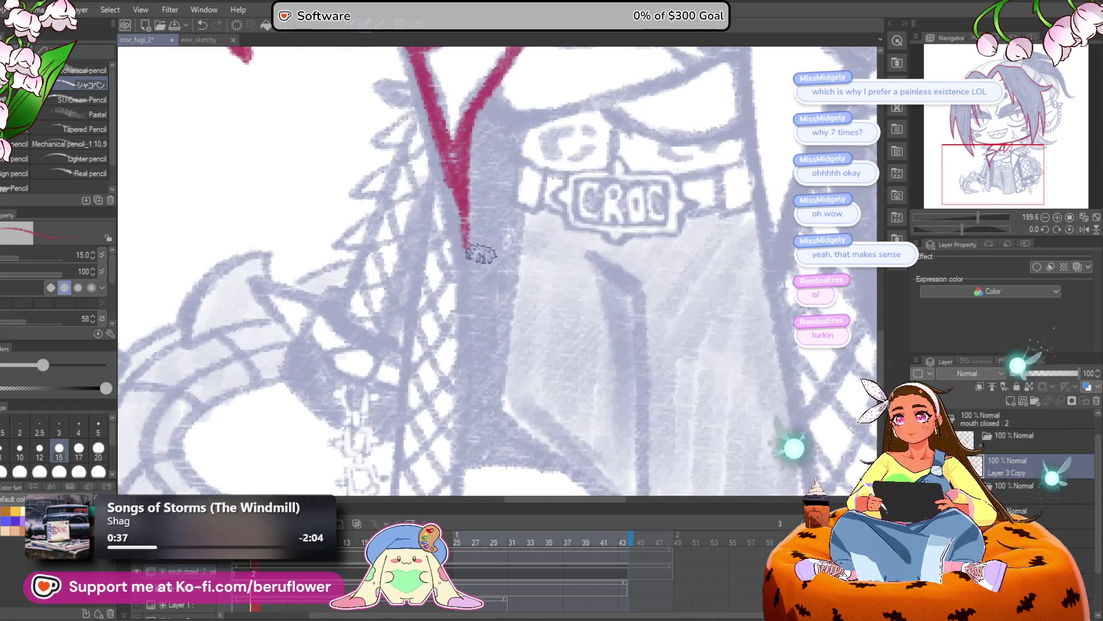
left_click_drag(457, 460, 459, 283)
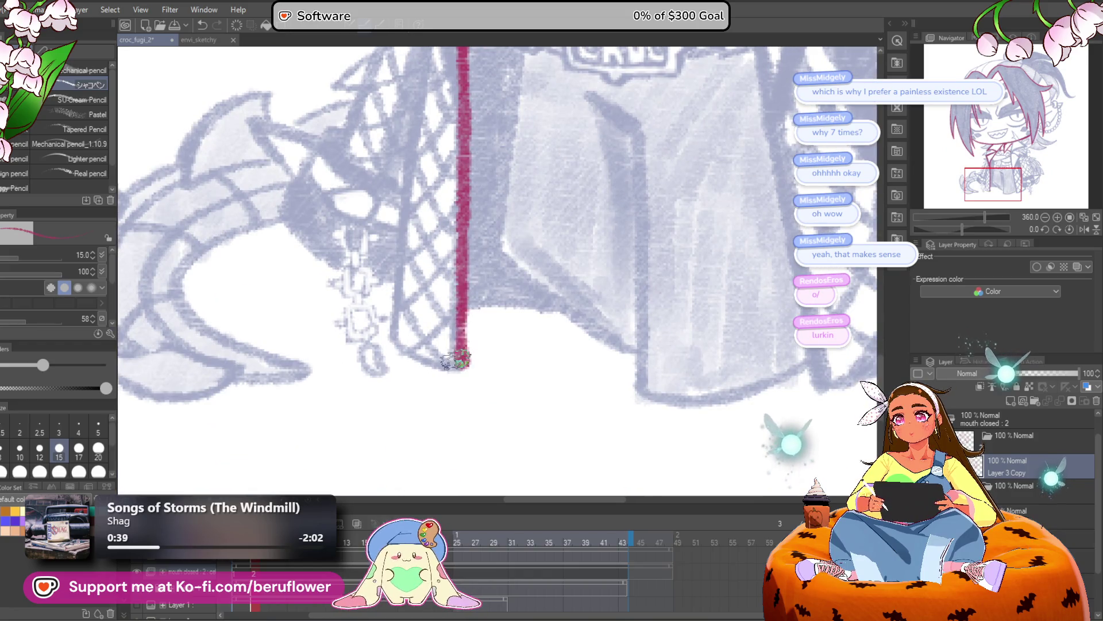
scroll(457, 359, "down", 3)
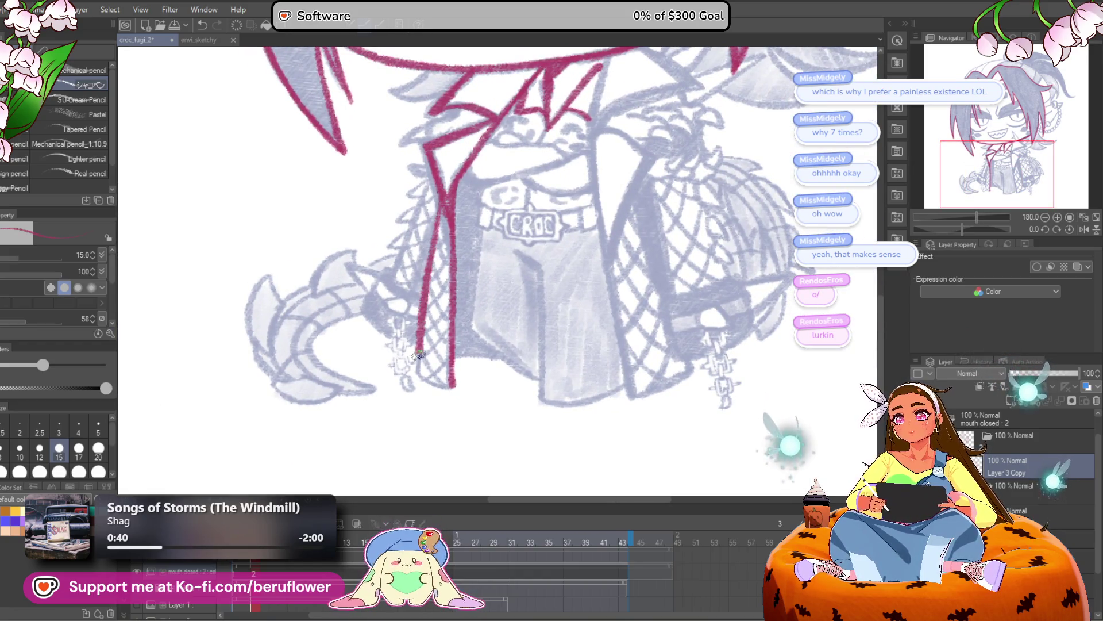
scroll(498, 270, "up", 2)
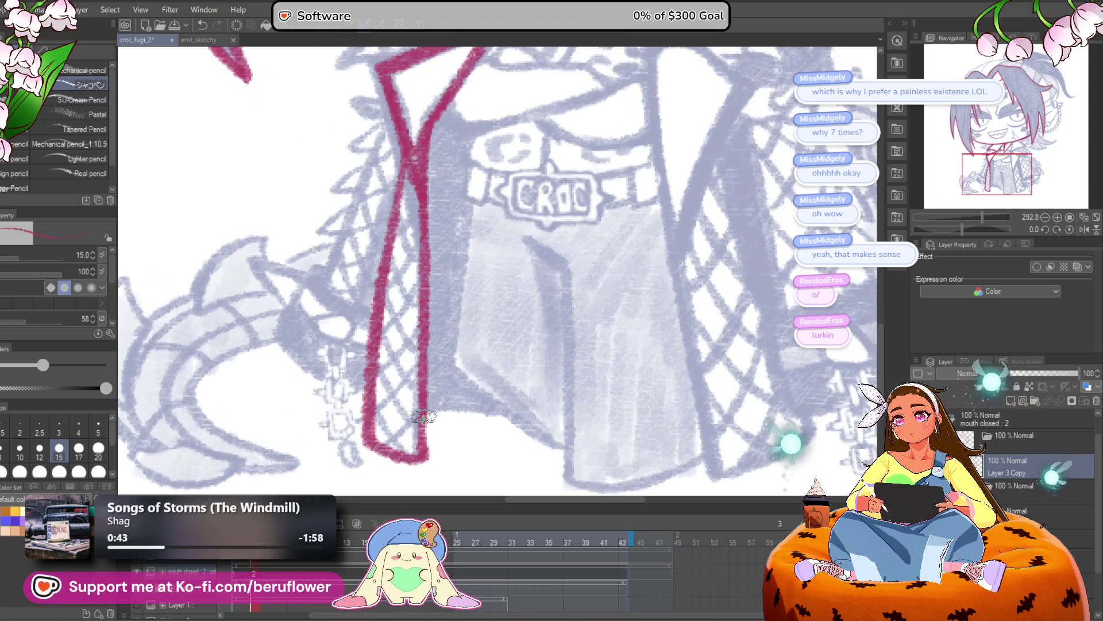
scroll(487, 409, "down", 5)
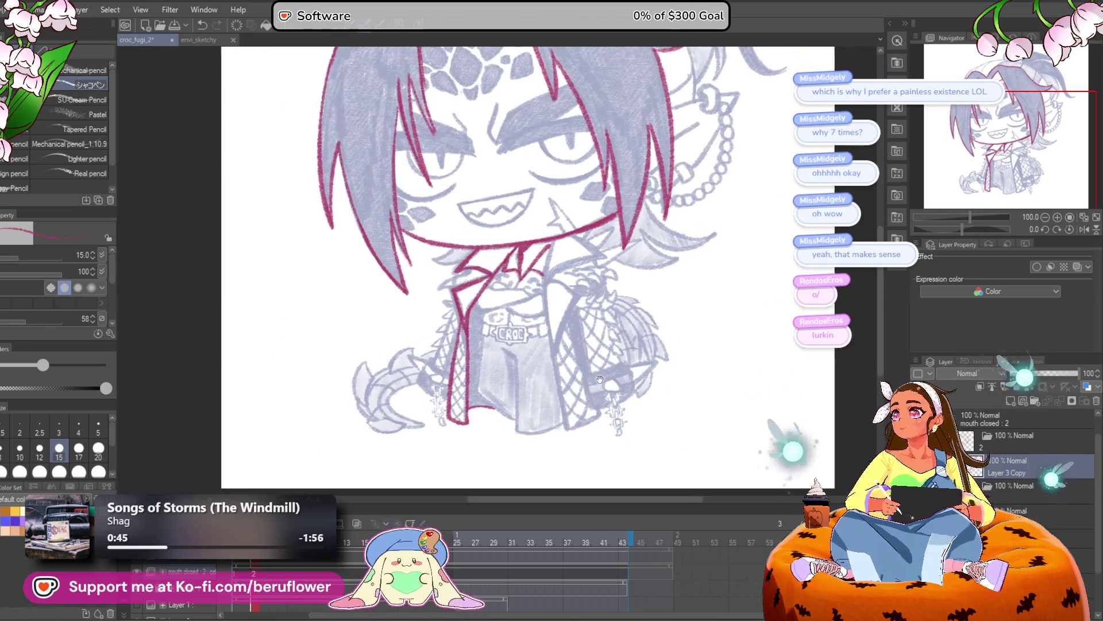
mouse_move(582, 378)
left_mouse_down()
mouse_move(582, 253)
mouse_move(747, 312)
left_mouse_up()
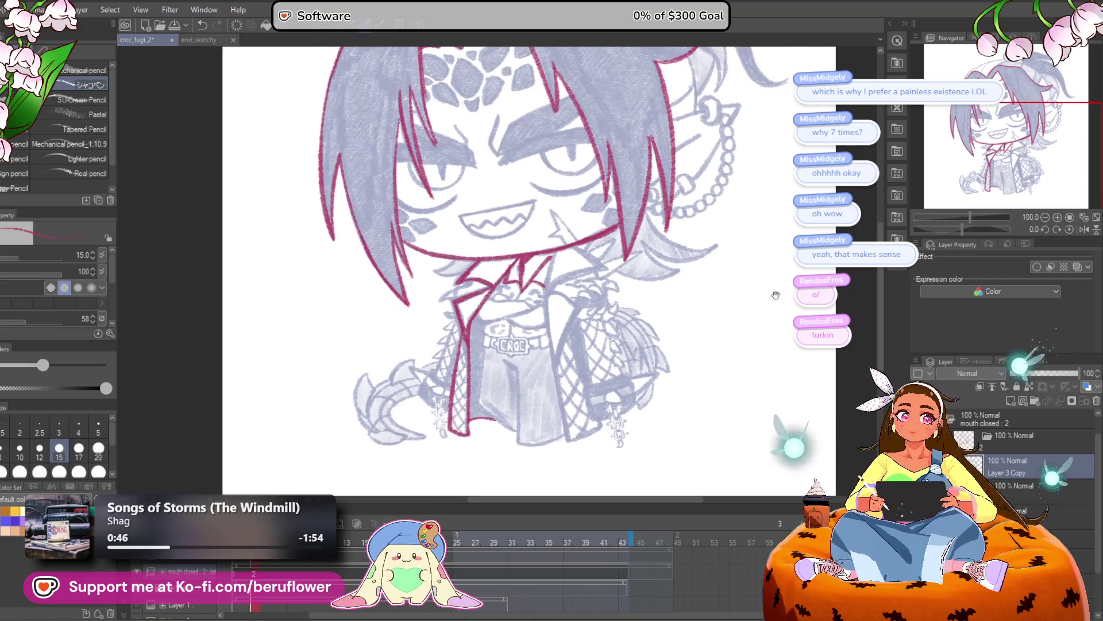
left_click_drag(963, 228, 967, 229)
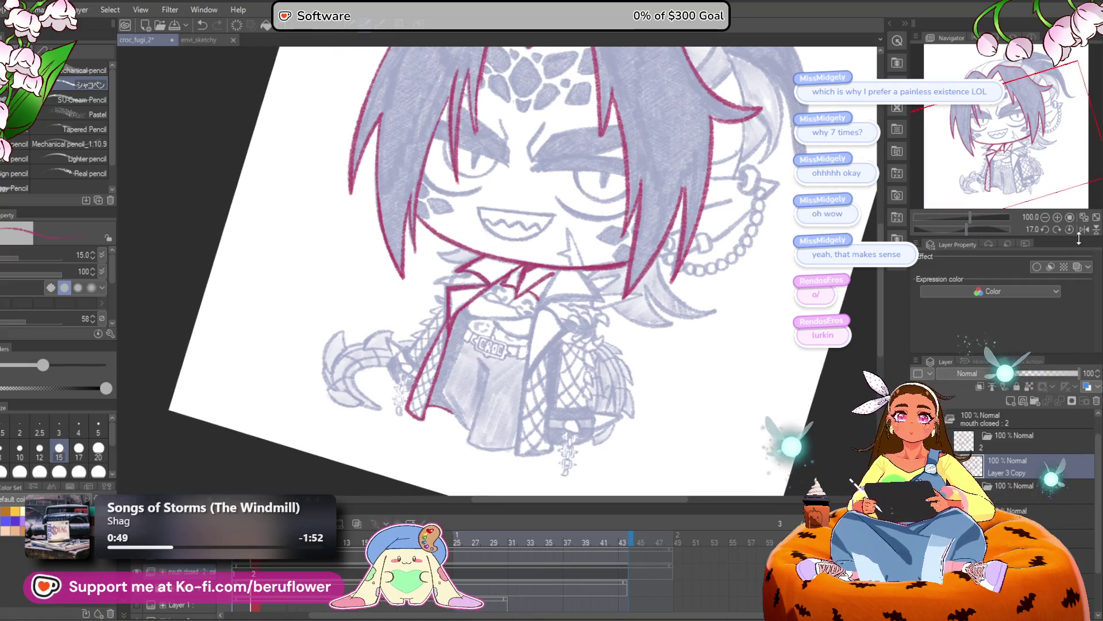
Outline the jacket's front edge, lower panel edge and hem in crimson
left_click(1069, 228)
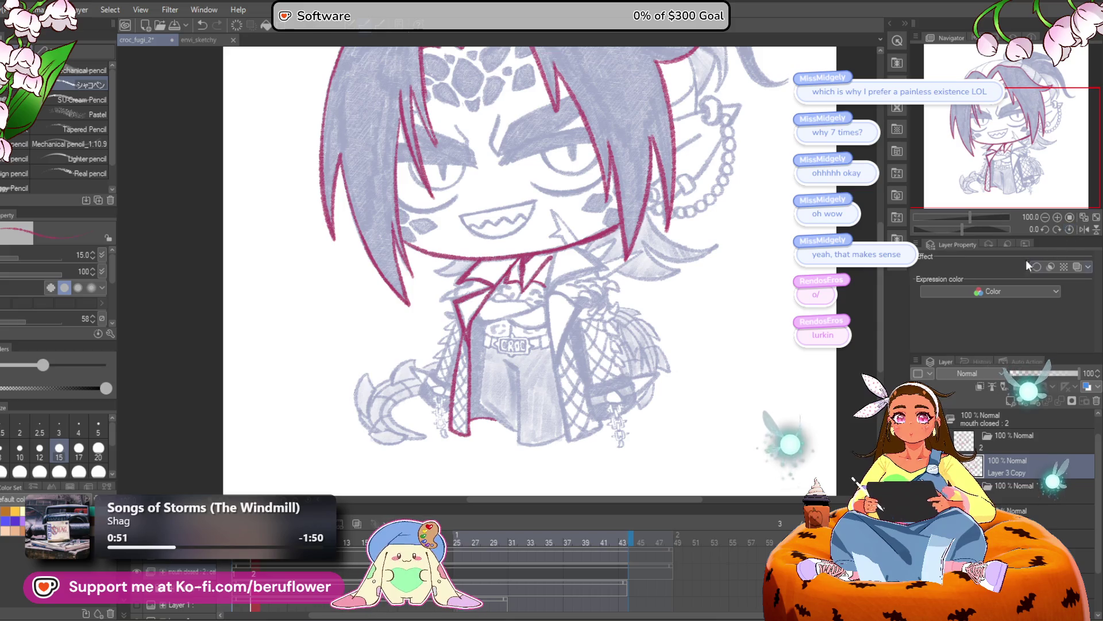
left_click_drag(962, 225, 964, 228)
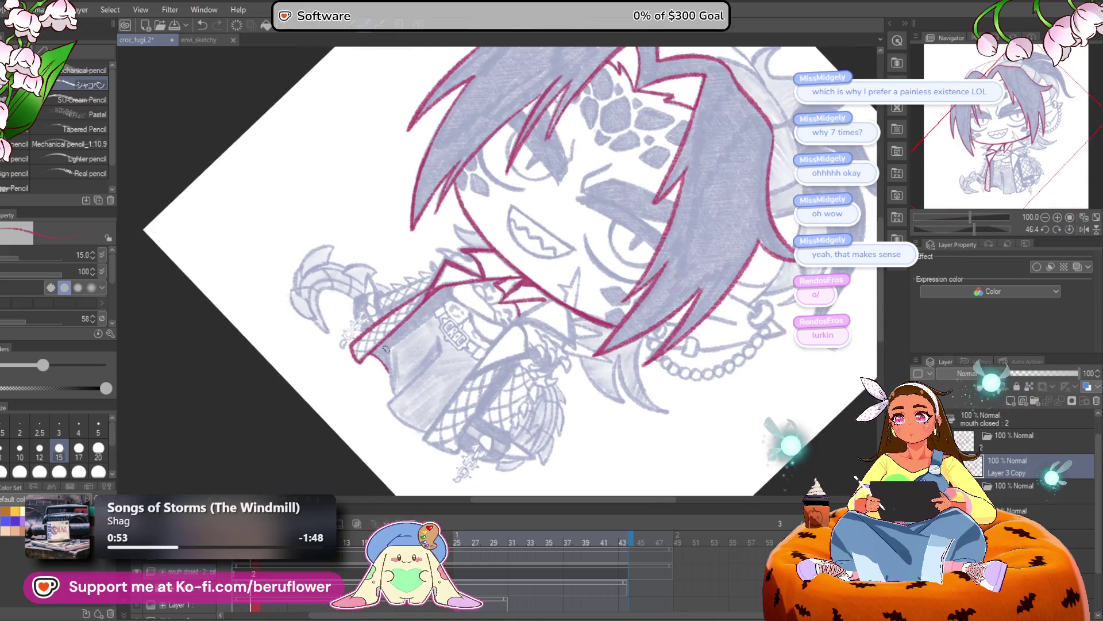
scroll(386, 348, "up", 8)
mouse_move(625, 184)
left_mouse_down()
mouse_move(510, 254)
mouse_move(429, 432)
mouse_move(441, 282)
left_mouse_up()
left_click_drag(431, 217, 454, 394)
mouse_move(643, 148)
left_mouse_down()
mouse_move(658, 221)
mouse_move(416, 446)
left_mouse_up()
mouse_move(974, 229)
left_mouse_down()
mouse_move(920, 222)
mouse_move(953, 229)
left_mouse_up()
mouse_move(548, 380)
left_mouse_down()
mouse_move(609, 349)
mouse_move(704, 238)
left_mouse_up()
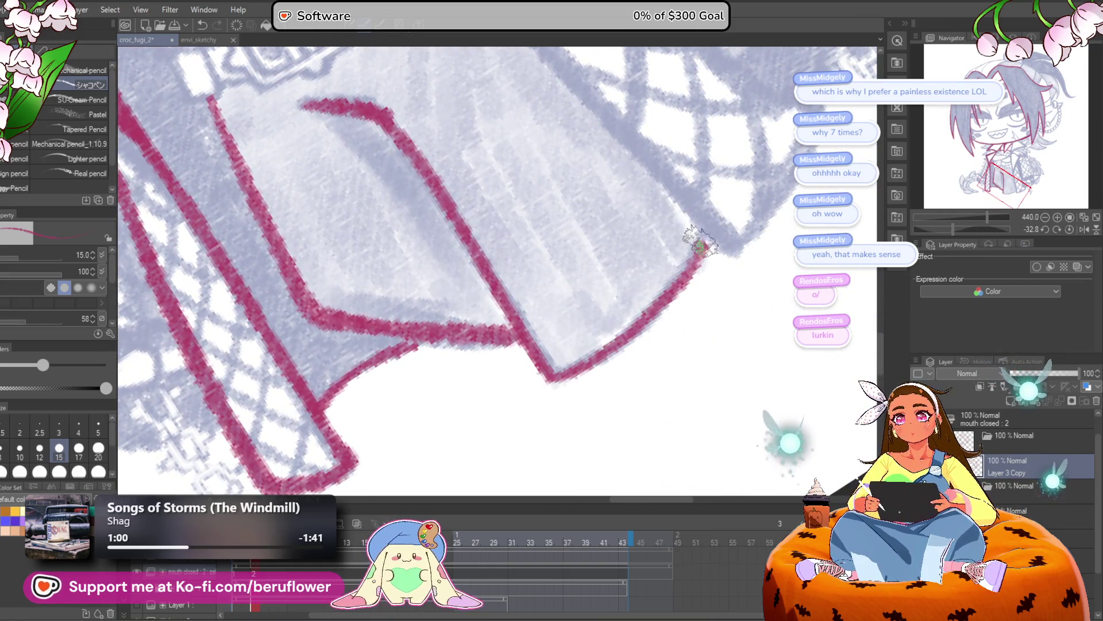
Straighten the view and draw a crimson line beside the CROC collar down the jacket
key("ctrl+minus")
key("ctrl+minus")
key("ctrl+plus")
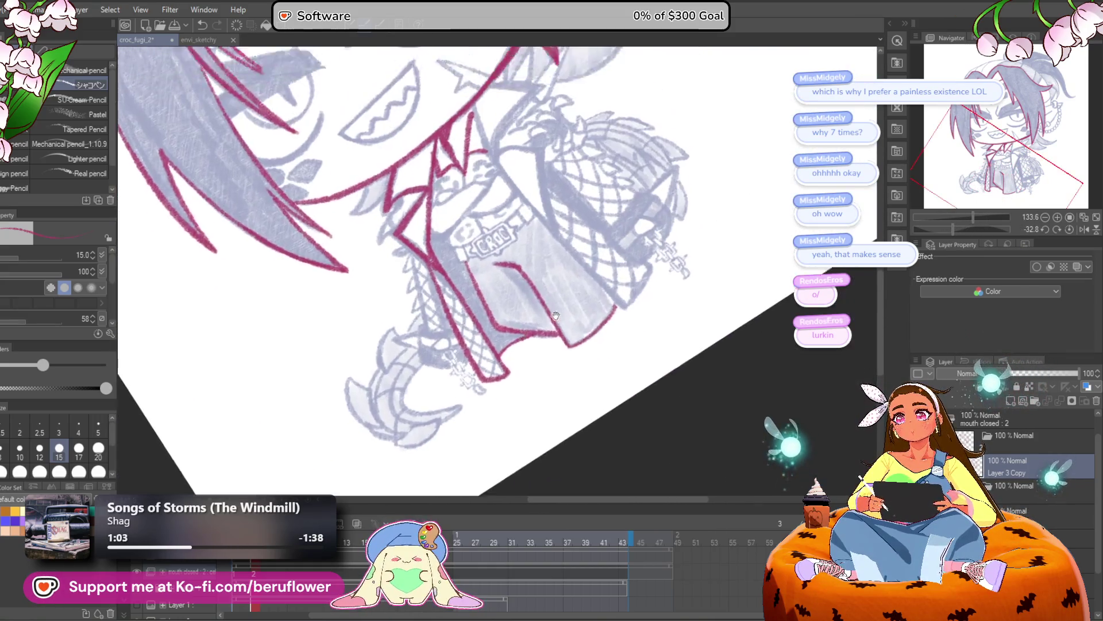
left_click(1069, 229)
scroll(504, 251, "up", 3)
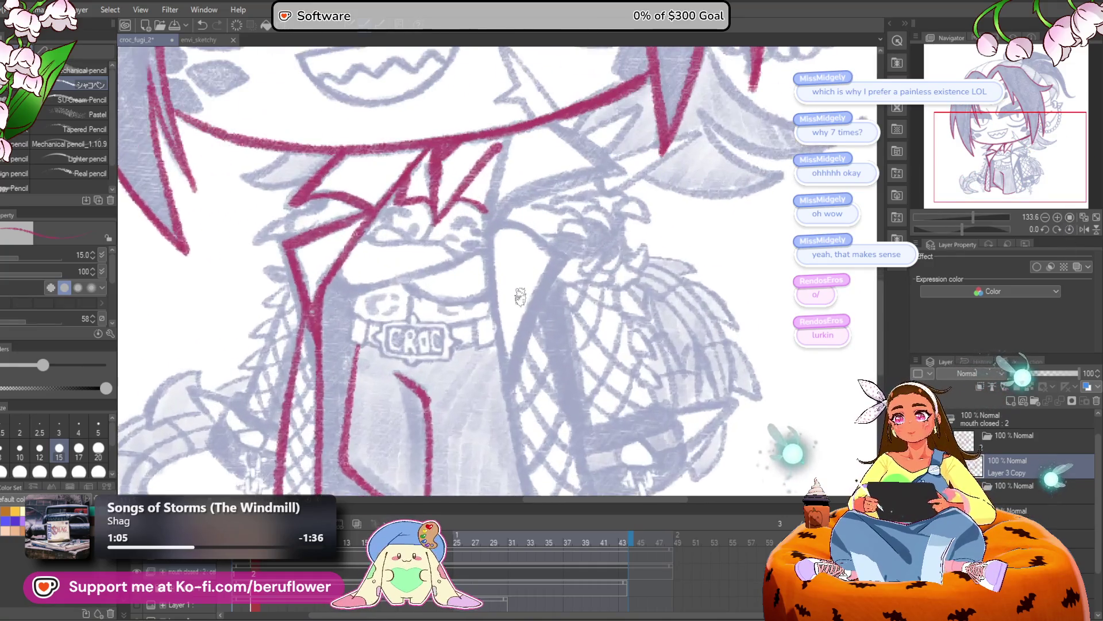
left_click_drag(520, 191, 506, 339)
mouse_move(505, 339)
left_mouse_down()
mouse_move(492, 210)
mouse_move(492, 254)
left_mouse_up()
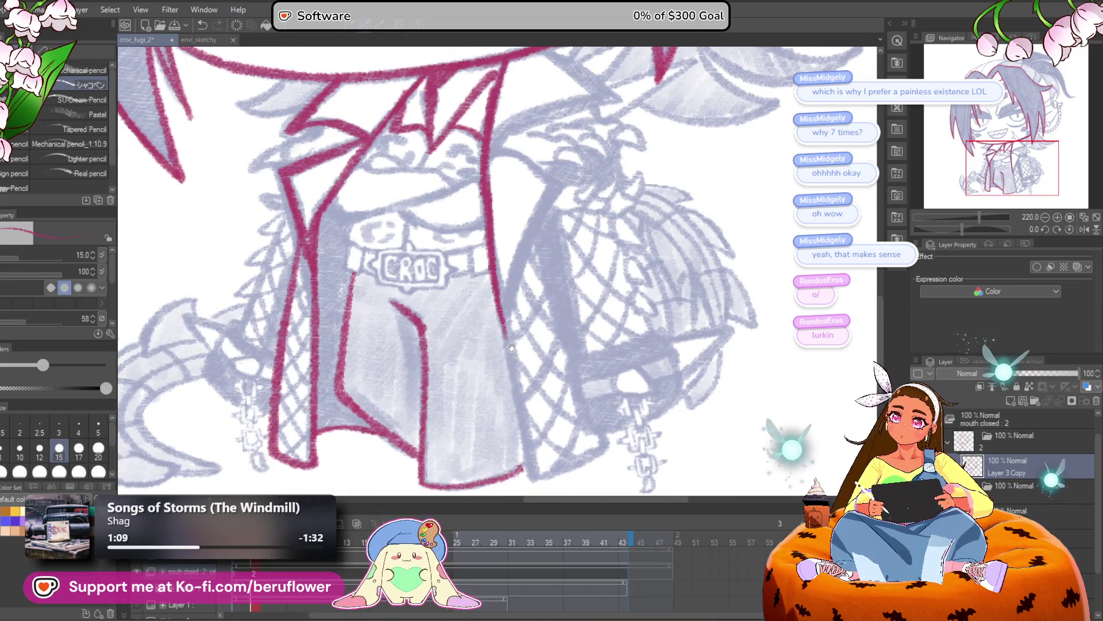
Recentre on the face and collar and extend the crimson line along the lapel
left_click_drag(513, 352, 500, 263)
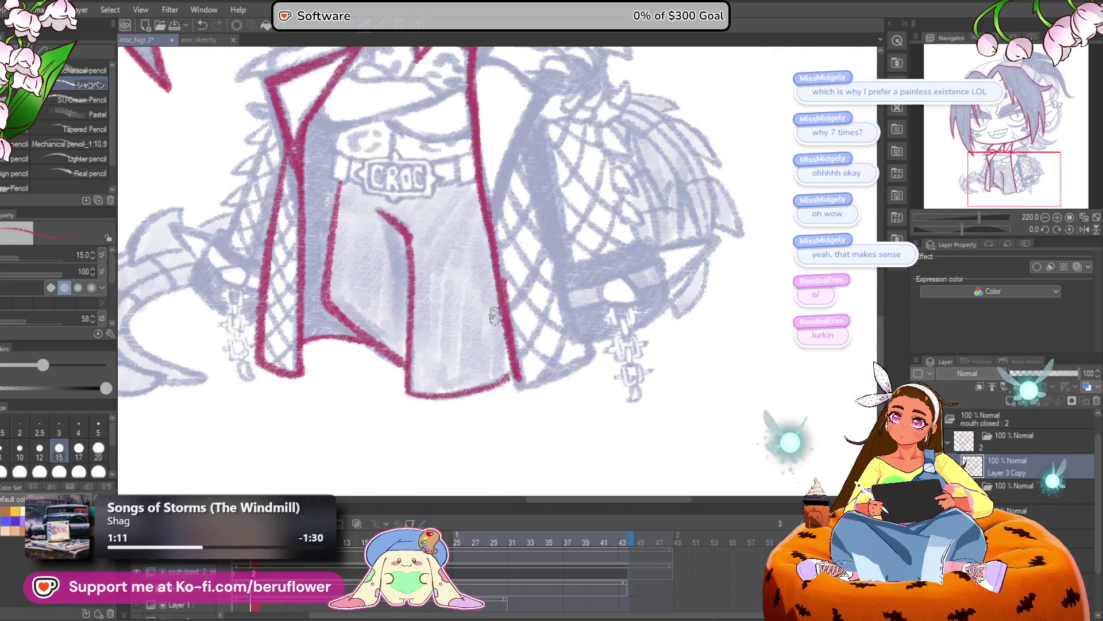
scroll(517, 336, "down", 2)
scroll(517, 356, "up", 3)
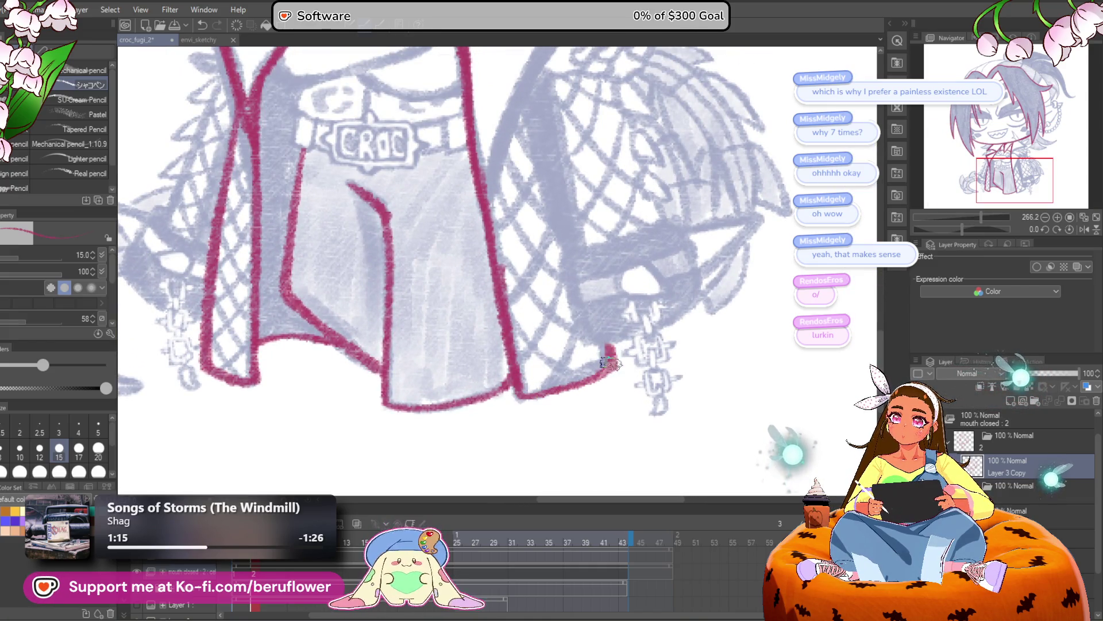
left_click_drag(611, 360, 606, 433)
left_click_drag(506, 121, 506, 268)
mouse_move(500, 211)
left_mouse_down()
mouse_move(501, 268)
mouse_move(621, 210)
mouse_move(472, 311)
left_mouse_up()
left_click_drag(402, 257, 462, 310)
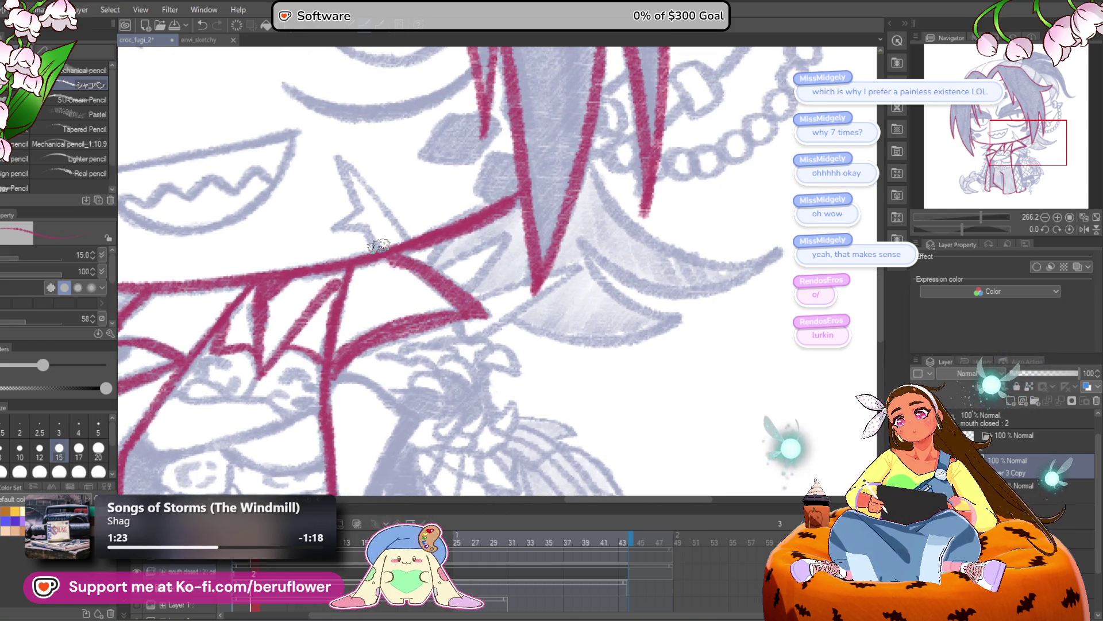
Draw a crimson stroke down the right lapel below the CROC collar
scroll(380, 246, "down", 10)
scroll(379, 246, "up", 8)
left_click_drag(332, 347, 412, 253)
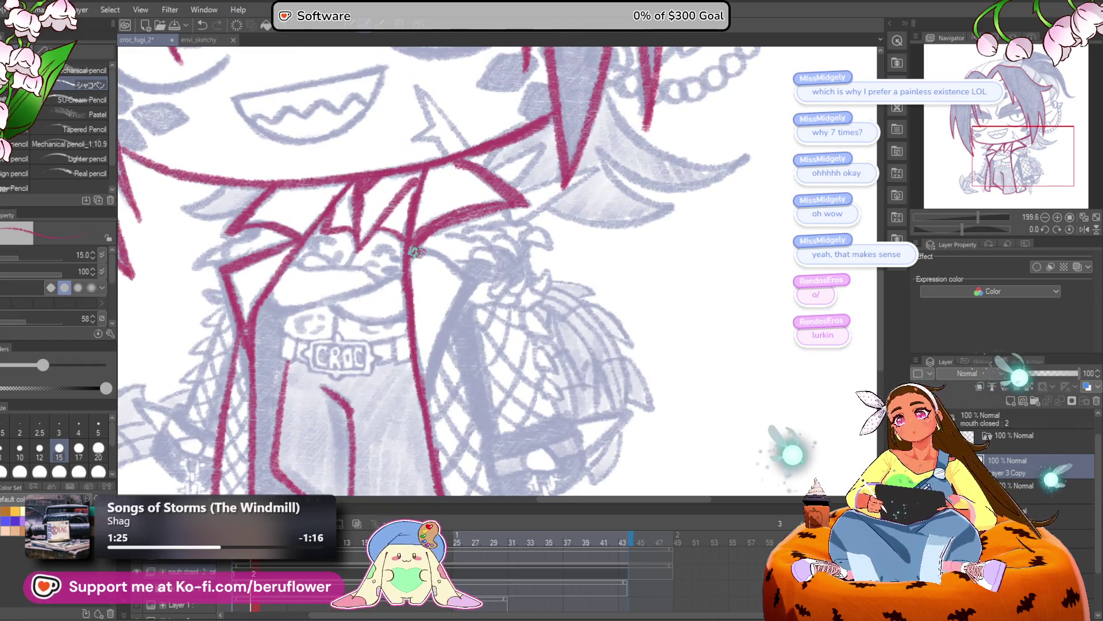
mouse_move(470, 282)
left_mouse_down()
mouse_move(487, 249)
mouse_move(444, 348)
left_mouse_up()
Check the blue sketch layer, then erase a small patch of the crimson line
scroll(443, 376, "down", 8)
scroll(443, 376, "up", 7)
left_click_drag(528, 427, 514, 317)
scroll(514, 317, "up", 4)
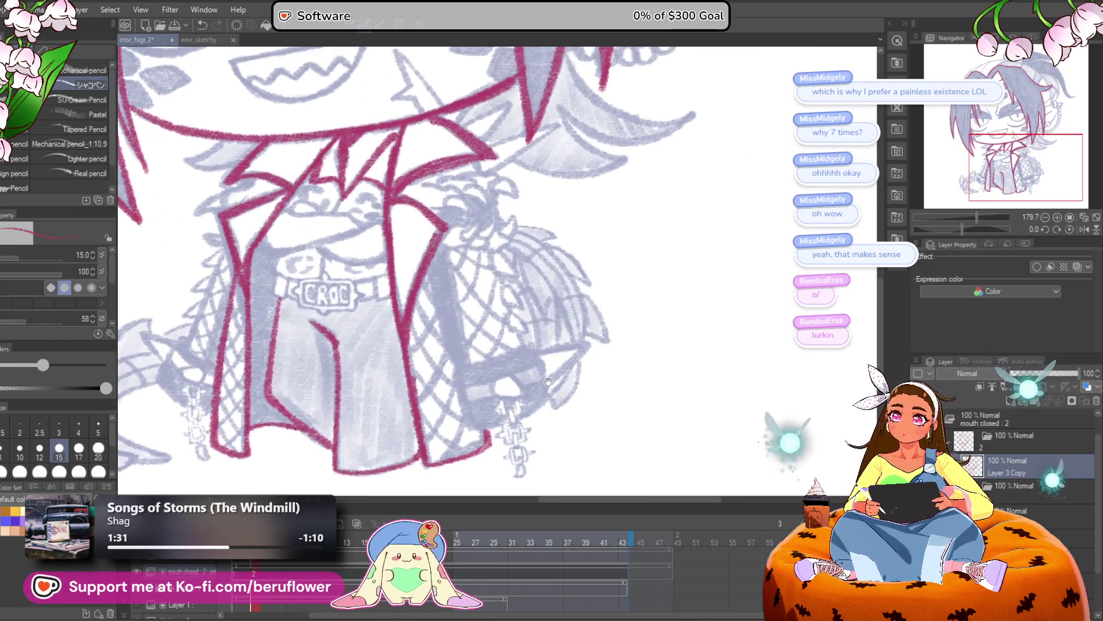
mouse_move(499, 412)
left_mouse_down()
mouse_move(571, 330)
mouse_move(586, 339)
left_mouse_up()
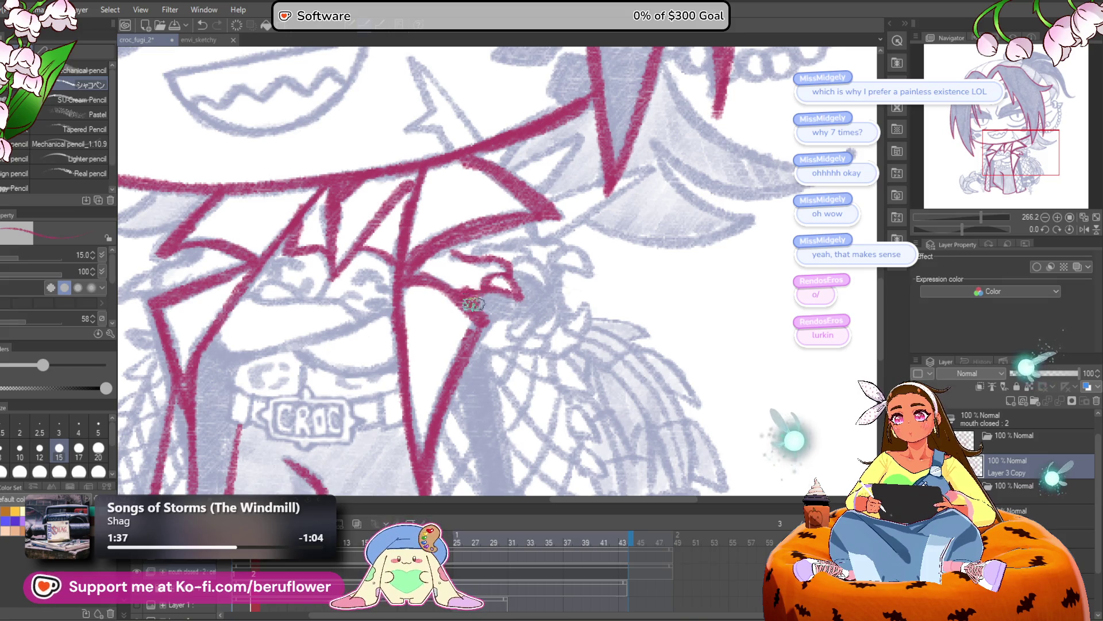
left_click(1028, 510)
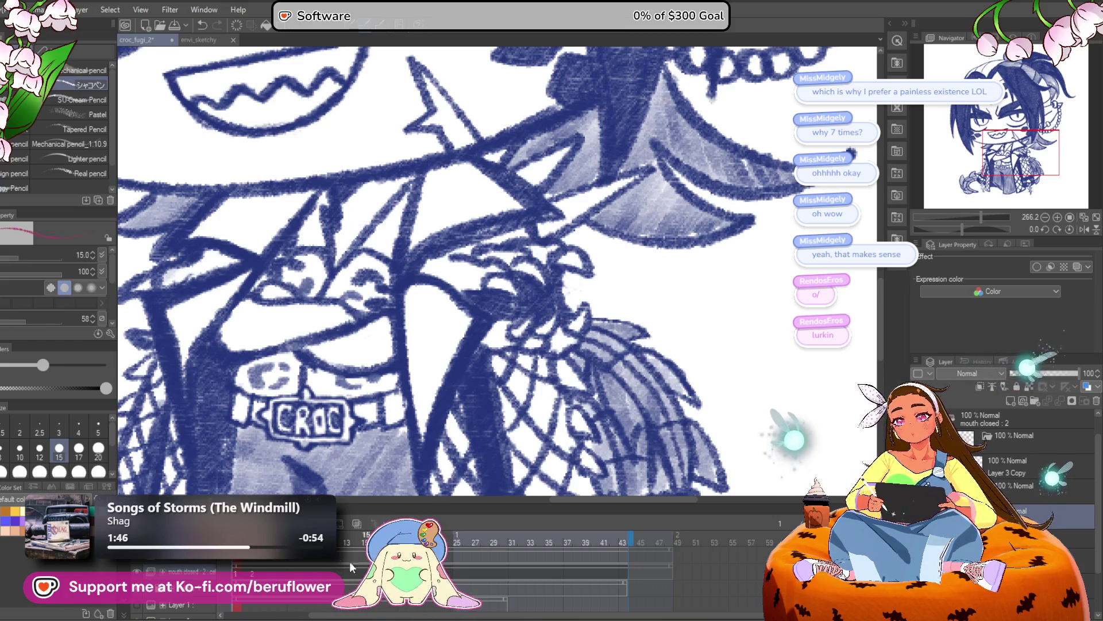
key("ctrl+Right")
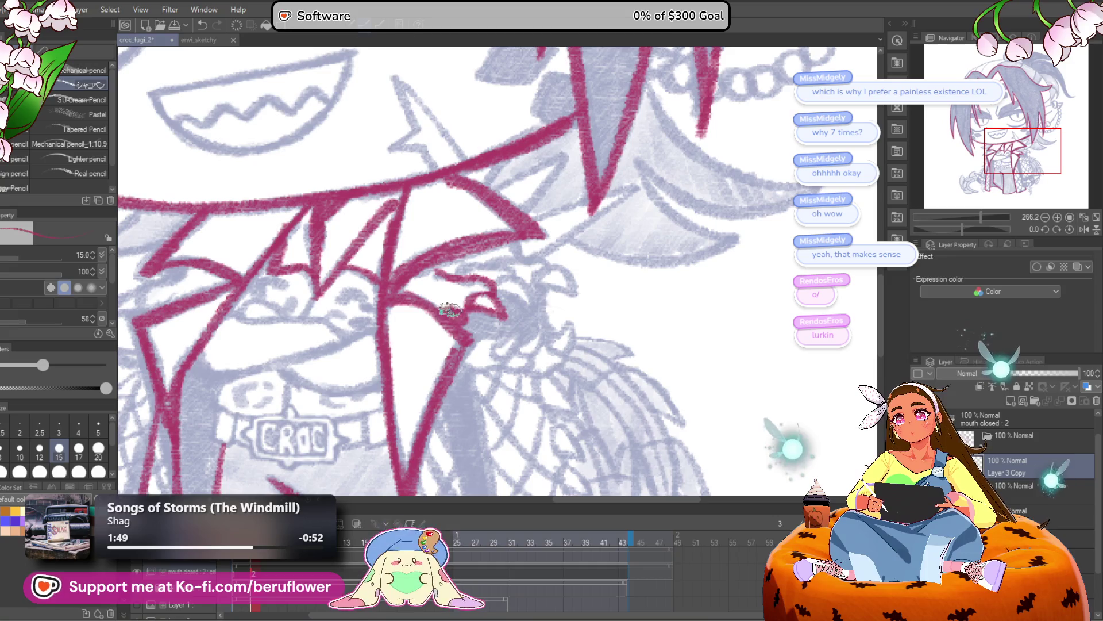
mouse_move(466, 300)
left_mouse_down()
mouse_move(489, 303)
mouse_move(468, 328)
mouse_move(545, 330)
left_mouse_up()
Outline the claw hand's fingers and curved claw tips in crimson
mouse_move(468, 283)
left_mouse_down()
mouse_move(521, 289)
mouse_move(543, 304)
mouse_move(517, 279)
mouse_move(492, 282)
left_mouse_up()
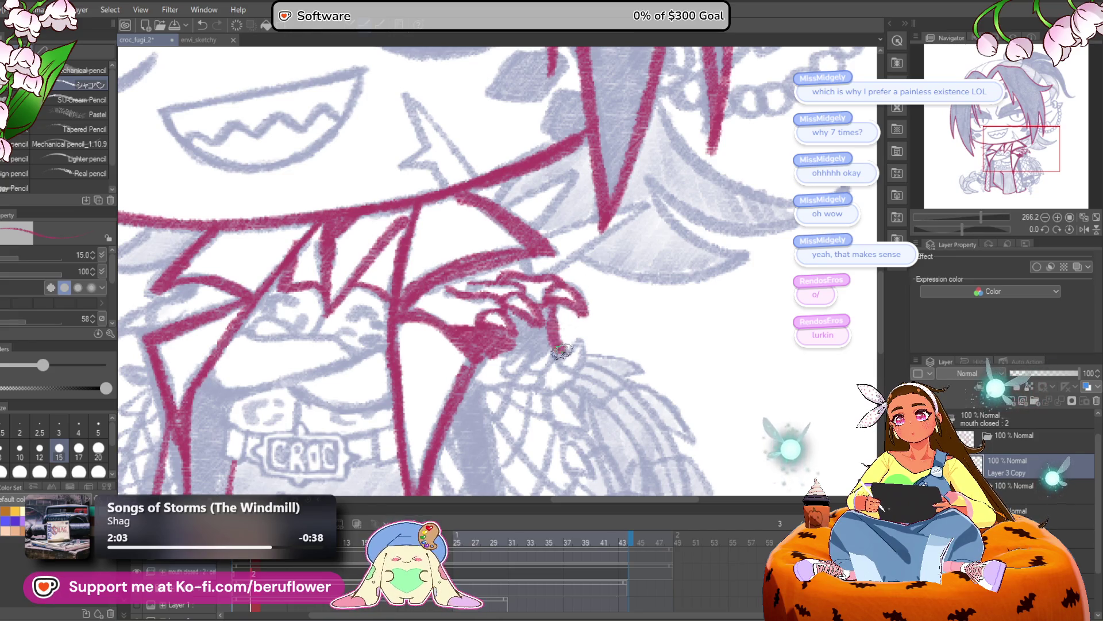
scroll(557, 344, "down", 2)
left_click_drag(520, 339, 478, 345)
left_click_drag(531, 296, 509, 345)
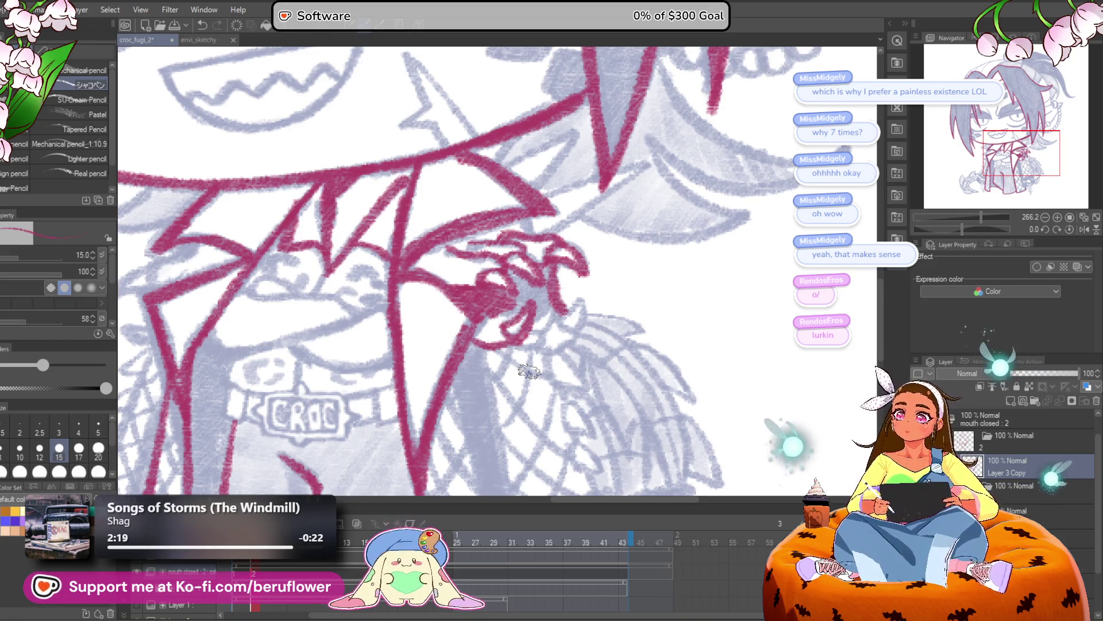
left_click_drag(325, 373, 555, 304)
scroll(554, 306, "up", 5)
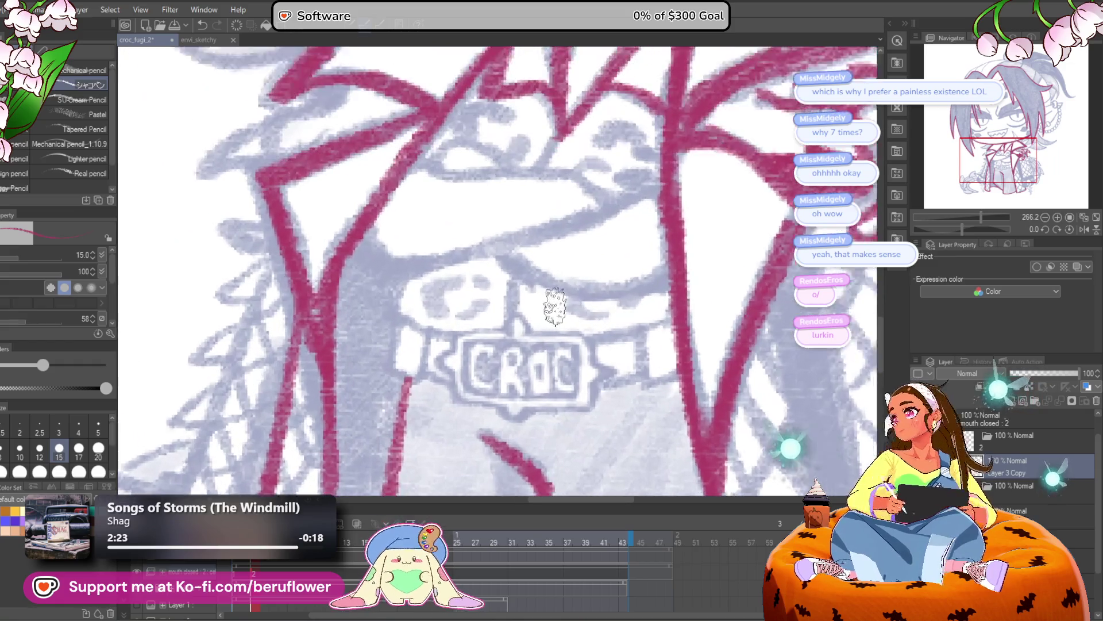
scroll(555, 307, "down", 1)
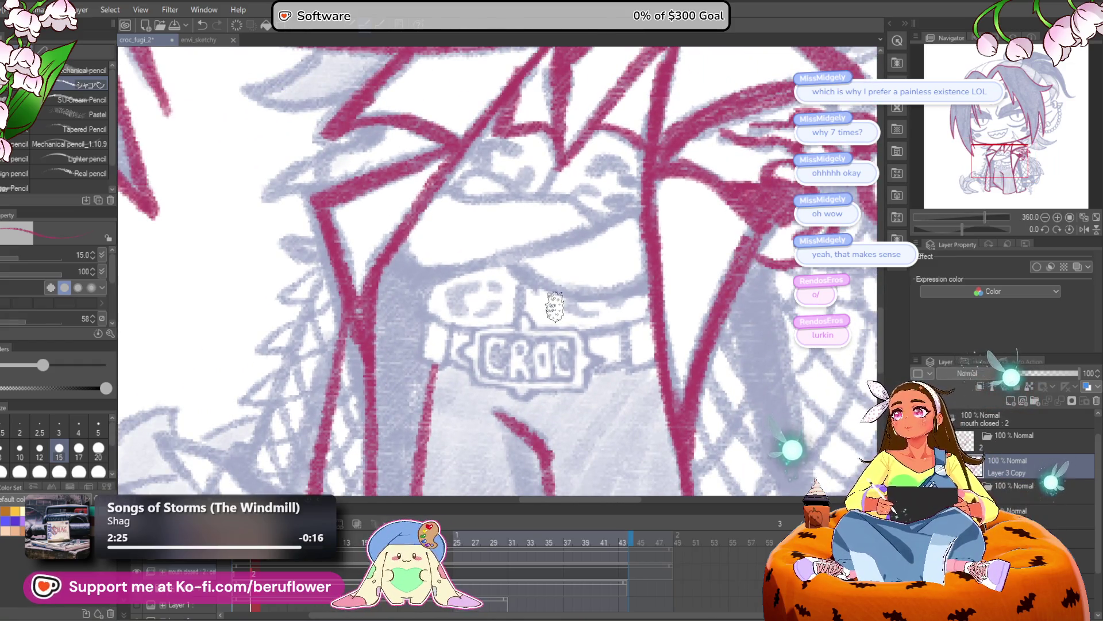
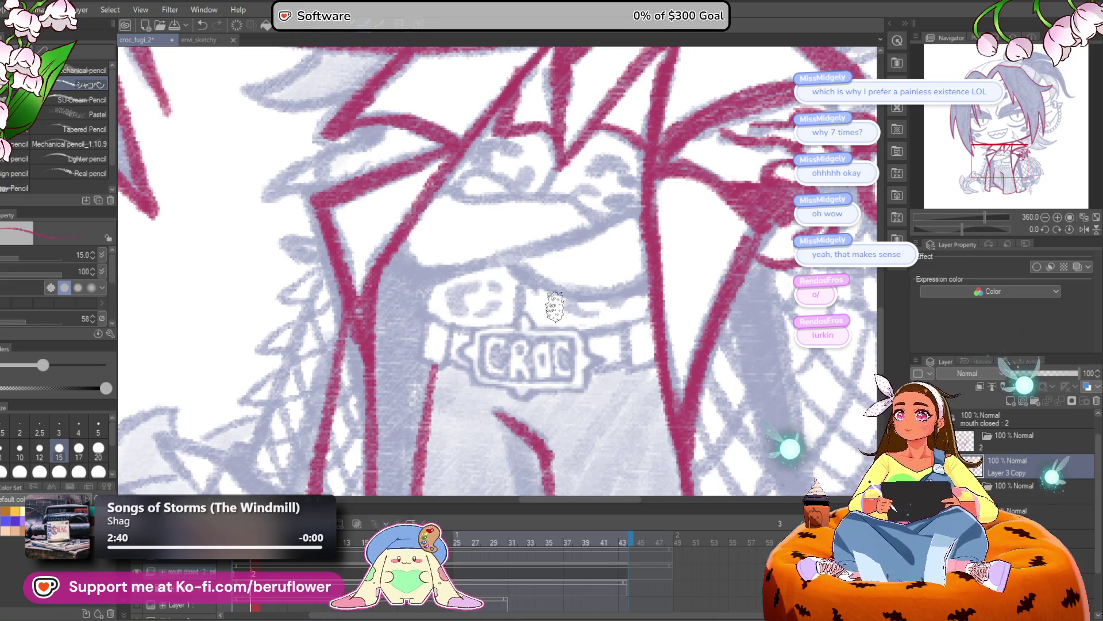
Ink red outlines around the clawed fingertips and add red lines inside the hand
mouse_move(610, 494)
left_mouse_down()
mouse_move(608, 430)
mouse_move(623, 396)
mouse_move(611, 353)
mouse_move(564, 342)
mouse_move(599, 335)
mouse_move(584, 344)
left_mouse_up()
scroll(584, 343, "down", 4)
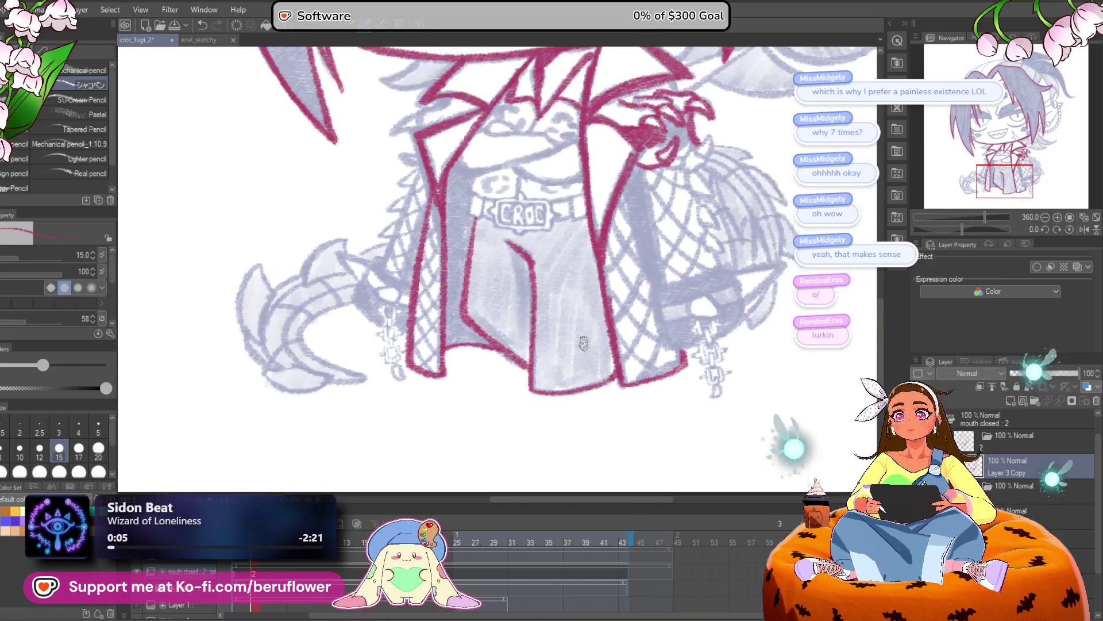
scroll(469, 374, "up", 5)
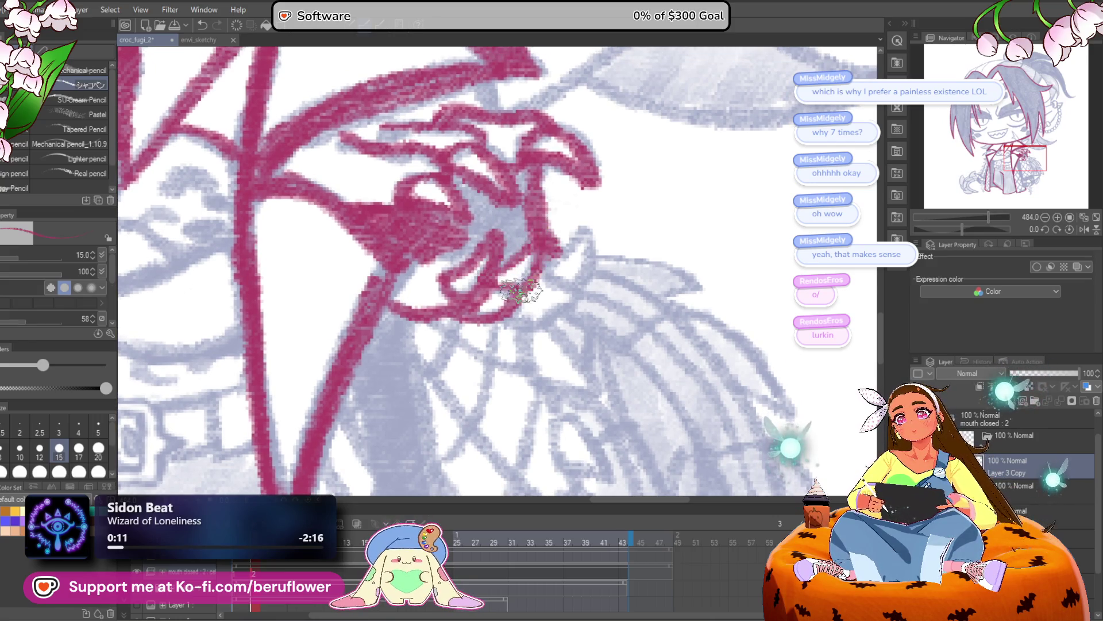
mouse_move(561, 286)
left_mouse_down()
mouse_move(523, 330)
mouse_move(569, 242)
mouse_move(595, 247)
mouse_move(564, 271)
left_mouse_up()
scroll(564, 271, "down", 1)
mouse_move(489, 207)
left_mouse_down()
mouse_move(467, 193)
mouse_move(473, 246)
mouse_move(505, 211)
mouse_move(520, 227)
mouse_move(529, 189)
mouse_move(518, 229)
mouse_move(529, 229)
left_mouse_up()
scroll(530, 229, "down", 6)
scroll(534, 229, "up", 2)
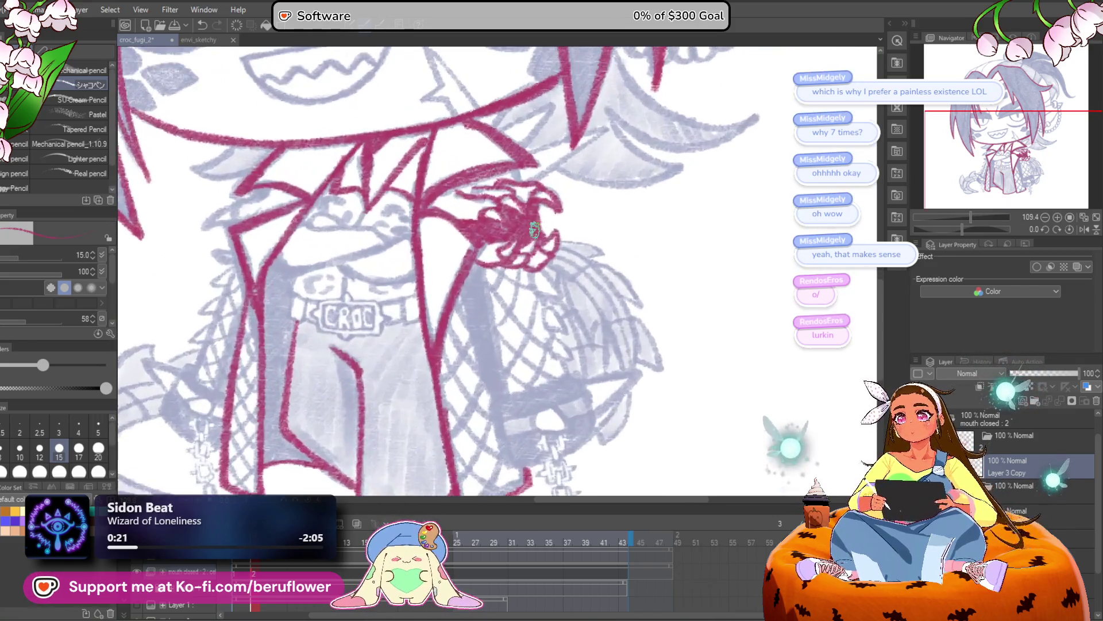
scroll(535, 230, "up", 3)
scroll(546, 297, "up", 3)
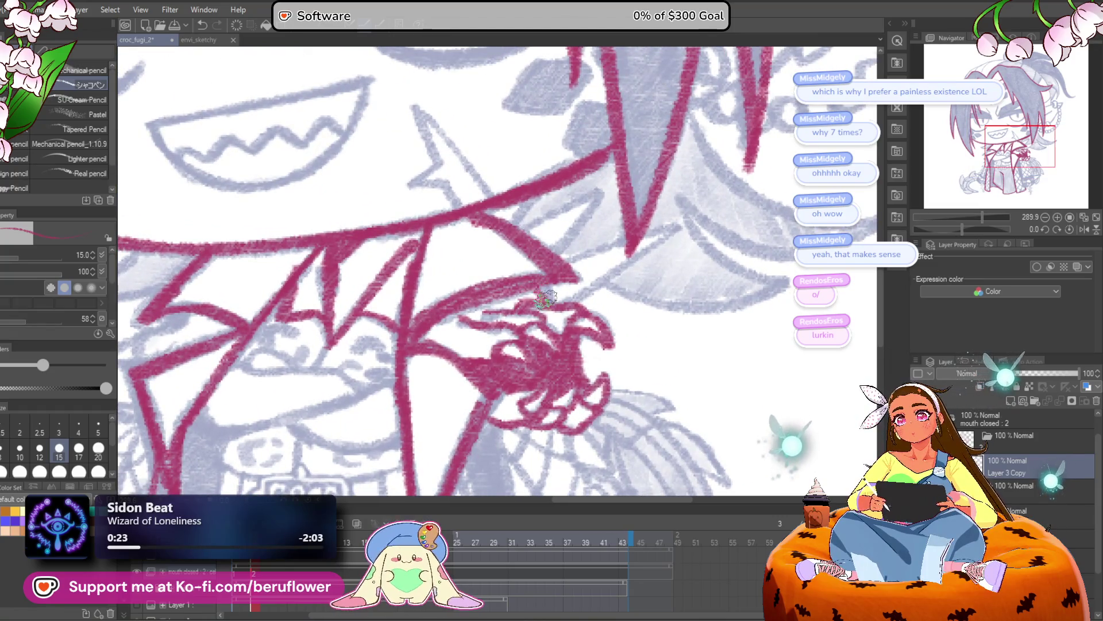
Draw a red line rising from the V neckline
mouse_move(556, 293)
left_mouse_down()
mouse_move(707, 223)
mouse_move(659, 255)
left_mouse_up()
left_click_drag(587, 290, 633, 334)
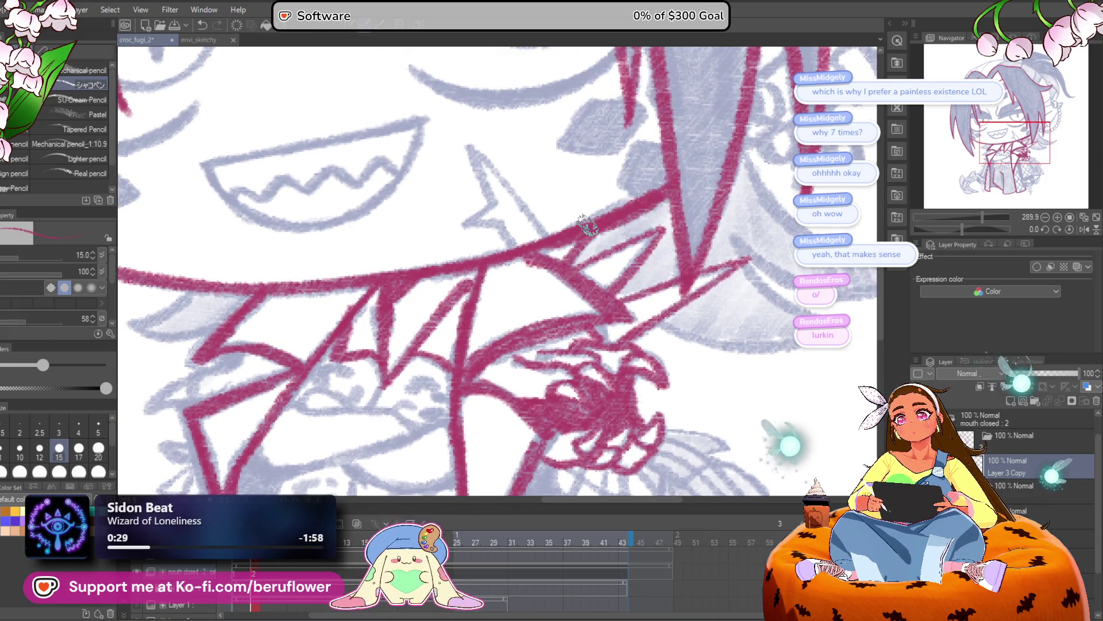
scroll(587, 226, "down", 5)
scroll(489, 306, "up", 1)
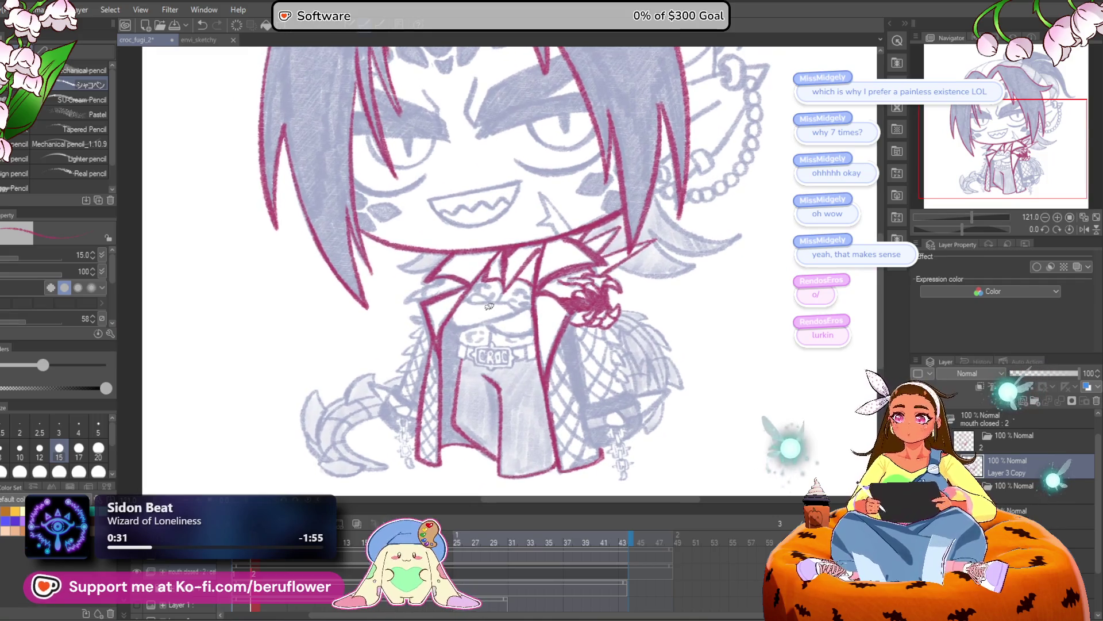
scroll(489, 306, "up", 4)
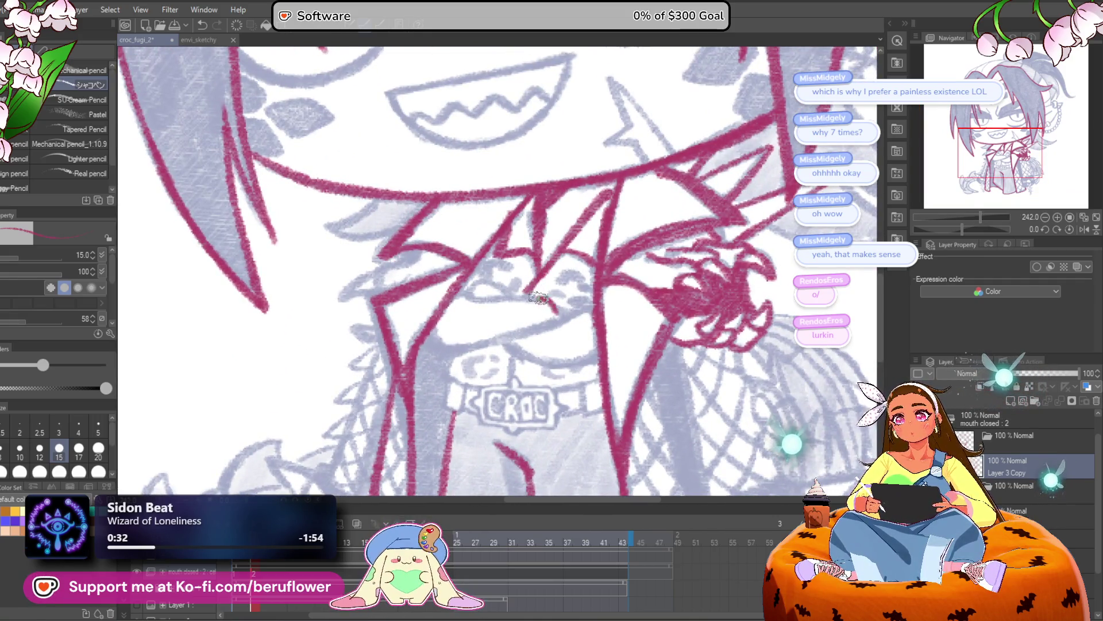
Ink the top edge of the crossed arms and a short collar stroke, then centre on the CROC collar
left_click_drag(541, 298, 471, 300)
mouse_move(431, 331)
left_mouse_down()
mouse_move(538, 359)
mouse_move(601, 349)
left_mouse_up()
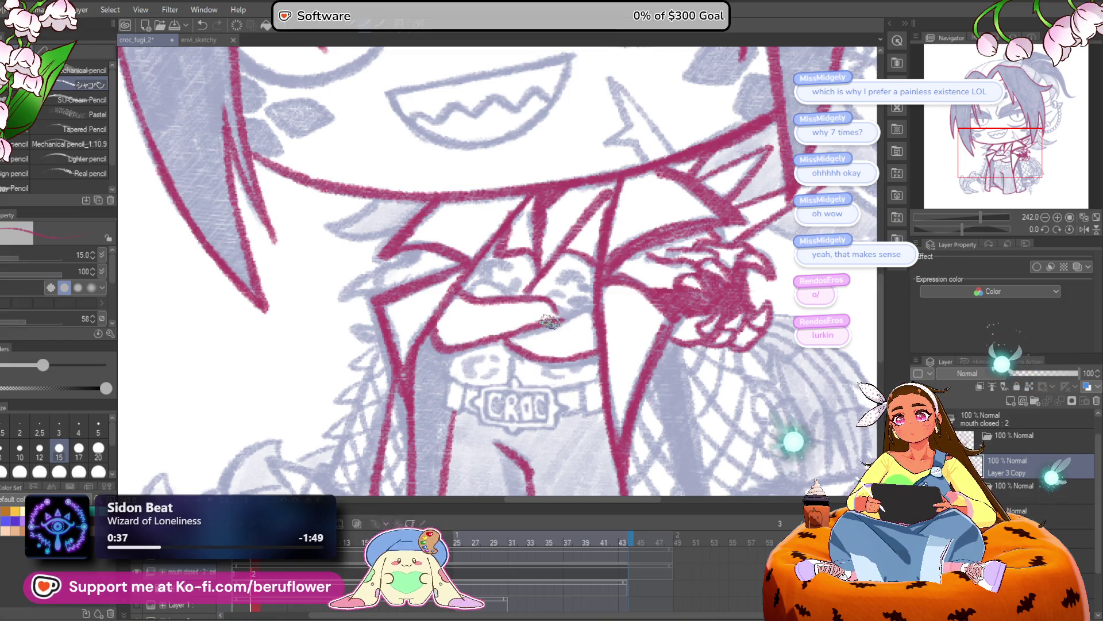
mouse_move(550, 321)
left_mouse_down()
mouse_move(569, 282)
mouse_move(602, 330)
left_mouse_up()
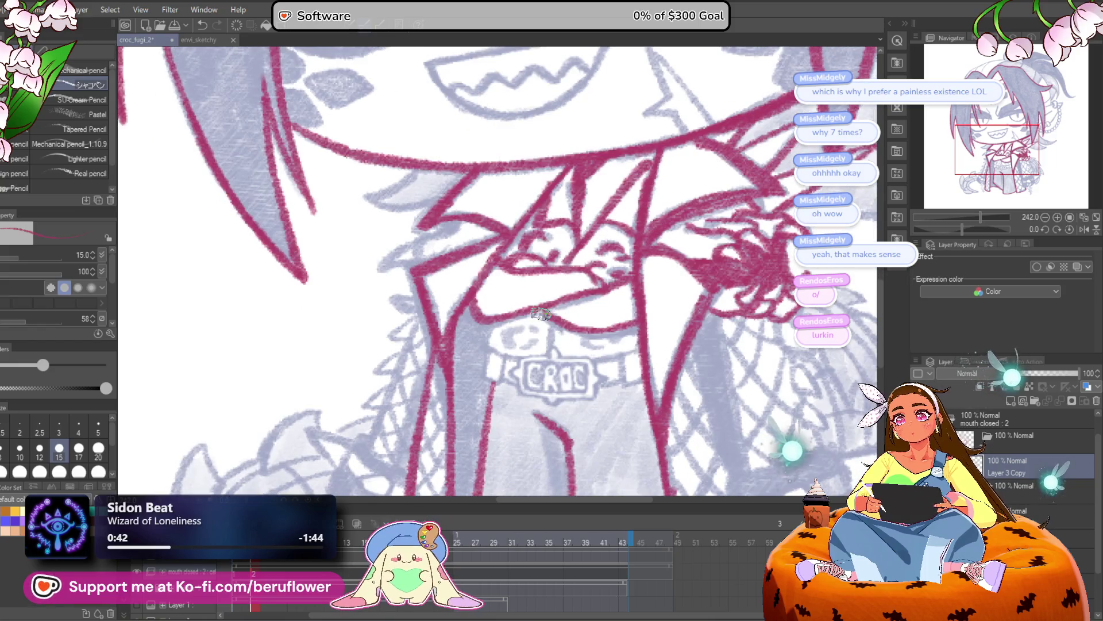
left_click_drag(540, 321, 540, 264)
left_click_drag(534, 329, 502, 294)
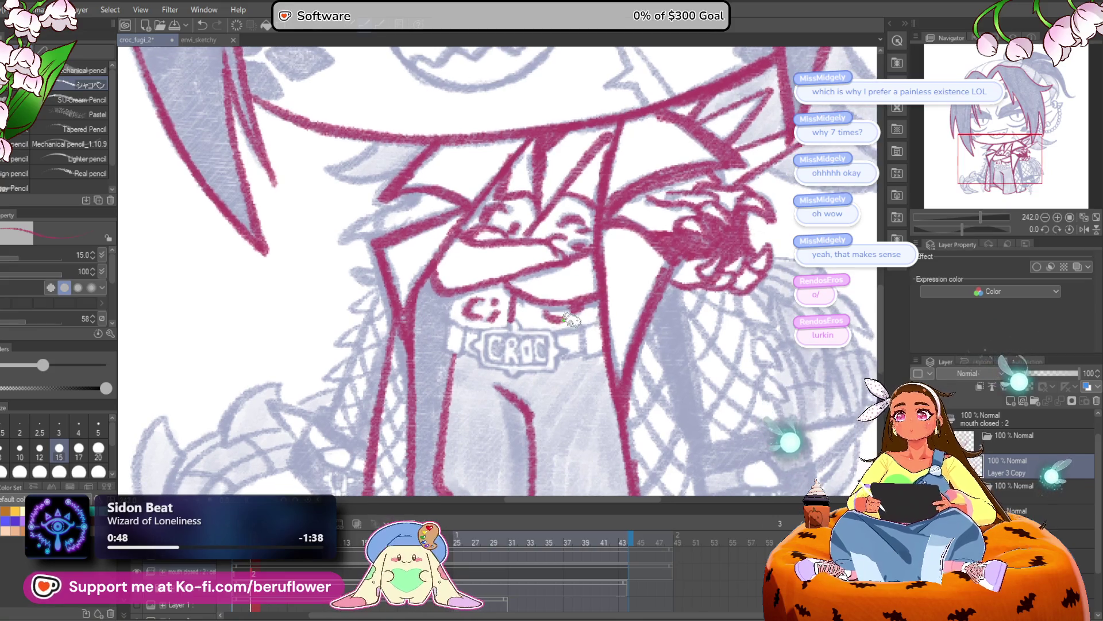
scroll(605, 315, "down", 5)
scroll(539, 380, "up", 8)
mouse_move(539, 381)
left_mouse_down()
mouse_move(550, 367)
mouse_move(567, 397)
mouse_move(585, 392)
left_mouse_up()
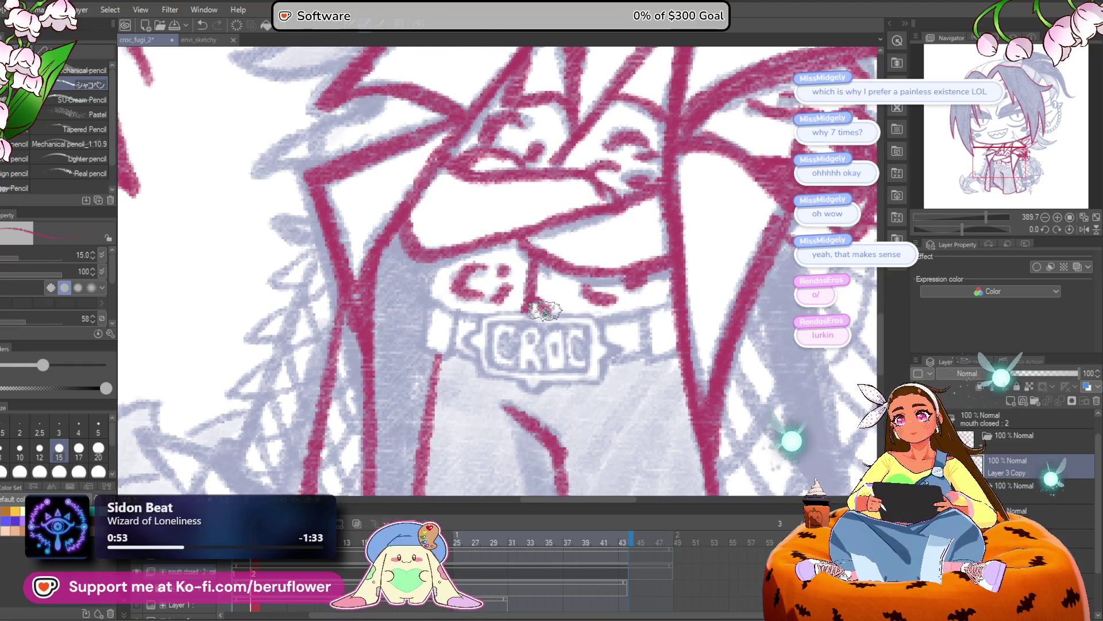
Trace the CROC tag's left bracket, its pointed bottom and the collar band's left end in red
mouse_move(482, 325)
left_mouse_down()
mouse_move(462, 350)
mouse_move(535, 394)
left_mouse_up()
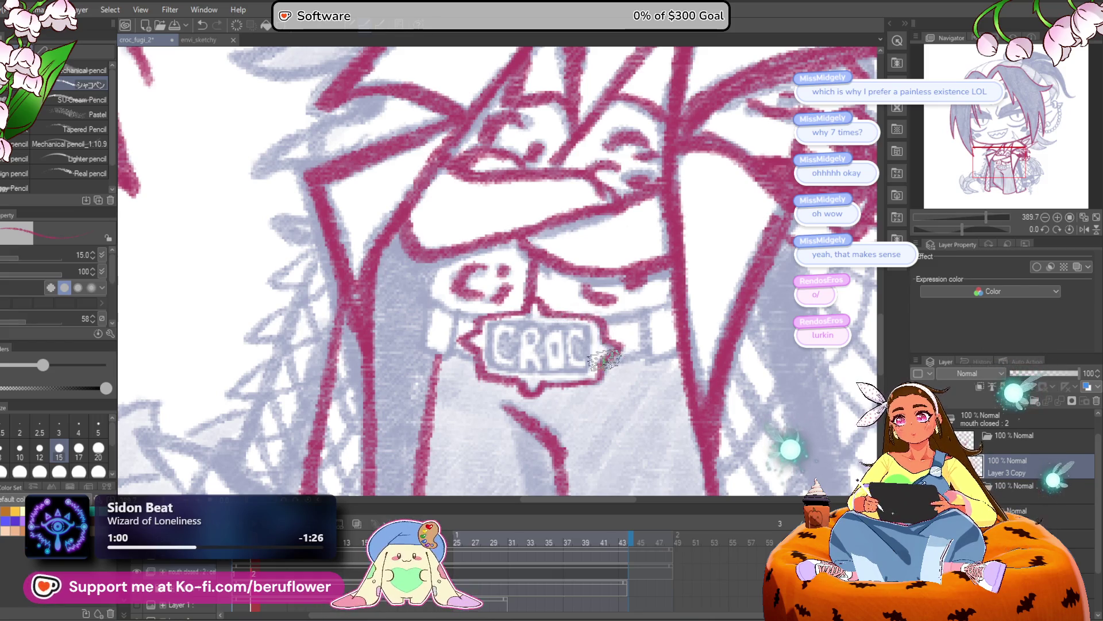
scroll(569, 331, "left", 1)
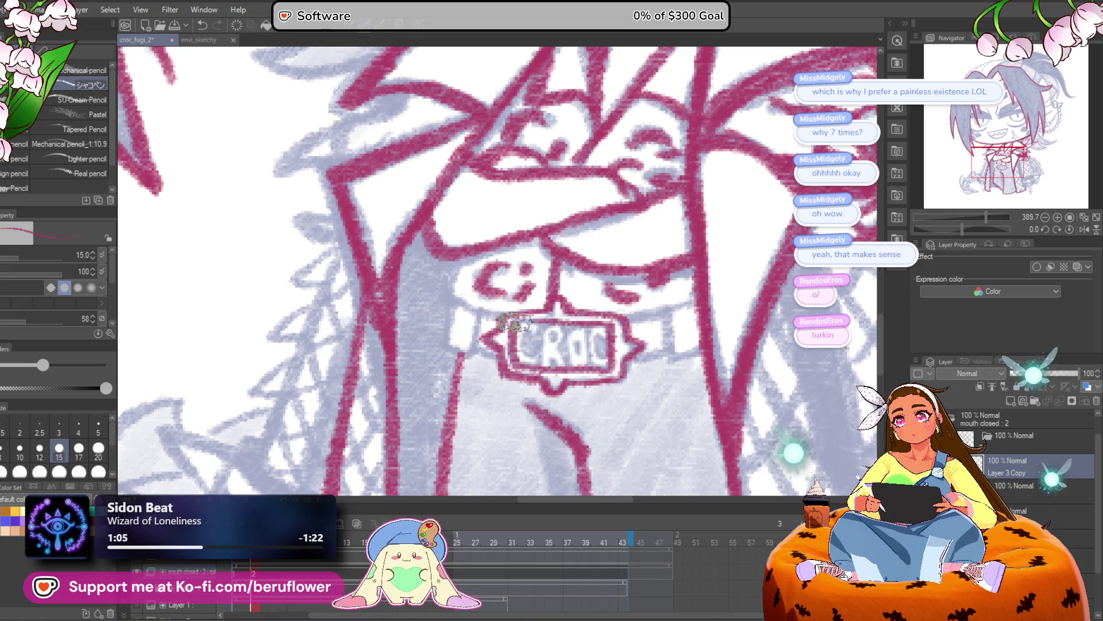
scroll(572, 313, "down", 3)
scroll(587, 315, "up", 4)
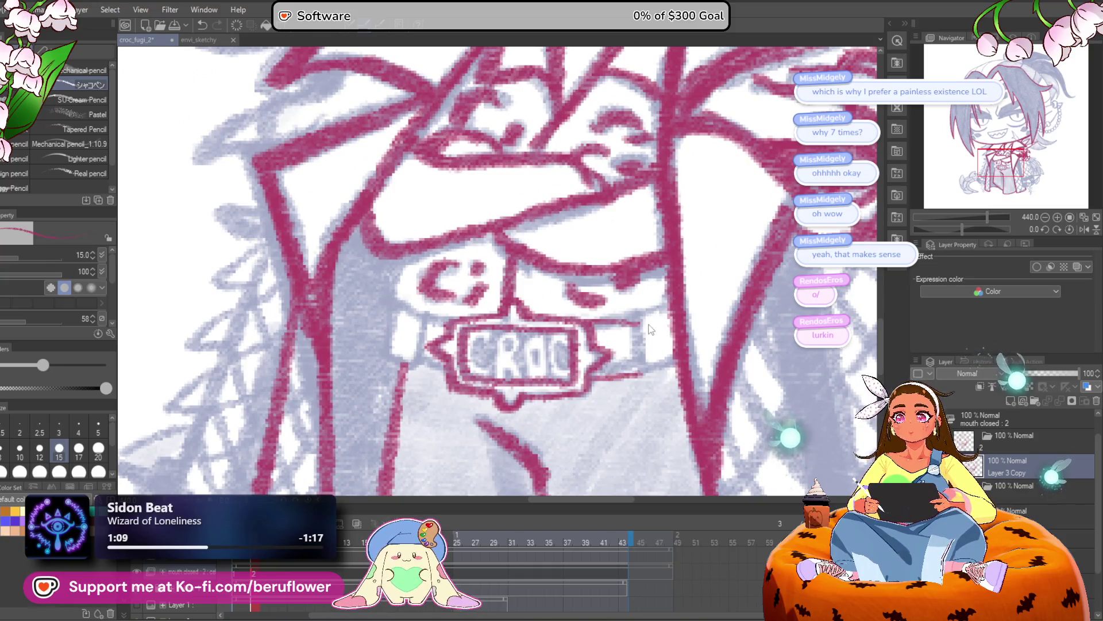
mouse_move(589, 322)
left_mouse_down()
mouse_move(598, 376)
mouse_move(641, 322)
mouse_move(644, 373)
mouse_move(661, 357)
mouse_move(678, 371)
left_mouse_up()
mouse_move(411, 302)
left_mouse_down()
mouse_move(483, 322)
mouse_move(481, 362)
mouse_move(483, 322)
mouse_move(459, 365)
left_mouse_up()
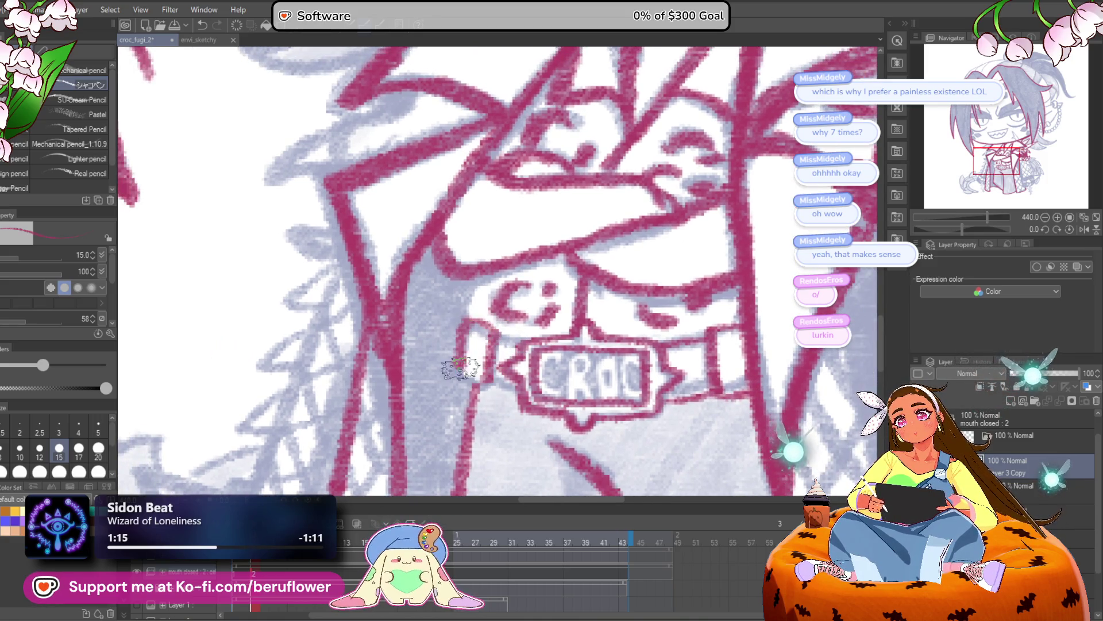
scroll(498, 389, "down", 2)
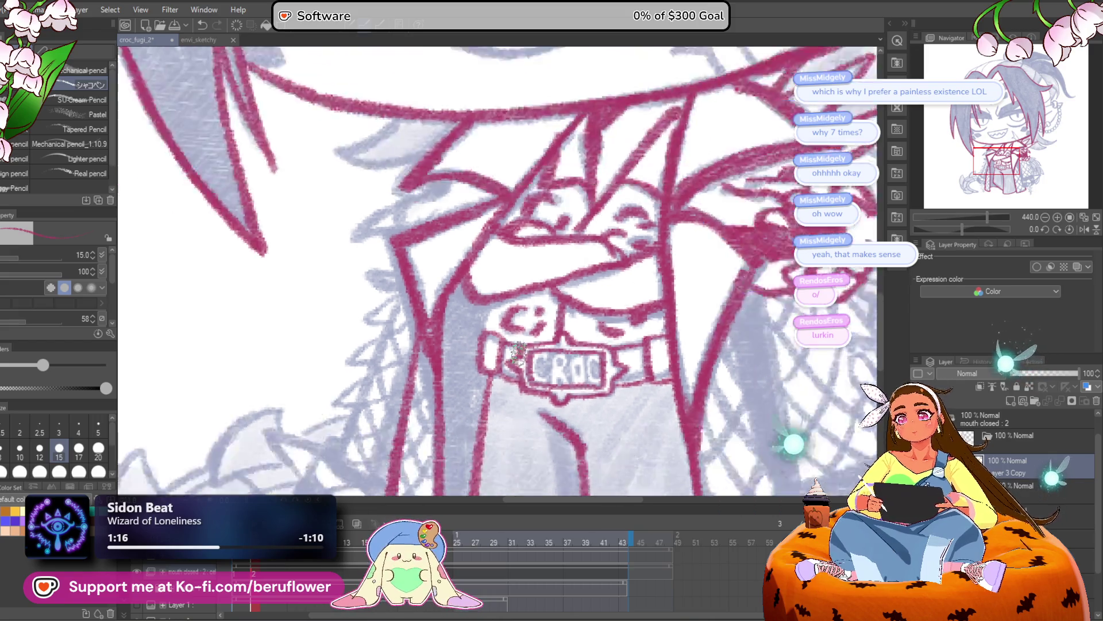
Shrink the brush to size 10 and ink the C, R, O, C letters on the tag in red
key("bracketleft")
key("bracketleft")
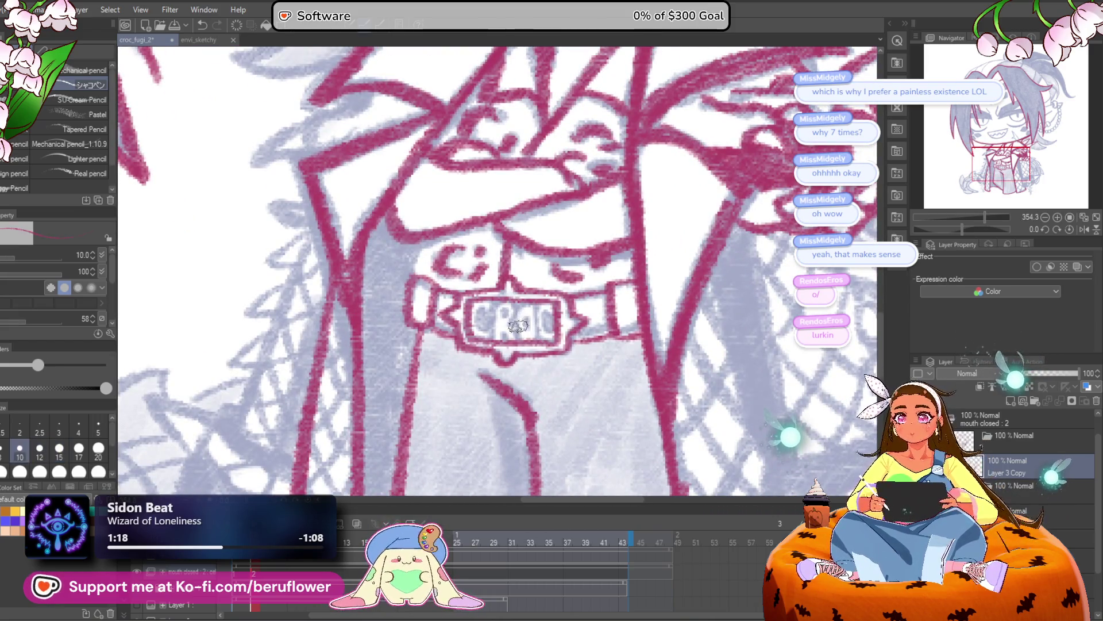
scroll(513, 327, "up", 3)
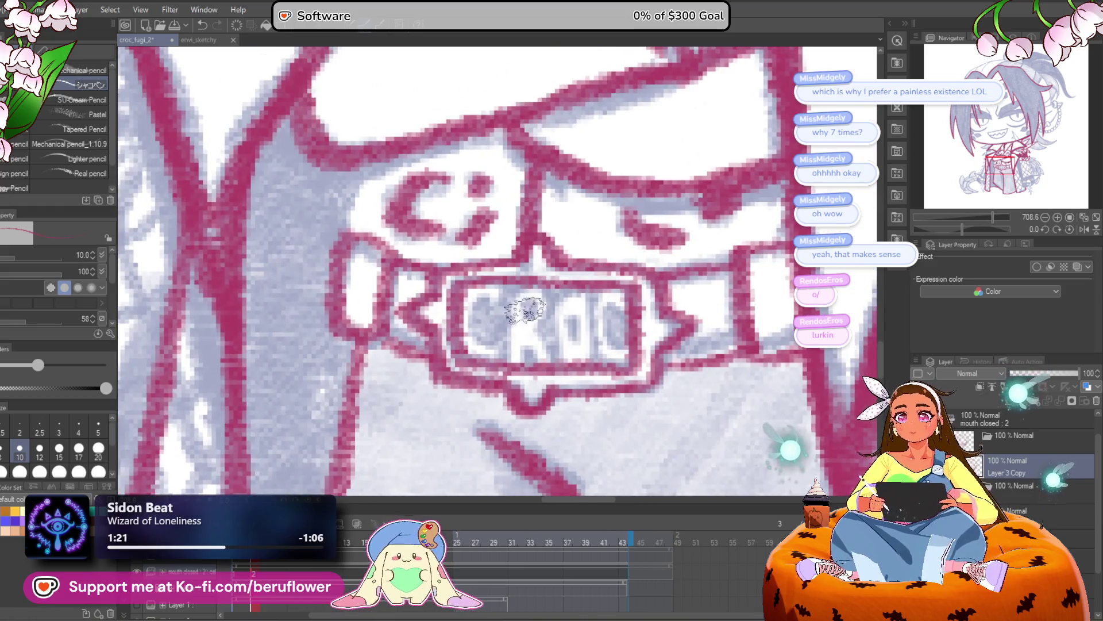
left_click_drag(499, 304, 481, 335)
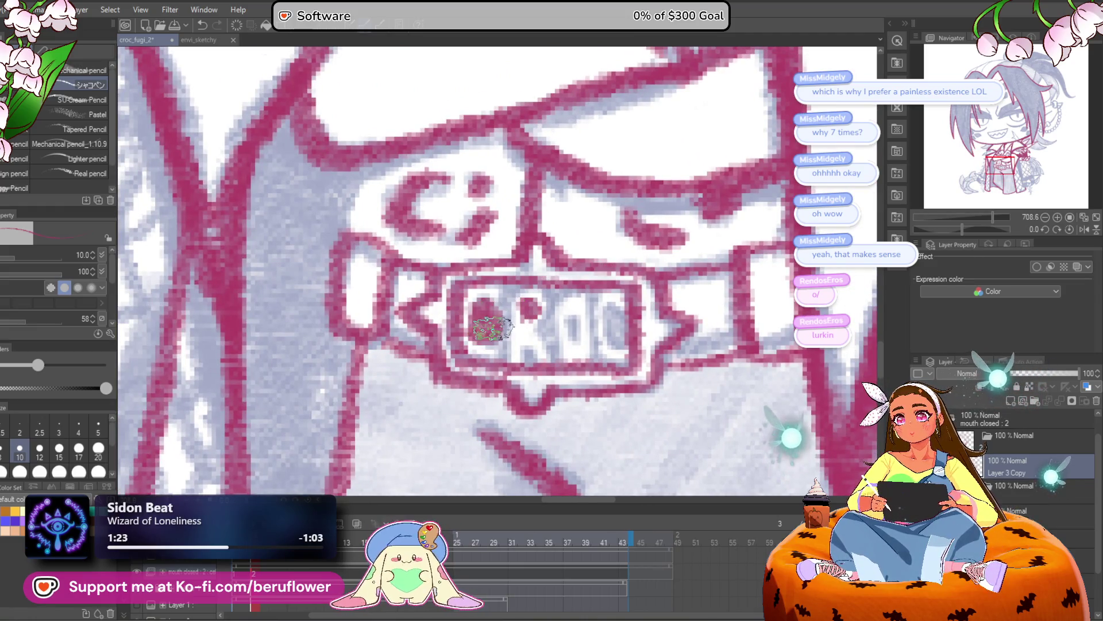
left_click_drag(505, 290, 485, 337)
left_click_drag(506, 275, 541, 270)
left_click_drag(518, 316, 525, 329)
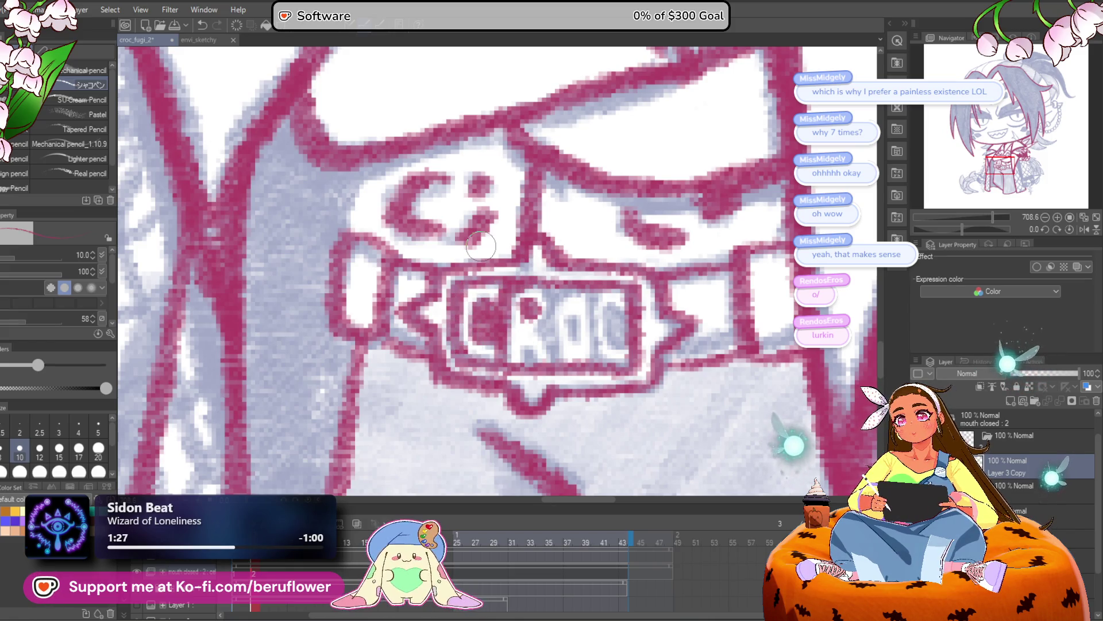
mouse_move(555, 295)
left_mouse_down()
mouse_move(537, 322)
mouse_move(551, 354)
left_mouse_up()
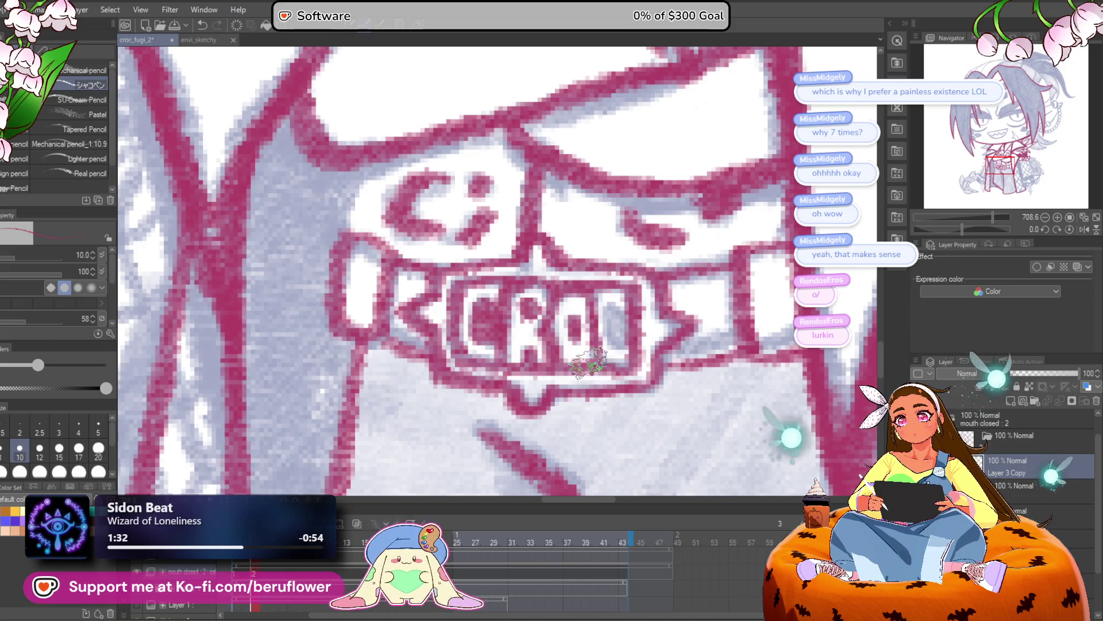
mouse_move(621, 339)
left_mouse_down()
mouse_move(629, 284)
mouse_move(608, 359)
left_mouse_up()
scroll(608, 359, "down", 10)
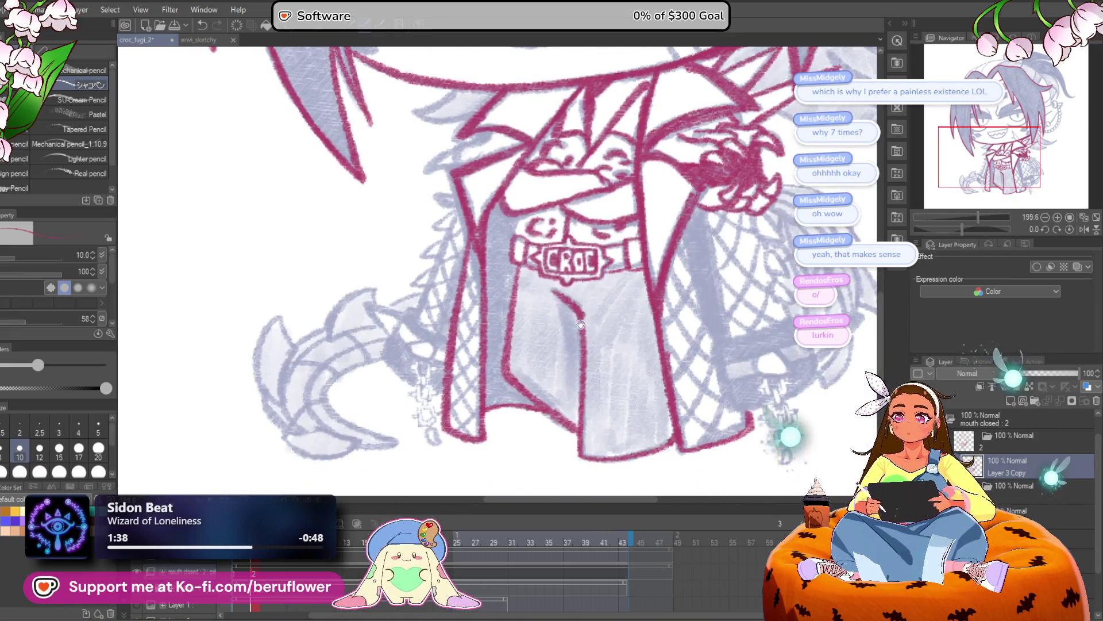
Shade dark red along the jacket's inner edge beside the collar with a larger brush
scroll(497, 270, "up", 3)
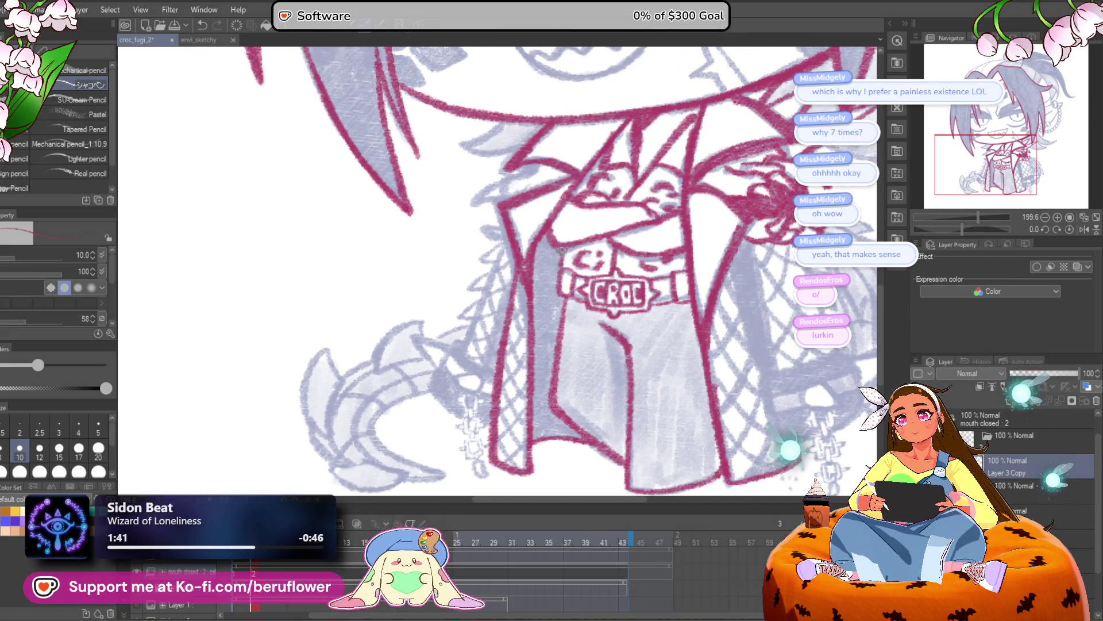
scroll(586, 217, "up", 3)
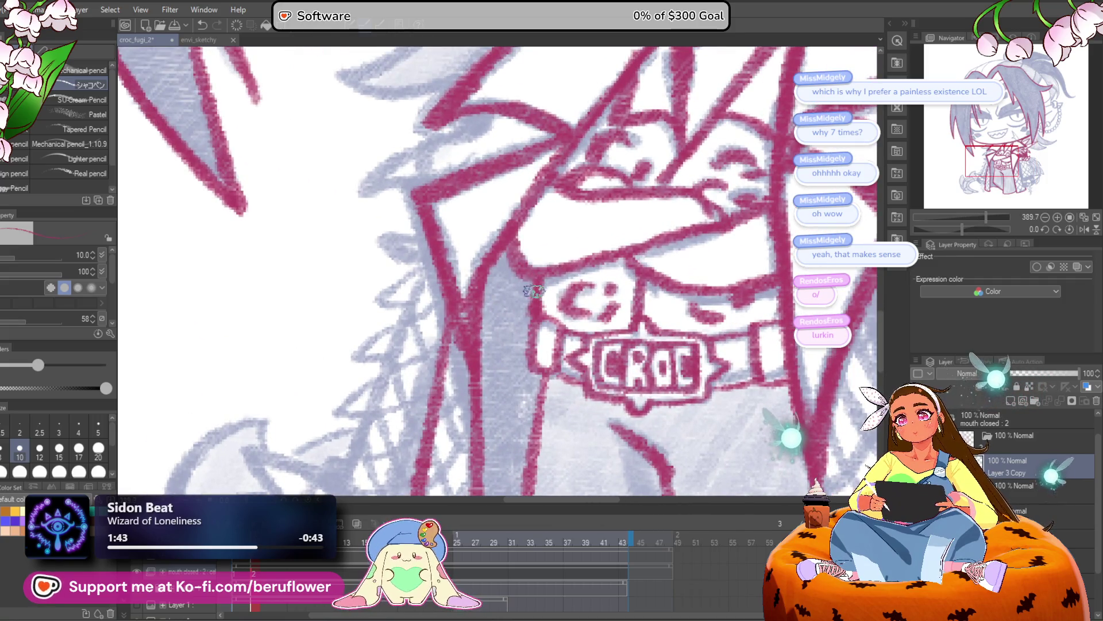
mouse_move(493, 286)
left_mouse_down()
mouse_move(495, 305)
mouse_move(520, 295)
mouse_move(494, 313)
mouse_move(505, 298)
mouse_move(517, 375)
mouse_move(526, 276)
mouse_move(509, 272)
mouse_move(487, 339)
mouse_move(505, 247)
mouse_move(505, 316)
mouse_move(515, 251)
mouse_move(499, 402)
mouse_move(523, 347)
mouse_move(554, 396)
left_mouse_up()
key("bracketright")
key("bracketright")
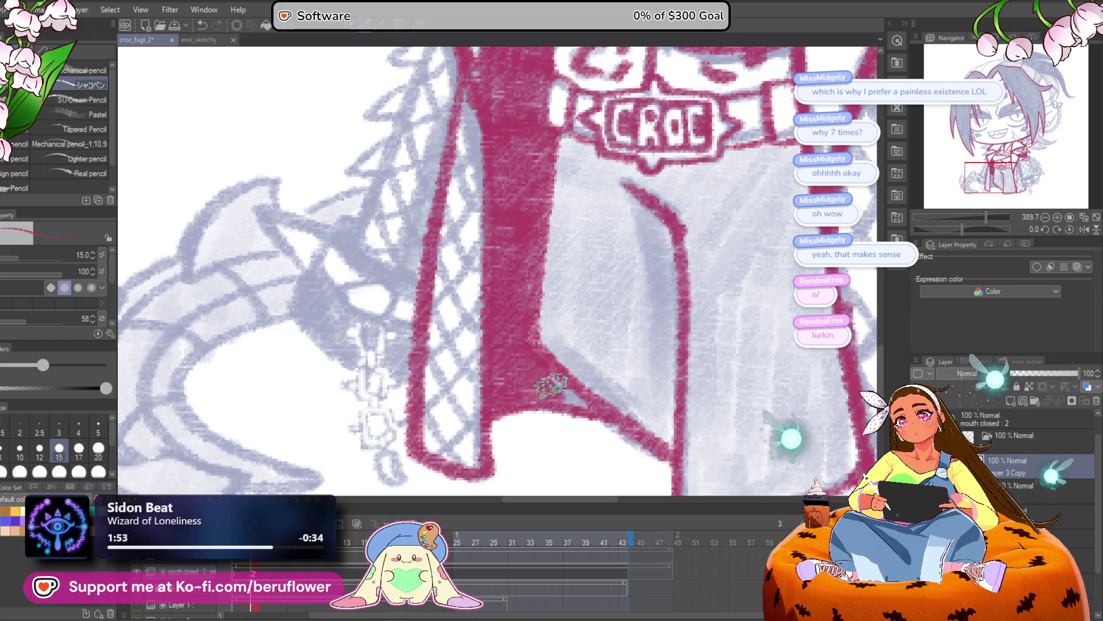
Frame the lower jacket and the hanging chain for inking
scroll(592, 414, "down", 5)
left_click_drag(668, 347, 496, 323)
scroll(580, 308, "up", 5)
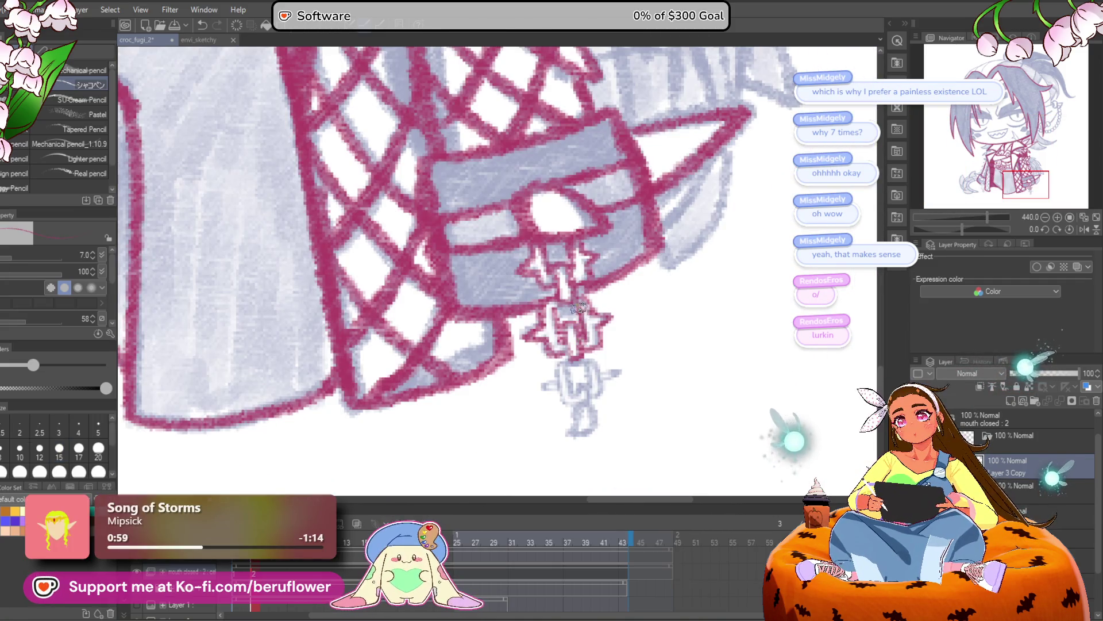
left_click_drag(581, 298, 569, 251)
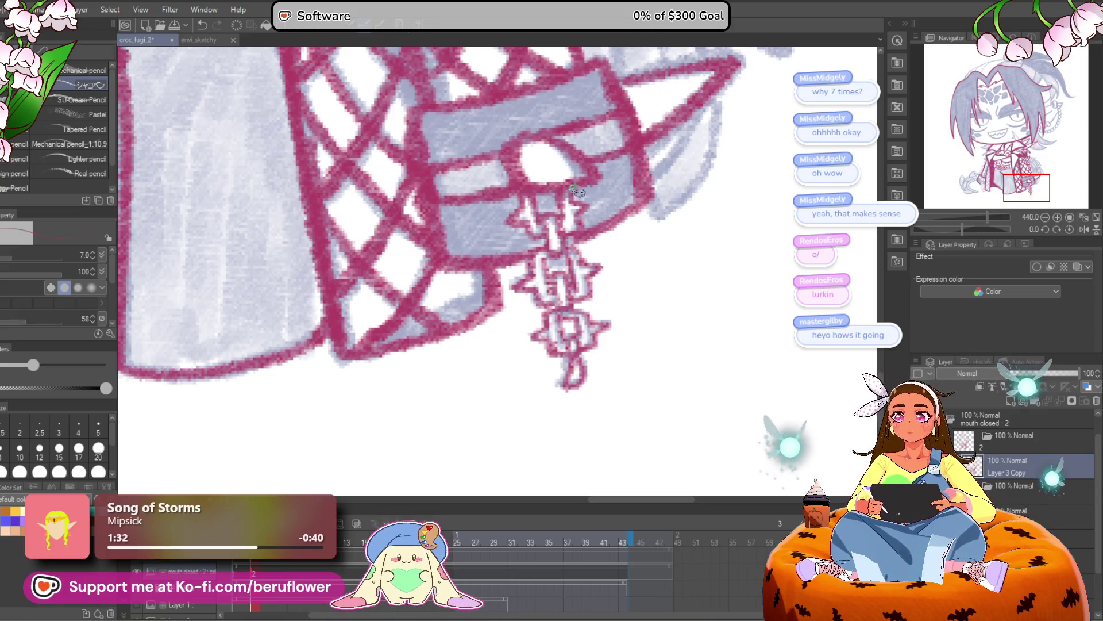
scroll(576, 168, "down", 5)
scroll(565, 278, "up", 2)
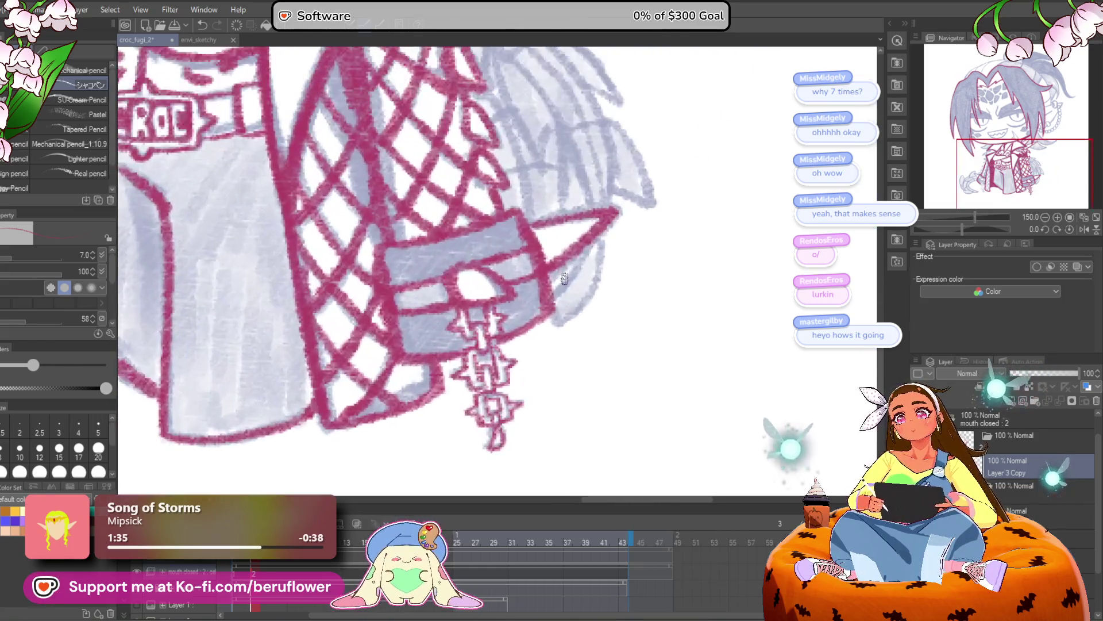
scroll(564, 279, "up", 2)
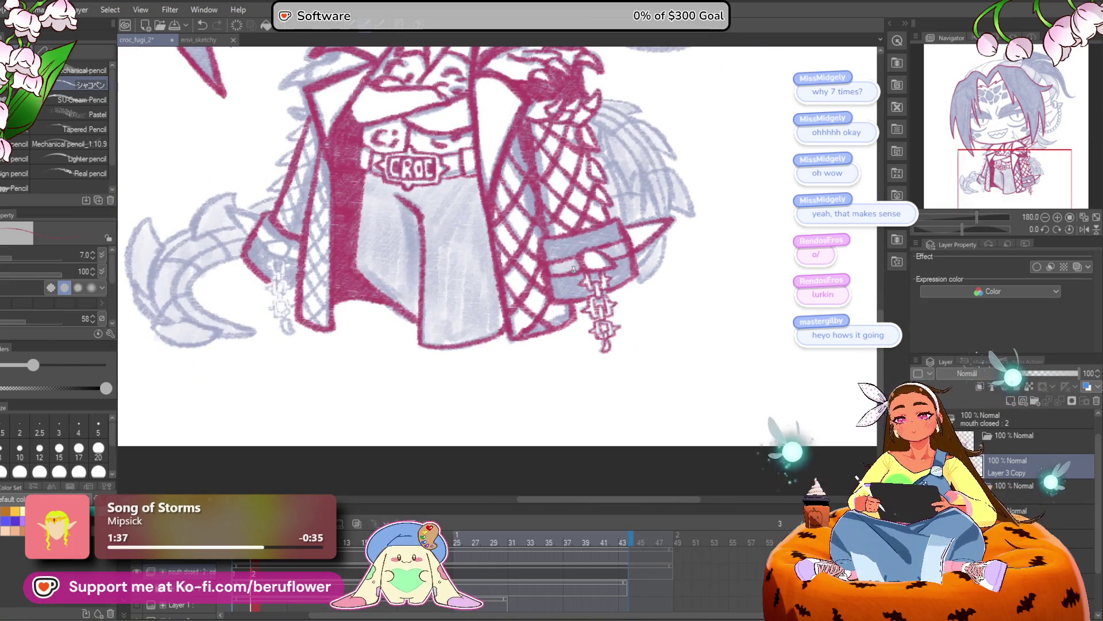
Raise the brush to size 17 and scribble dense red shading over the hip bag strap
mouse_move(574, 268)
left_mouse_down()
mouse_move(741, 285)
mouse_move(618, 305)
mouse_move(523, 288)
left_mouse_up()
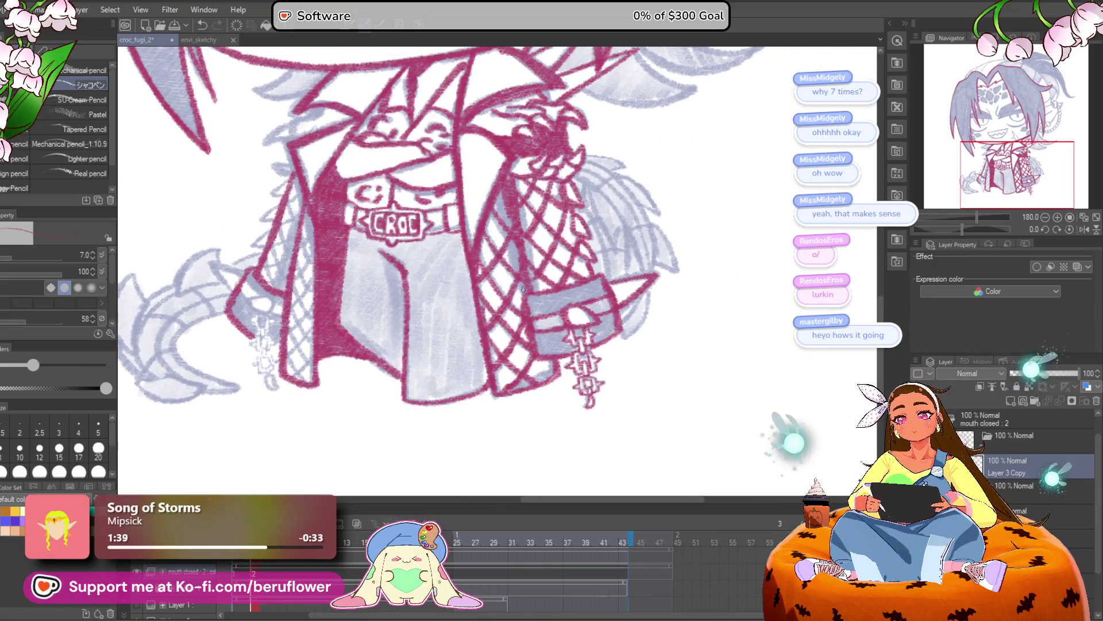
scroll(523, 289, "up", 4)
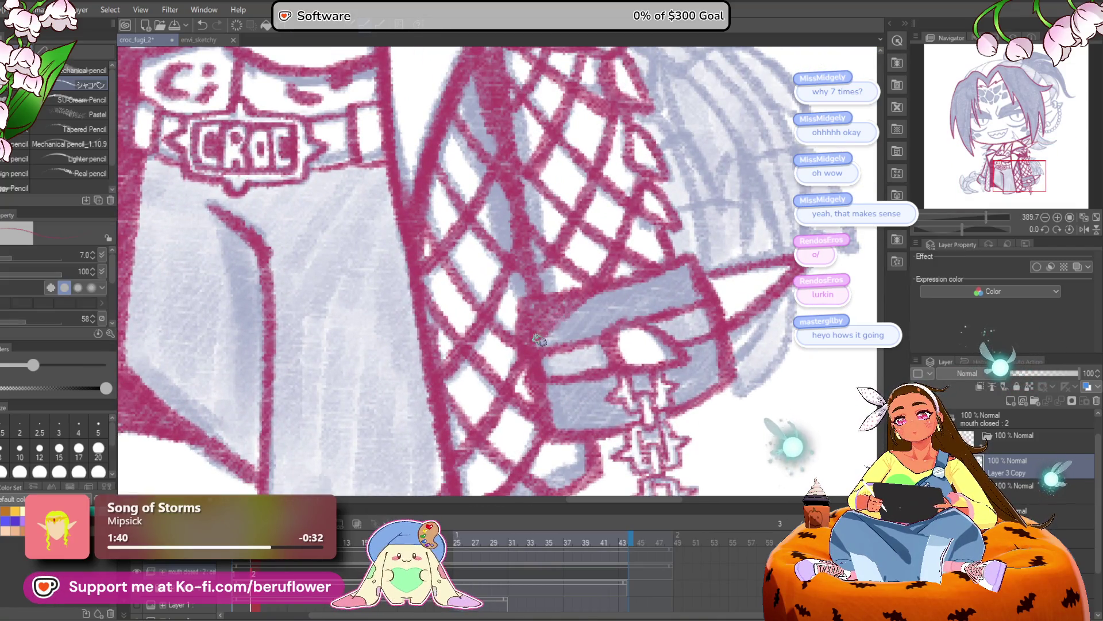
key("e")
key("ctrl+z")
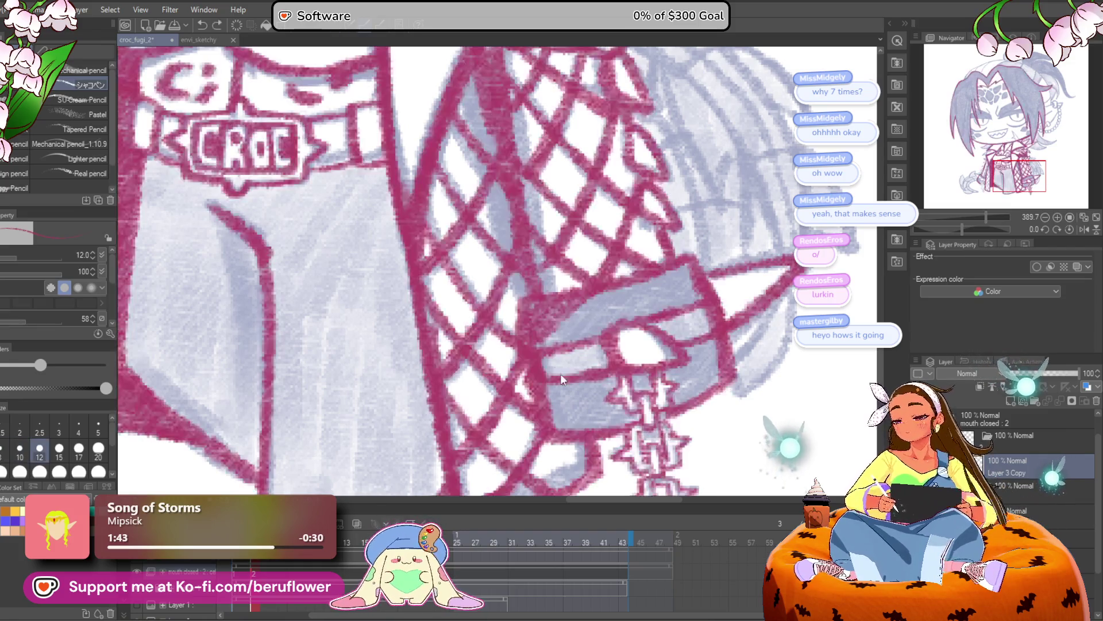
key("bracketright")
key("bracketright")
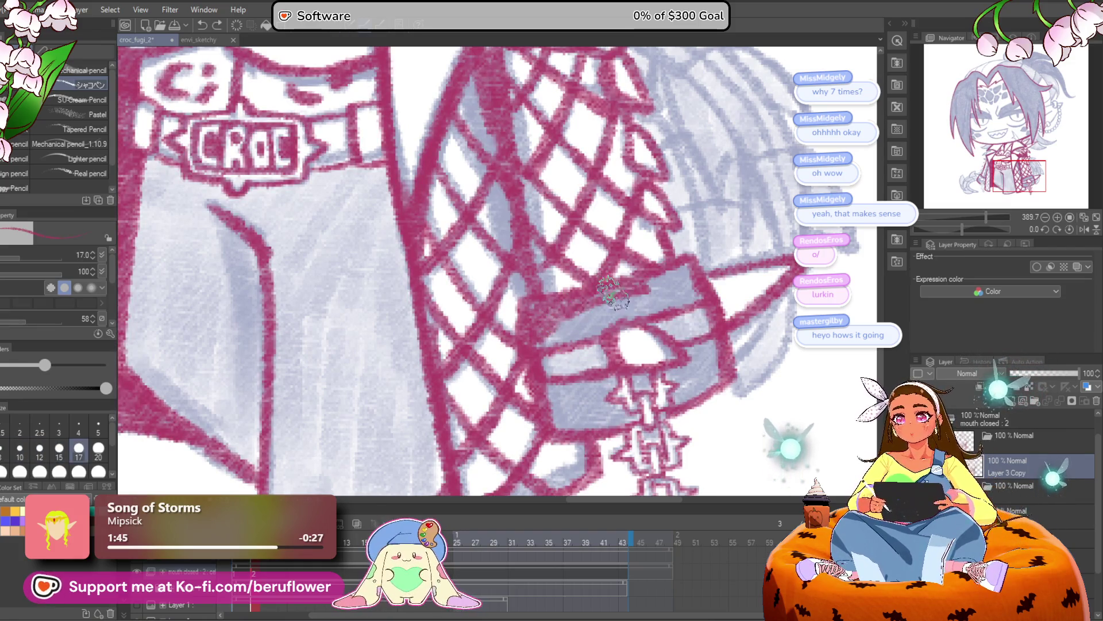
mouse_move(644, 299)
left_mouse_down()
mouse_move(681, 290)
mouse_move(575, 317)
mouse_move(572, 327)
mouse_move(592, 337)
left_mouse_up()
mouse_move(535, 356)
left_mouse_down()
mouse_move(526, 379)
mouse_move(572, 388)
mouse_move(598, 374)
mouse_move(561, 360)
mouse_move(647, 356)
mouse_move(661, 345)
mouse_move(666, 368)
mouse_move(701, 324)
left_mouse_up()
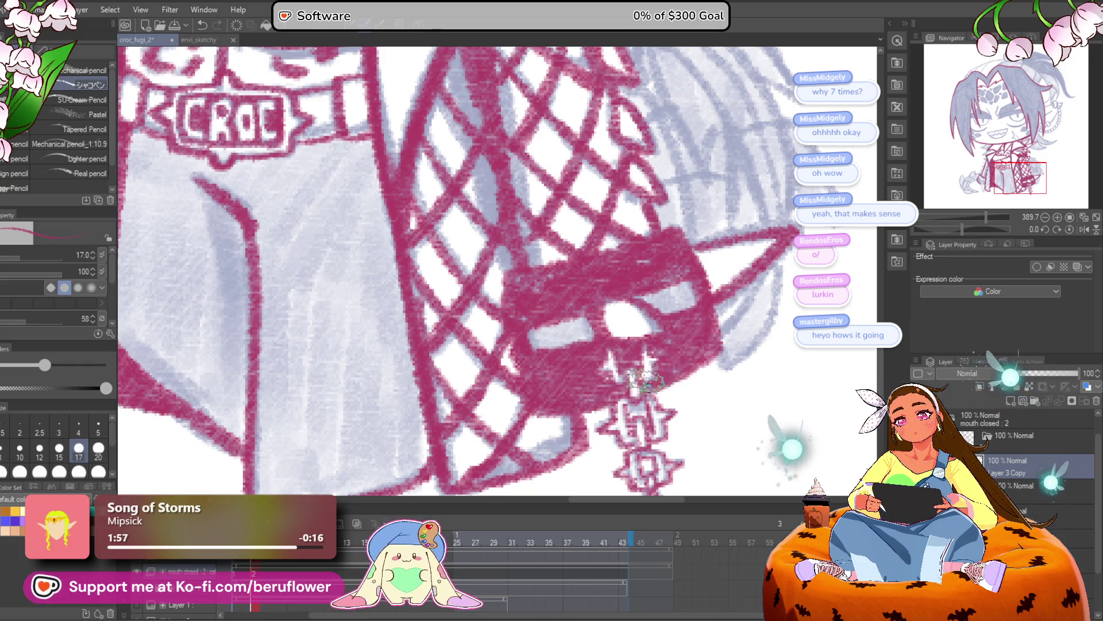
key("ctrl+0")
scroll(647, 374, "up", 5)
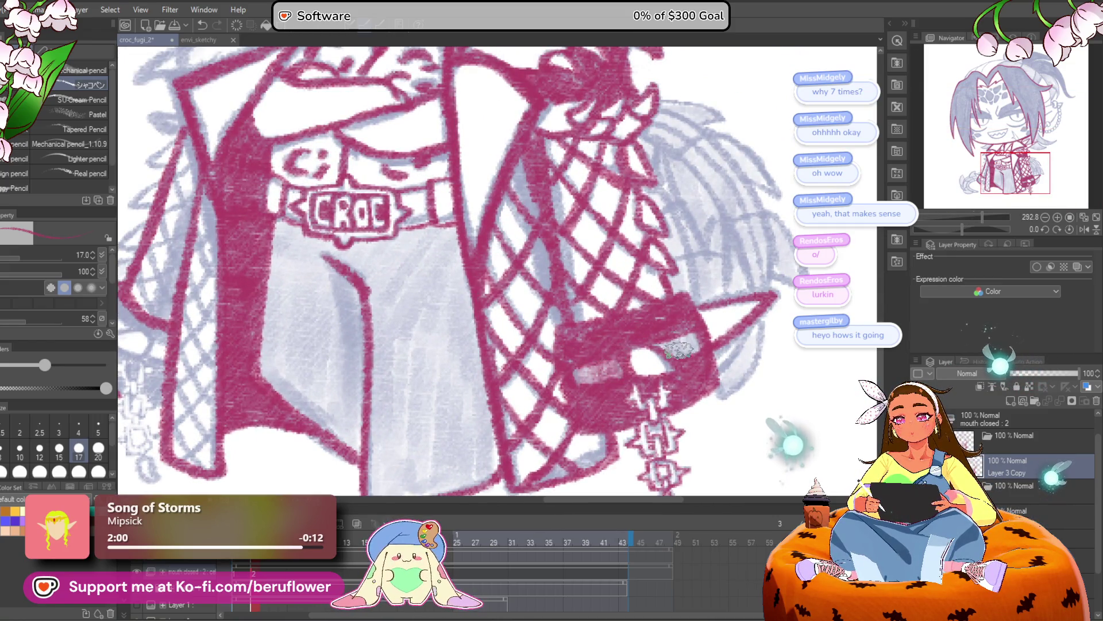
mouse_move(679, 348)
left_mouse_down()
mouse_move(670, 331)
mouse_move(689, 339)
mouse_move(701, 327)
left_mouse_up()
key("ctrl+0")
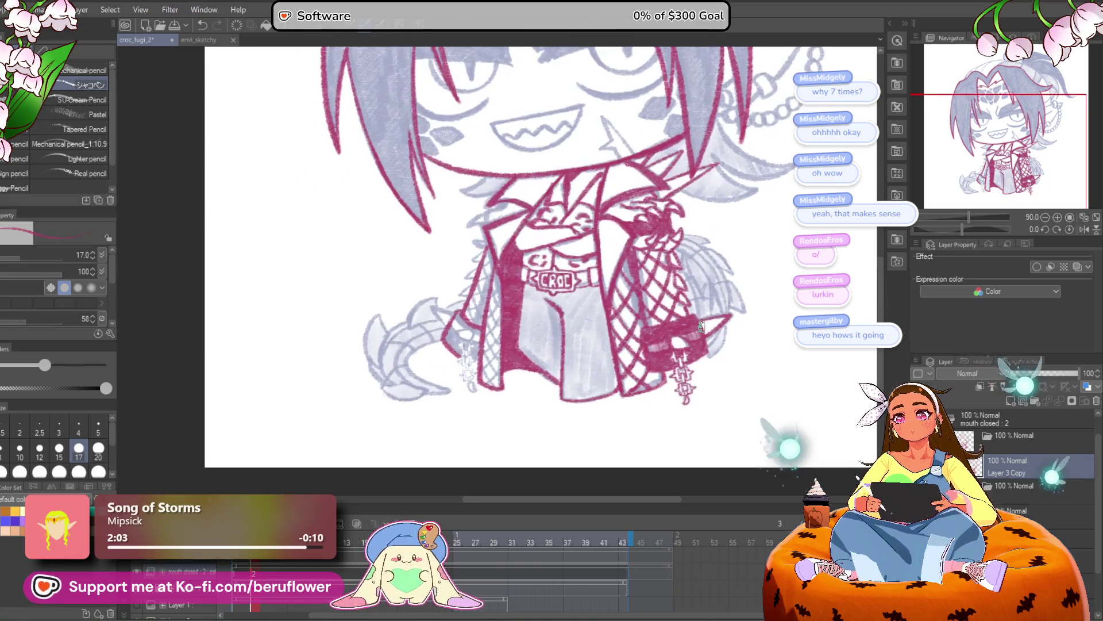
scroll(474, 294, "up", 5)
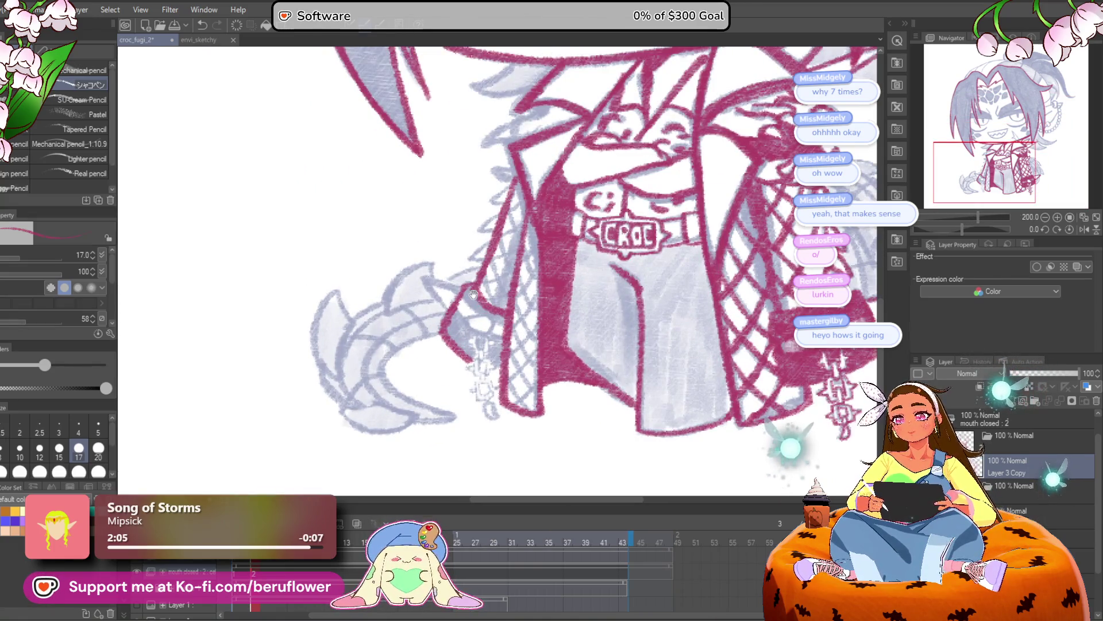
Ink a loop under the left strap and, at brush size 8, a short chain line
scroll(475, 294, "up", 3)
mouse_move(495, 360)
left_mouse_down()
mouse_move(488, 334)
mouse_move(503, 345)
mouse_move(459, 353)
left_mouse_up()
mouse_move(460, 299)
left_mouse_down()
mouse_move(533, 359)
mouse_move(515, 239)
left_mouse_up()
scroll(516, 280, "up", 2)
key("bracketleft")
key("bracketleft")
key("bracketleft")
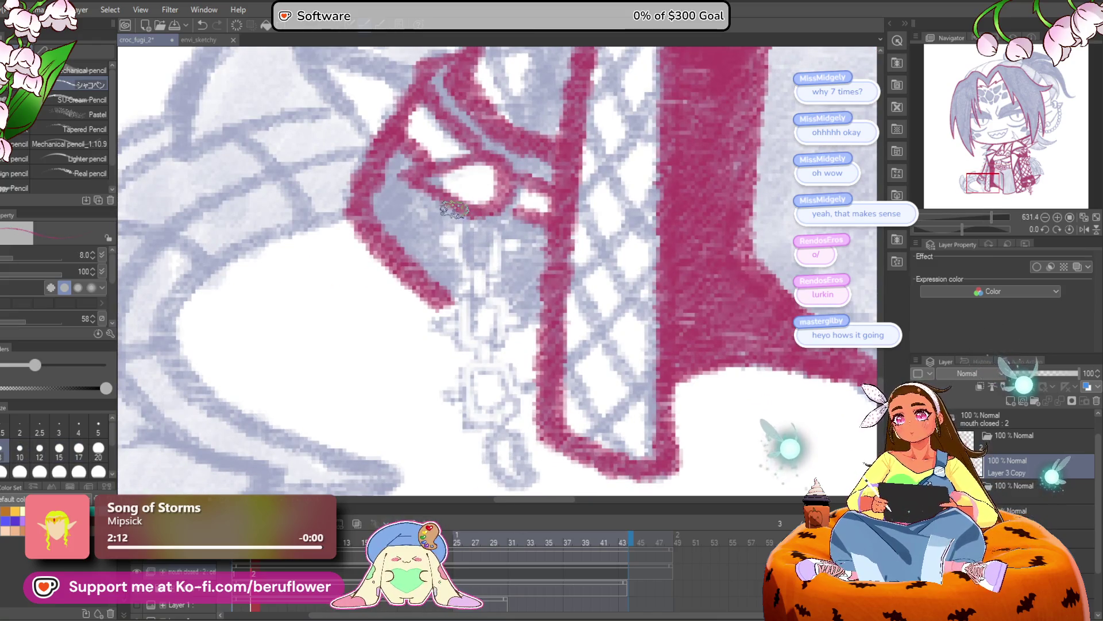
left_click_drag(454, 210, 457, 265)
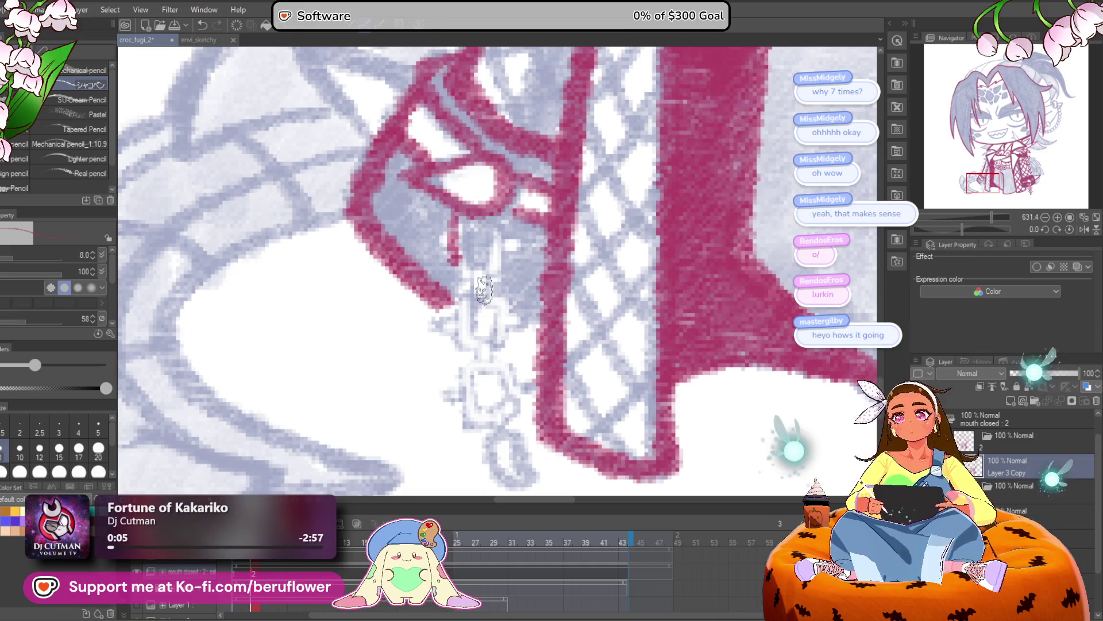
Outline the star-shaped charm's top, bottom and right edge plus its lower link loop
scroll(457, 237, "up", 3)
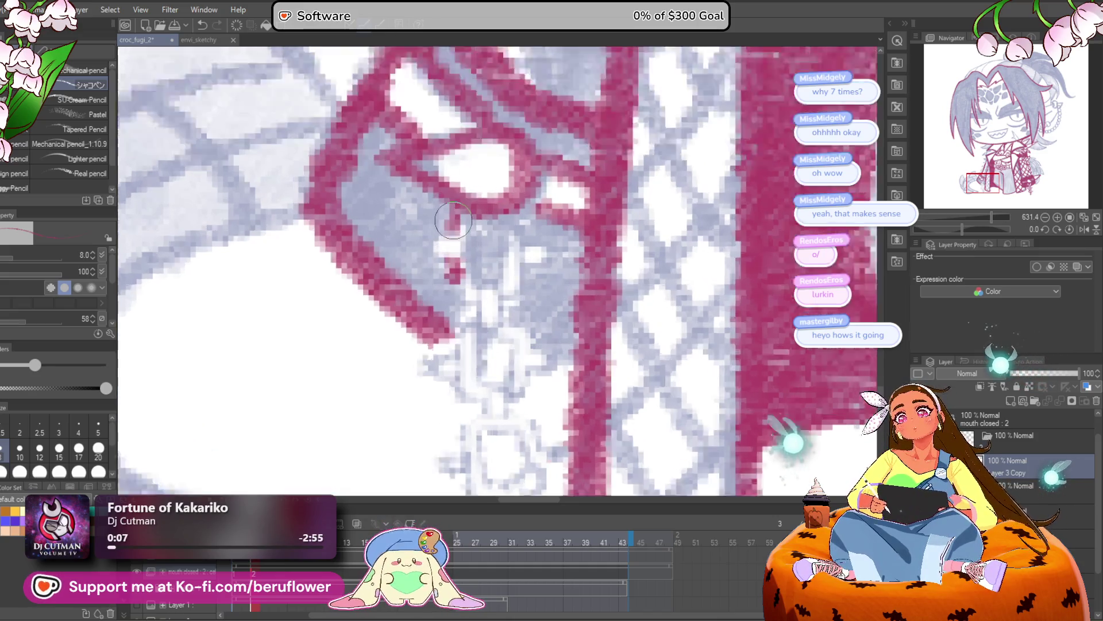
mouse_move(529, 204)
left_mouse_down()
mouse_move(551, 241)
mouse_move(592, 270)
mouse_move(540, 331)
mouse_move(476, 290)
left_mouse_up()
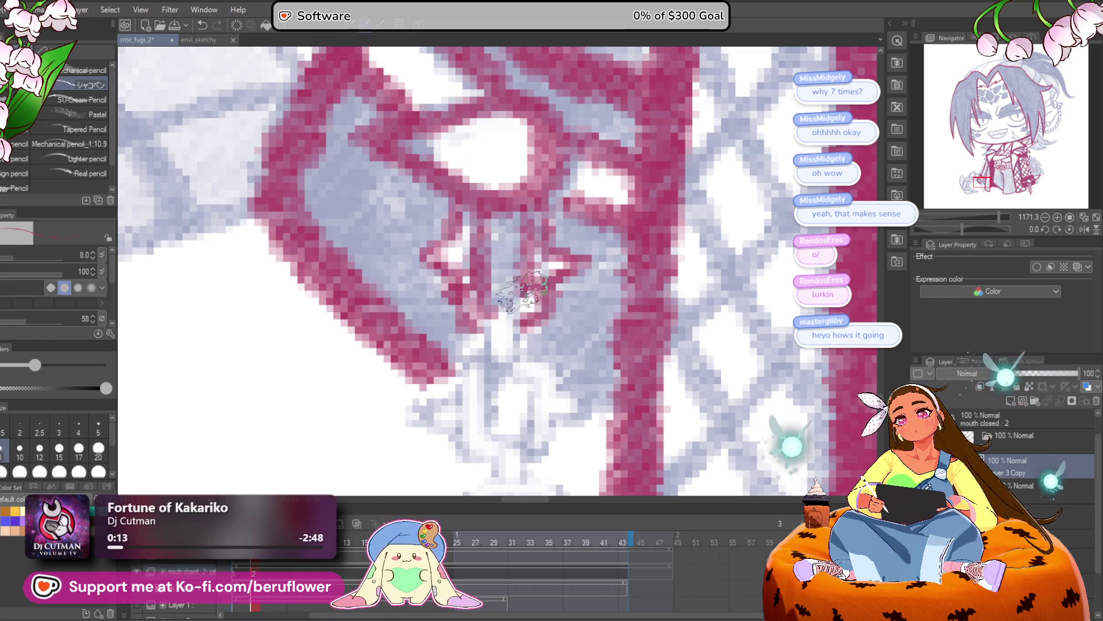
scroll(487, 258, "down", 3)
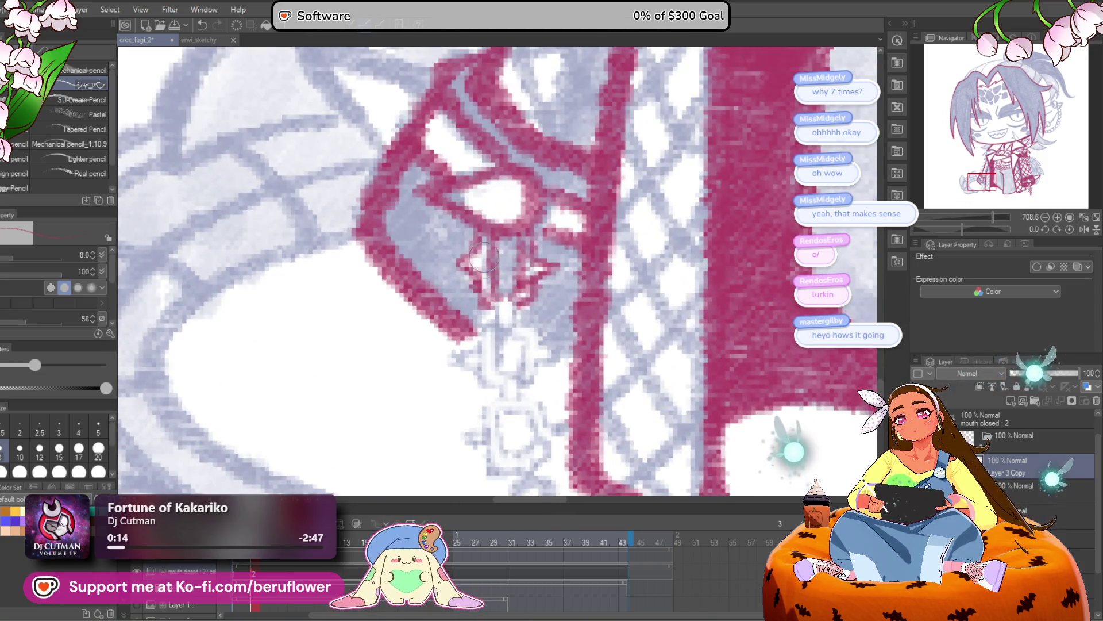
scroll(517, 276, "down", 2)
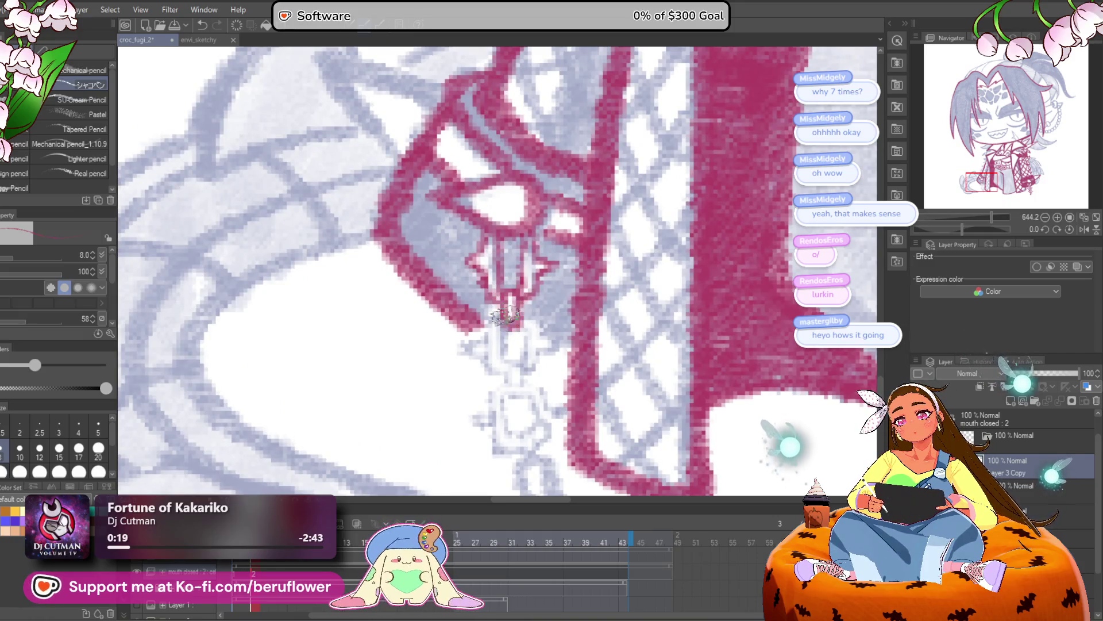
left_click_drag(516, 293, 523, 262)
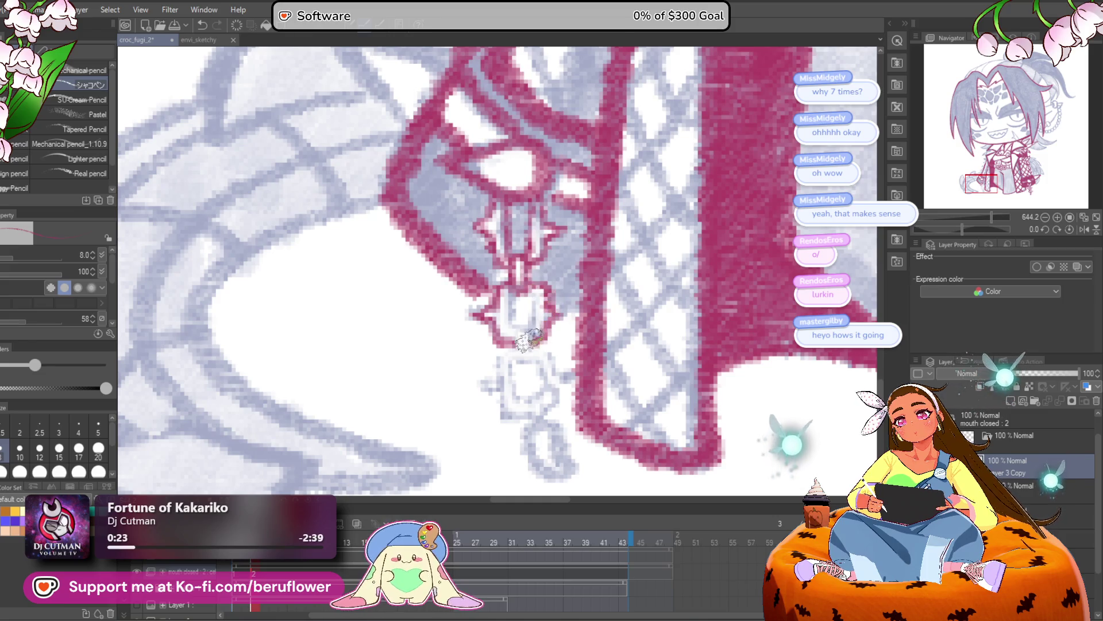
mouse_move(506, 305)
left_mouse_down()
mouse_move(500, 344)
mouse_move(526, 359)
mouse_move(550, 249)
mouse_move(505, 295)
mouse_move(511, 329)
left_mouse_up()
left_click_drag(526, 256, 566, 285)
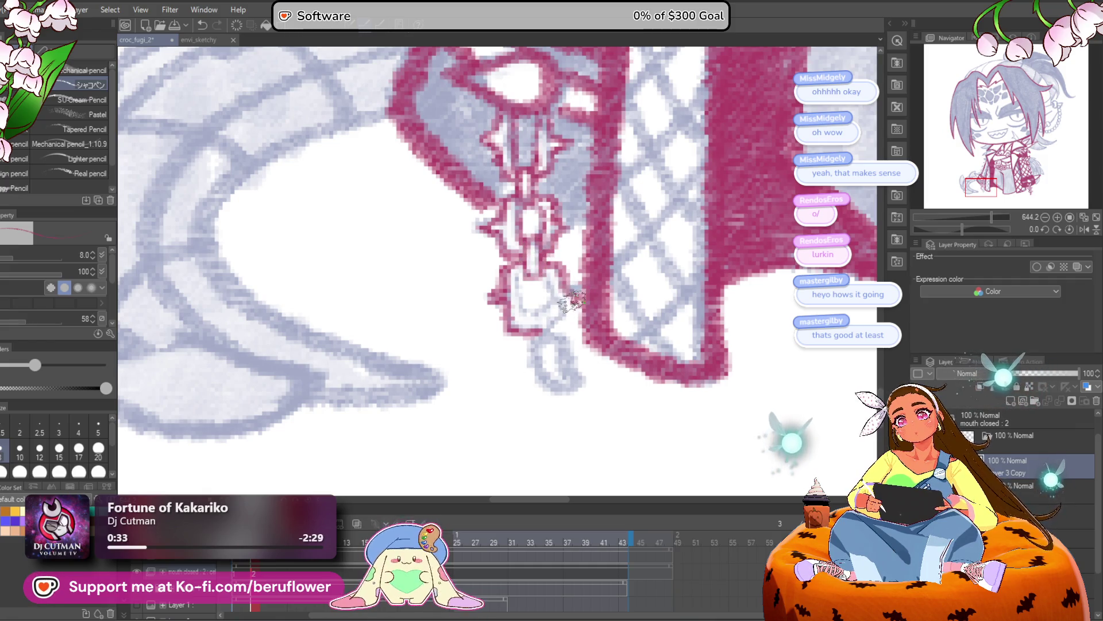
mouse_move(520, 282)
left_mouse_down()
mouse_move(557, 316)
mouse_move(535, 282)
left_mouse_up()
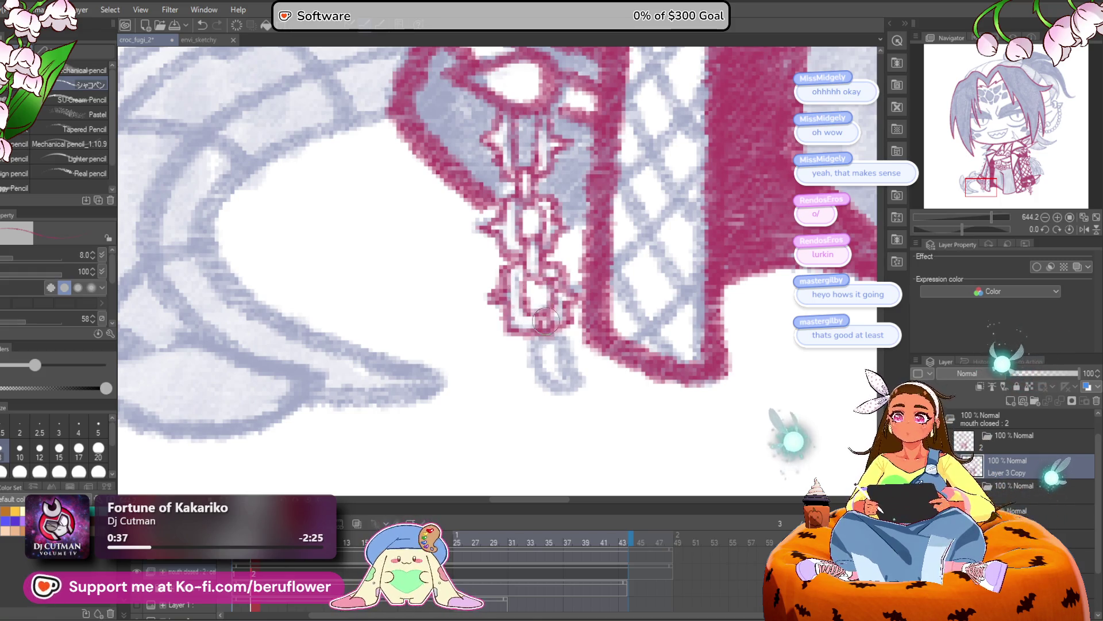
left_click_drag(543, 319, 535, 312)
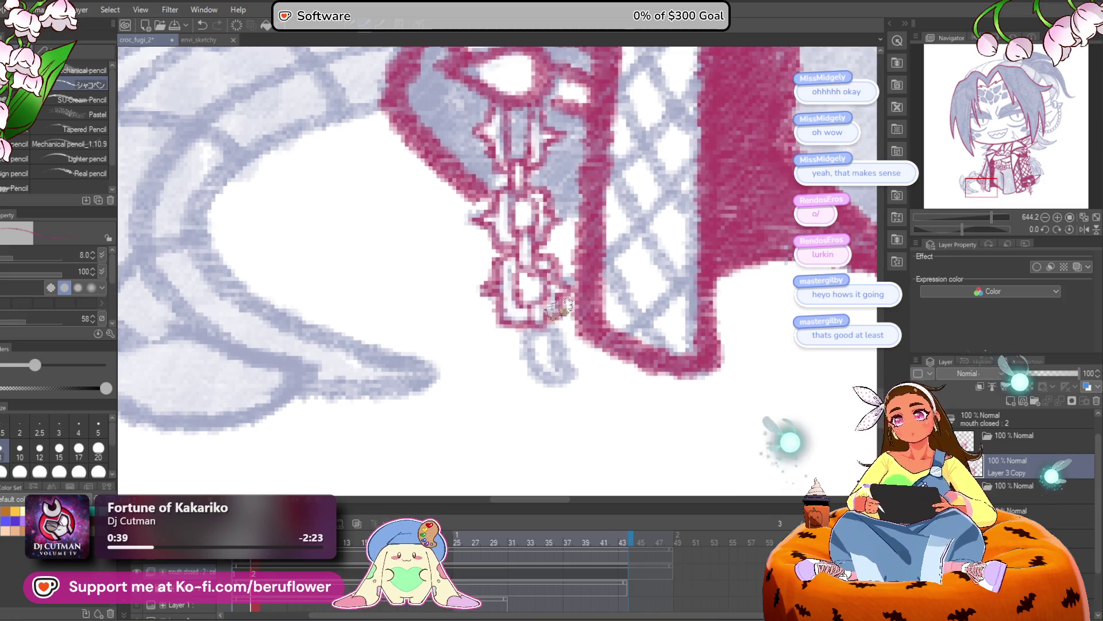
scroll(536, 329, "down", 5)
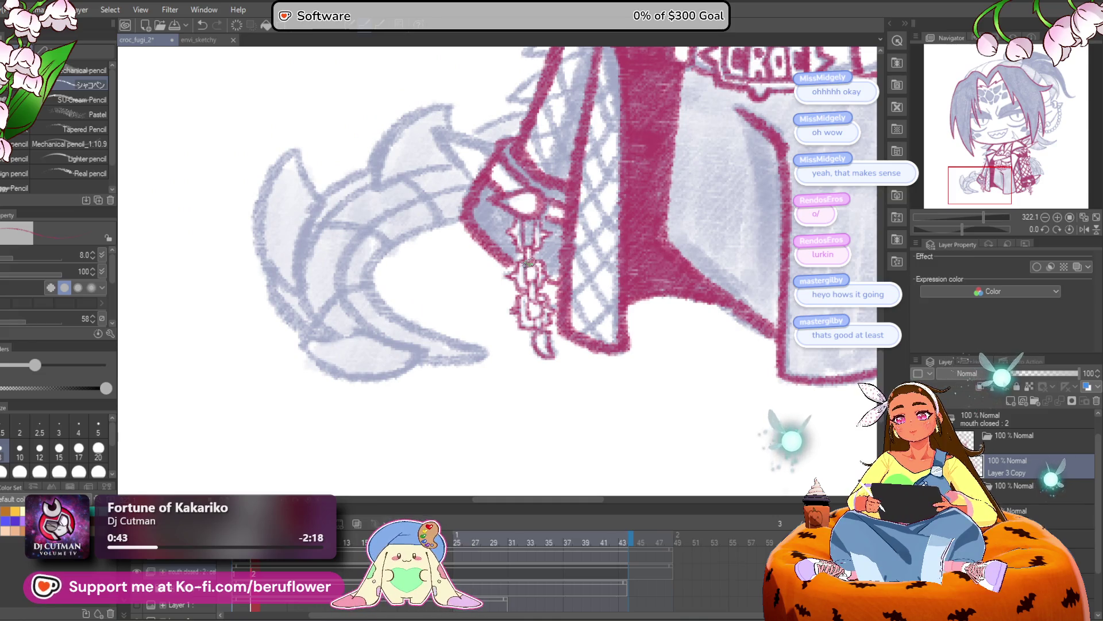
Shade the left strap solid red beside the chain and set the brush to size 12
mouse_move(548, 213)
left_mouse_down()
mouse_move(553, 241)
mouse_move(487, 233)
mouse_move(489, 216)
left_mouse_up()
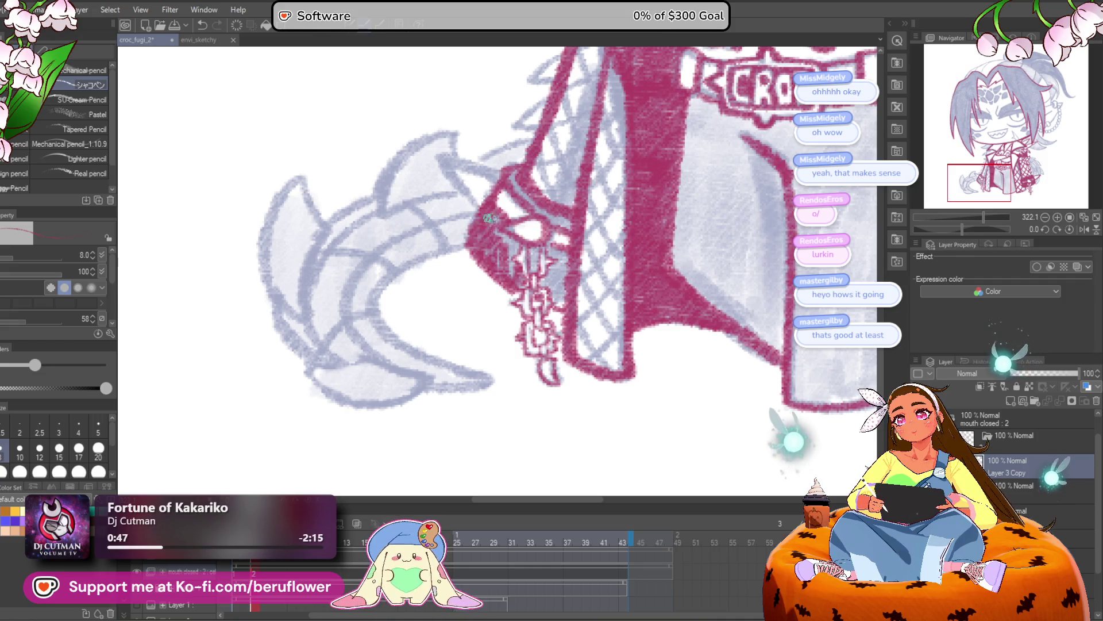
mouse_move(514, 170)
left_mouse_down()
mouse_move(540, 210)
mouse_move(566, 219)
left_mouse_up()
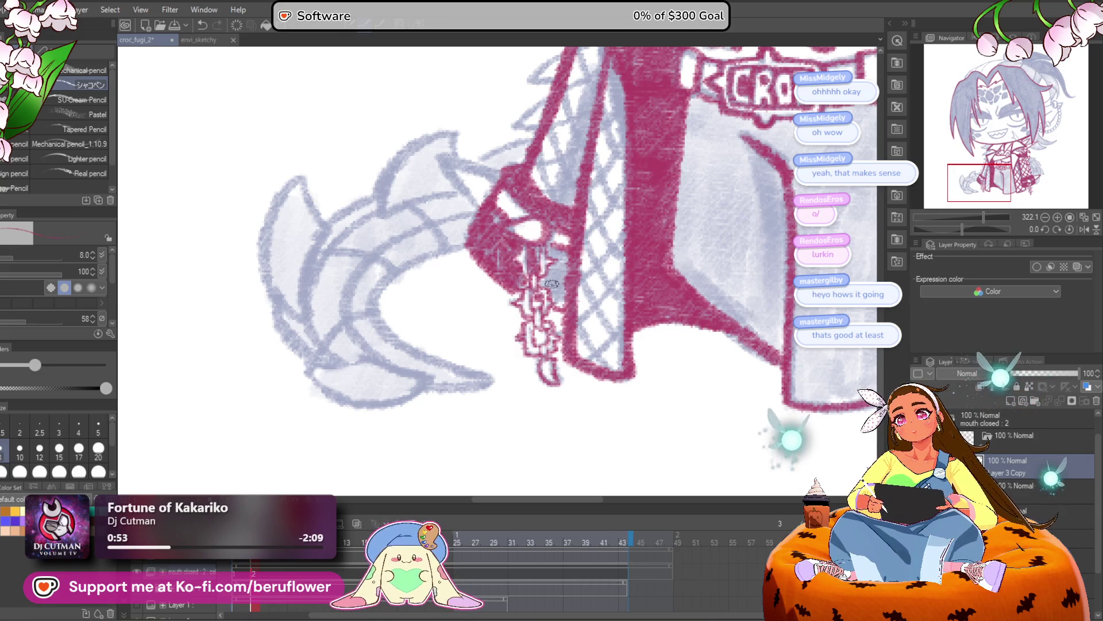
left_click_drag(546, 249, 564, 269)
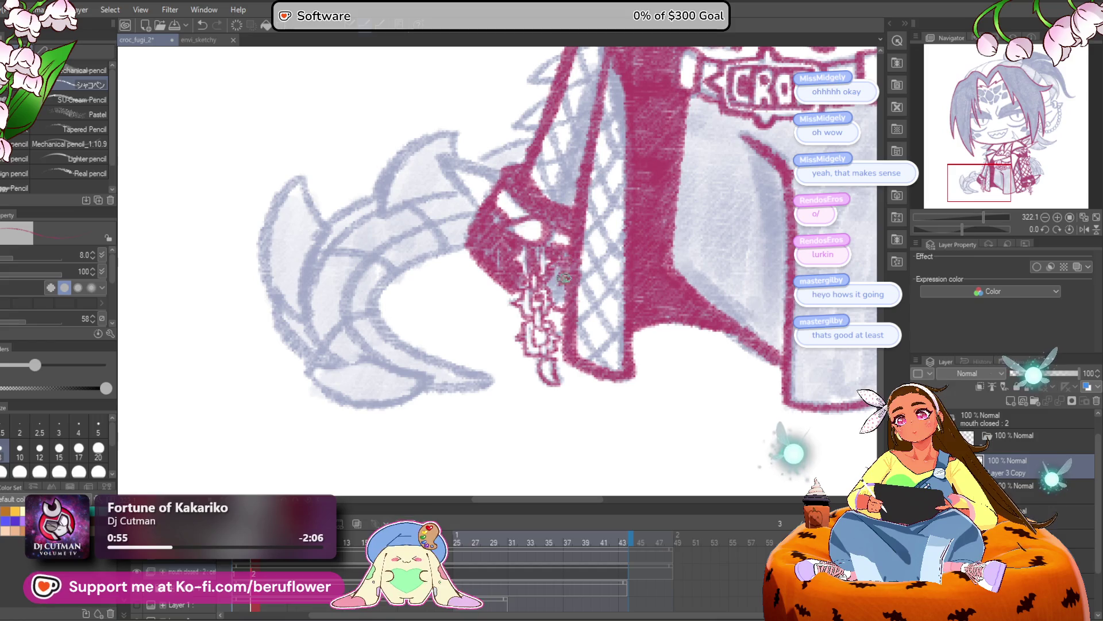
scroll(565, 248, "down", 3)
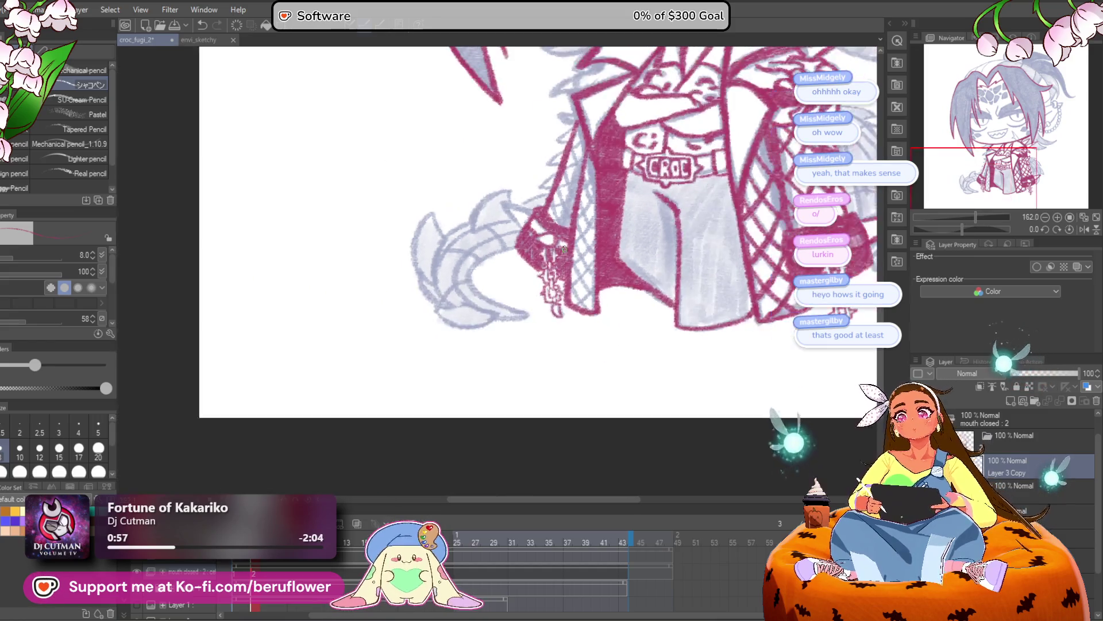
scroll(455, 256, "up", 4)
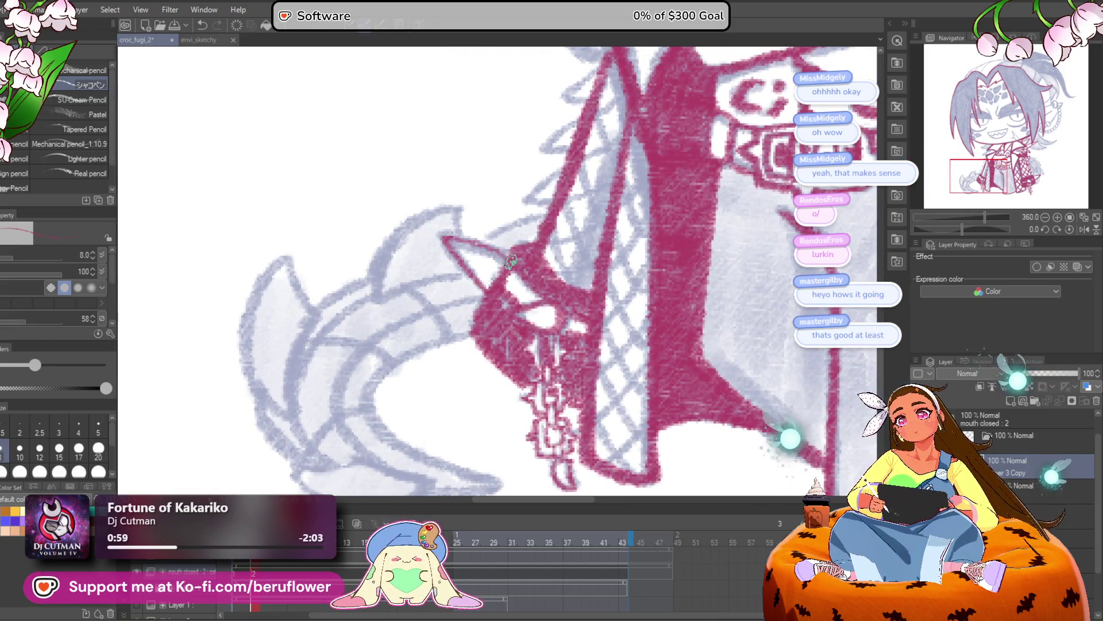
scroll(501, 229, "down", 5)
scroll(508, 342, "up", 3)
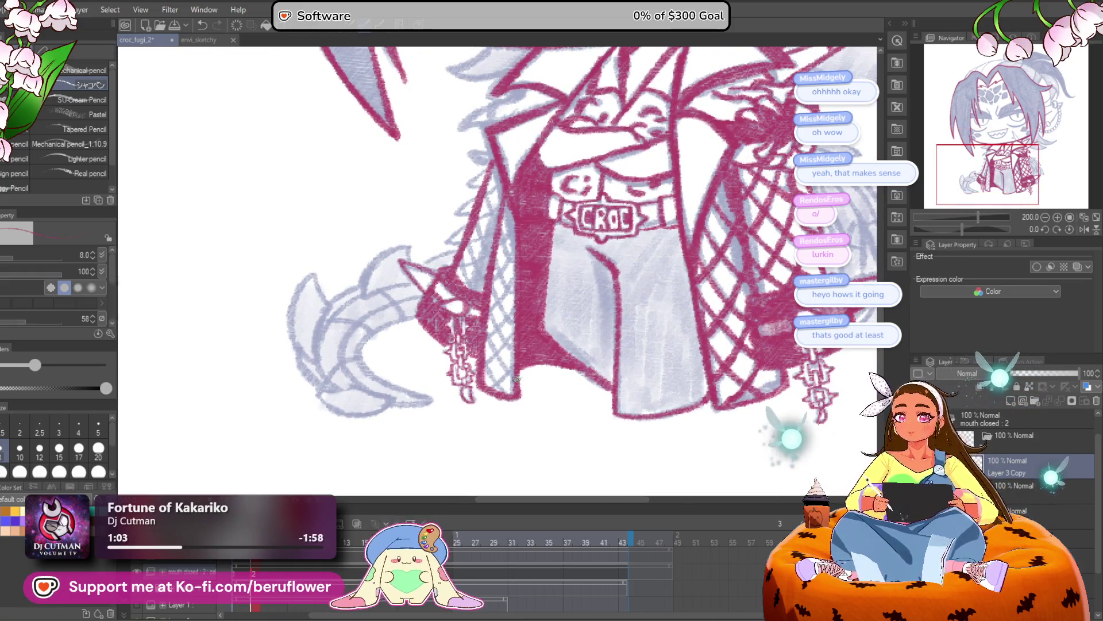
key("bracketright")
key("bracketright")
scroll(492, 376, "up", 2)
mouse_move(511, 366)
left_mouse_down()
mouse_move(566, 323)
mouse_move(547, 274)
mouse_move(477, 342)
left_mouse_up()
scroll(548, 275, "up", 3)
scroll(534, 282, "up", 3)
left_click_drag(549, 207, 488, 273)
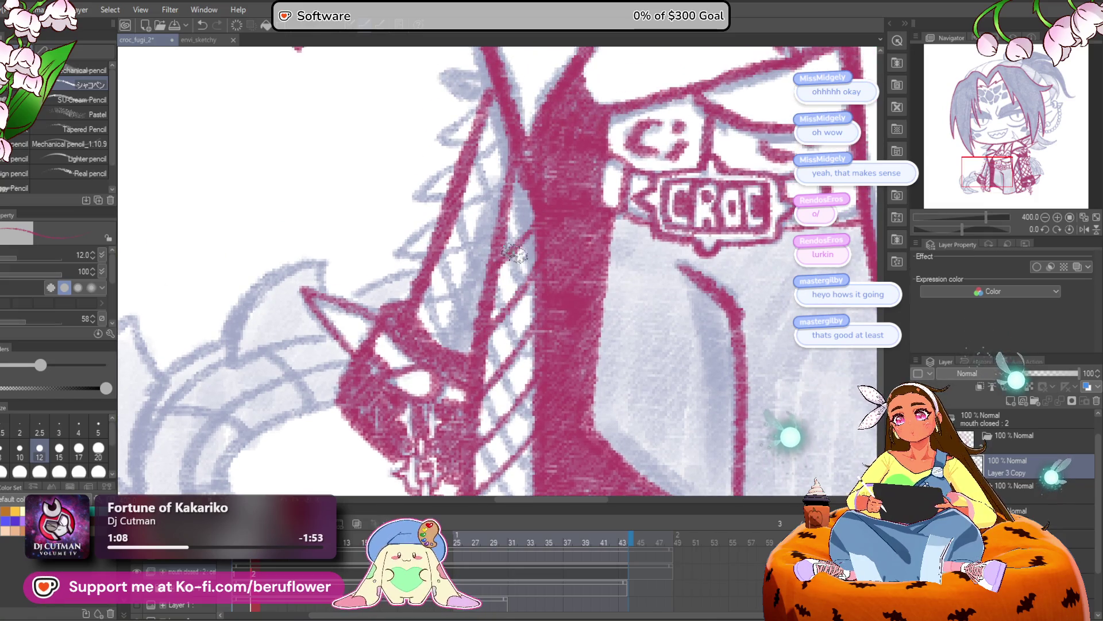
scroll(505, 325, "down", 5)
left_click_drag(512, 334, 454, 410)
left_click_drag(534, 265, 460, 390)
scroll(495, 311, "up", 2)
left_click_drag(540, 293, 479, 390)
left_click_drag(554, 227, 483, 352)
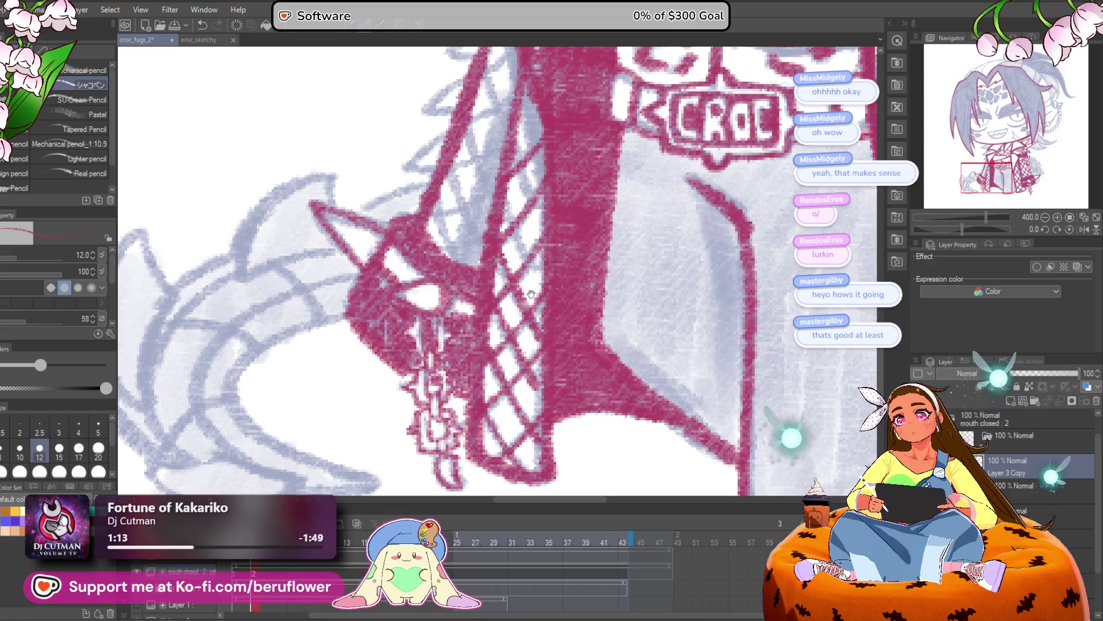
scroll(529, 368, "down", 1)
scroll(517, 287, "up", 4)
left_click_drag(560, 270, 497, 377)
left_click_drag(555, 221, 515, 287)
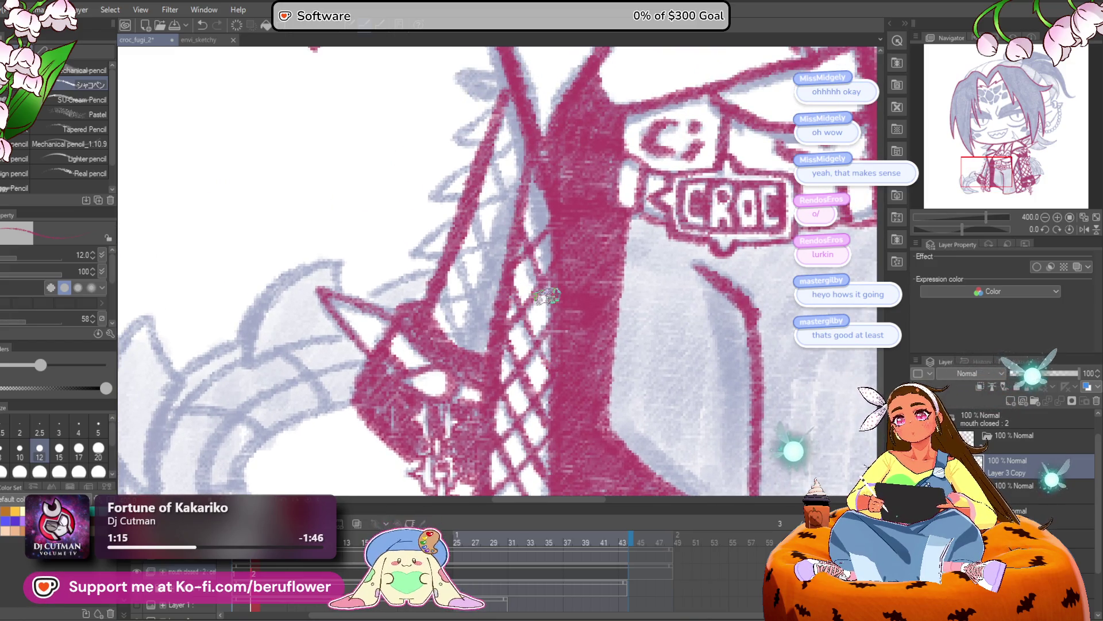
scroll(529, 177, "down", 5)
scroll(593, 259, "up", 2)
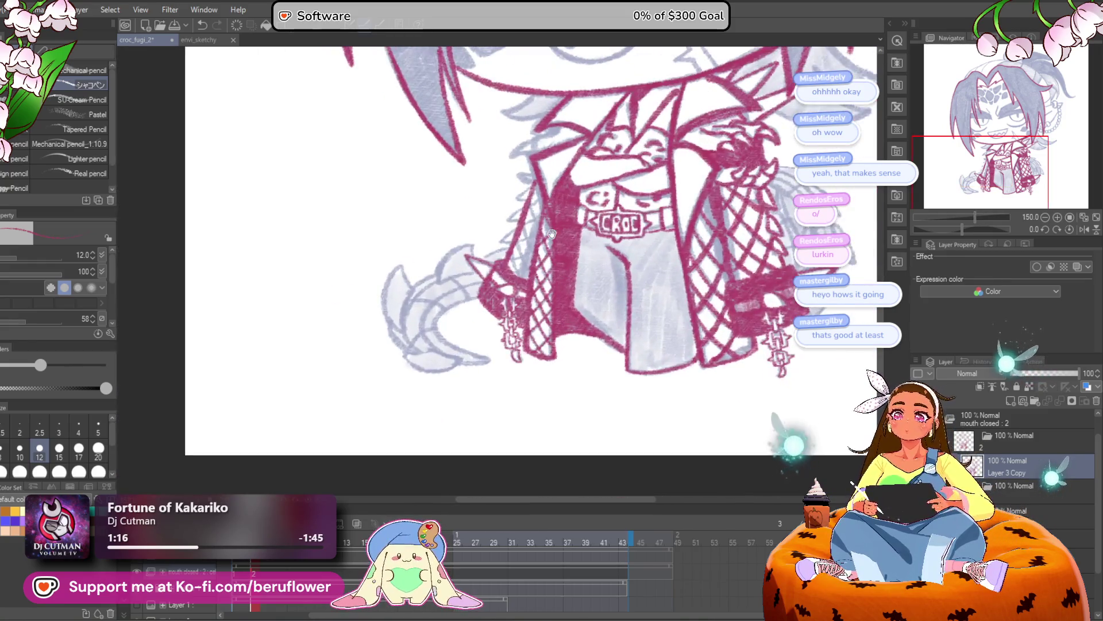
scroll(591, 263, "up", 4)
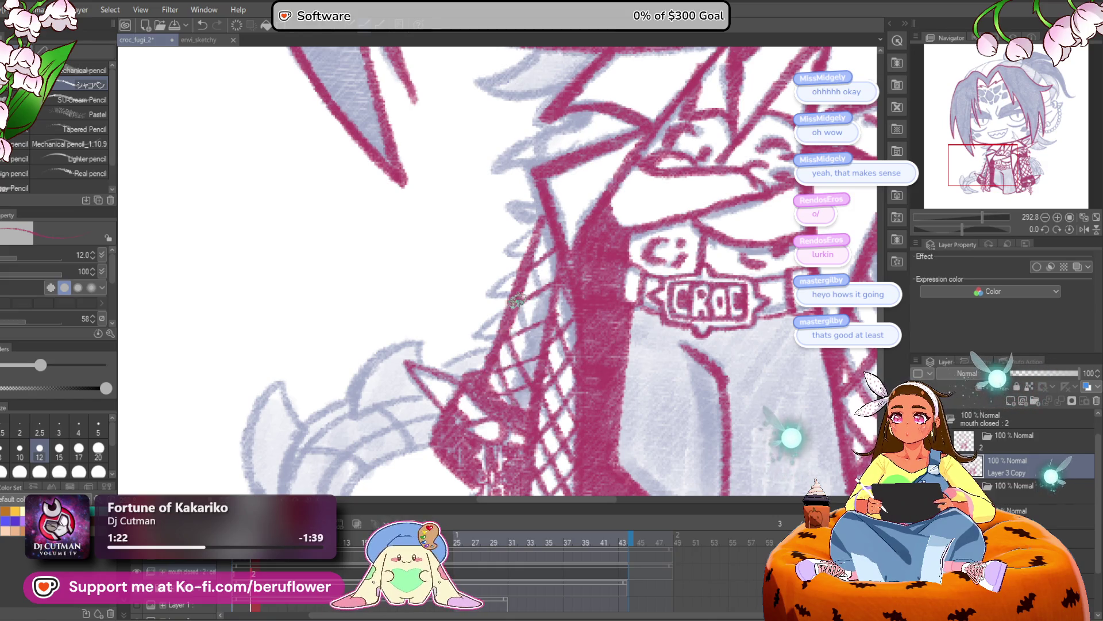
scroll(543, 224, "down", 5)
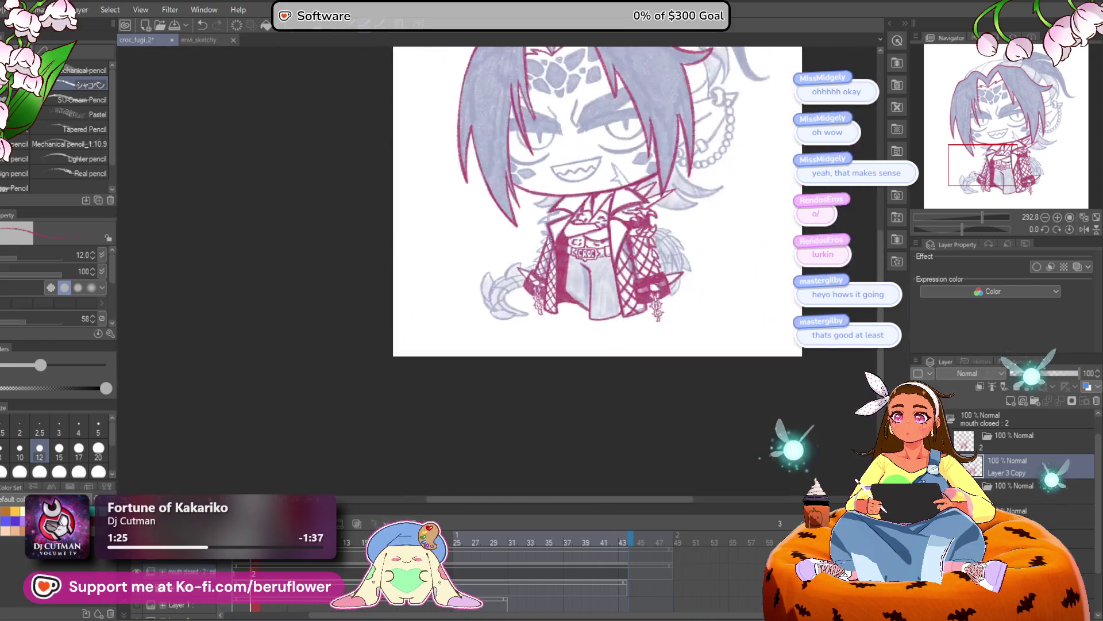
scroll(550, 237, "up", 2)
scroll(549, 238, "up", 5)
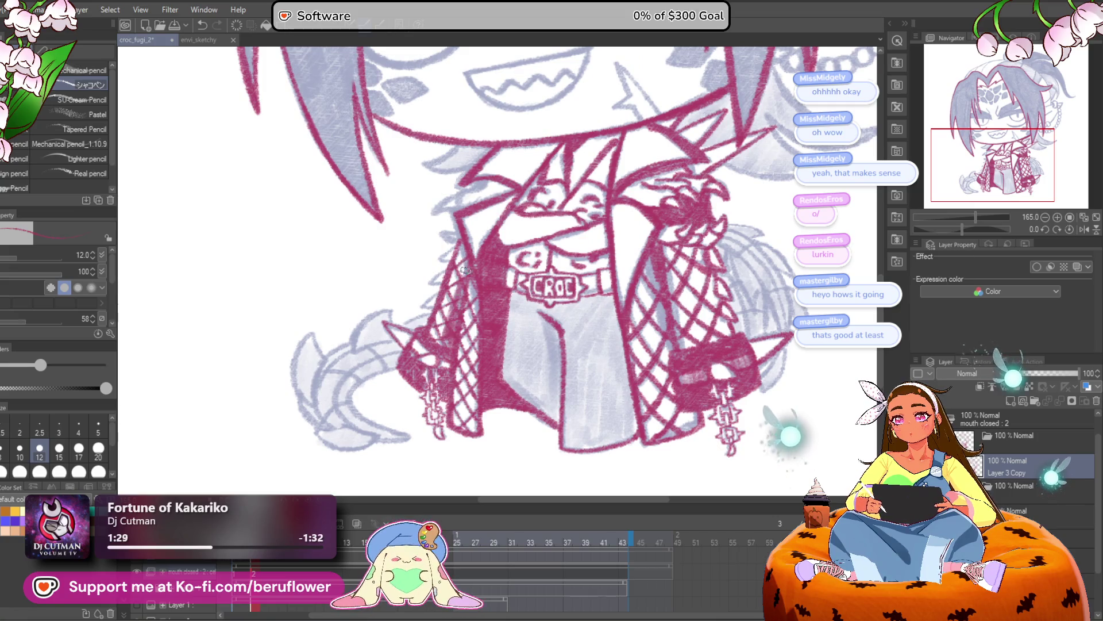
scroll(446, 346, "down", 2)
scroll(534, 358, "up", 2)
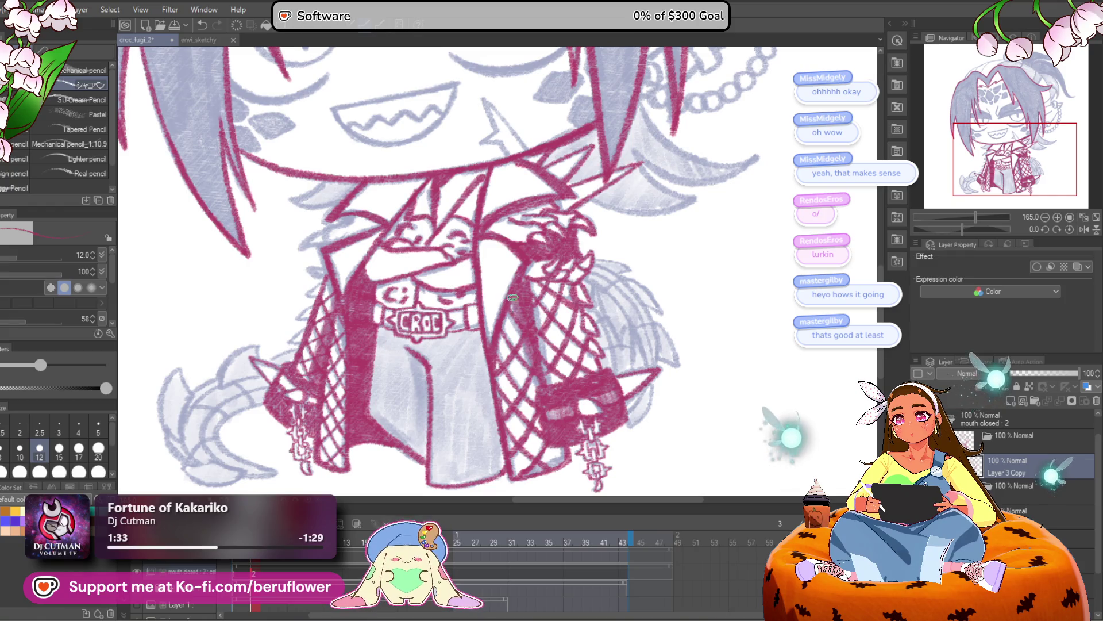
scroll(579, 353, "down", 5)
scroll(632, 339, "up", 4)
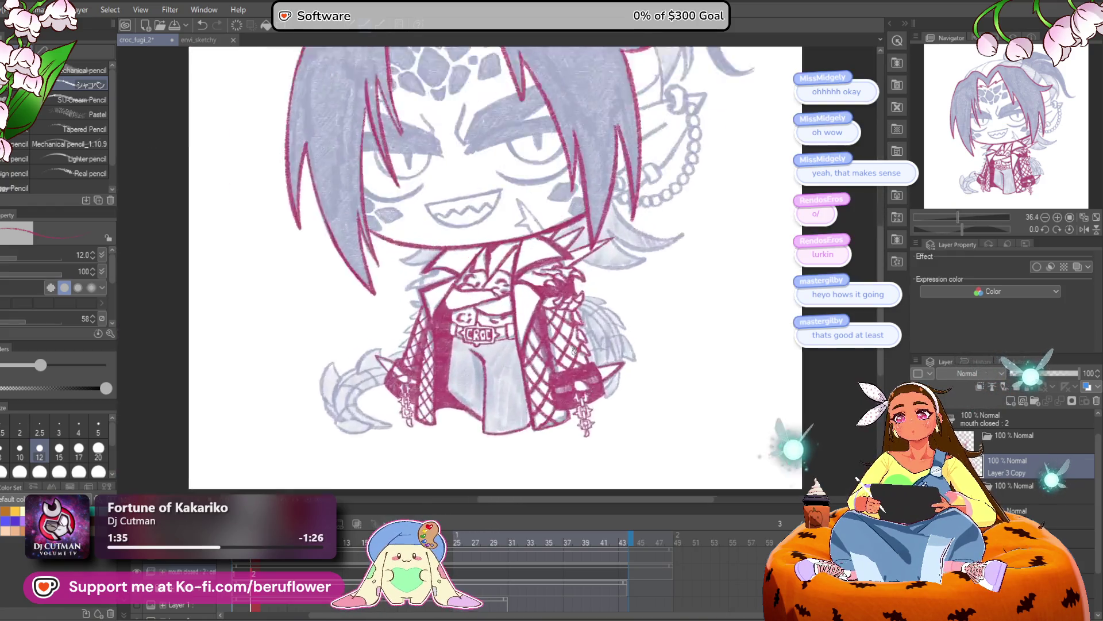
scroll(620, 290, "up", 4)
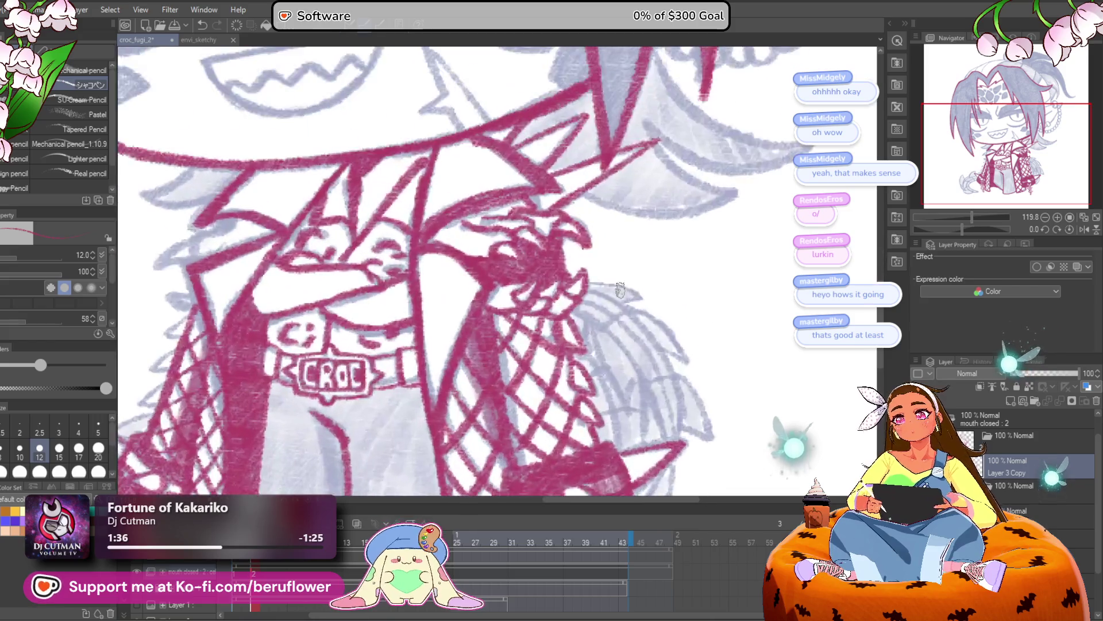
mouse_move(612, 210)
left_mouse_down()
mouse_move(540, 264)
mouse_move(477, 285)
left_mouse_up()
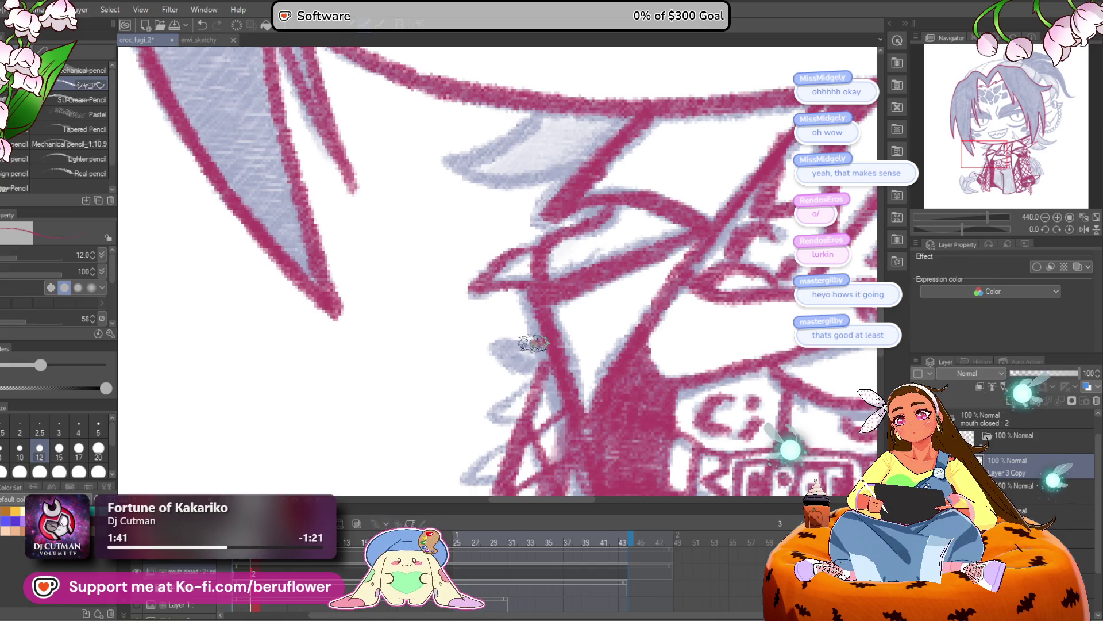
Trace red lines over the sketch below the collar and outline the lavender spike tip
left_click_drag(535, 343, 534, 369)
scroll(541, 347, "up", 2)
left_click_drag(603, 236, 520, 313)
scroll(579, 292, "up", 1)
left_click_drag(579, 292, 529, 336)
scroll(540, 322, "down", 2)
left_click_drag(609, 293, 515, 370)
scroll(655, 253, "down", 2)
left_click_drag(655, 253, 552, 305)
scroll(517, 317, "left", 2)
mouse_move(483, 354)
left_mouse_down()
mouse_move(609, 216)
mouse_move(620, 264)
mouse_move(584, 320)
mouse_move(627, 313)
left_mouse_up()
Outline the left spike's outer and inner edges in red with the canvas tilted
scroll(626, 313, "down", 2)
scroll(574, 333, "left", 2)
mouse_move(495, 422)
left_mouse_down()
mouse_move(447, 362)
mouse_move(493, 197)
mouse_move(554, 264)
mouse_move(497, 425)
left_mouse_up()
left_click_drag(560, 267, 626, 221)
scroll(608, 255, "down", 5)
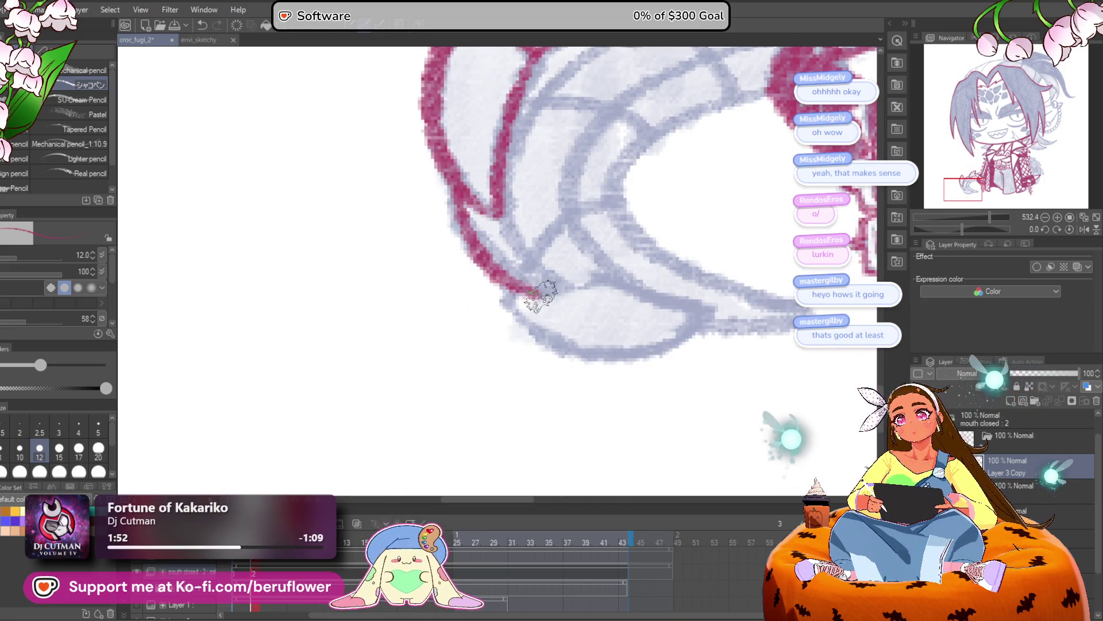
scroll(530, 295, "up", 2)
scroll(529, 296, "right", 2)
left_click_drag(962, 229, 977, 227)
mouse_move(408, 333)
left_mouse_down()
mouse_move(345, 239)
mouse_move(333, 362)
left_mouse_up()
mouse_move(399, 324)
left_mouse_down()
mouse_move(425, 345)
mouse_move(448, 296)
left_mouse_up()
mouse_move(491, 351)
left_mouse_down()
mouse_move(501, 409)
mouse_move(483, 275)
mouse_move(549, 192)
left_mouse_up()
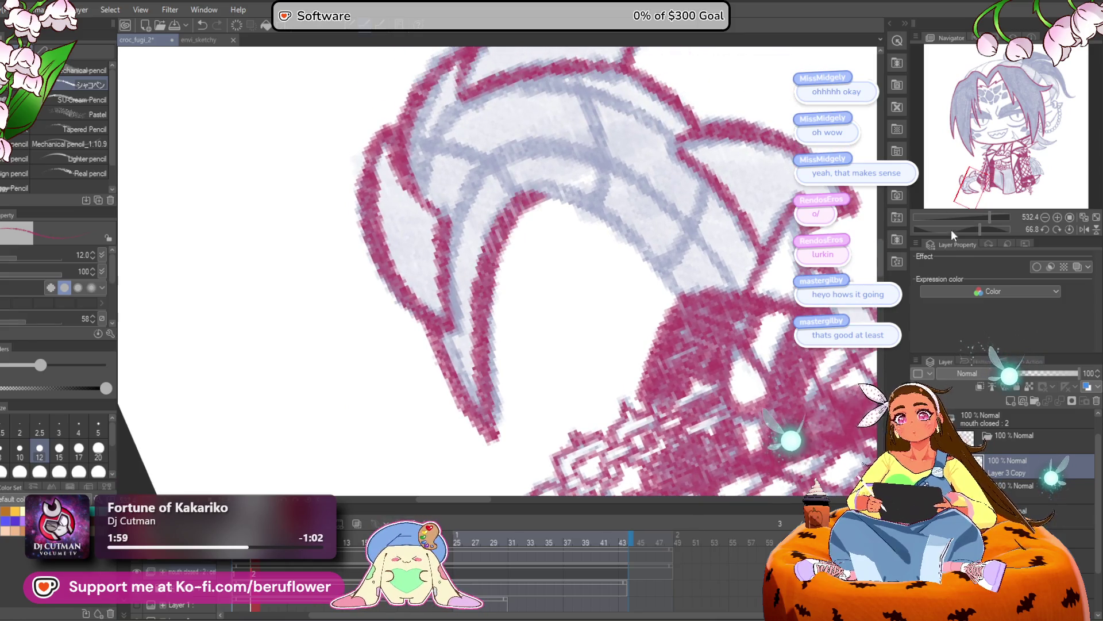
Rotate the canvas back and trace the spike's inner curve and lower edge in red
left_click_drag(975, 228, 956, 229)
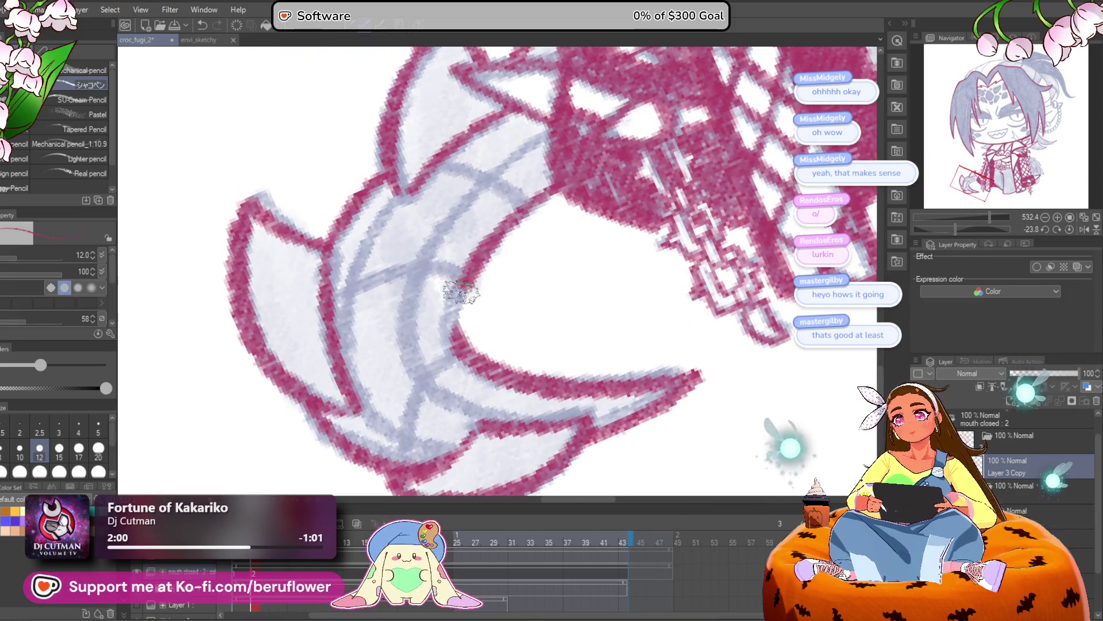
left_click_drag(494, 242, 528, 280)
mouse_move(601, 129)
left_mouse_down()
mouse_move(520, 198)
mouse_move(454, 403)
mouse_move(574, 431)
left_mouse_up()
mouse_move(482, 465)
left_mouse_down()
mouse_move(399, 417)
mouse_move(448, 198)
left_mouse_up()
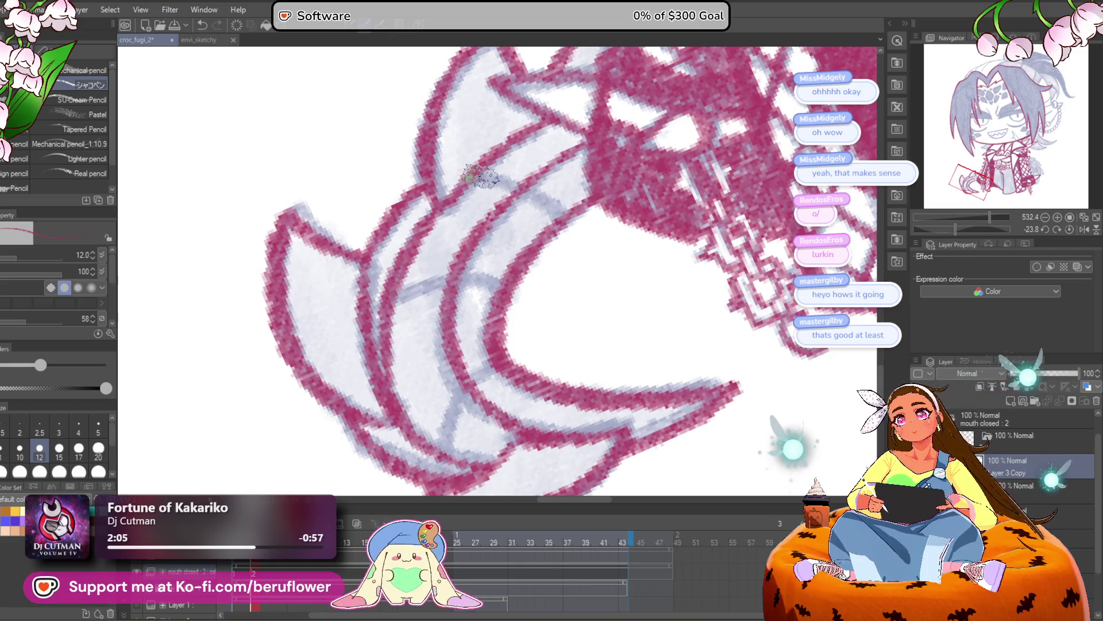
Pan across the net pattern and lower body to the CROC label
left_click_drag(538, 313, 443, 210)
left_click_drag(537, 217, 543, 260)
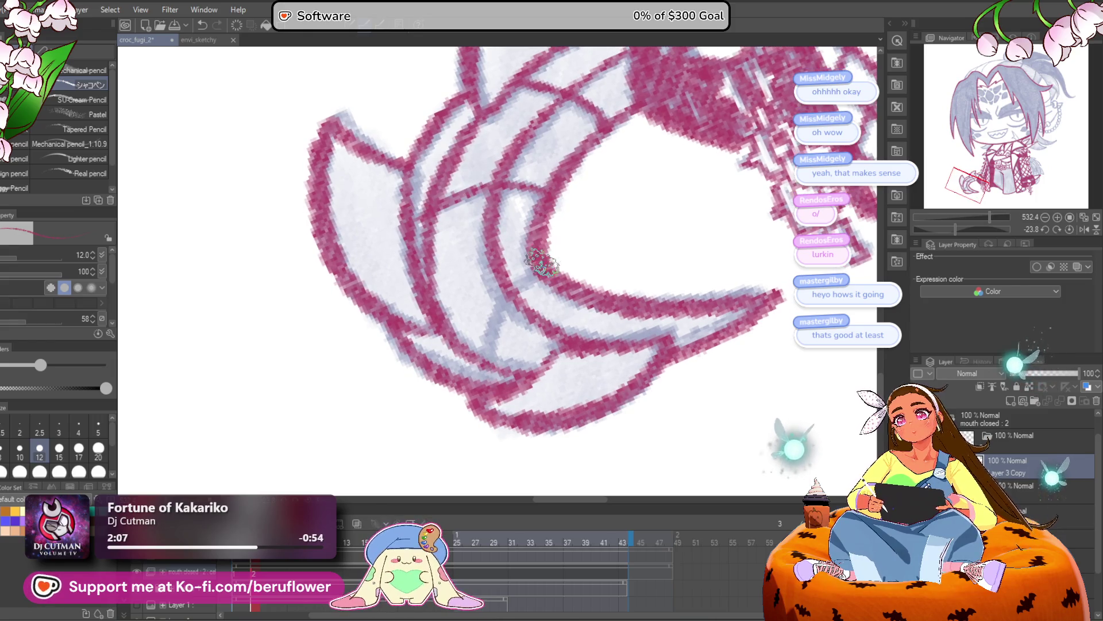
mouse_move(488, 382)
left_mouse_down()
mouse_move(276, 396)
mouse_move(390, 397)
left_mouse_up()
left_click_drag(517, 397, 479, 396)
scroll(477, 397, "down", 2)
left_click_drag(618, 385, 569, 431)
scroll(578, 385, "down", 5)
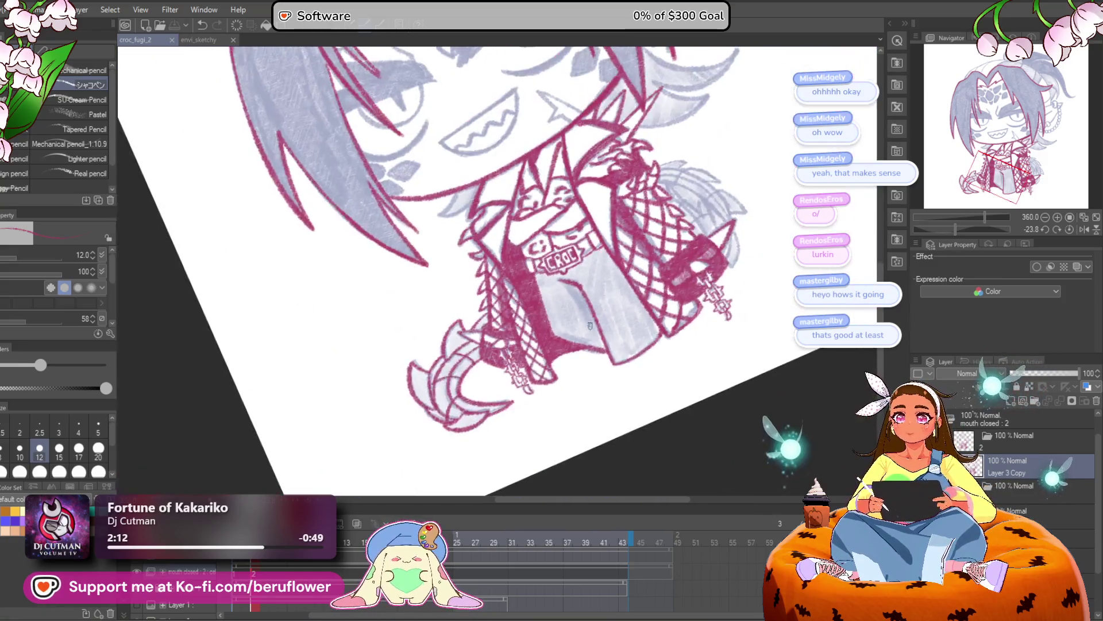
Rotate the canvas -89° and ink the fin's base curve and top edge in red
left_click_drag(591, 326, 499, 226)
scroll(499, 226, "up", 5)
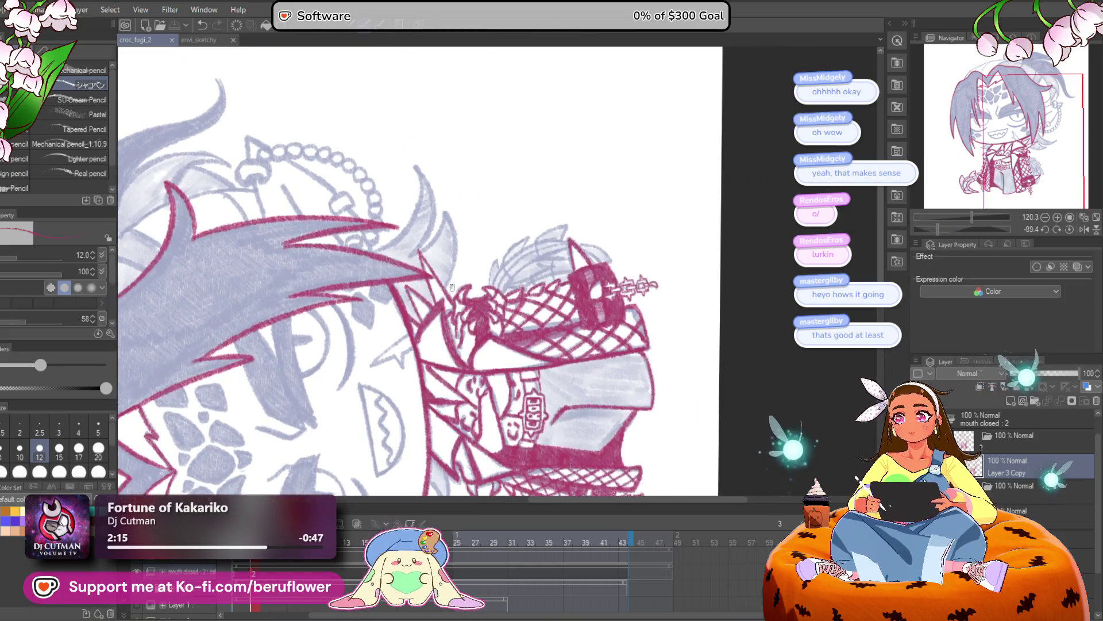
left_click_drag(447, 390, 472, 294)
mouse_move(461, 392)
left_mouse_down()
mouse_move(632, 224)
mouse_move(689, 247)
left_mouse_up()
mouse_move(483, 333)
left_mouse_down()
mouse_move(575, 224)
mouse_move(598, 242)
mouse_move(707, 192)
mouse_move(687, 251)
left_mouse_up()
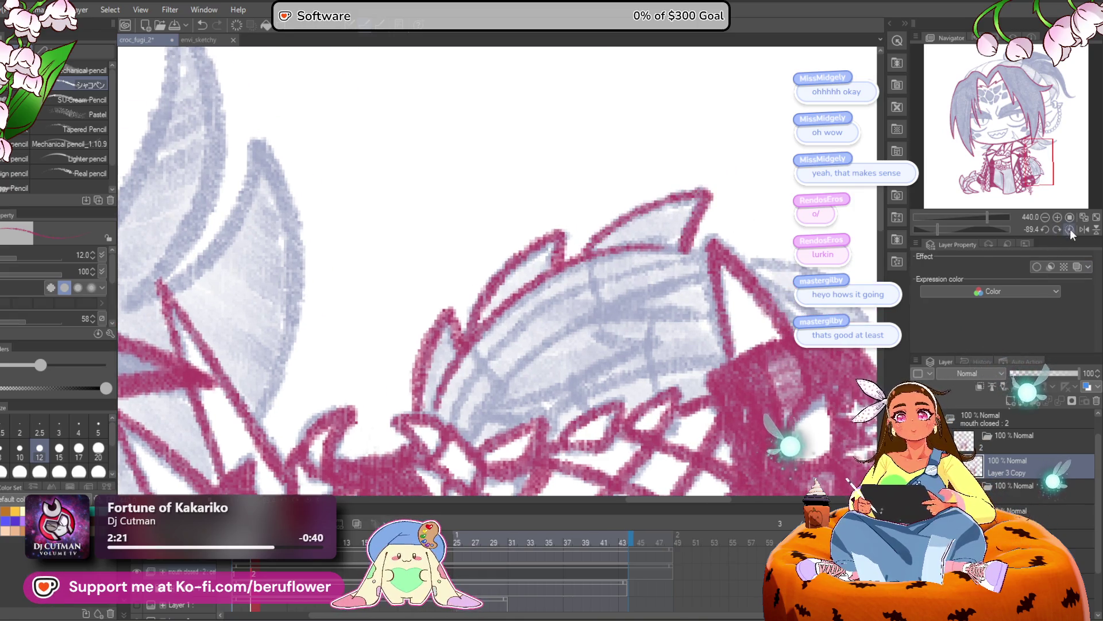
Reset the rotation and add the fin's inner edge and rib lines in red
left_click(1070, 229)
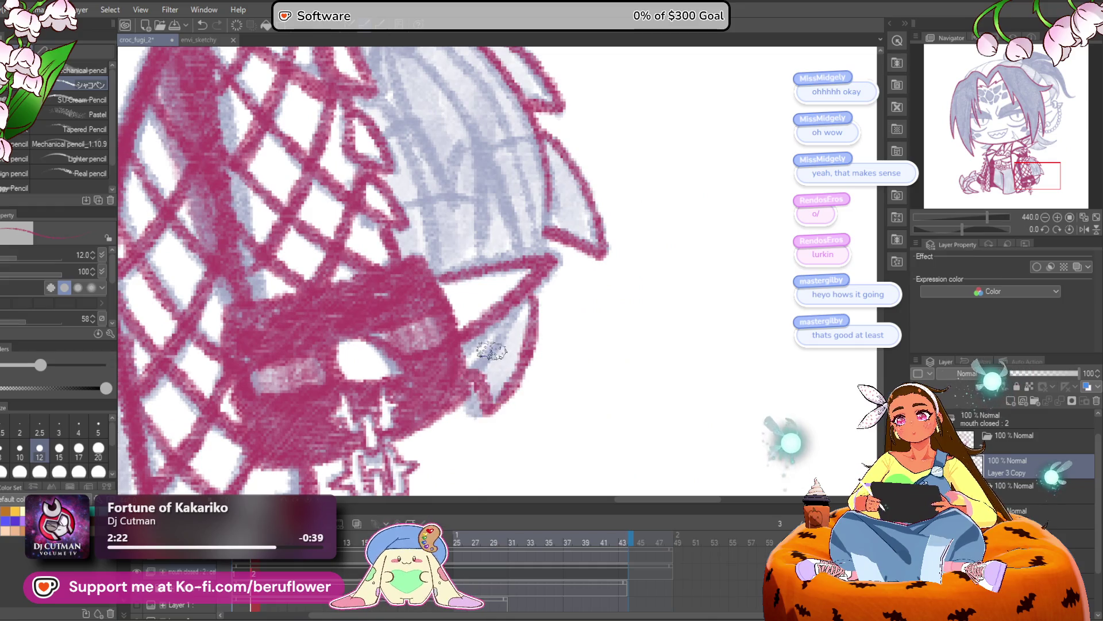
left_click_drag(511, 184, 582, 286)
mouse_move(421, 141)
left_mouse_down()
mouse_move(543, 275)
mouse_move(577, 389)
left_mouse_up()
left_click_drag(459, 167, 511, 315)
left_click_drag(543, 268, 548, 384)
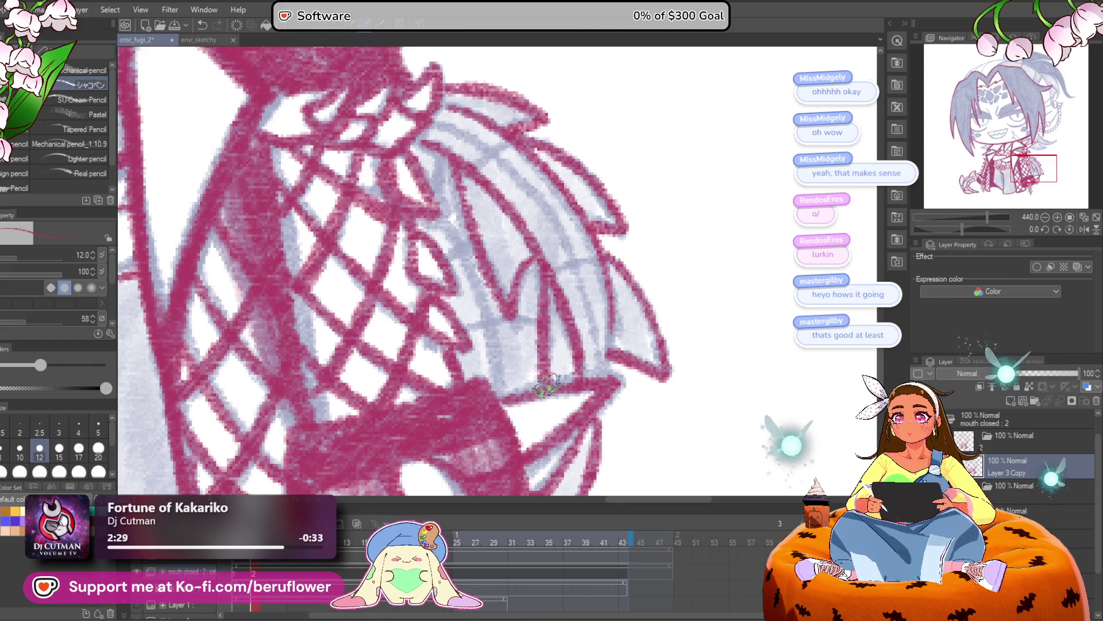
left_click_drag(610, 320, 657, 257)
left_click_drag(503, 82, 526, 220)
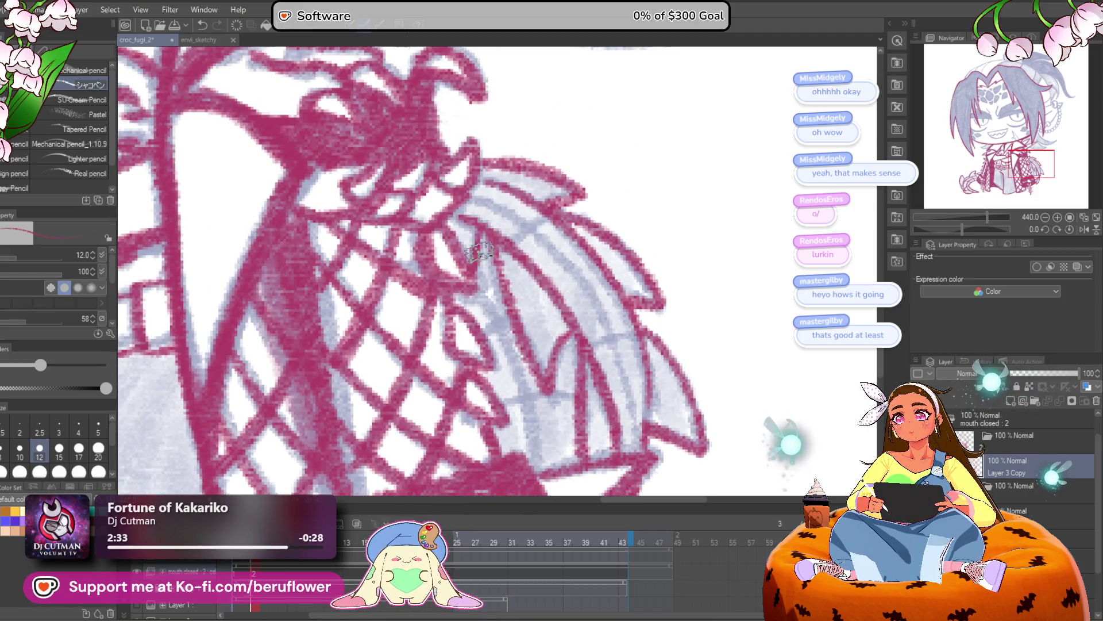
mouse_move(468, 196)
left_mouse_down()
mouse_move(566, 260)
mouse_move(616, 357)
left_mouse_up()
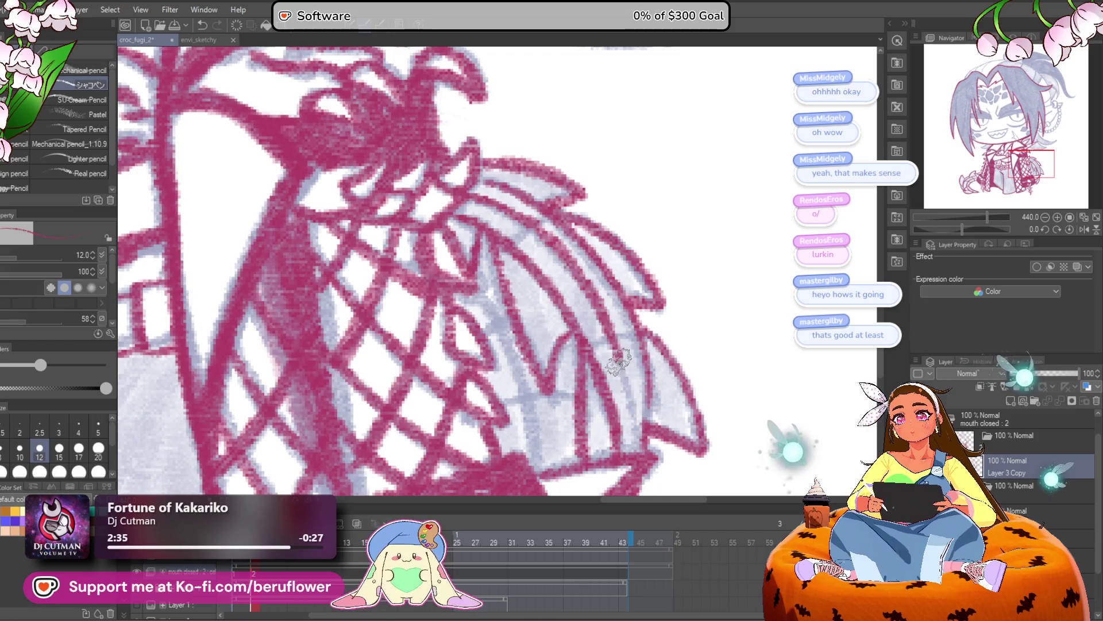
left_click_drag(507, 242, 553, 236)
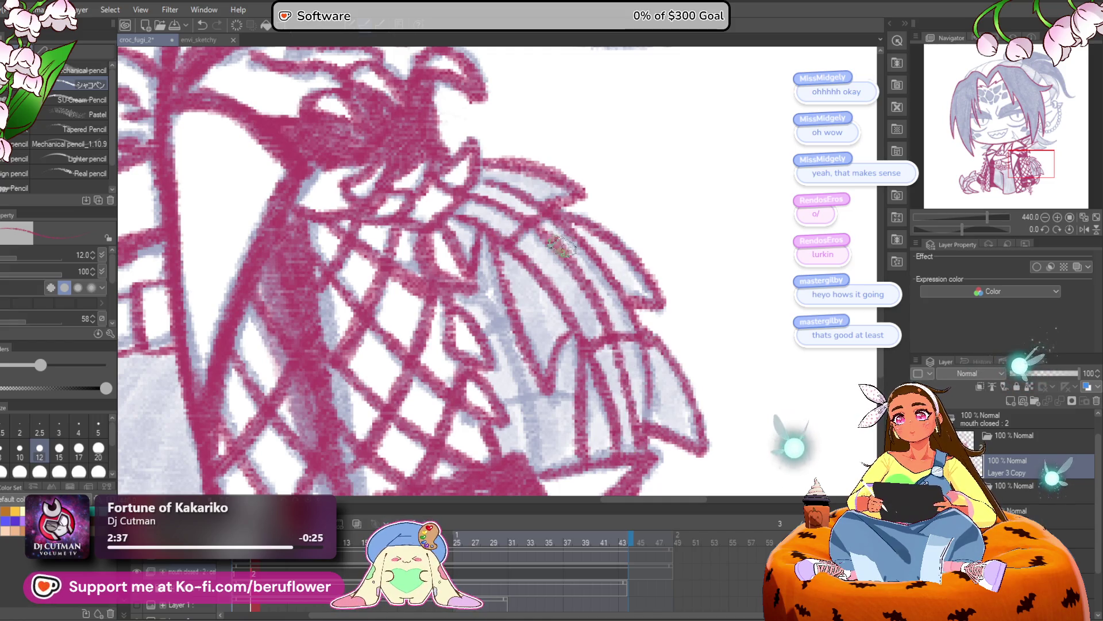
scroll(499, 307, "down", 1)
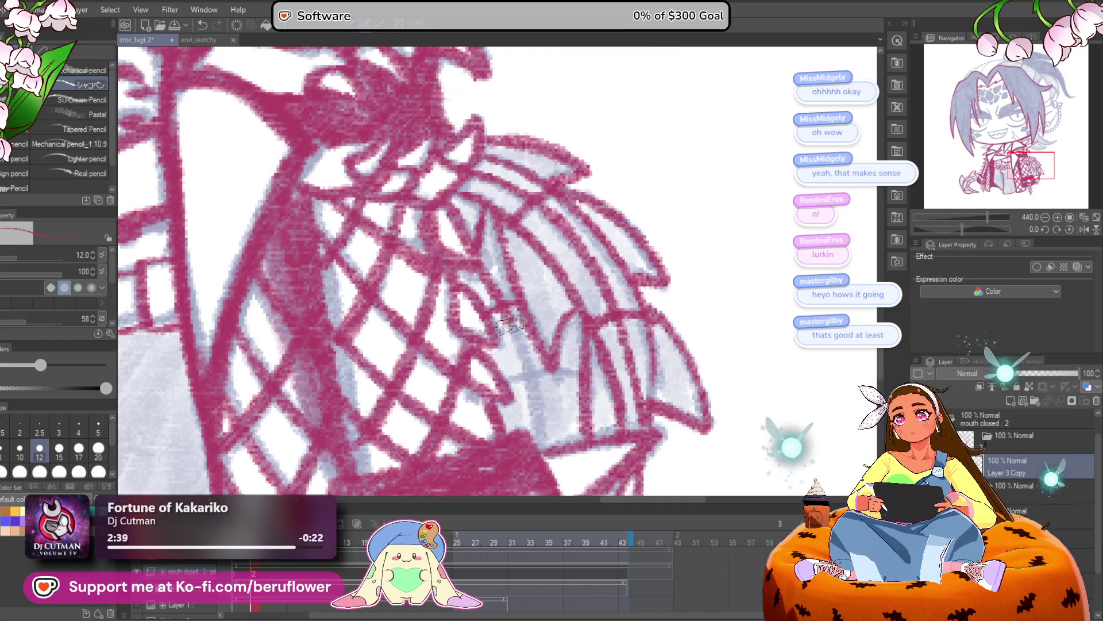
left_click_drag(507, 319, 549, 439)
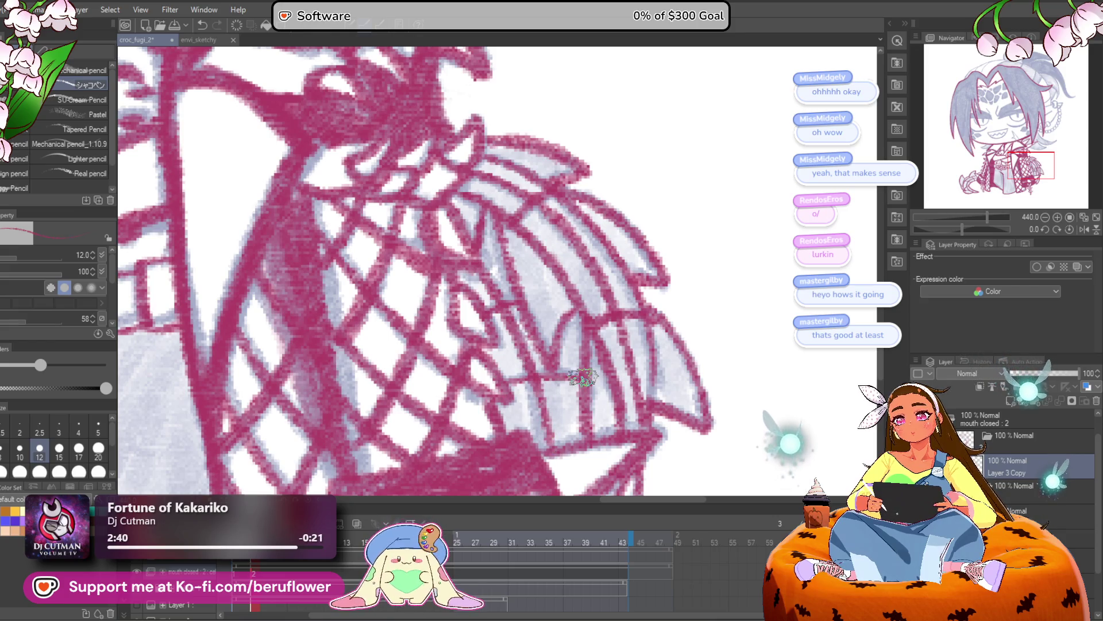
Move the view to the mouth and draw a short red line under it
scroll(583, 376, "down", 5)
left_click_drag(696, 310, 695, 201)
scroll(702, 334, "up", 1)
mouse_move(703, 333)
left_mouse_down()
mouse_move(709, 323)
mouse_move(678, 229)
mouse_move(721, 316)
left_mouse_up()
scroll(445, 208, "up", 2)
scroll(446, 208, "up", 3)
mouse_move(509, 257)
left_mouse_down()
mouse_move(431, 301)
mouse_move(549, 305)
left_mouse_up()
Undo the stray stroke, raise the brush size to 17 and redraw the line under the mouth
key("ctrl+z")
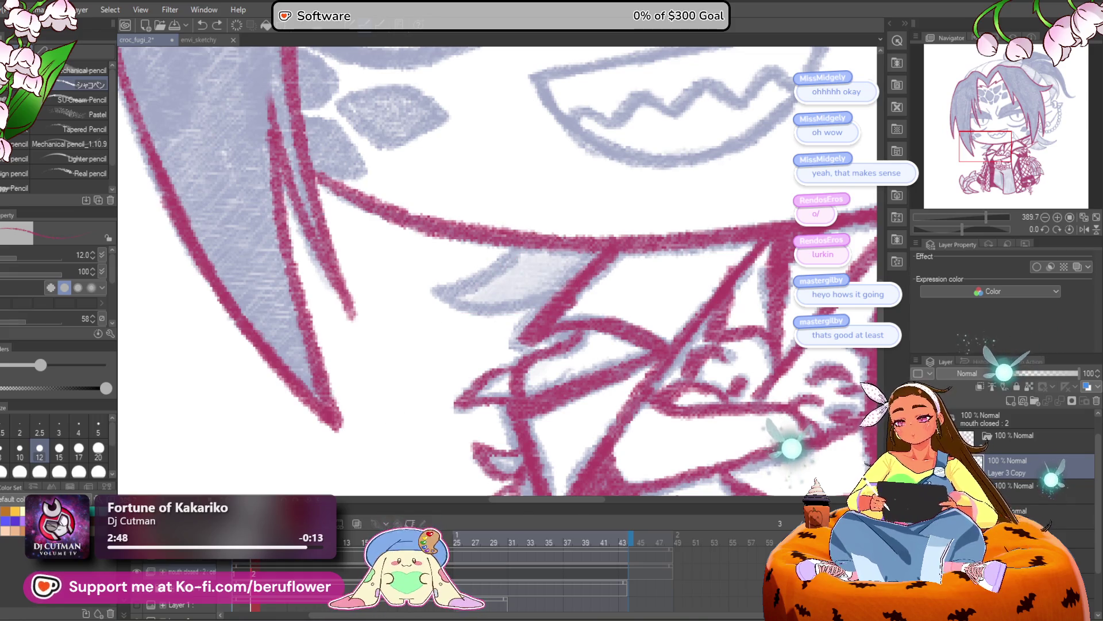
key("bracketright")
key("bracketright")
mouse_move(537, 239)
left_mouse_down()
mouse_move(474, 282)
mouse_move(500, 313)
mouse_move(556, 283)
mouse_move(438, 311)
left_mouse_up()
Tilt the canvas, outline the hair strands near the jaw in red, then reset the rotation
scroll(610, 285, "down", 3)
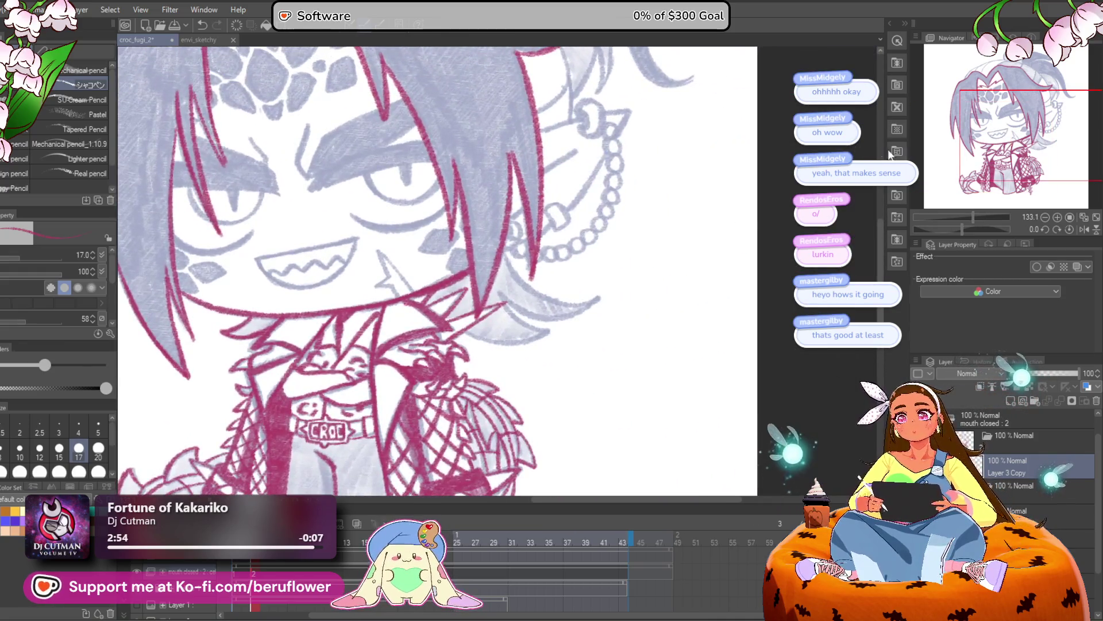
left_click_drag(970, 229, 976, 226)
scroll(543, 209, "up", 4)
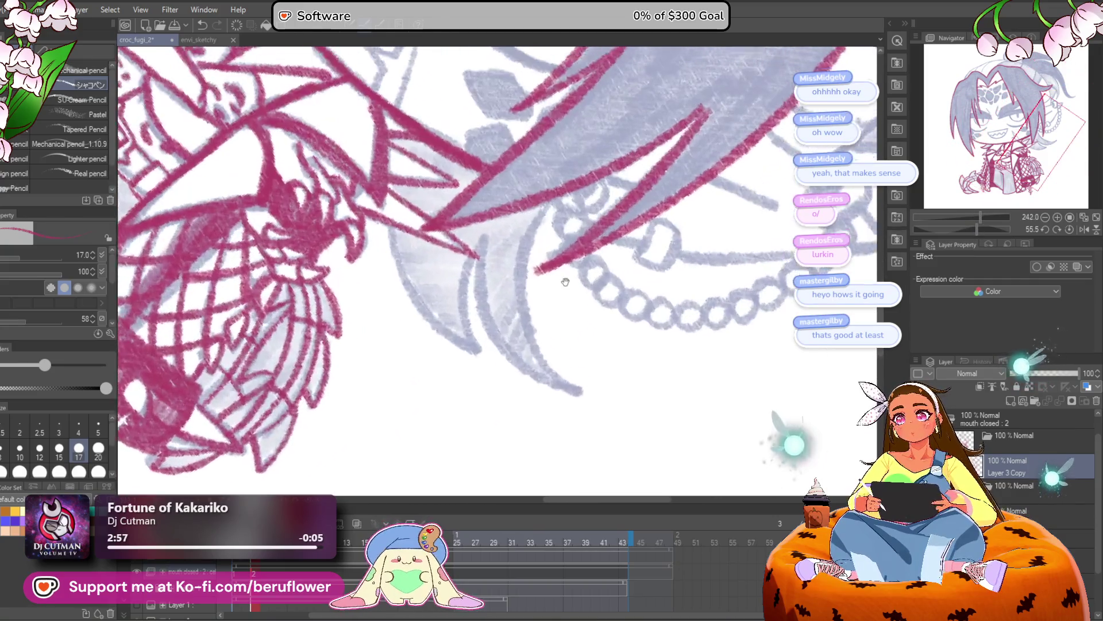
left_click_drag(543, 209, 536, 373)
mouse_move(473, 256)
left_mouse_down()
mouse_move(543, 402)
mouse_move(578, 409)
mouse_move(459, 339)
left_mouse_up()
left_click_drag(376, 238, 477, 368)
scroll(477, 368, "down", 5)
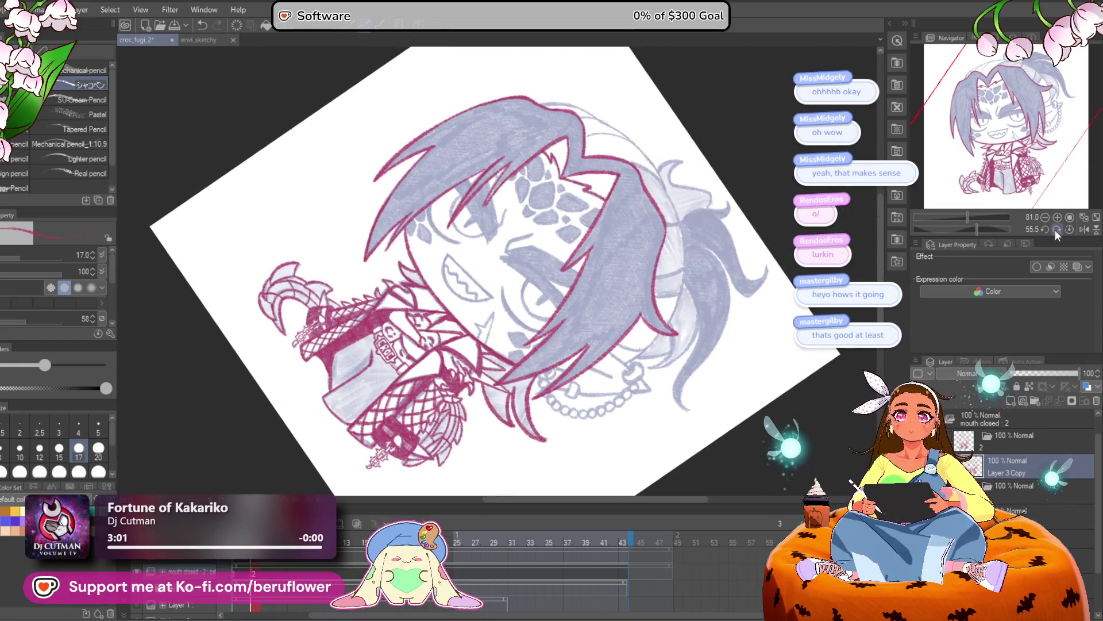
left_click(1052, 228)
left_click(1070, 230)
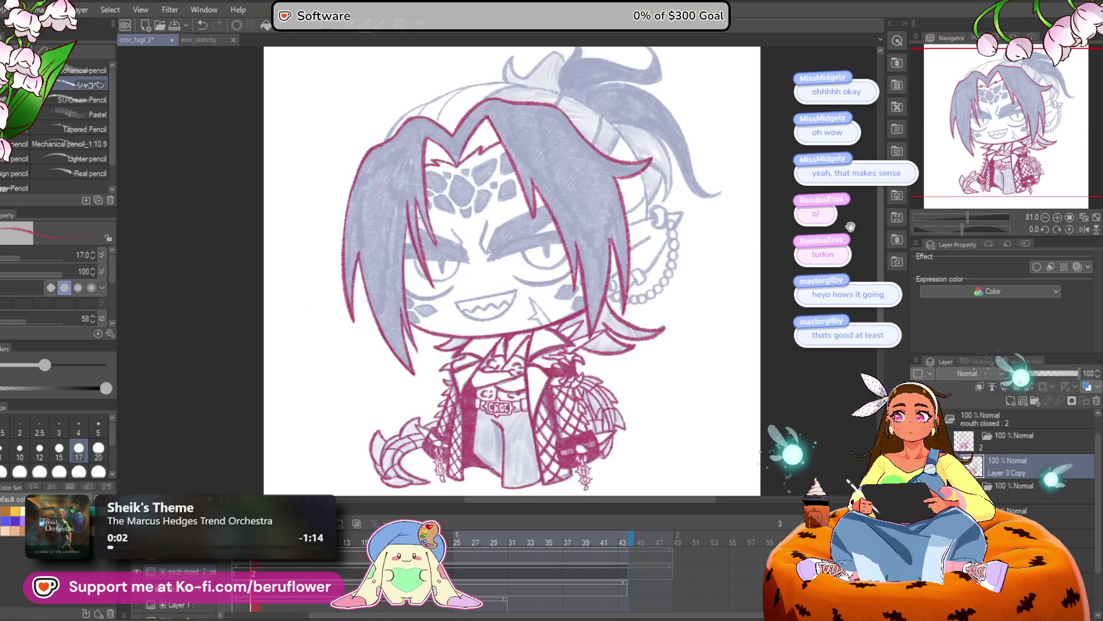
Frame the face, tilt the canvas and ink the mouth's upper edge in red
scroll(519, 317, "up", 5)
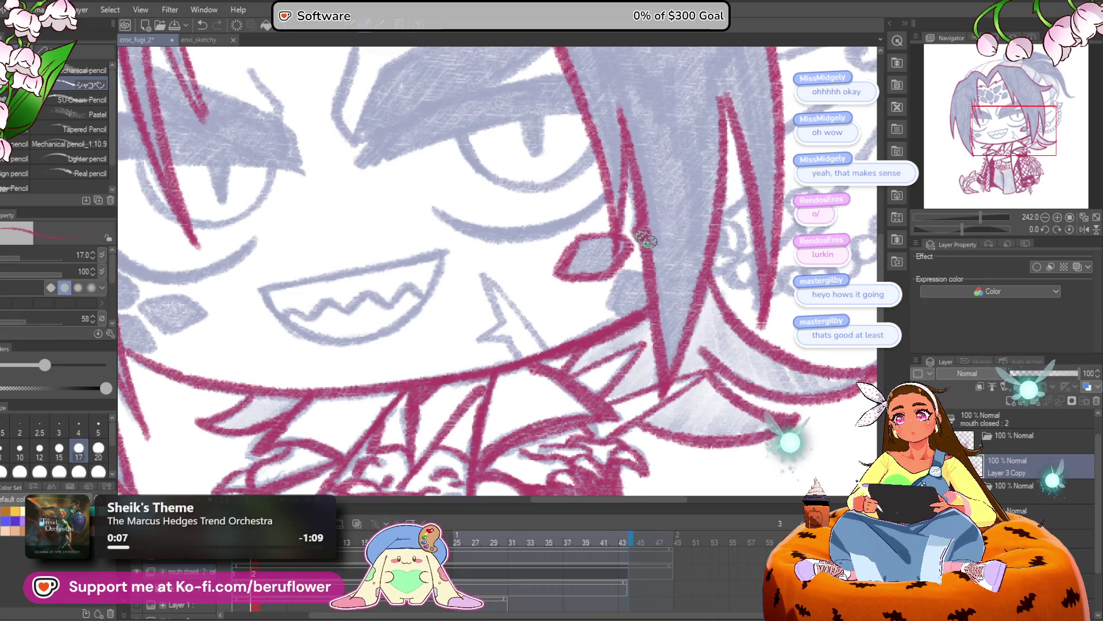
left_click_drag(587, 299, 924, 322)
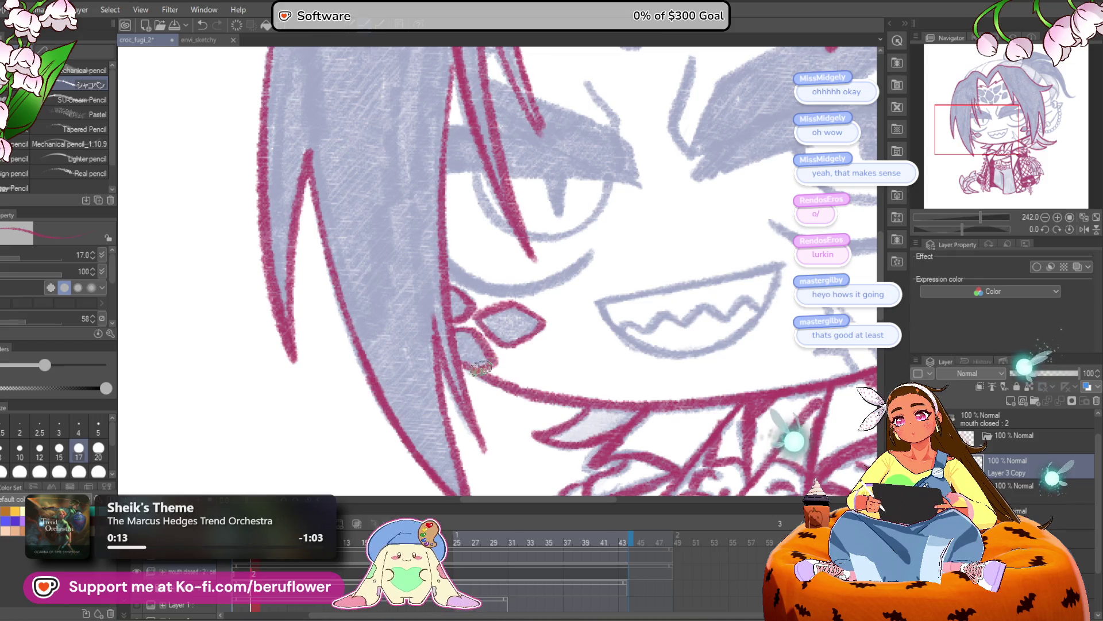
left_click_drag(693, 274, 658, 291)
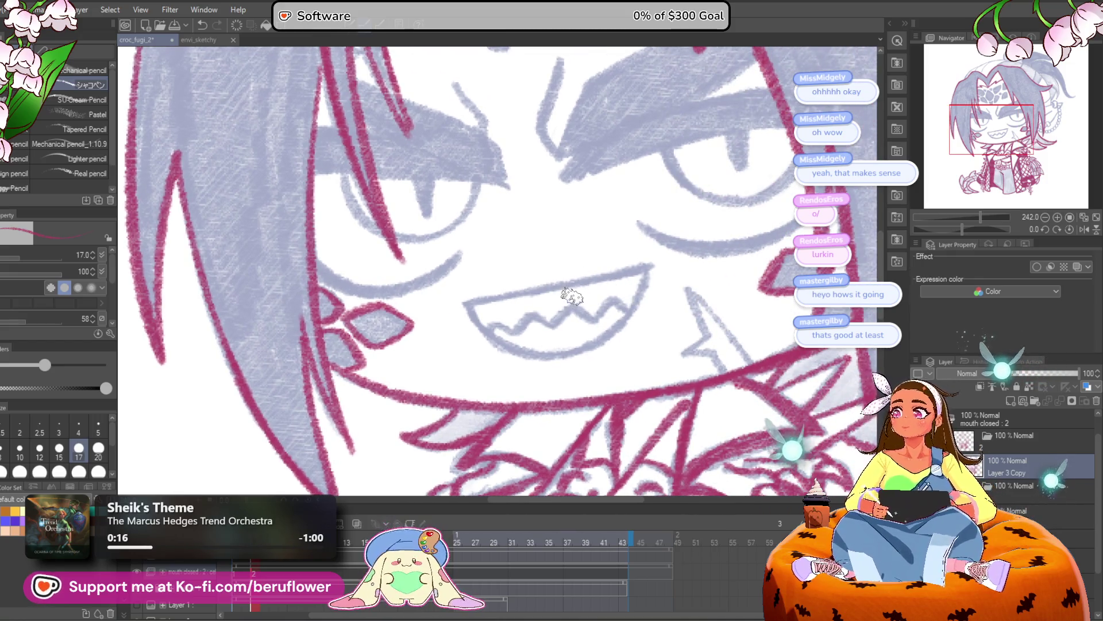
left_click_drag(675, 379, 636, 399)
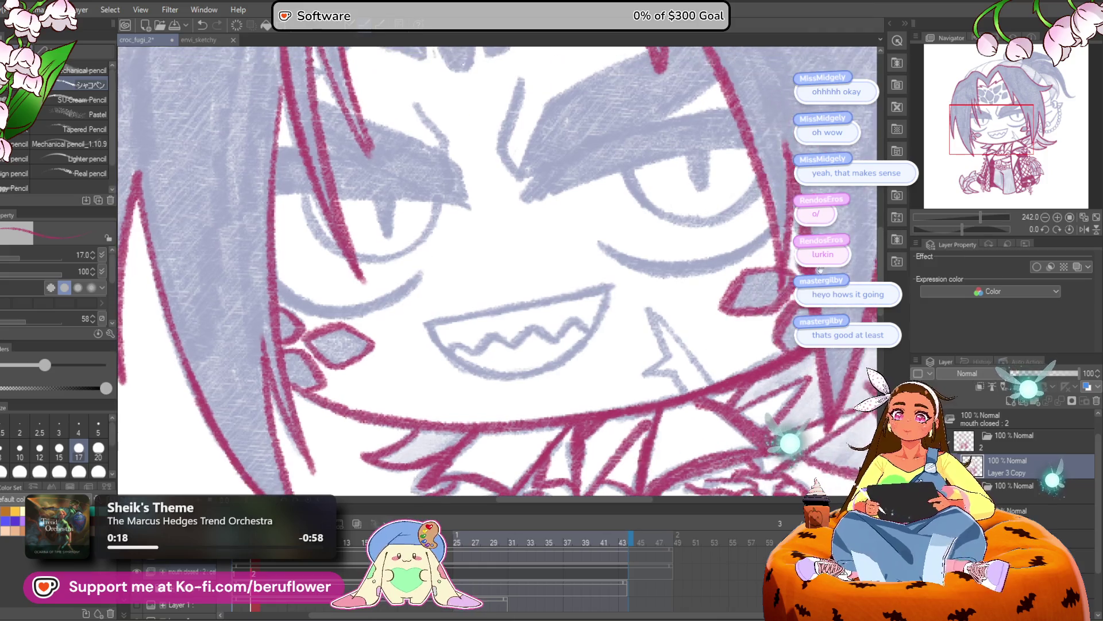
left_click_drag(965, 225, 956, 225)
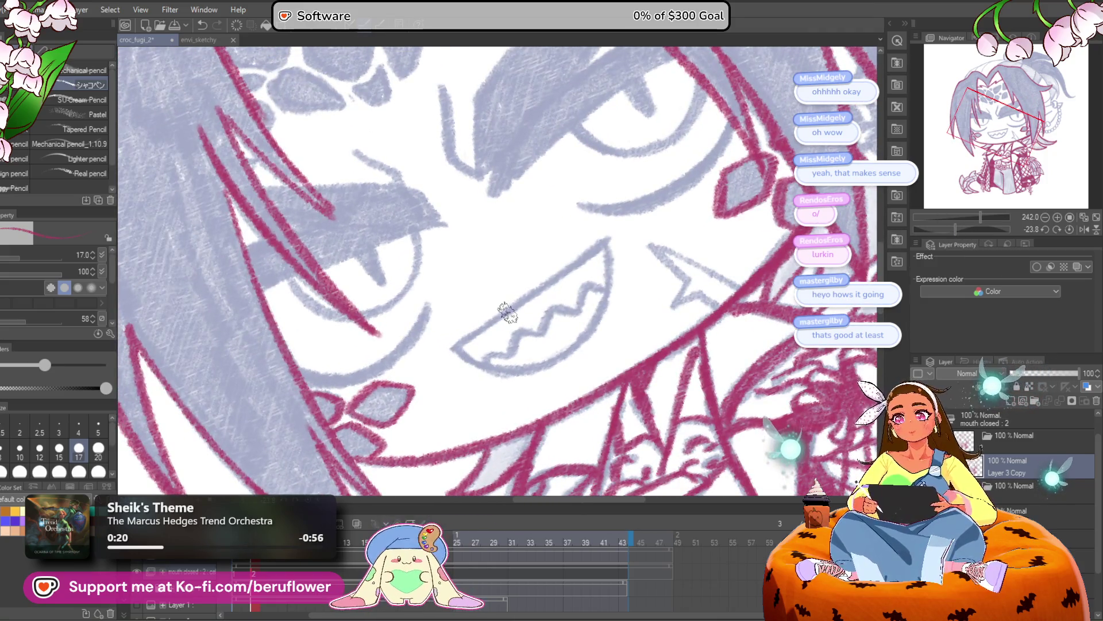
scroll(490, 337, "up", 3)
left_click_drag(415, 367, 687, 181)
Reset the rotation and trace the mouth's lower curve, teeth zigzag and tongue edge in red
left_click_drag(810, 259, 770, 260)
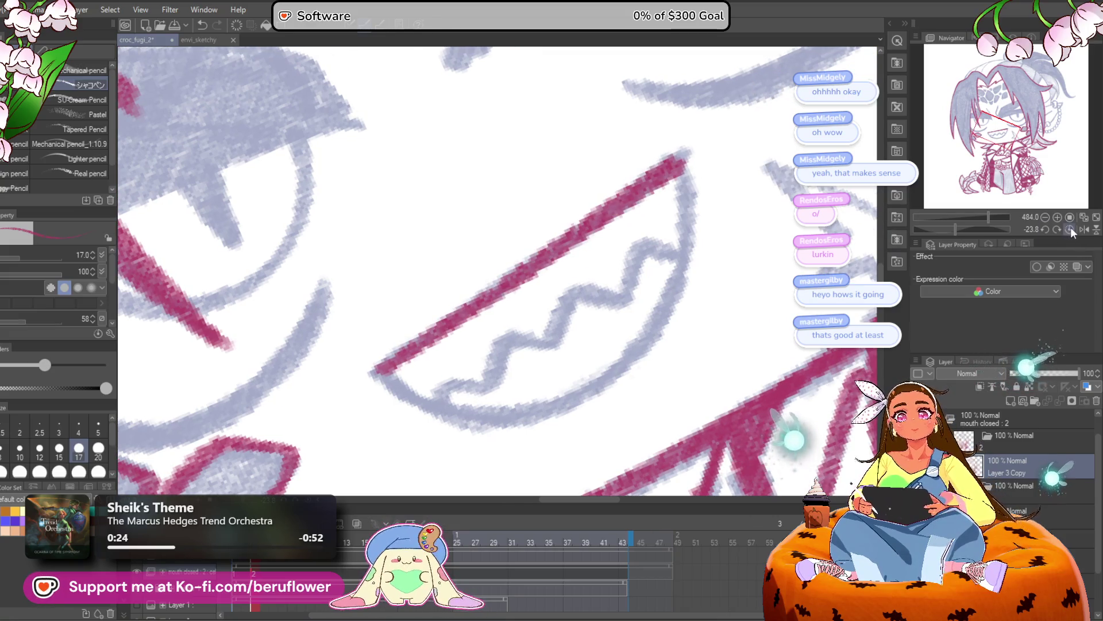
left_click(1070, 229)
mouse_move(380, 275)
left_mouse_down()
mouse_move(405, 333)
mouse_move(502, 372)
mouse_move(618, 354)
mouse_move(689, 294)
mouse_move(734, 217)
left_mouse_up()
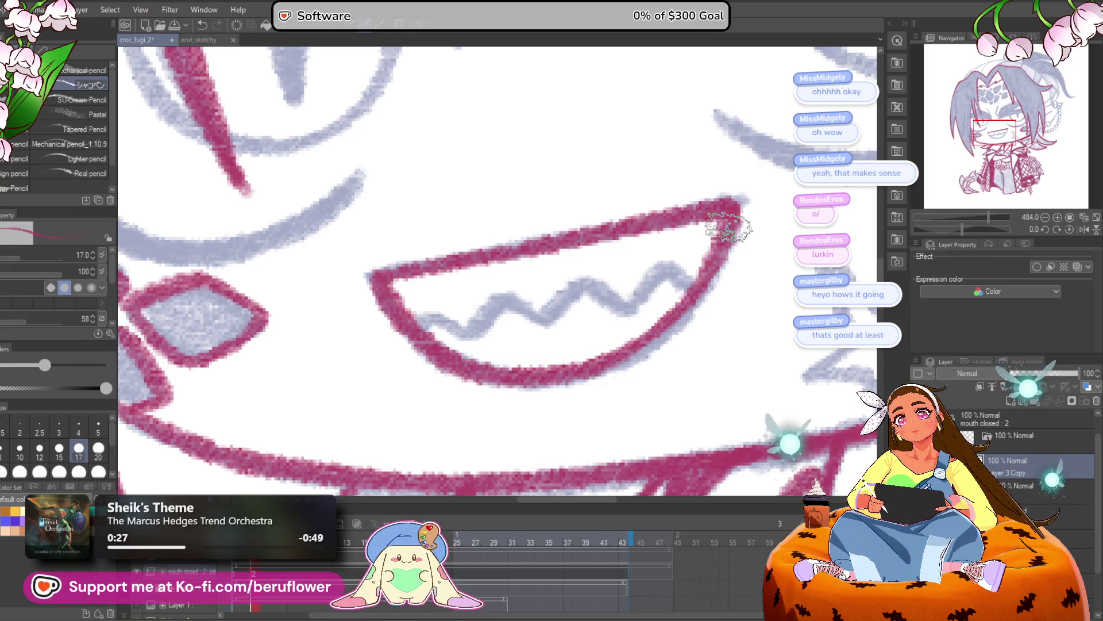
mouse_move(655, 270)
left_mouse_down()
mouse_move(634, 266)
mouse_move(521, 316)
mouse_move(460, 302)
mouse_move(383, 323)
left_mouse_up()
scroll(390, 327, "down", 5)
scroll(389, 326, "up", 3)
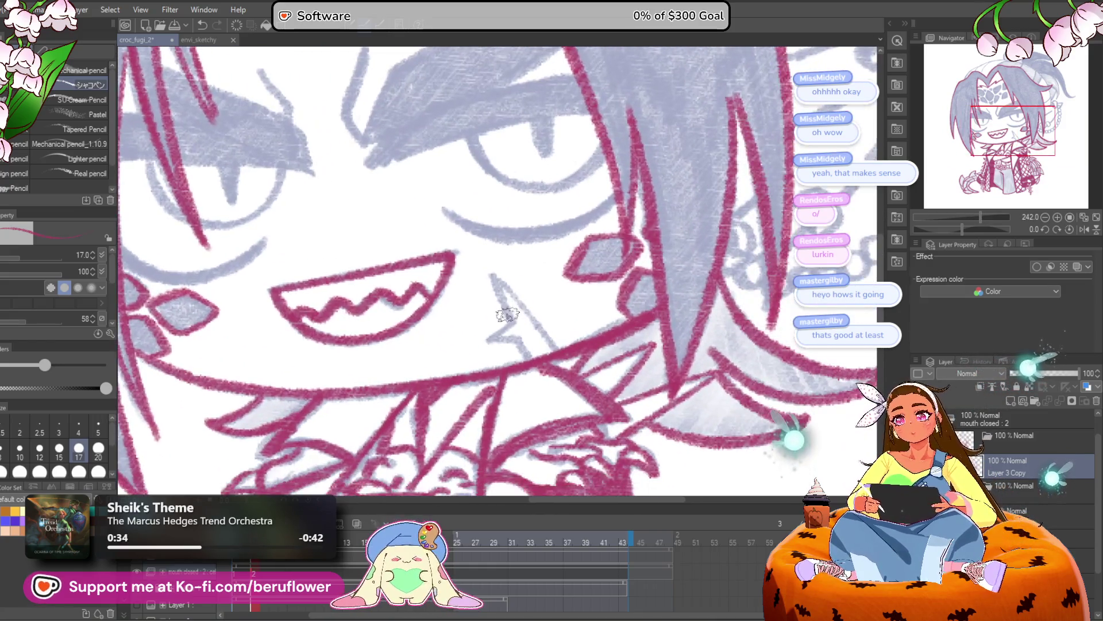
left_click_drag(496, 281, 522, 328)
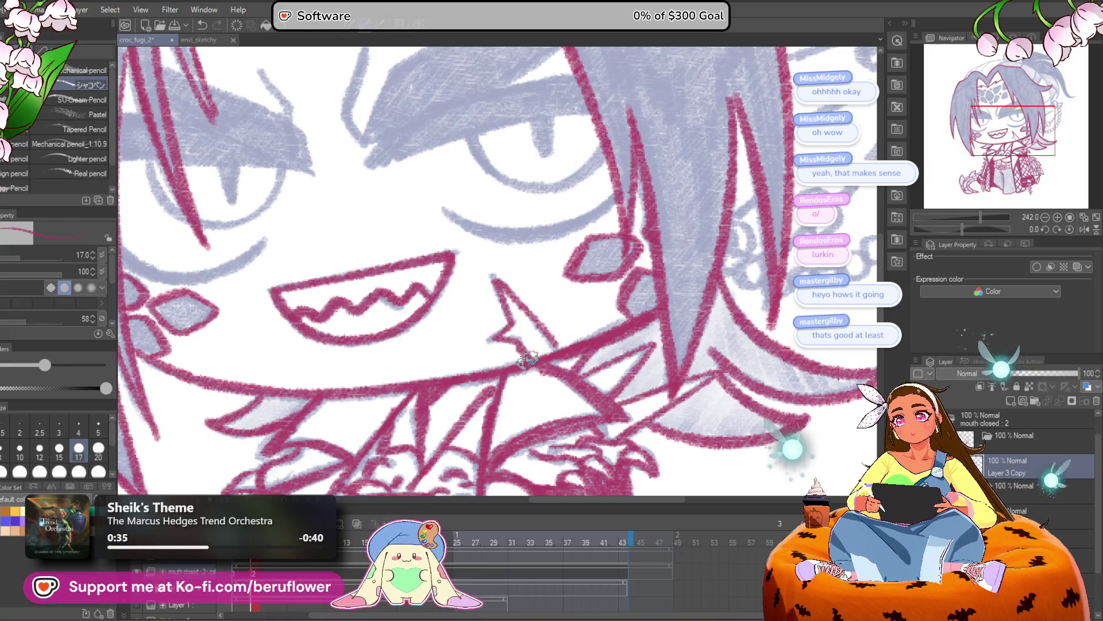
scroll(527, 356, "down", 3)
scroll(524, 345, "up", 3)
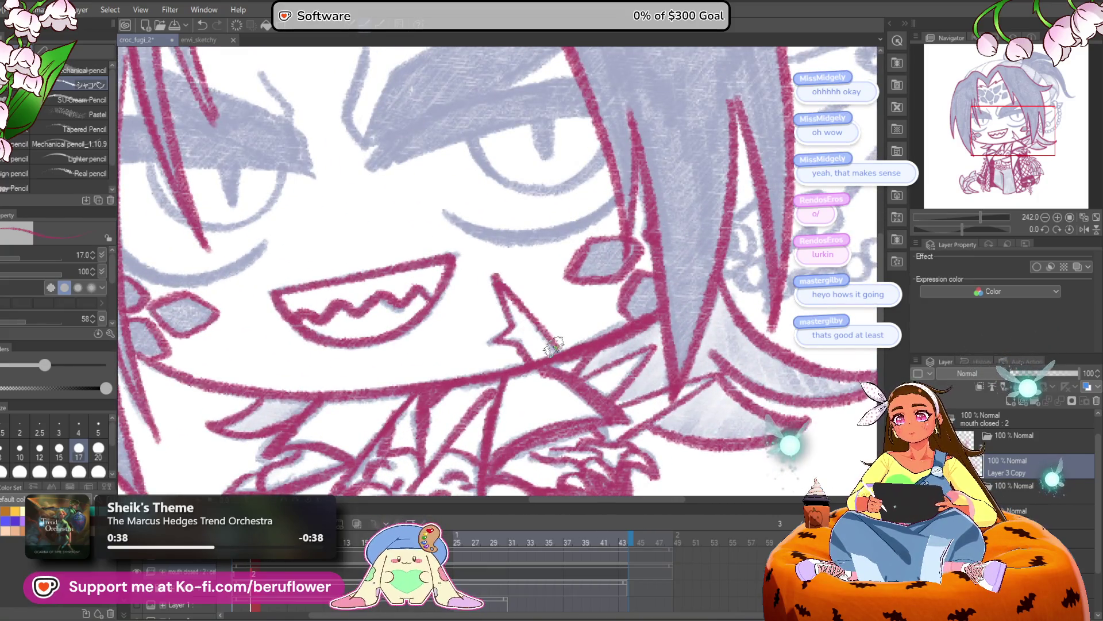
scroll(554, 345, "down", 3)
scroll(575, 322, "up", 3)
left_click_drag(661, 219, 746, 338)
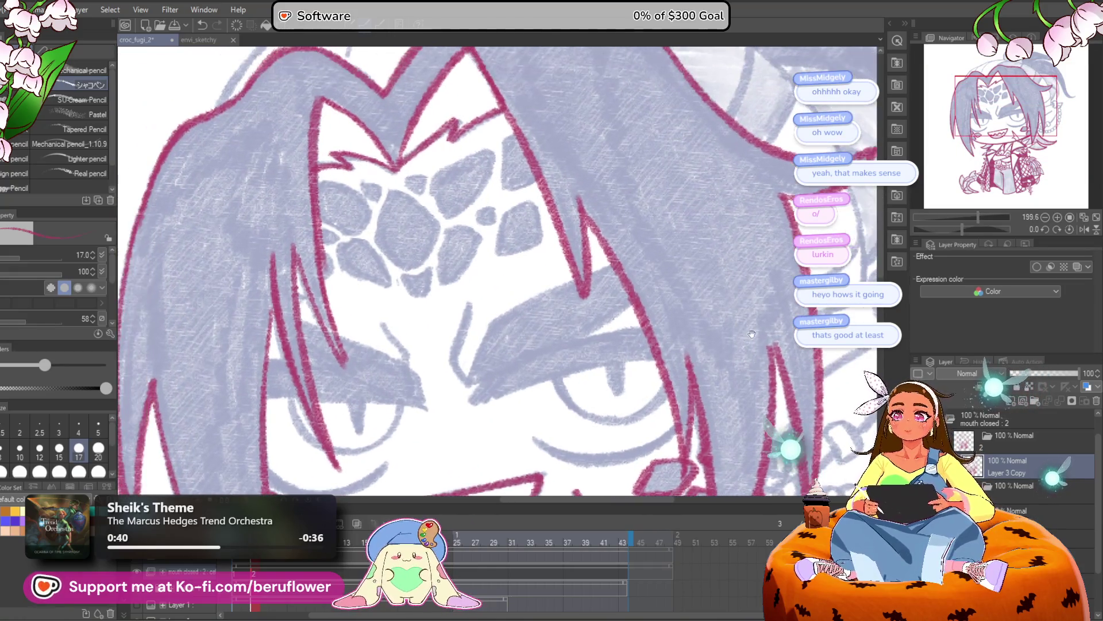
Tilt the canvas and ink red strokes over the brow, the eye outline and the pupil
left_click_drag(962, 229, 957, 228)
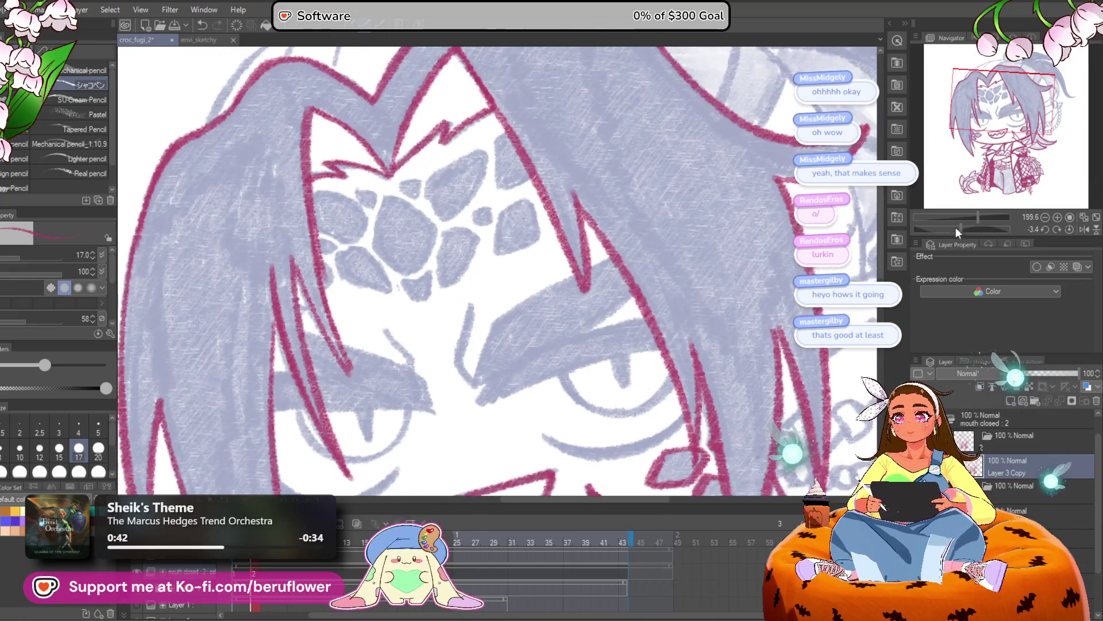
scroll(460, 345, "up", 3)
mouse_move(470, 211)
left_mouse_down()
mouse_move(444, 316)
mouse_move(468, 359)
left_mouse_up()
mouse_move(504, 250)
left_mouse_down()
mouse_move(486, 308)
mouse_move(508, 240)
mouse_move(655, 161)
left_mouse_up()
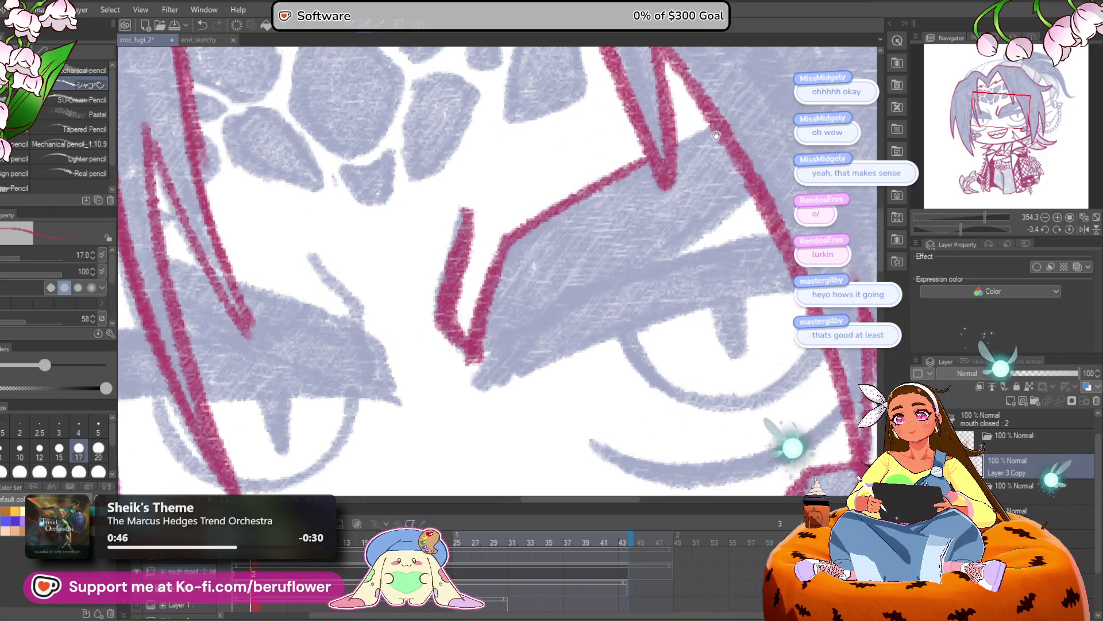
mouse_move(750, 200)
left_mouse_down()
mouse_move(653, 273)
mouse_move(689, 201)
left_mouse_up()
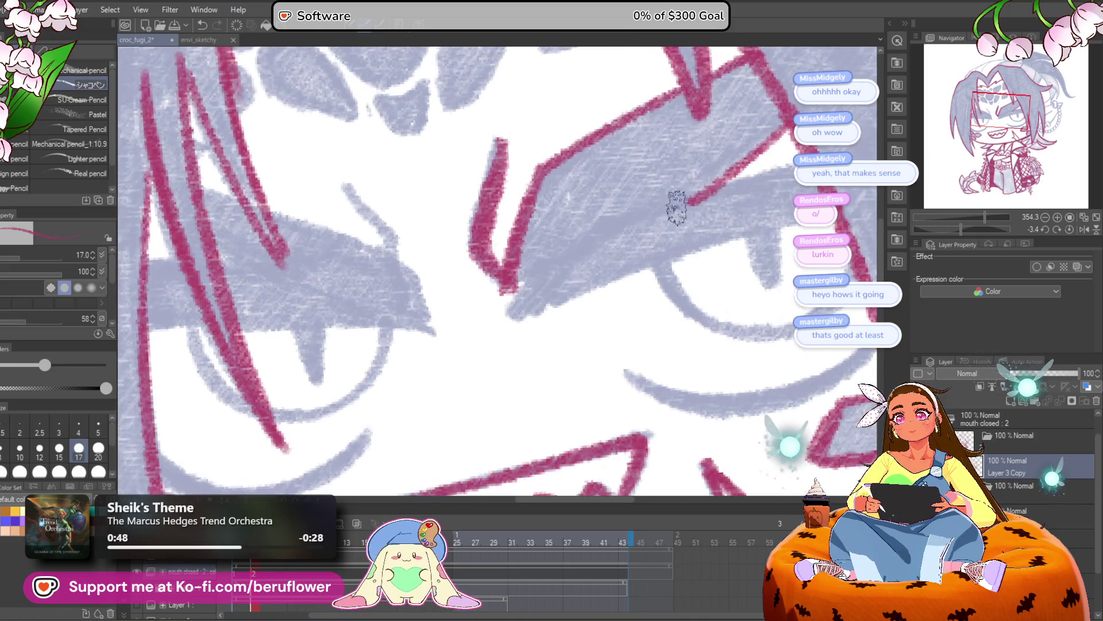
left_click_drag(528, 297, 794, 167)
left_click_drag(670, 235, 690, 208)
mouse_move(515, 305)
left_mouse_down()
mouse_move(672, 230)
mouse_move(878, 185)
left_mouse_up()
left_click_drag(734, 249, 536, 273)
left_click_drag(422, 244, 497, 319)
left_click_drag(567, 311, 627, 247)
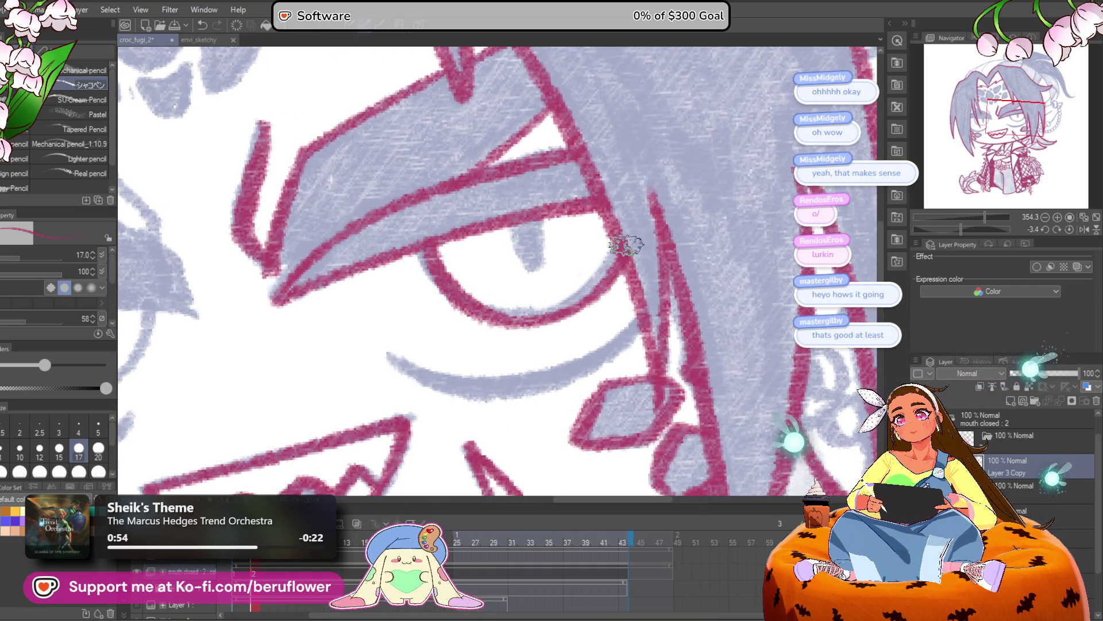
mouse_move(527, 255)
left_mouse_down()
mouse_move(520, 218)
mouse_move(537, 247)
left_mouse_up()
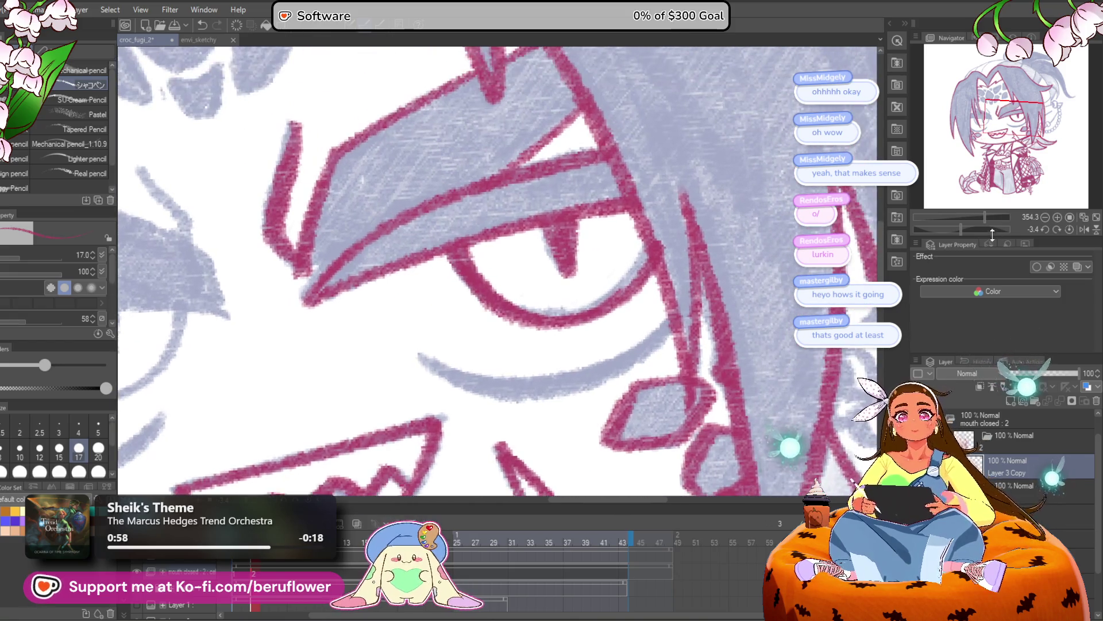
left_click_drag(961, 229, 957, 229)
Undo the eye strokes and redraw a thick red upper eyelid and a curved lower lid
key("ctrl+z")
key("ctrl+z")
key("ctrl+z")
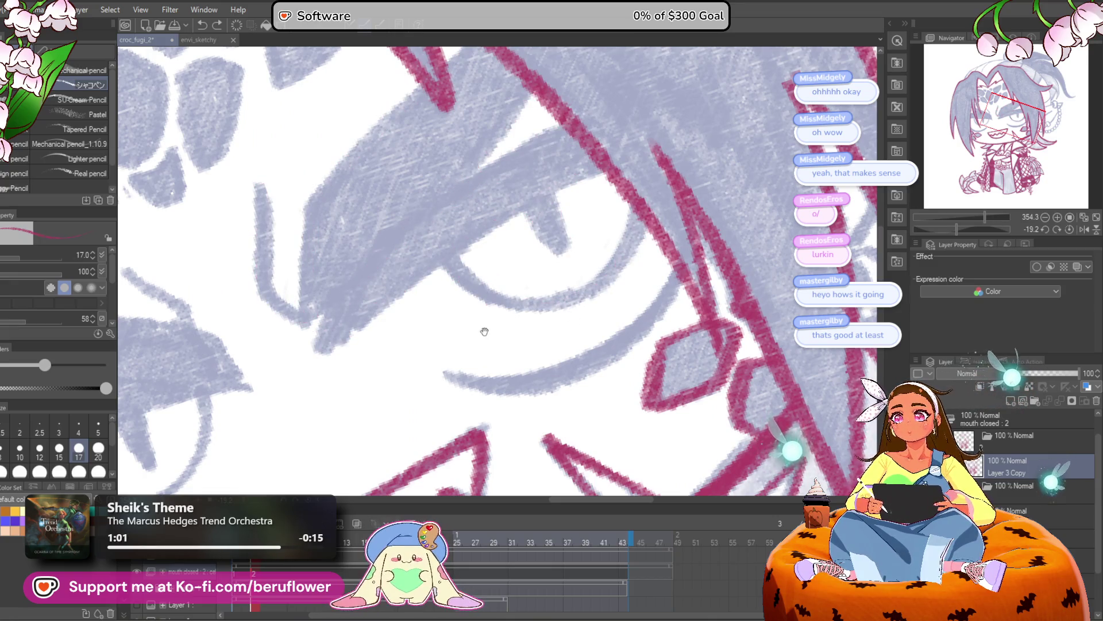
left_click_drag(476, 333, 504, 324)
mouse_move(426, 315)
left_mouse_down()
mouse_move(632, 168)
mouse_move(567, 163)
mouse_move(419, 254)
mouse_move(389, 345)
mouse_move(506, 230)
mouse_move(529, 232)
mouse_move(626, 152)
mouse_move(493, 236)
mouse_move(627, 151)
mouse_move(407, 276)
left_mouse_up()
mouse_move(395, 352)
left_mouse_down()
mouse_move(525, 253)
mouse_move(638, 189)
mouse_move(646, 206)
left_mouse_up()
mouse_move(506, 275)
left_mouse_down()
mouse_move(609, 253)
mouse_move(652, 198)
mouse_move(635, 211)
left_mouse_up()
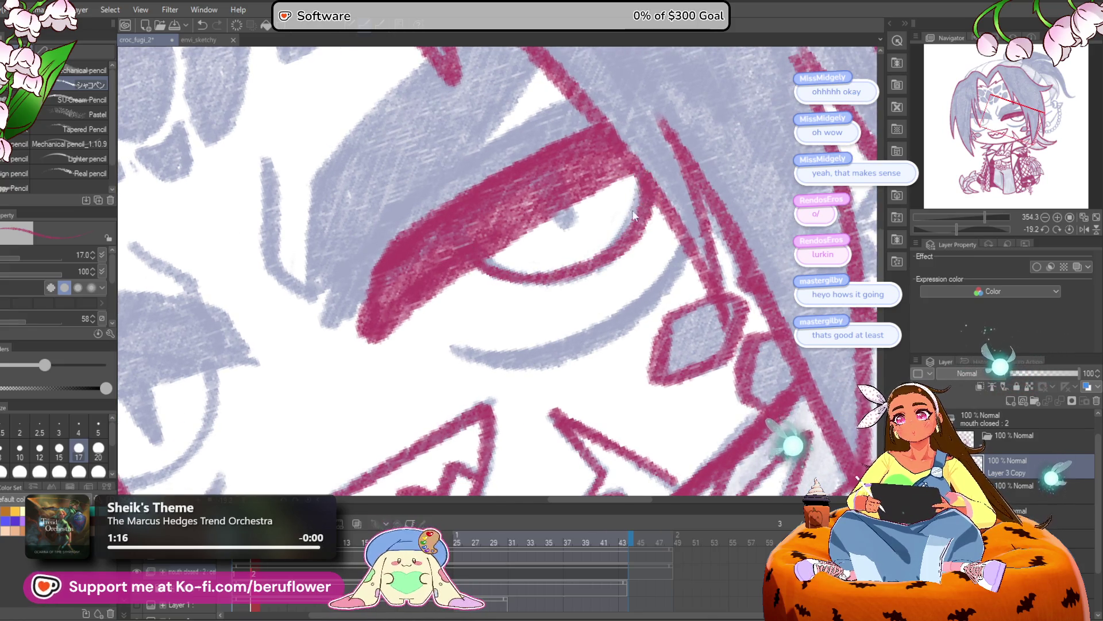
key("ctrl+z")
mouse_move(495, 276)
left_mouse_down()
mouse_move(595, 277)
mouse_move(654, 208)
mouse_move(592, 291)
mouse_move(485, 322)
mouse_move(581, 298)
left_mouse_up()
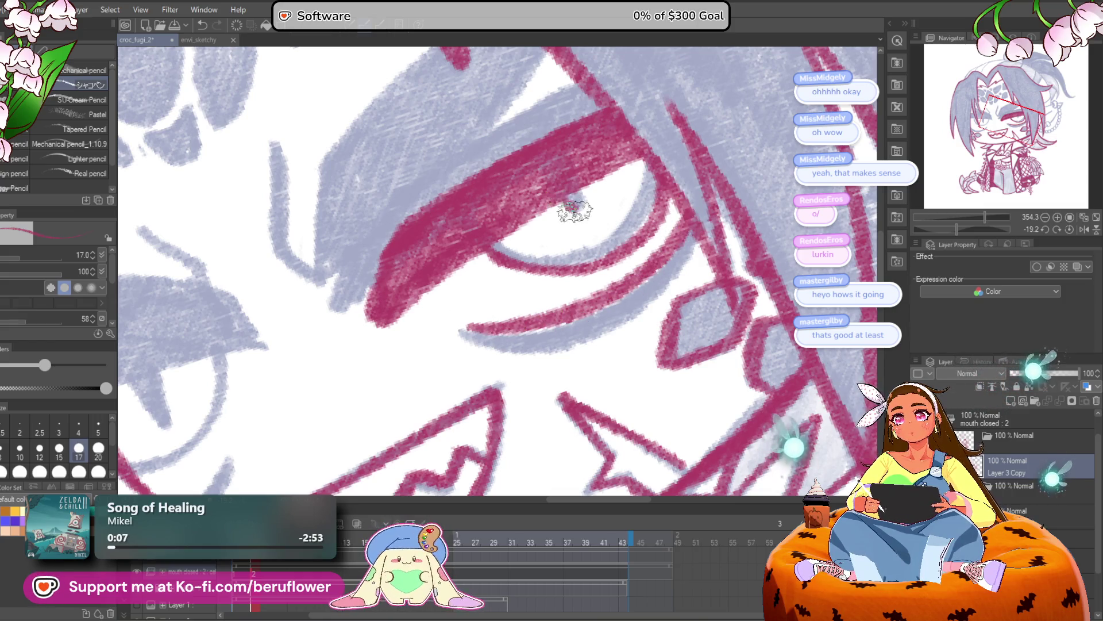
scroll(579, 175, "down", 5)
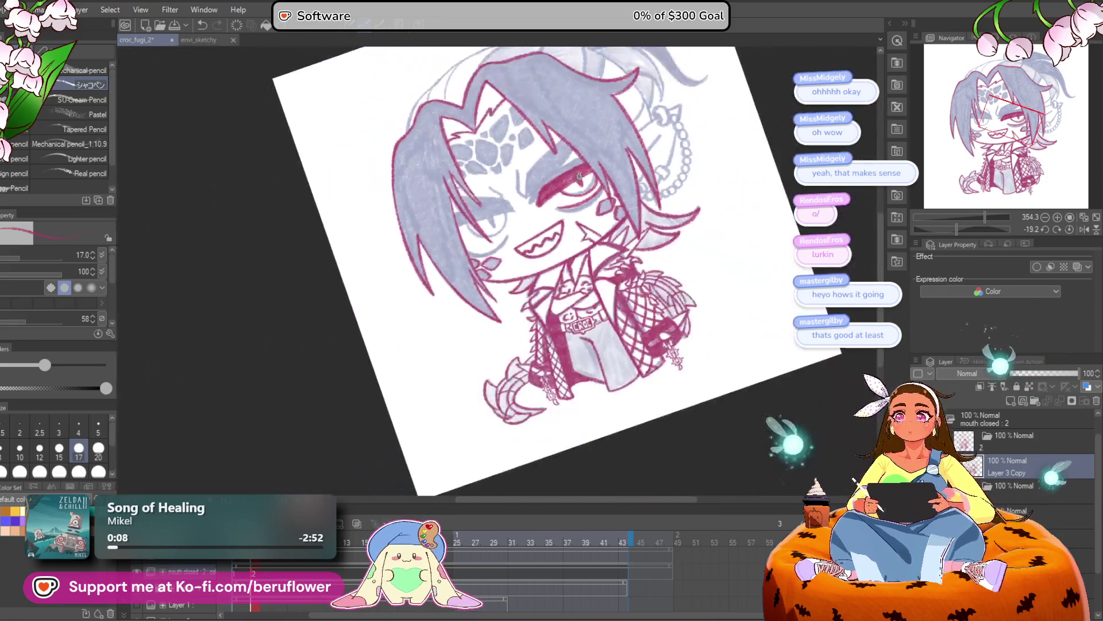
Reframe the eye and densely shade its upper area in red, undoing the stray strokes
scroll(579, 175, "up", 4)
left_click_drag(650, 279, 688, 311)
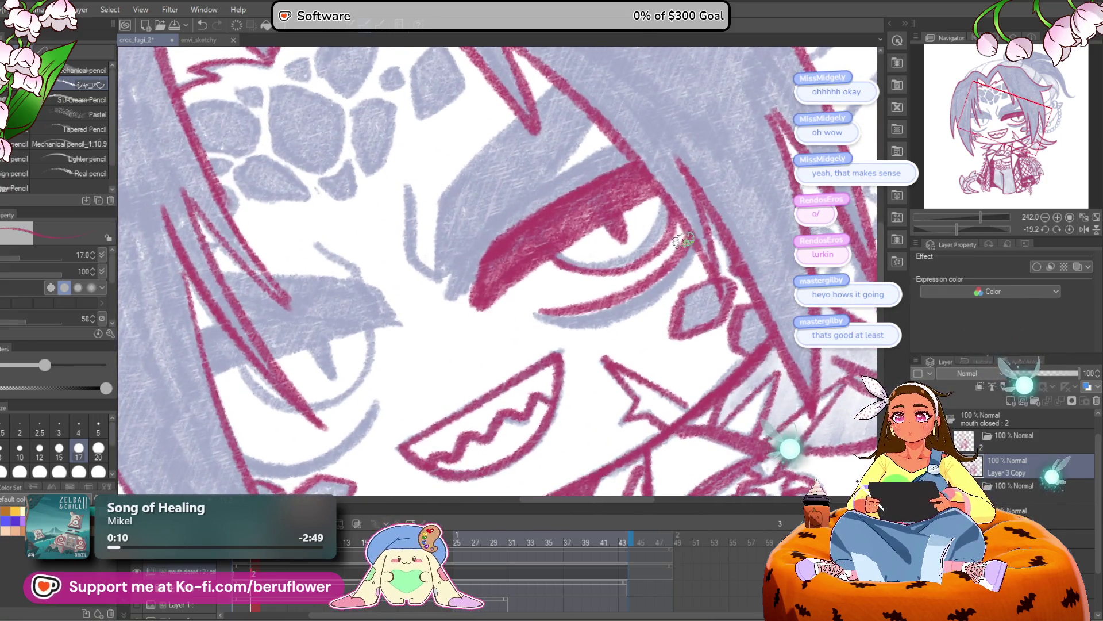
left_click_drag(714, 184, 776, 244)
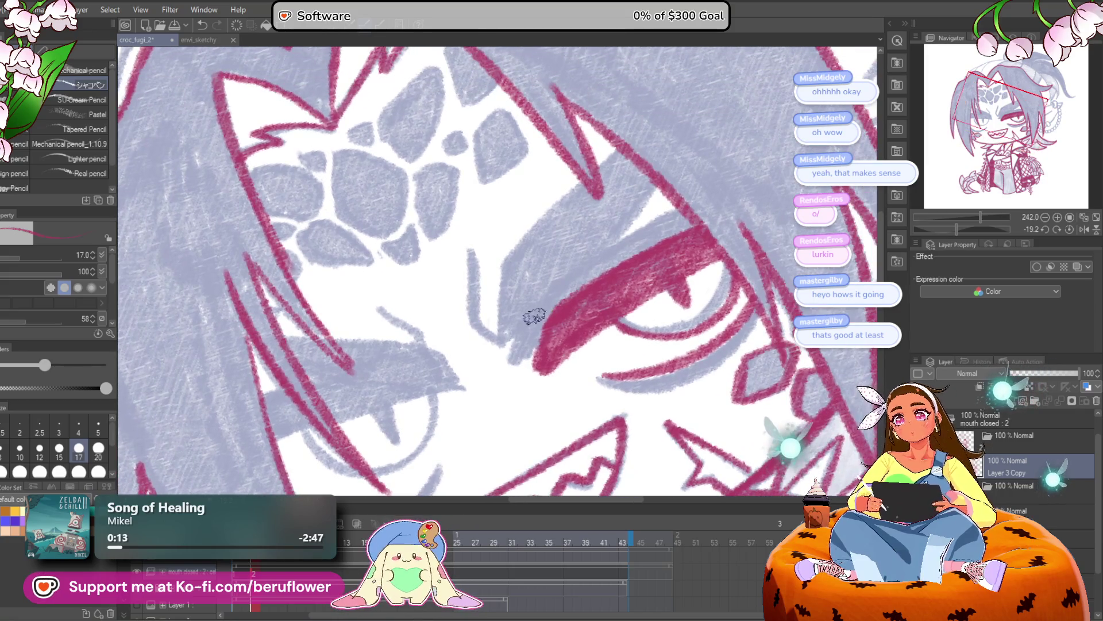
mouse_move(530, 266)
left_mouse_down()
mouse_move(582, 192)
mouse_move(522, 275)
left_mouse_up()
key("ctrl+z")
key("ctrl+z")
key("ctrl+z")
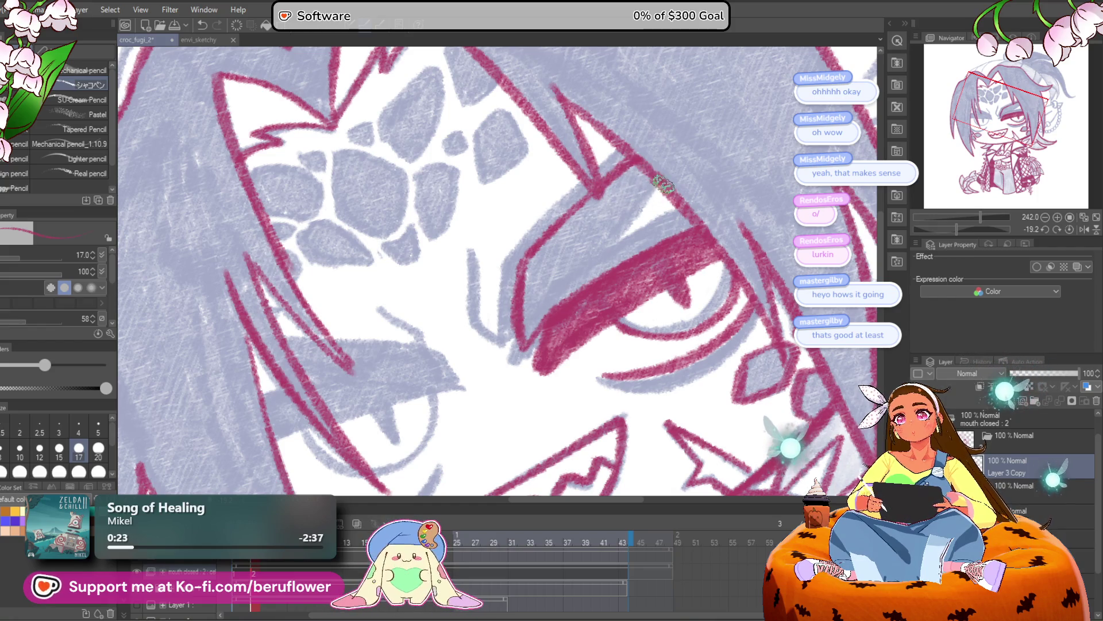
left_click_drag(664, 184, 617, 255)
key("ctrl+z")
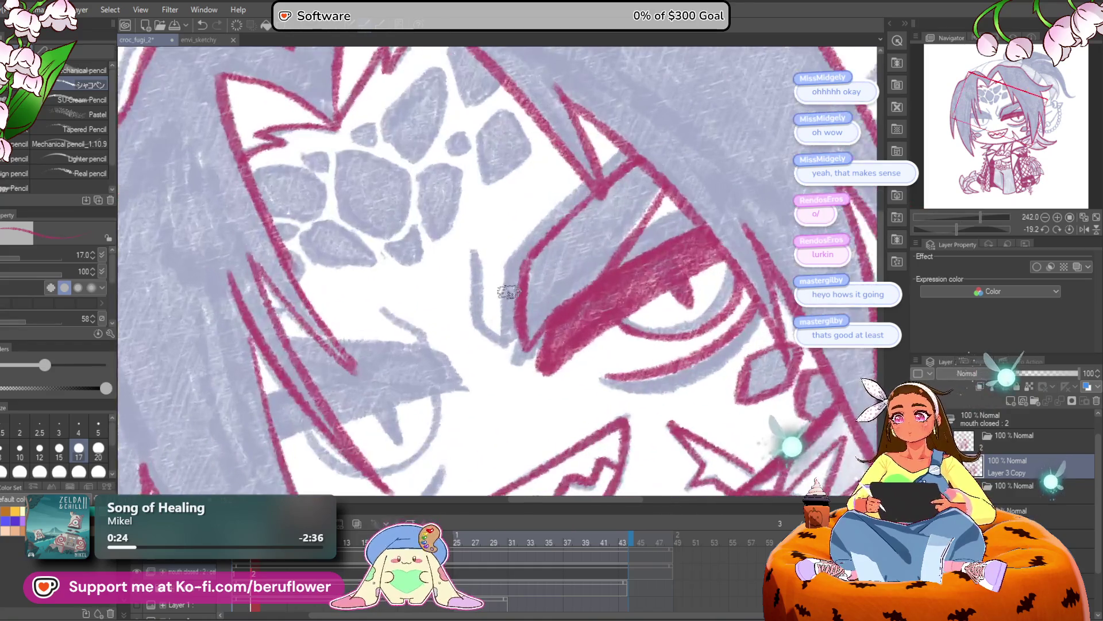
mouse_move(520, 270)
left_mouse_down()
mouse_move(531, 282)
mouse_move(525, 334)
mouse_move(569, 270)
mouse_move(591, 272)
mouse_move(642, 210)
left_mouse_up()
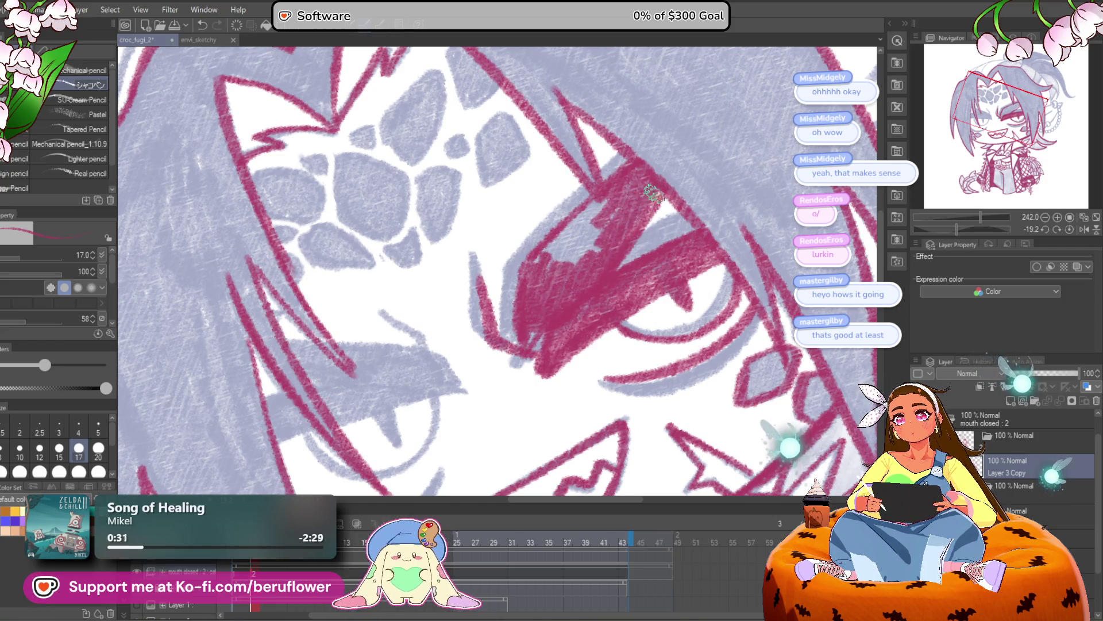
Rotate the canvas, ink the other eye's upper and lower lid lines, then reset the rotation
left_click_drag(583, 269, 698, 217)
left_click_drag(965, 228, 959, 229)
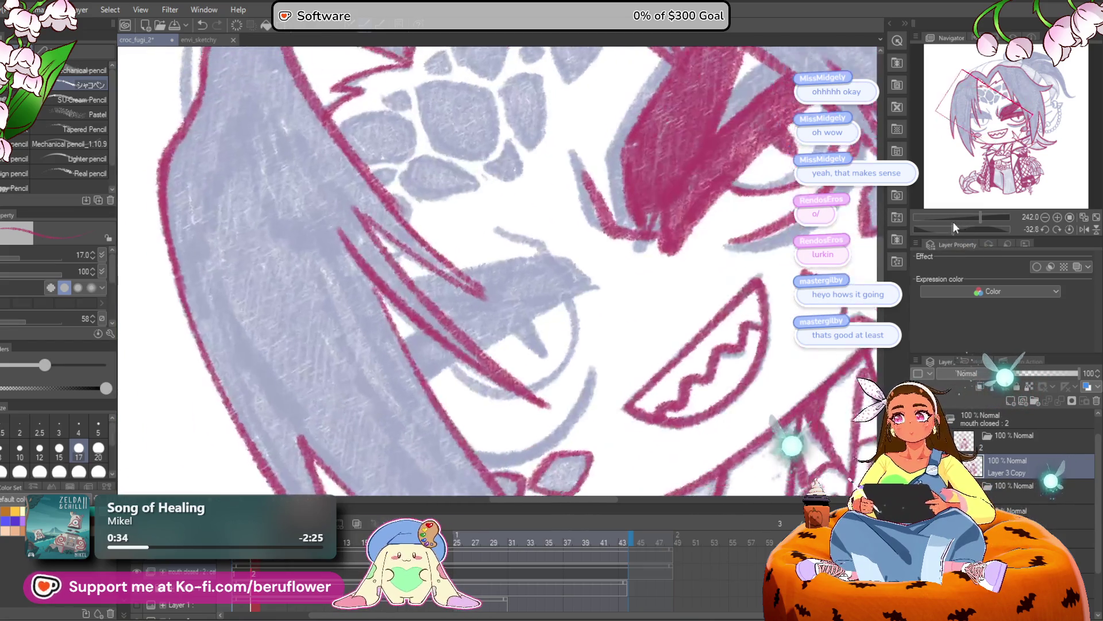
scroll(591, 283, "up", 3)
mouse_move(447, 317)
left_mouse_down()
mouse_move(426, 342)
mouse_move(544, 275)
left_mouse_up()
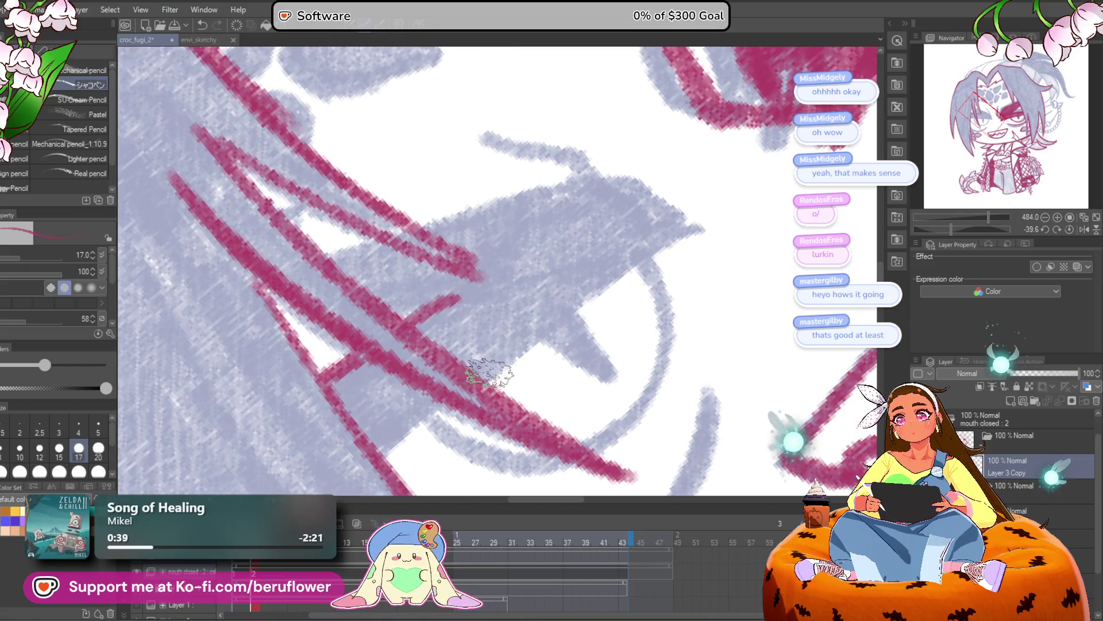
left_click_drag(493, 389, 631, 309)
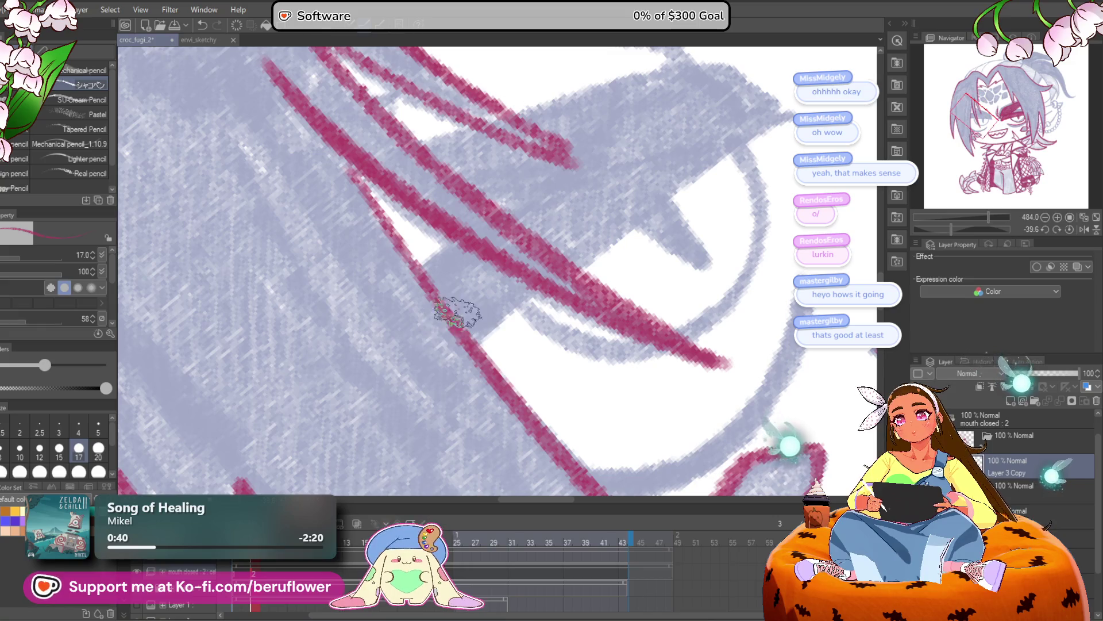
mouse_move(497, 281)
left_mouse_down()
mouse_move(718, 148)
mouse_move(782, 129)
left_mouse_up()
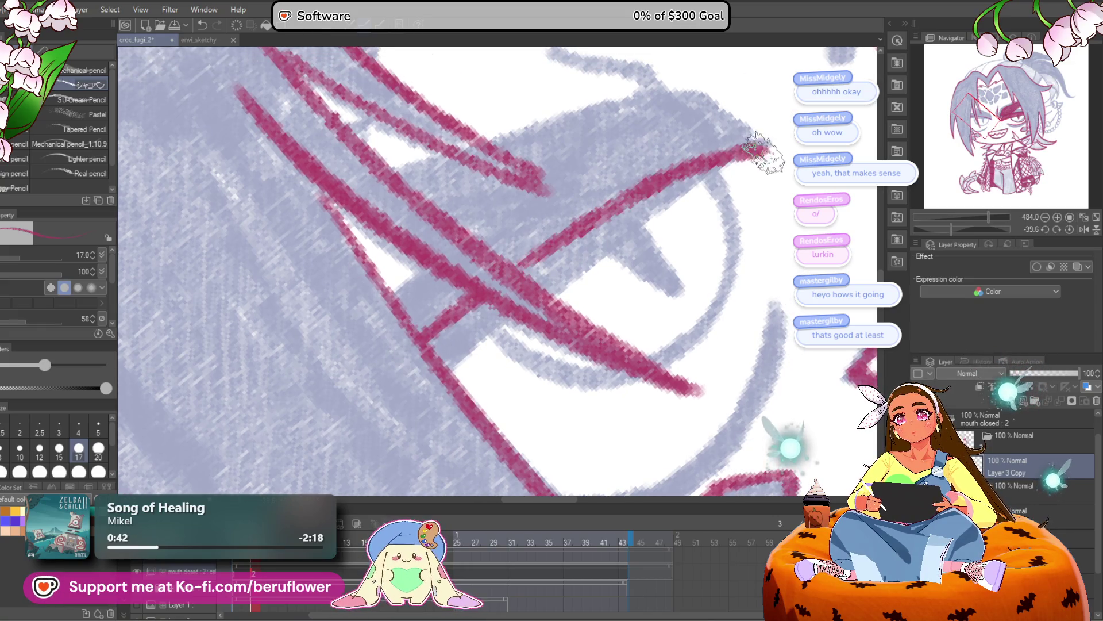
scroll(634, 219, "down", 3)
left_click_drag(469, 384, 618, 281)
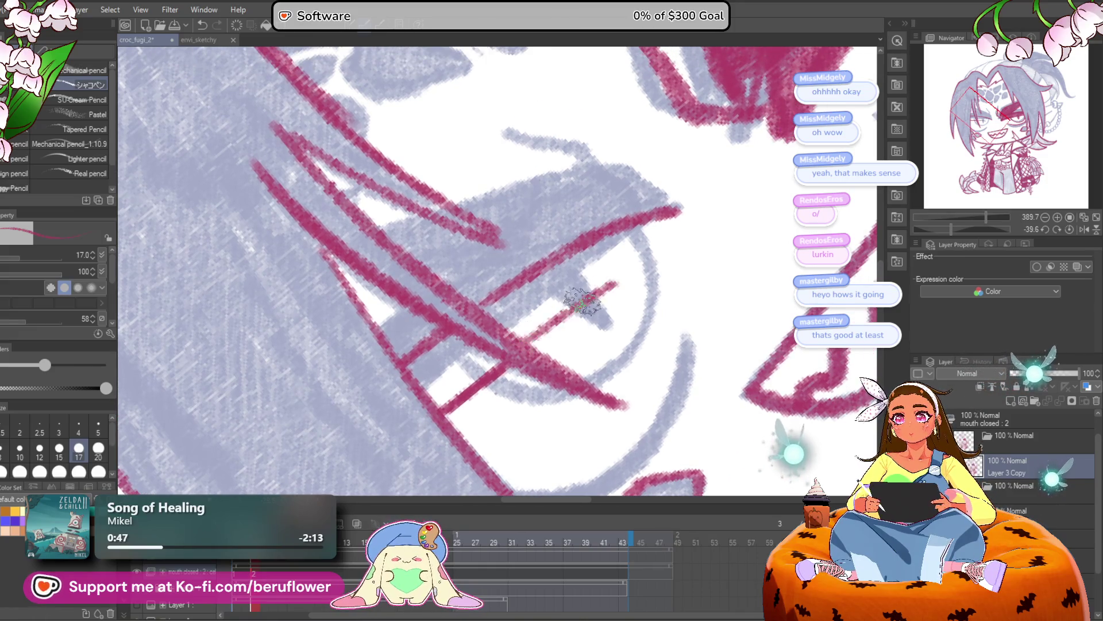
mouse_move(534, 347)
left_mouse_down()
mouse_move(569, 298)
mouse_move(698, 239)
left_mouse_up()
left_click_drag(616, 222, 712, 216)
scroll(712, 216, "down", 3)
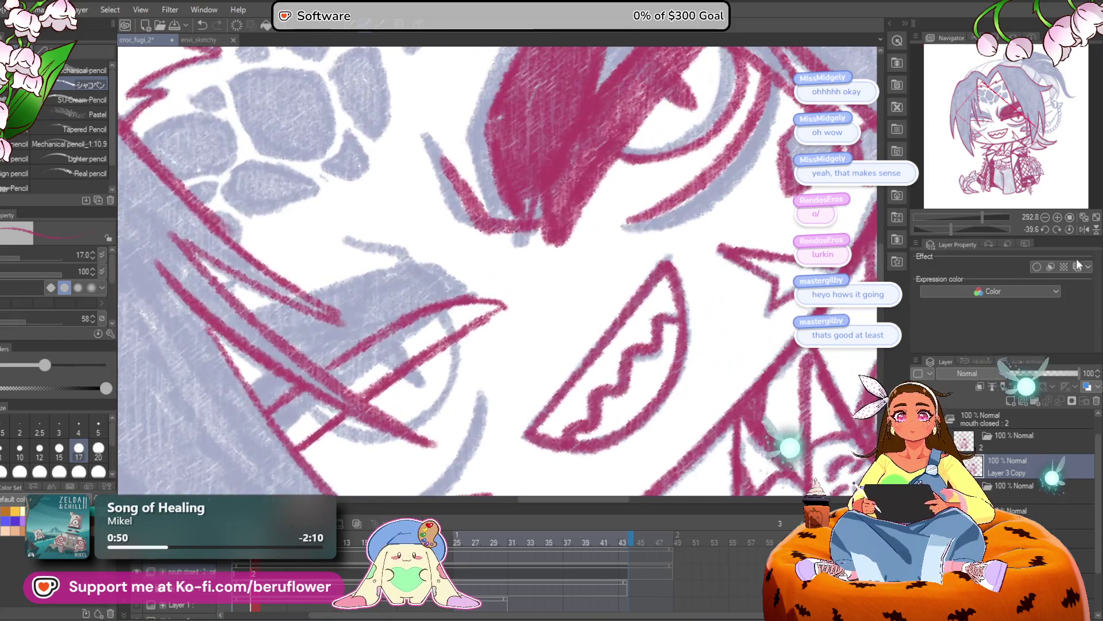
left_click(1070, 228)
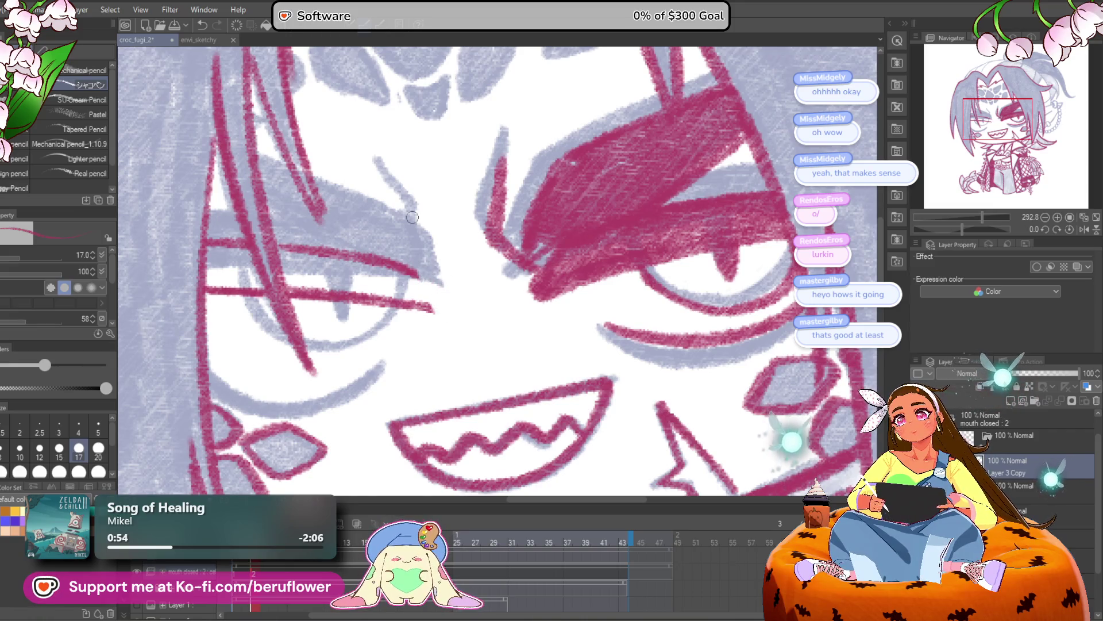
scroll(425, 296, "down", 5)
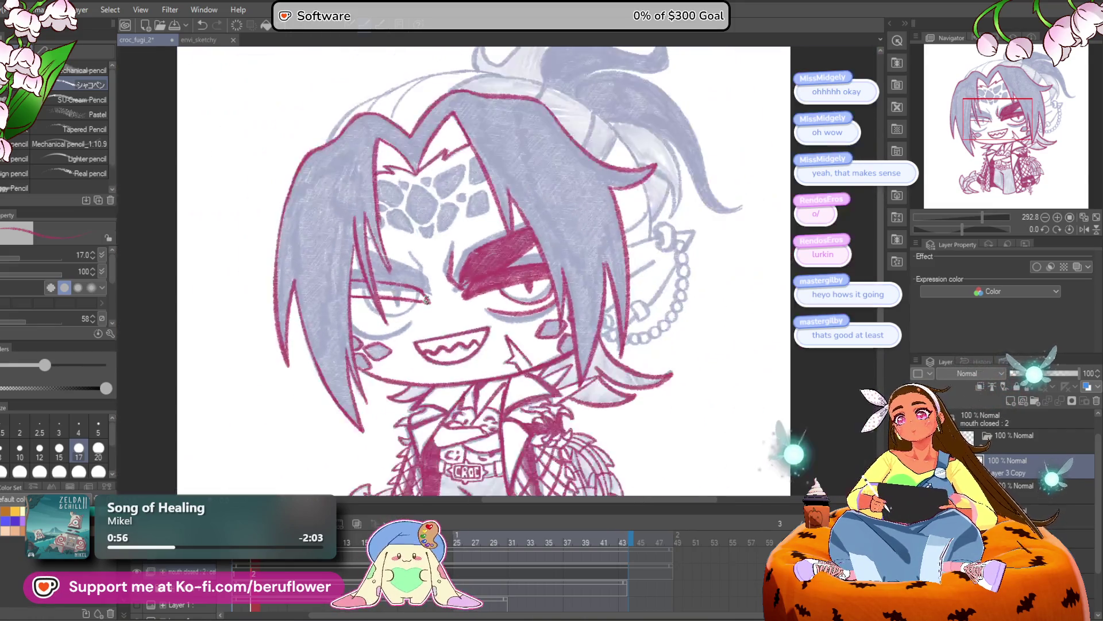
Tilt, shift and level the canvas to frame the eyes and grin
scroll(425, 296, "up", 4)
left_click_drag(960, 229, 947, 229)
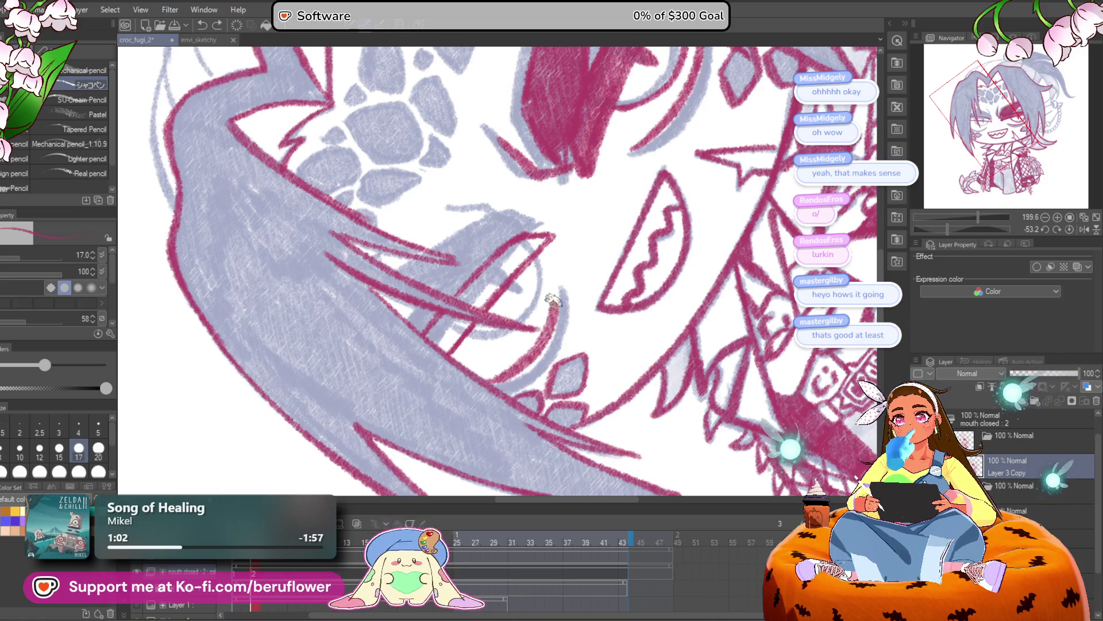
left_click_drag(523, 359, 514, 334)
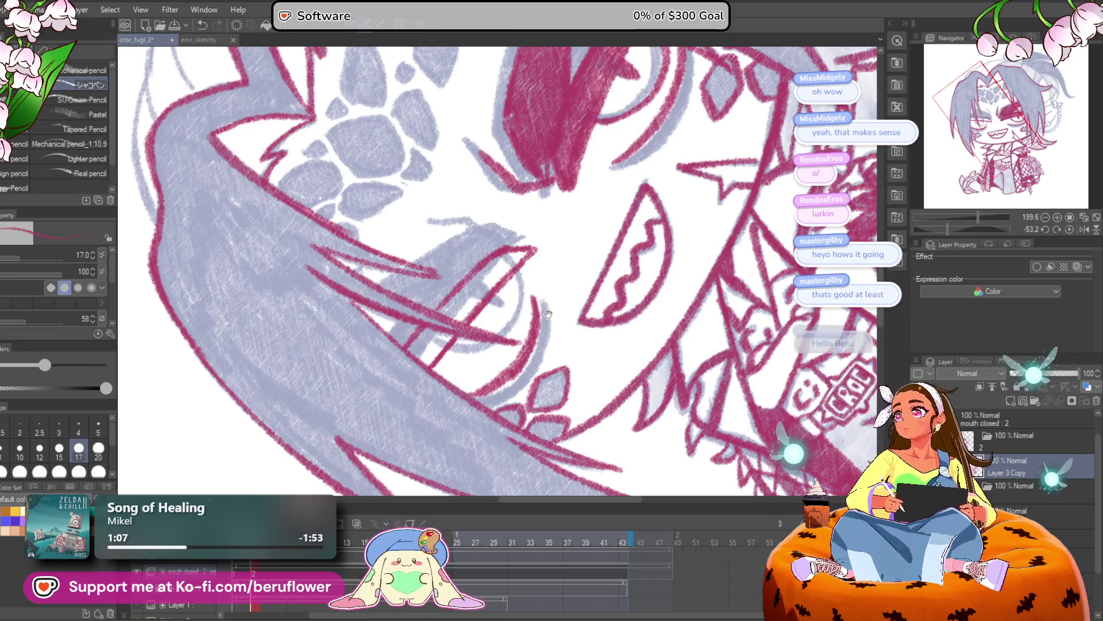
left_click_drag(546, 358, 562, 353)
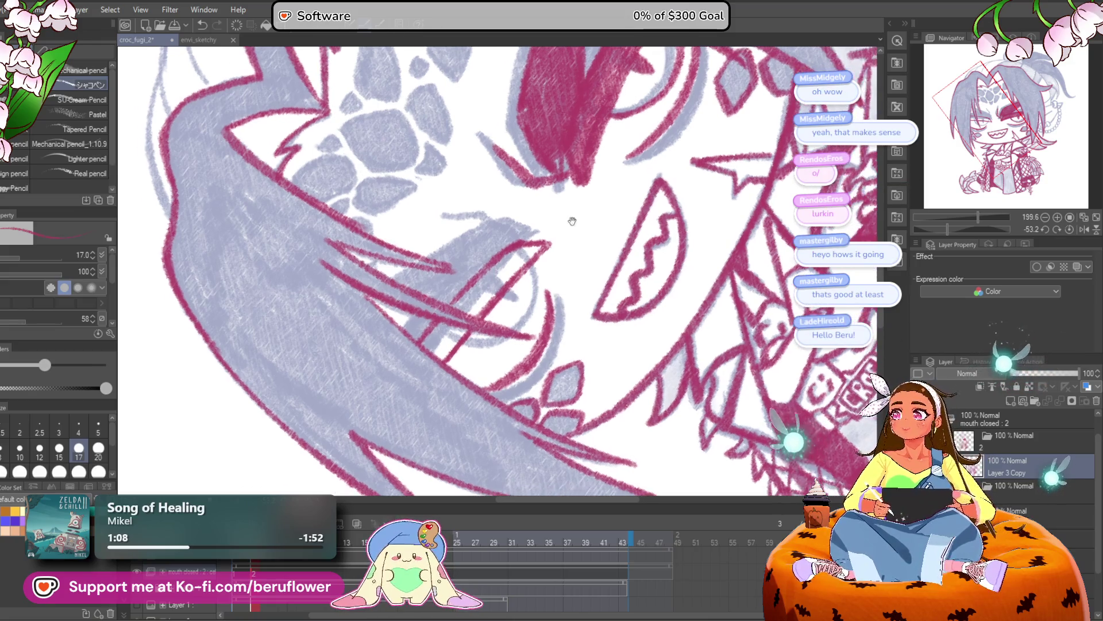
left_click(1071, 230)
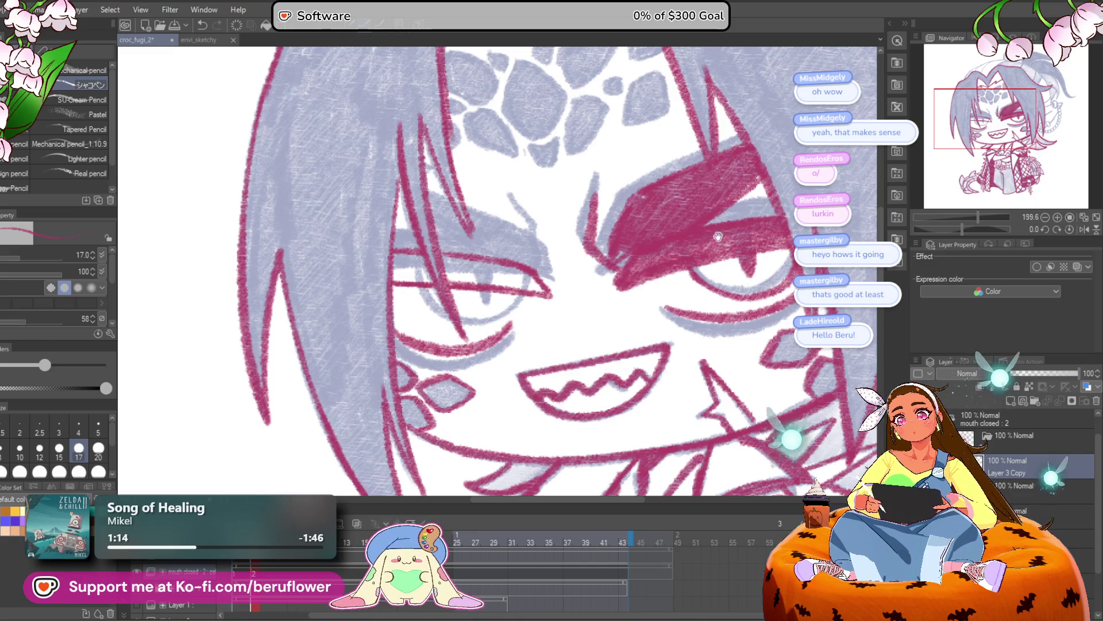
left_click_drag(724, 234, 755, 229)
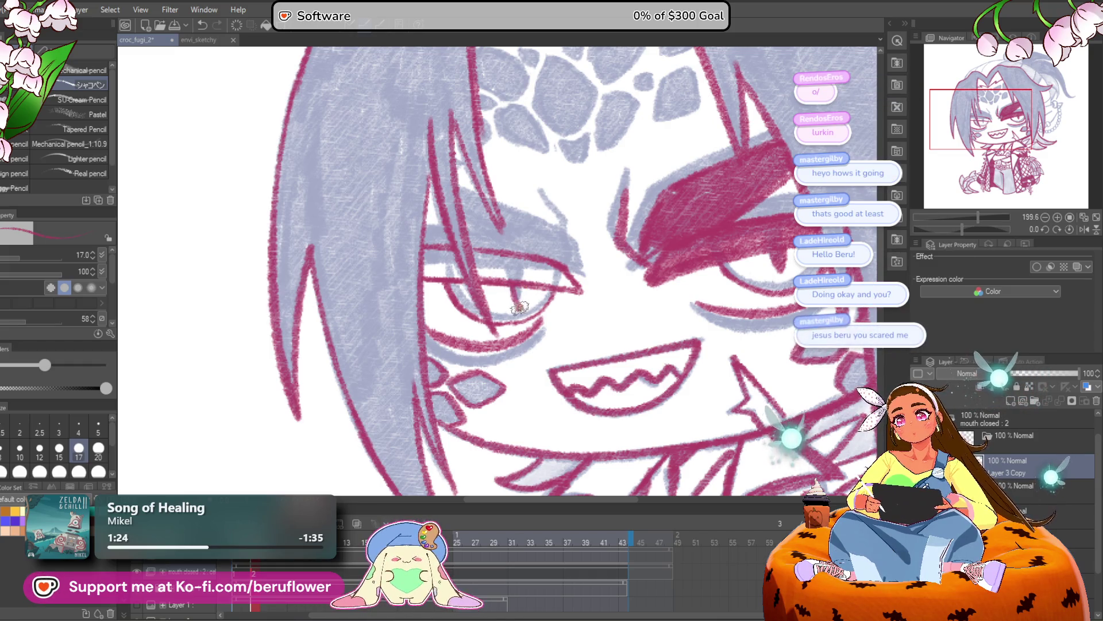
scroll(530, 260, "down", 2)
scroll(531, 264, "up", 2)
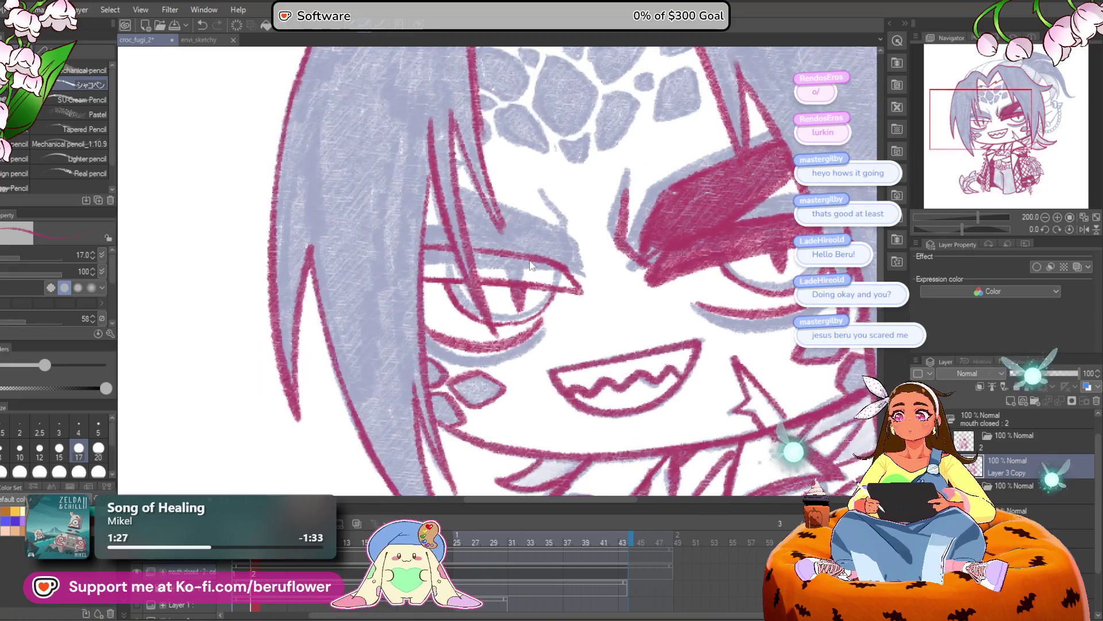
scroll(522, 287, "down", 5)
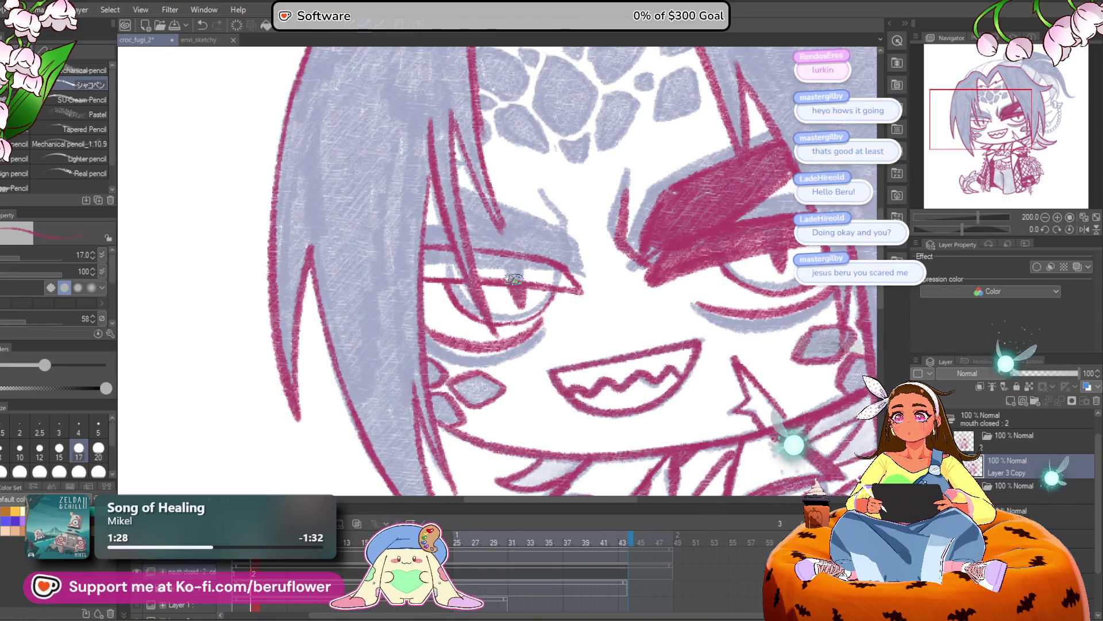
scroll(558, 305, "up", 6)
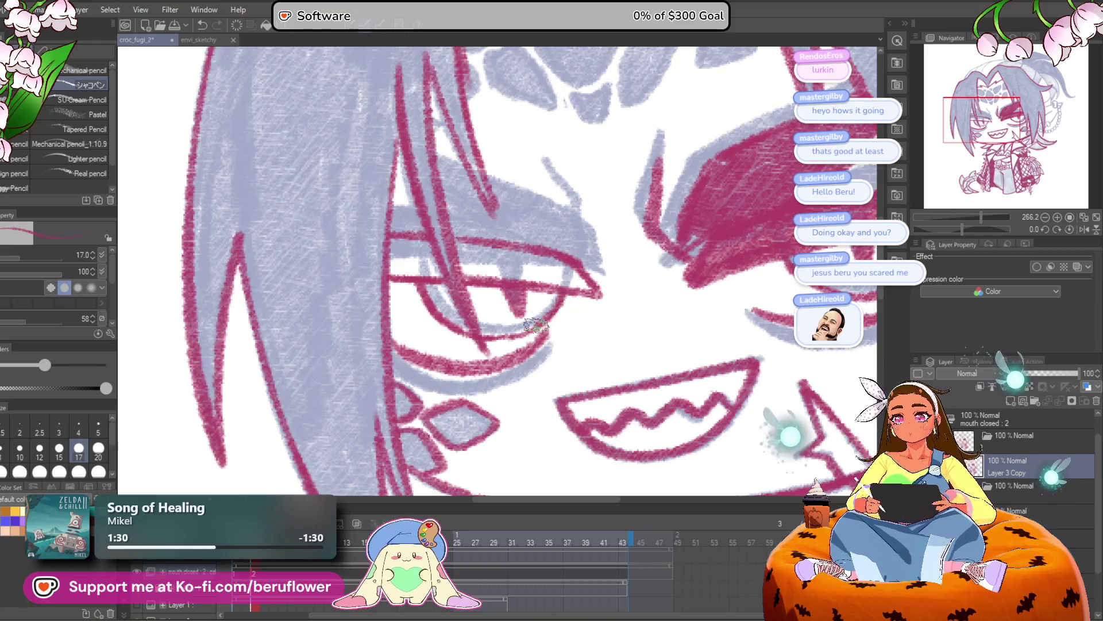
scroll(489, 339, "down", 5)
scroll(464, 319, "up", 4)
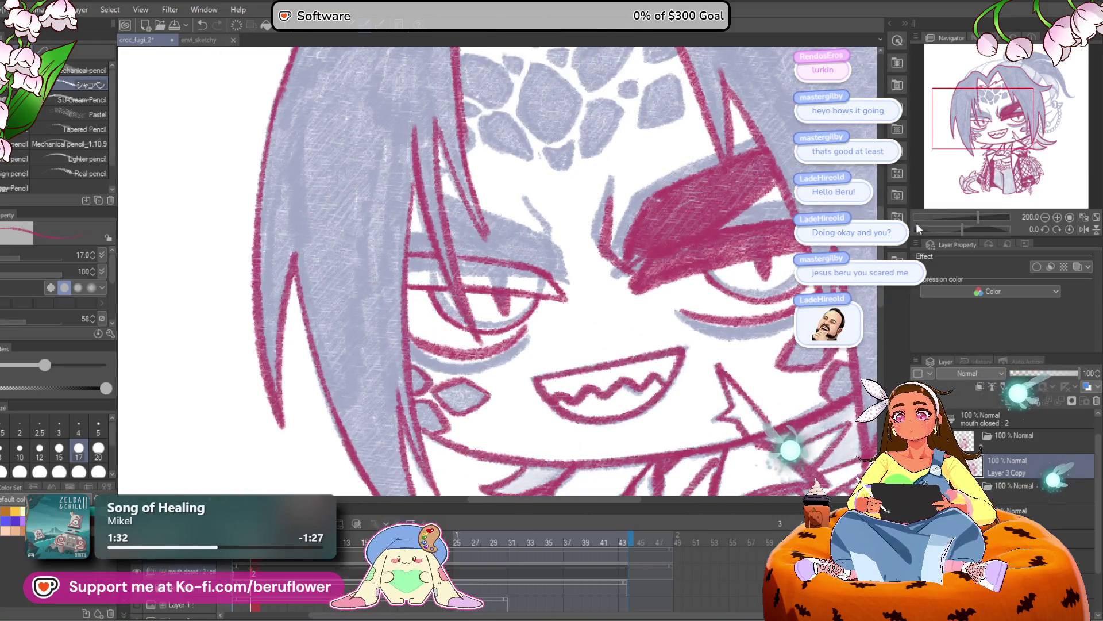
scroll(965, 230, "down", 5)
scroll(964, 230, "up", 3)
Tilt the canvas, ink two red diagonal strokes on the second eye's upper lid, then straighten it
left_click_drag(965, 229, 942, 230)
scroll(459, 309, "up", 4)
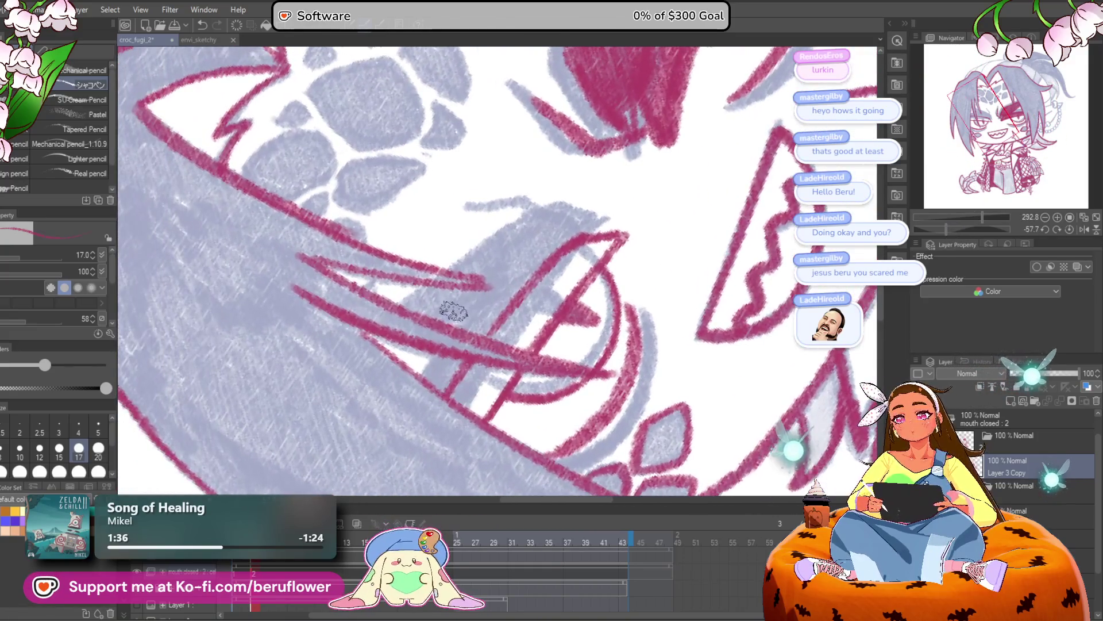
left_click_drag(391, 345, 555, 221)
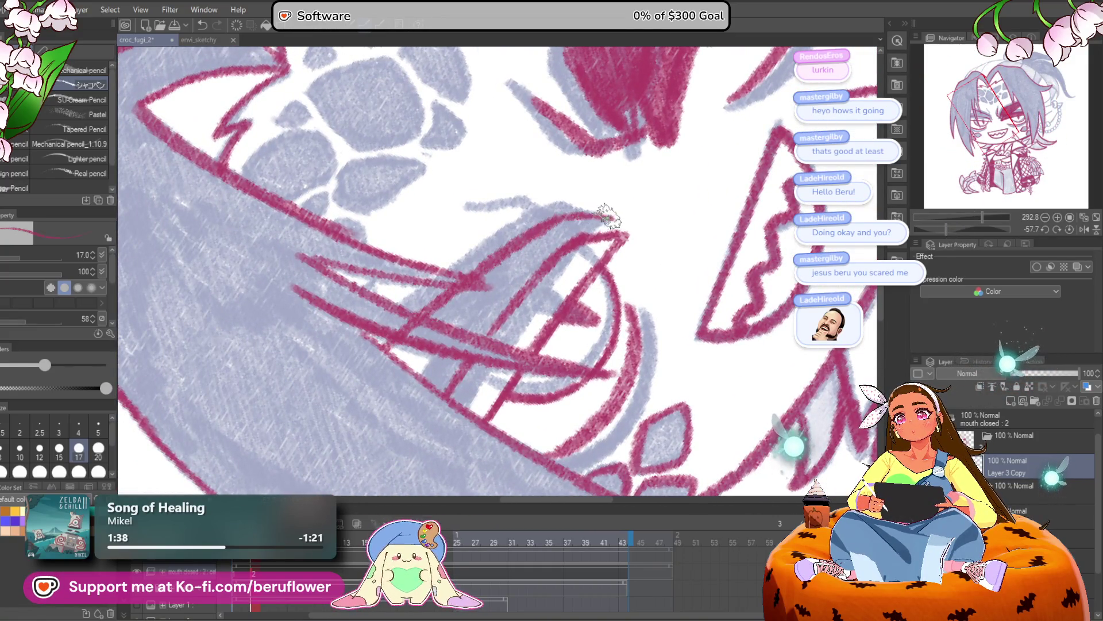
left_click_drag(514, 300, 408, 385)
mouse_move(569, 221)
left_mouse_down()
mouse_move(561, 269)
mouse_move(539, 273)
mouse_move(540, 253)
left_mouse_up()
left_click(1070, 230)
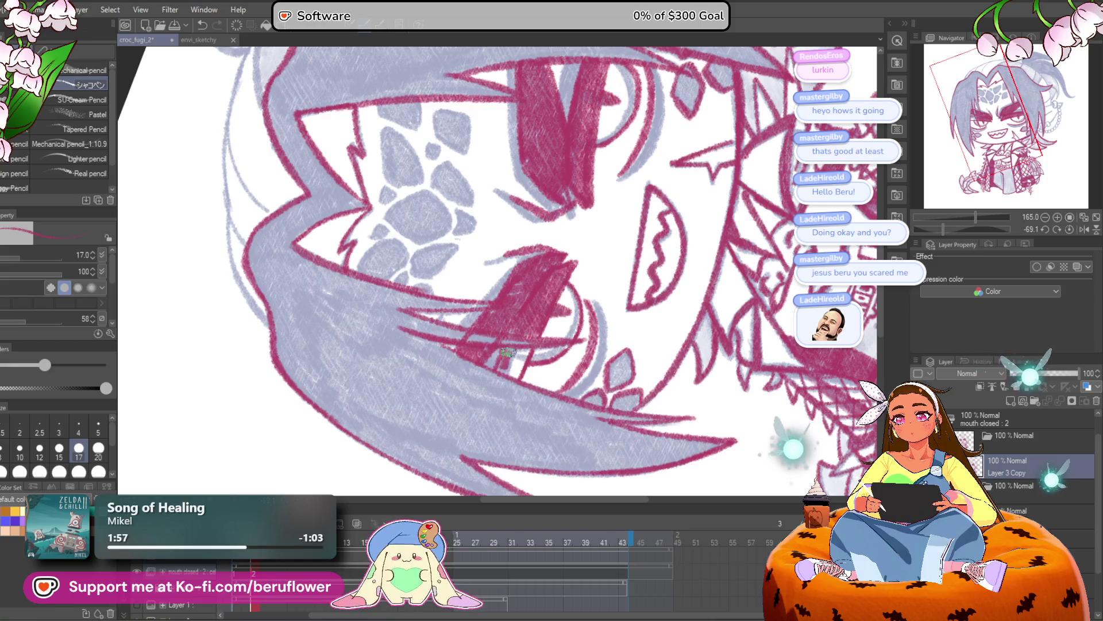
Zoom out with Ctrl+0 to view the whole character upright
key("ctrl+0")
scroll(516, 352, "up", 3)
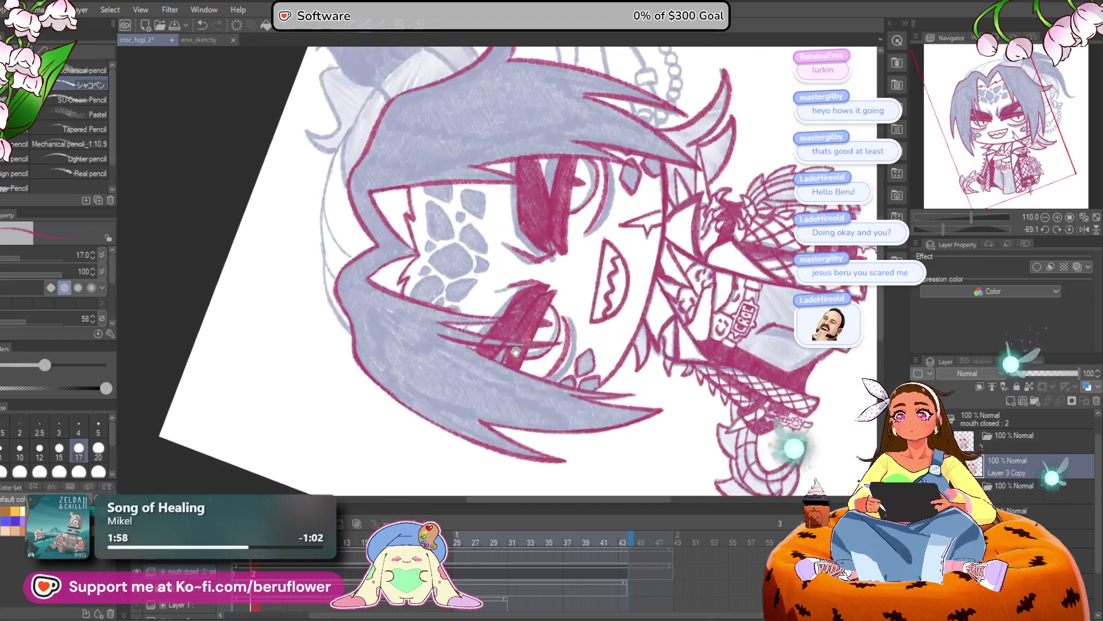
left_click(1070, 230)
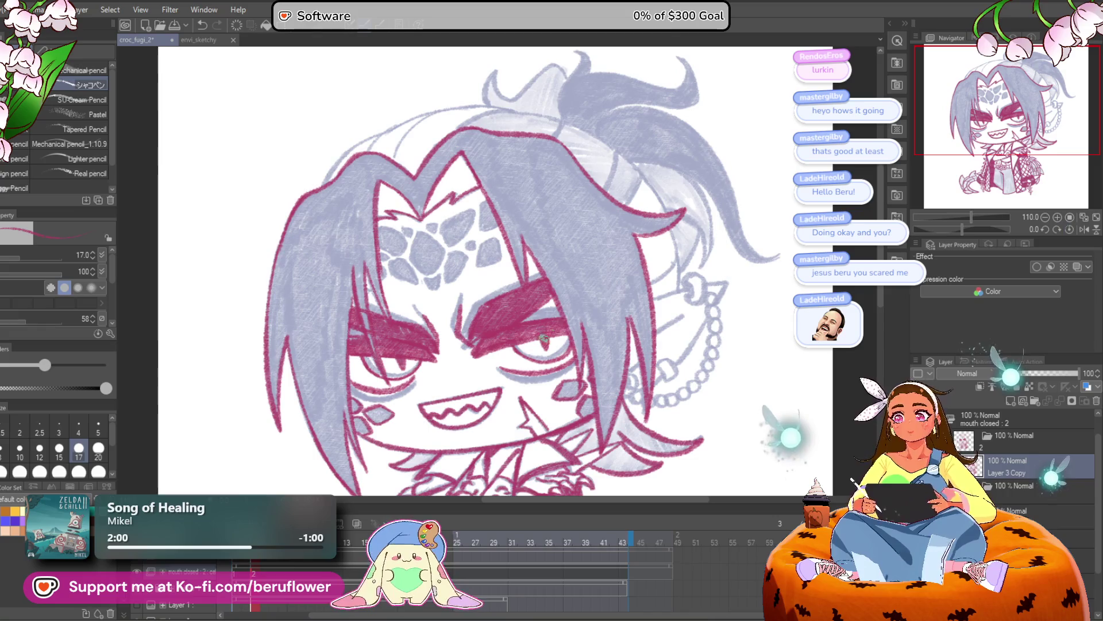
Zoom and rotate onto the earring and ink its ring and pointed triangular charm in red
key("ctrl+0")
scroll(537, 348, "up", 2)
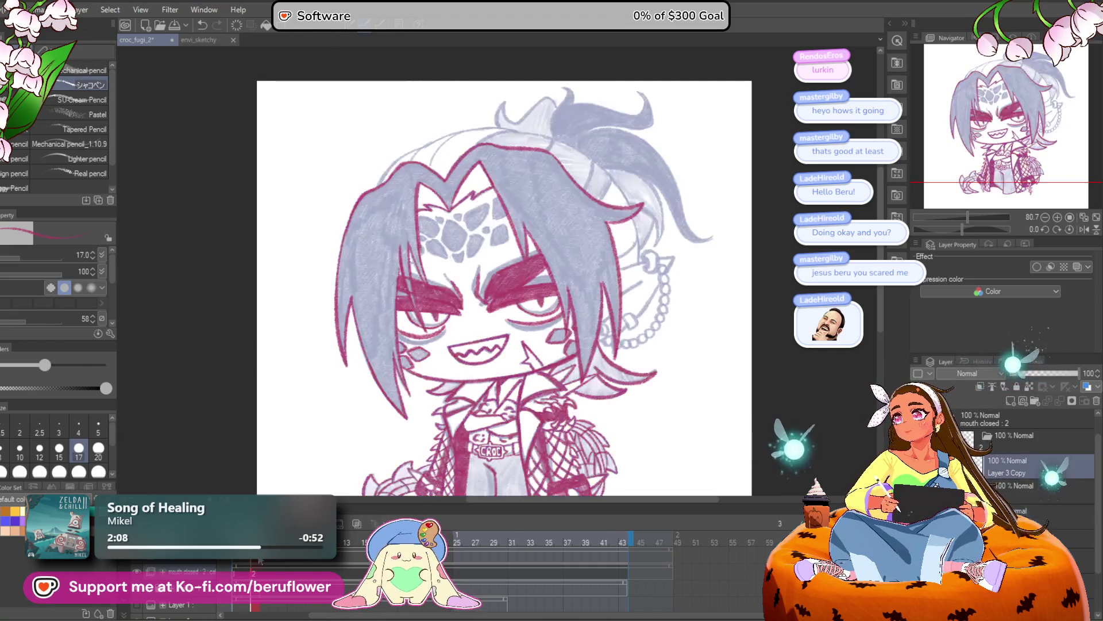
scroll(620, 299, "up", 5)
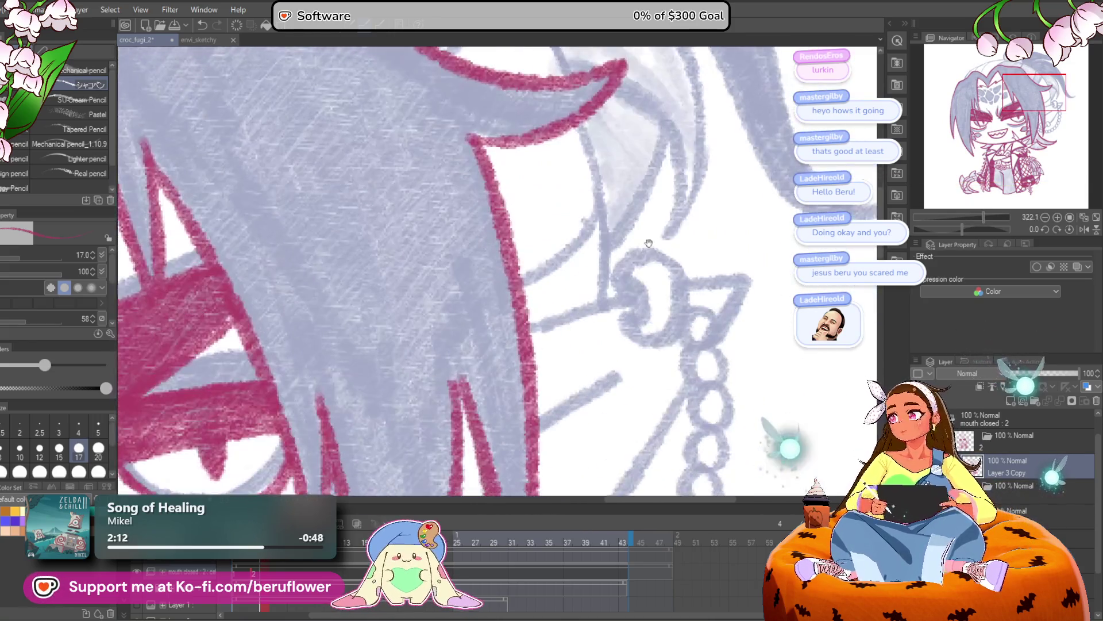
left_click_drag(648, 243, 535, 296)
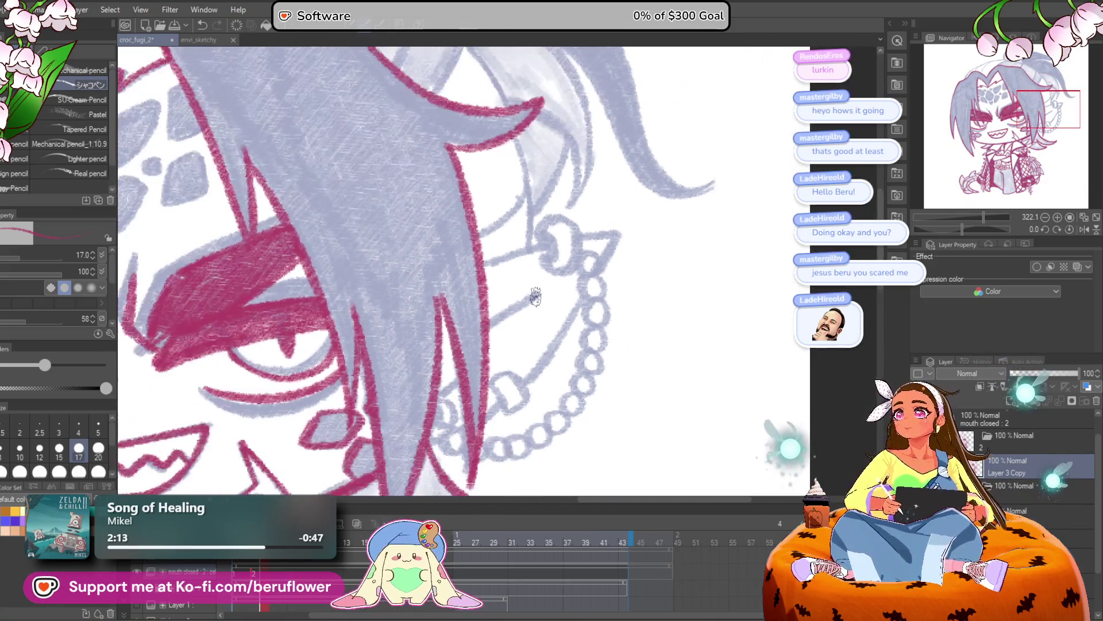
mouse_move(637, 332)
left_mouse_down()
mouse_move(586, 333)
mouse_move(619, 360)
left_mouse_up()
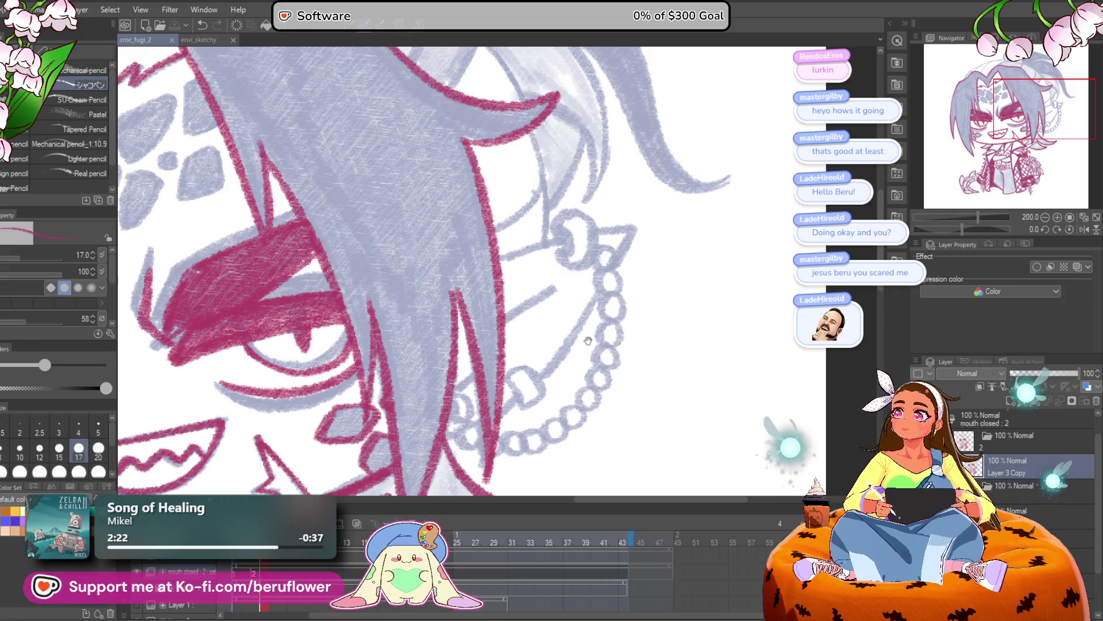
left_click_drag(584, 357, 543, 356)
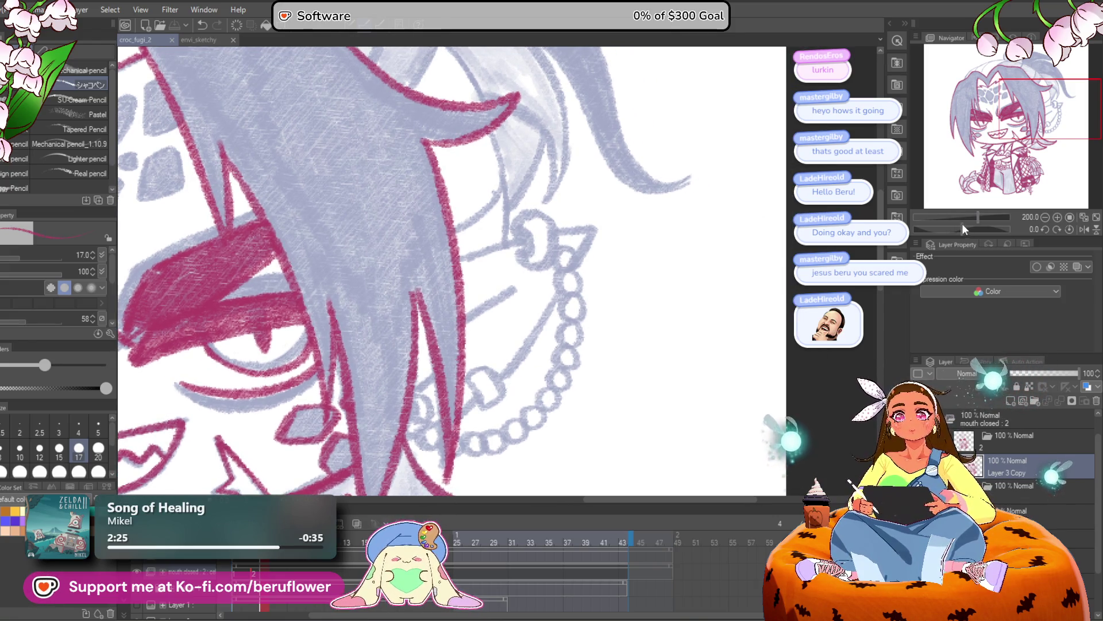
left_click_drag(963, 229, 954, 228)
scroll(536, 283, "up", 3)
left_click_drag(549, 251, 535, 283)
mouse_move(451, 316)
left_mouse_down()
mouse_move(534, 247)
mouse_move(566, 259)
mouse_move(547, 185)
mouse_move(592, 214)
mouse_move(598, 261)
mouse_move(556, 269)
left_mouse_up()
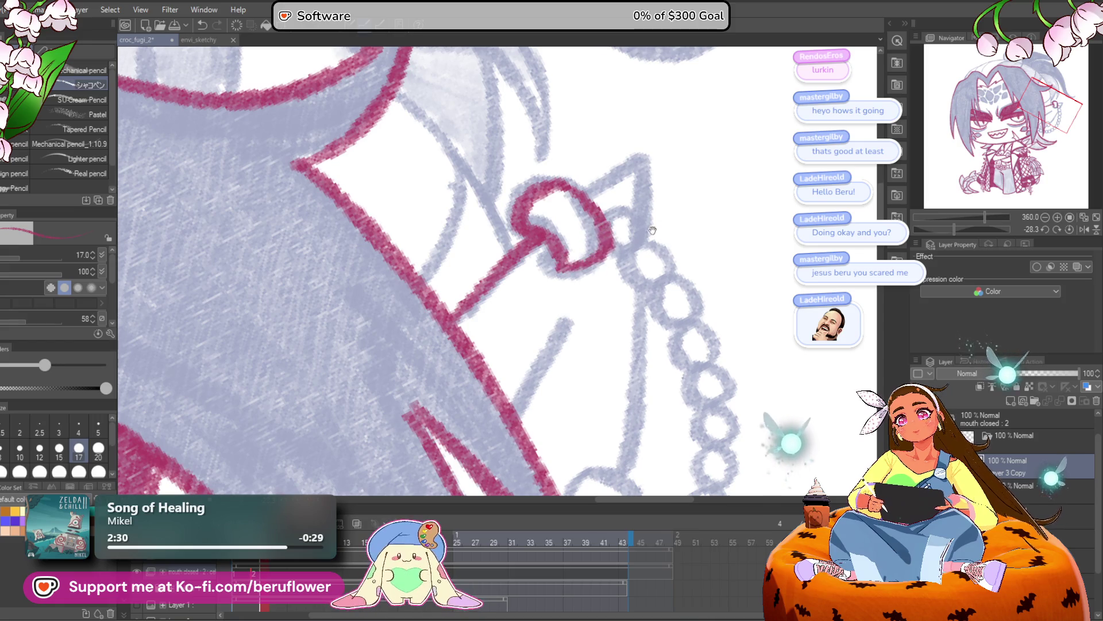
left_click_drag(654, 226, 644, 254)
mouse_move(566, 221)
left_mouse_down()
mouse_move(628, 177)
mouse_move(592, 253)
mouse_move(644, 241)
mouse_move(558, 205)
mouse_move(537, 270)
mouse_move(586, 287)
mouse_move(609, 319)
left_mouse_up()
Outline the bead chain and the hair strand beside it in red, then set the canvas upright
mouse_move(607, 314)
left_mouse_down()
mouse_move(563, 259)
mouse_move(540, 278)
mouse_move(588, 330)
mouse_move(572, 360)
mouse_move(581, 253)
mouse_move(567, 320)
mouse_move(580, 264)
mouse_move(540, 313)
mouse_move(555, 339)
mouse_move(509, 331)
mouse_move(489, 345)
mouse_move(543, 325)
mouse_move(524, 356)
mouse_move(504, 323)
left_mouse_up()
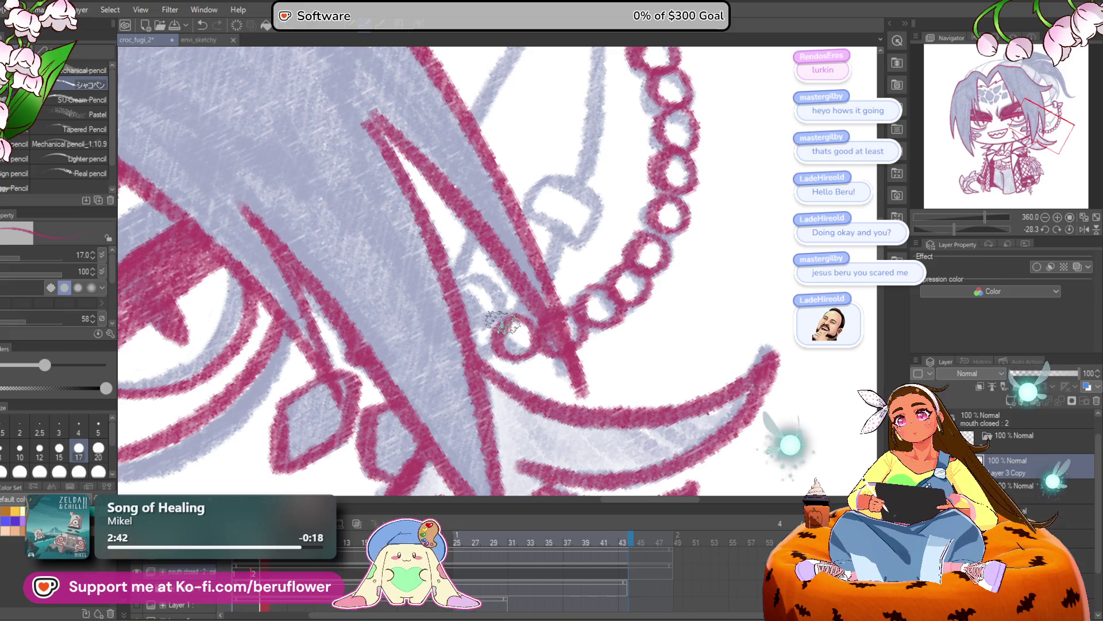
scroll(498, 256, "down", 5)
scroll(483, 297, "up", 5)
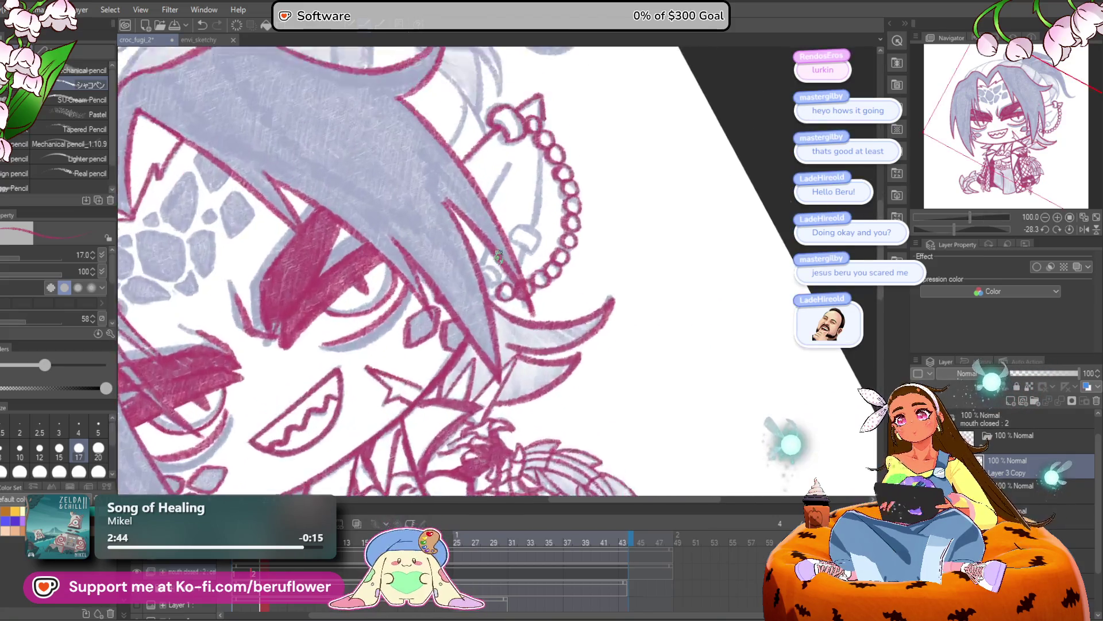
mouse_move(483, 298)
left_mouse_down()
mouse_move(486, 310)
mouse_move(489, 296)
left_mouse_up()
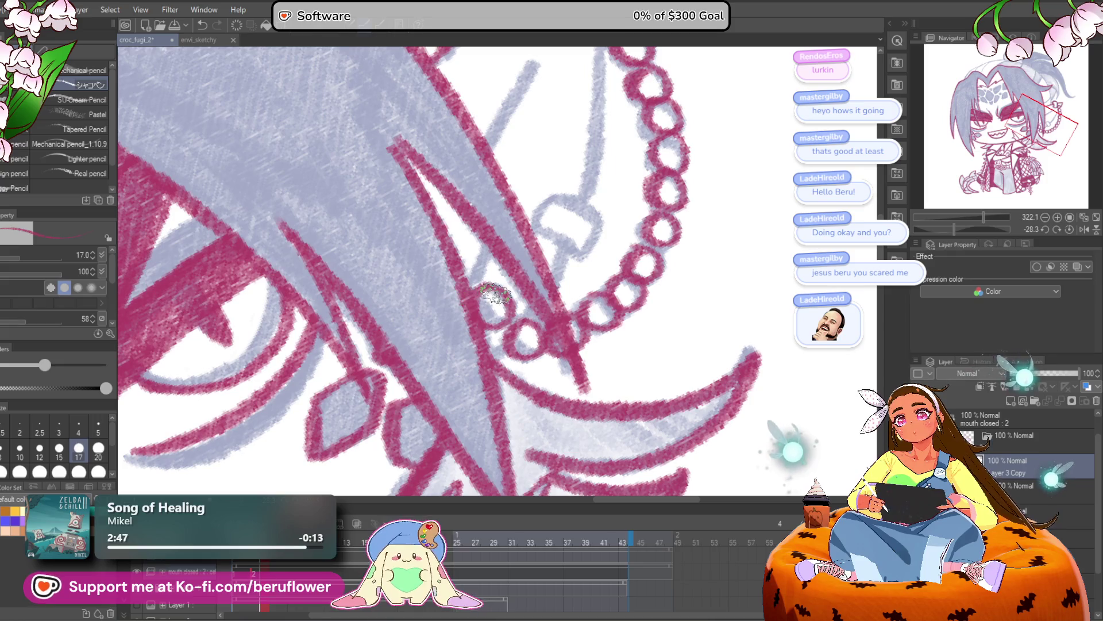
scroll(491, 296, "down", 5)
scroll(495, 294, "up", 3)
scroll(500, 310, "up", 2)
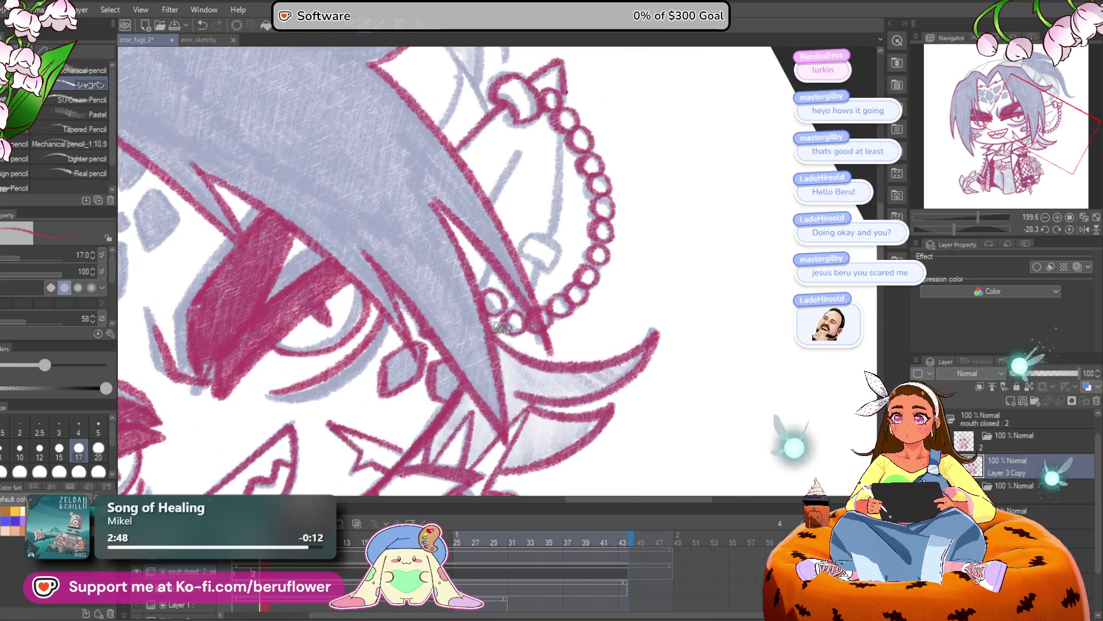
mouse_move(570, 252)
left_mouse_down()
mouse_move(572, 297)
mouse_move(532, 329)
left_mouse_up()
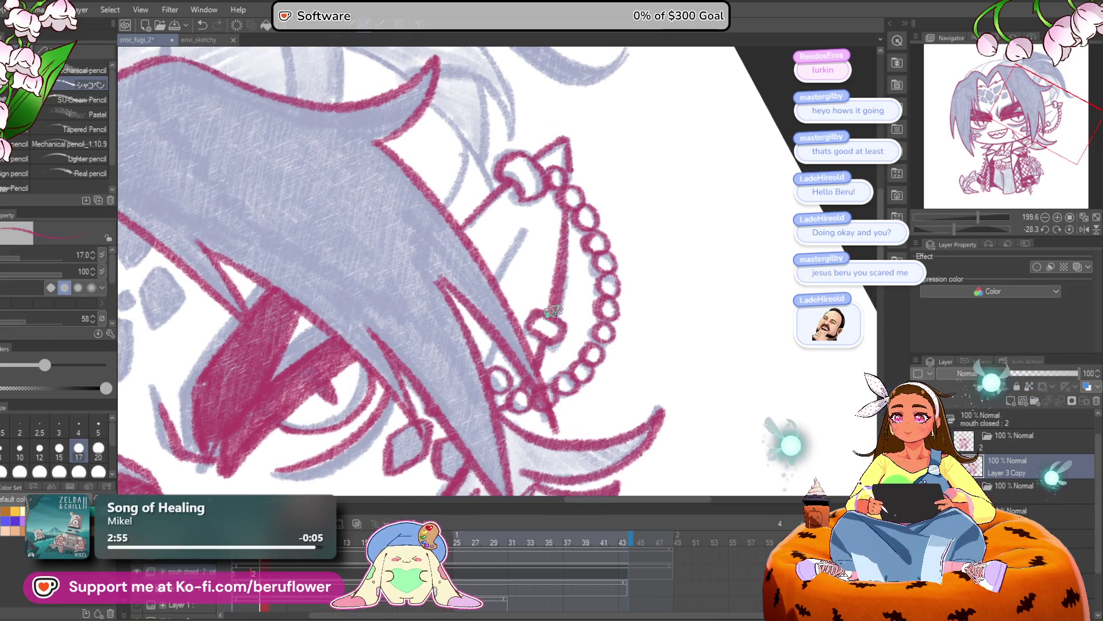
left_click_drag(568, 209, 572, 260)
left_click_drag(575, 220, 597, 194)
left_click_drag(557, 256, 530, 300)
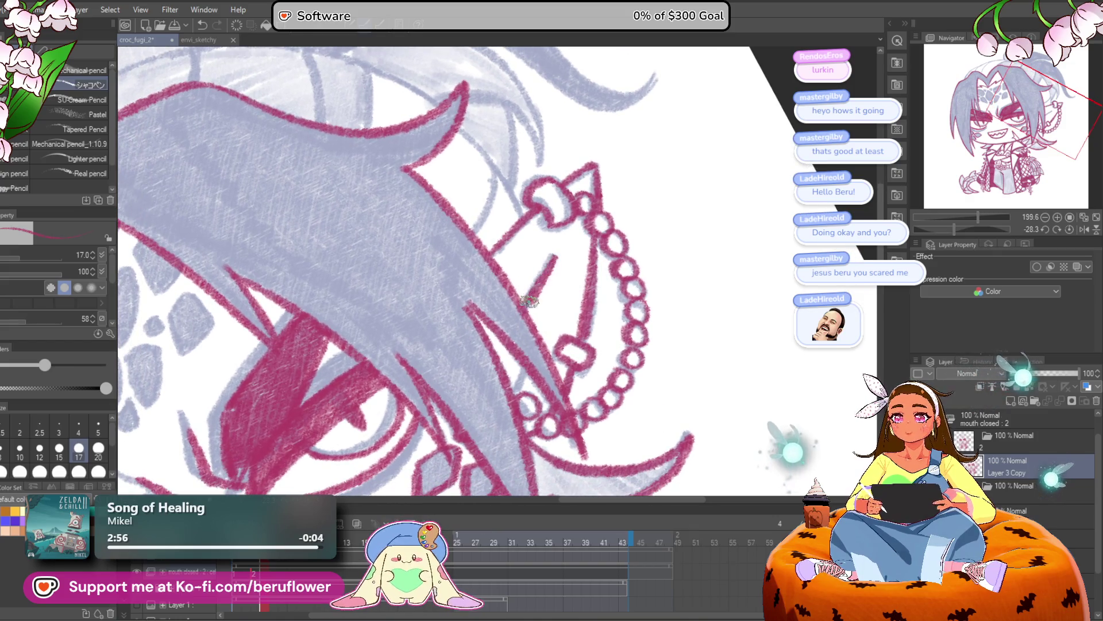
scroll(520, 359, "down", 3)
mouse_move(520, 359)
left_mouse_down()
mouse_move(752, 267)
mouse_move(722, 261)
left_mouse_up()
key("ctrl+@")
Ink red outlines up along the hair strand and down from the spike tip
scroll(588, 284, "up", 3)
scroll(613, 388, "down", 3)
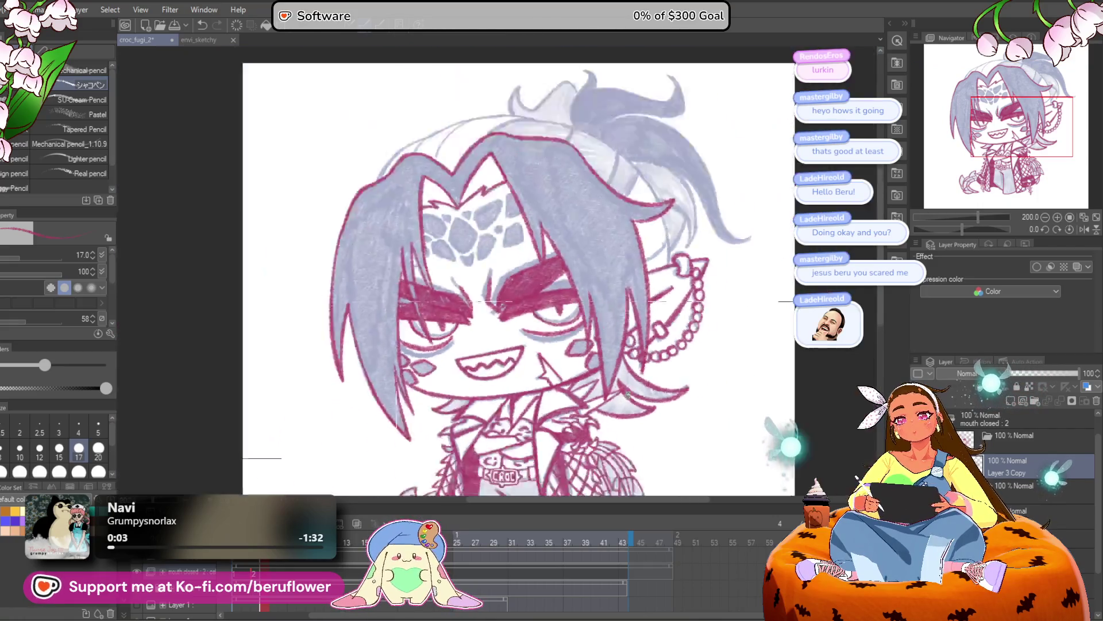
mouse_move(644, 219)
left_mouse_down()
mouse_move(629, 346)
mouse_move(490, 251)
mouse_move(499, 201)
mouse_move(436, 276)
mouse_move(404, 392)
left_mouse_up()
scroll(491, 250, "up", 4)
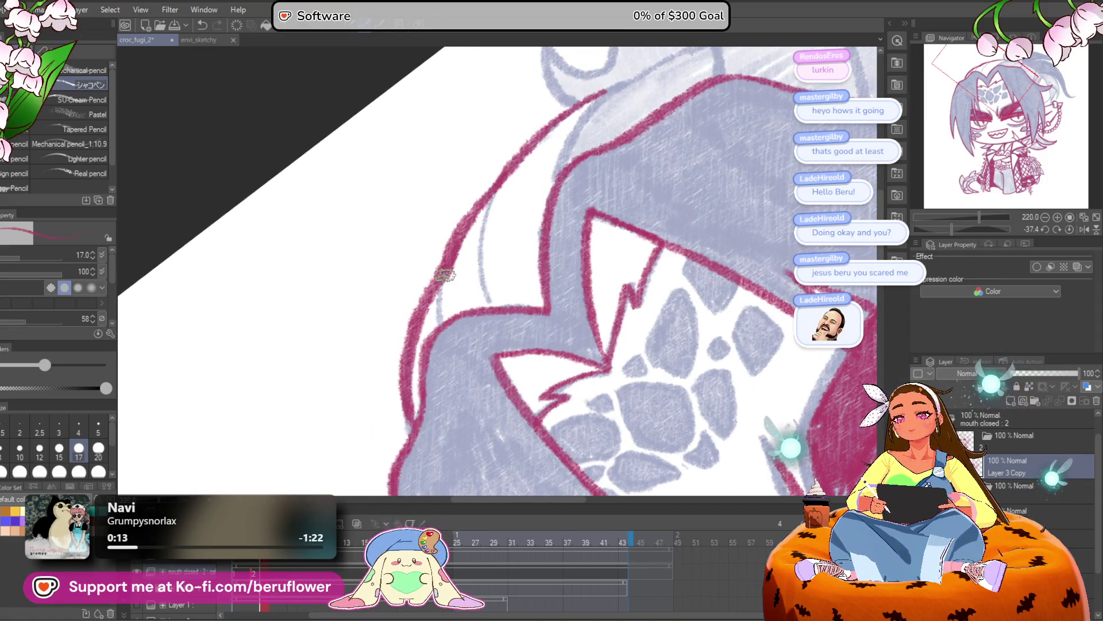
left_click_drag(497, 180, 488, 305)
mouse_move(541, 181)
left_mouse_down()
mouse_move(477, 316)
mouse_move(580, 204)
mouse_move(684, 170)
mouse_move(595, 146)
mouse_move(514, 201)
mouse_move(436, 362)
left_mouse_up()
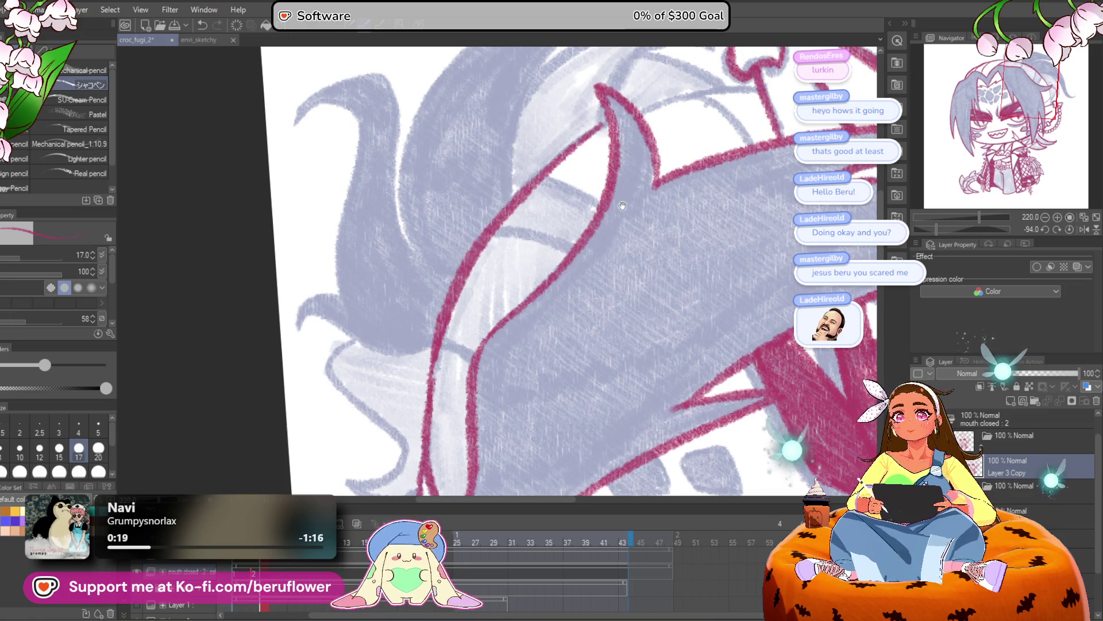
left_click_drag(460, 287, 374, 393)
left_click(1070, 228)
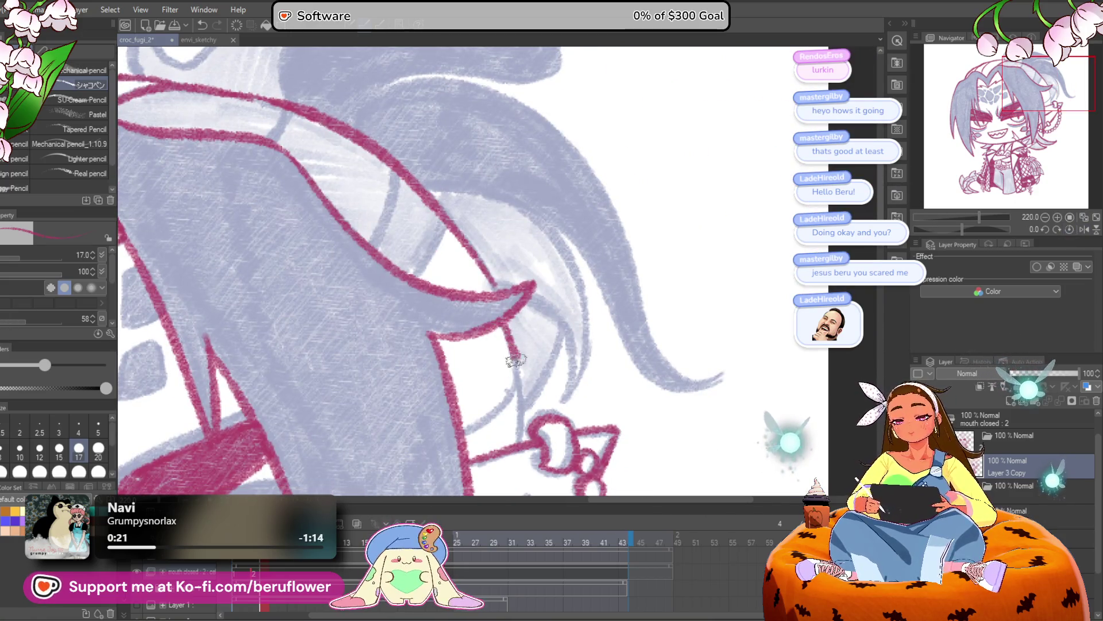
Add short red strokes on the hair and outline the left hair spike and its tip
left_click_drag(506, 341, 516, 440)
left_click_drag(512, 397, 615, 396)
left_click_drag(546, 214, 526, 271)
left_click_drag(499, 168, 523, 259)
mouse_move(517, 109)
left_mouse_down()
mouse_move(536, 178)
mouse_move(425, 230)
mouse_move(391, 173)
mouse_move(371, 247)
left_mouse_up()
mouse_move(530, 262)
left_mouse_down()
mouse_move(483, 295)
mouse_move(505, 167)
mouse_move(541, 216)
left_mouse_up()
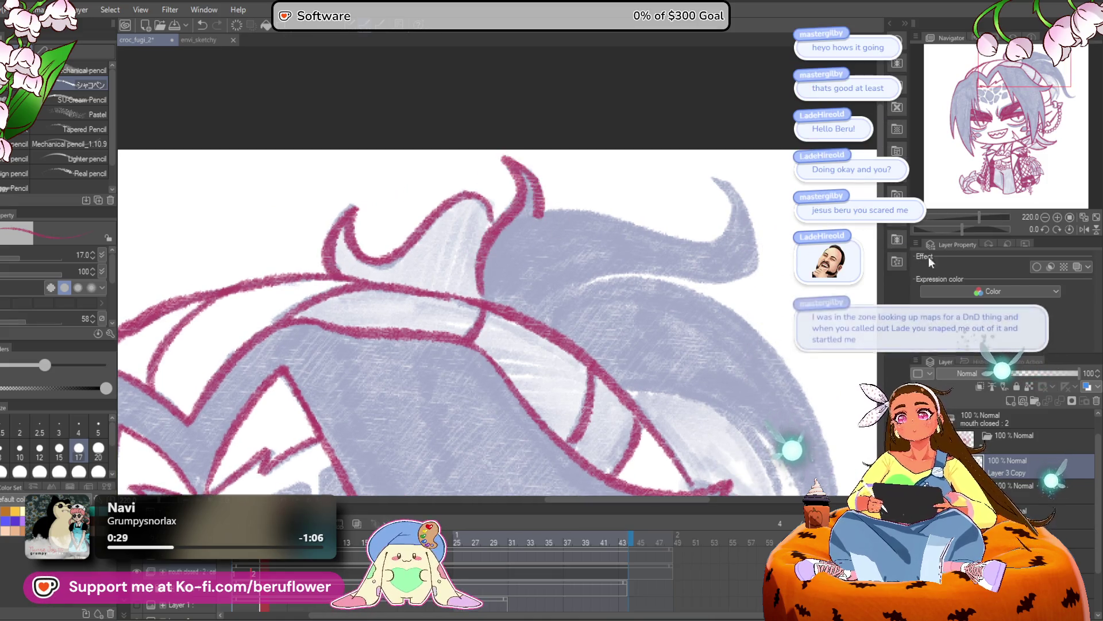
left_click_drag(955, 230, 947, 229)
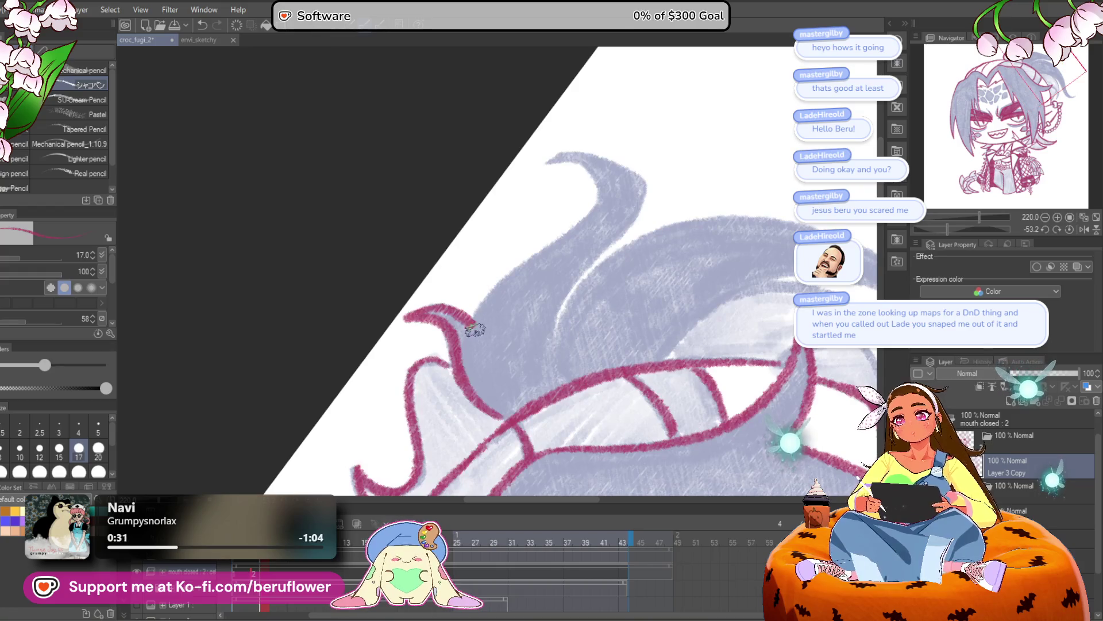
mouse_move(473, 327)
left_mouse_down()
mouse_move(562, 234)
mouse_move(542, 165)
mouse_move(581, 156)
mouse_move(632, 179)
mouse_move(592, 247)
mouse_move(555, 356)
mouse_move(503, 379)
left_mouse_up()
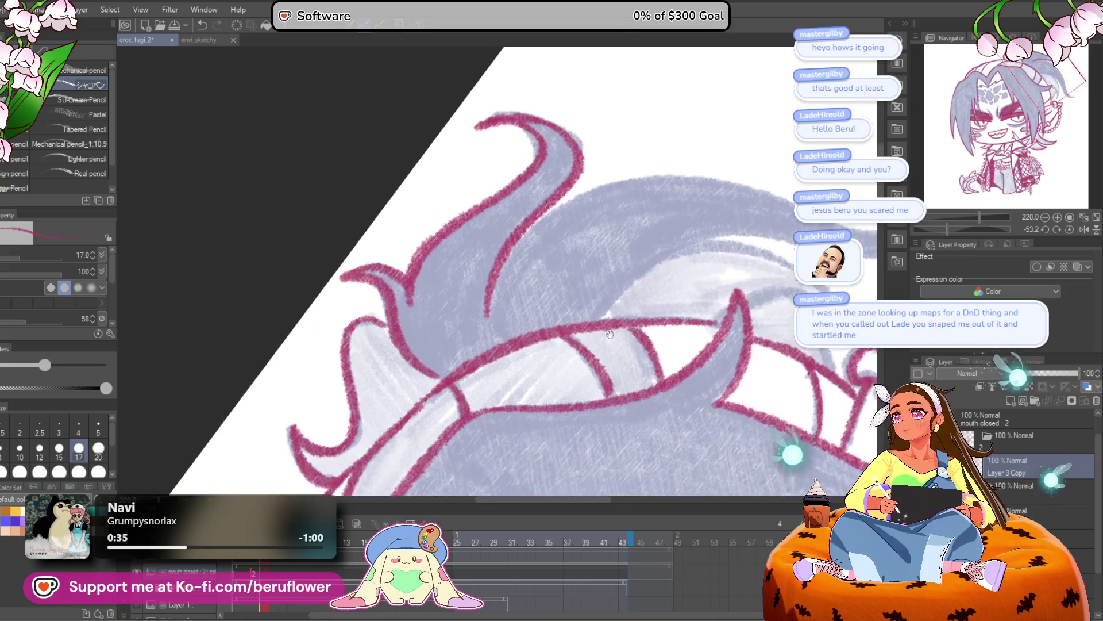
Ink the long curving hair strand in red up to its tip and along its upper edge
mouse_move(772, 325)
left_mouse_down()
mouse_move(758, 350)
mouse_move(729, 305)
left_mouse_up()
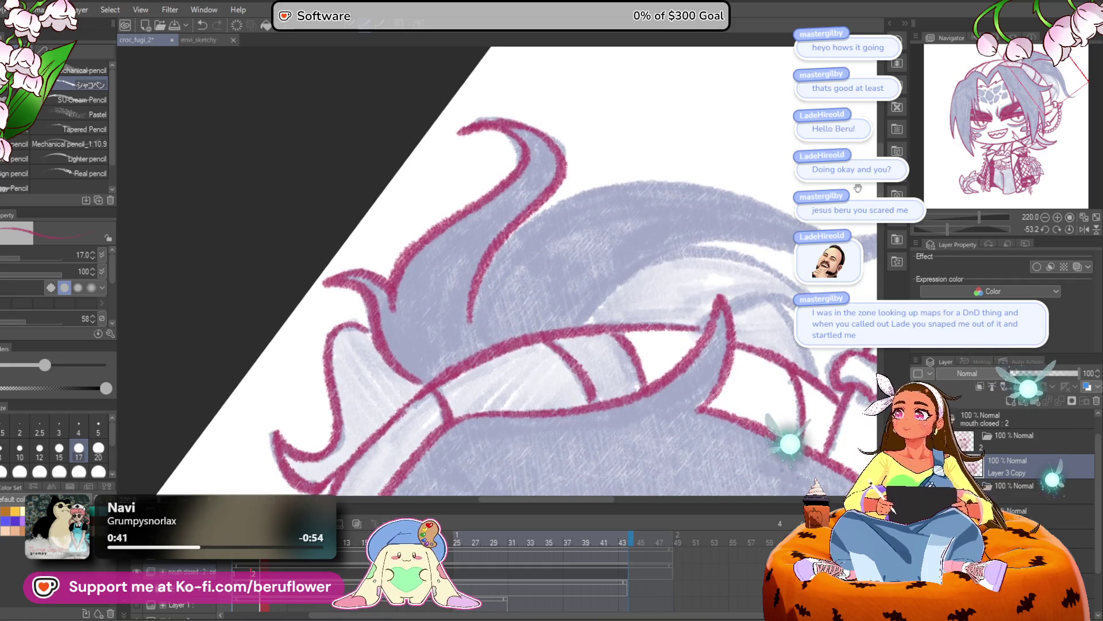
left_click_drag(959, 230, 946, 229)
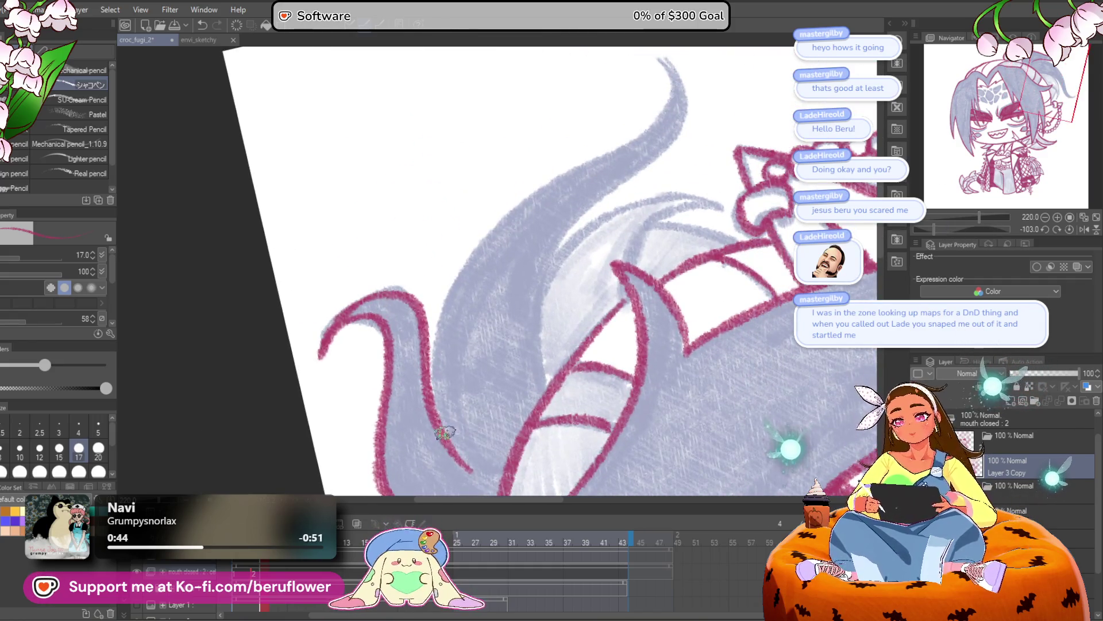
mouse_move(475, 258)
left_mouse_down()
mouse_move(641, 118)
mouse_move(658, 57)
mouse_move(684, 104)
mouse_move(601, 202)
mouse_move(553, 364)
left_mouse_up()
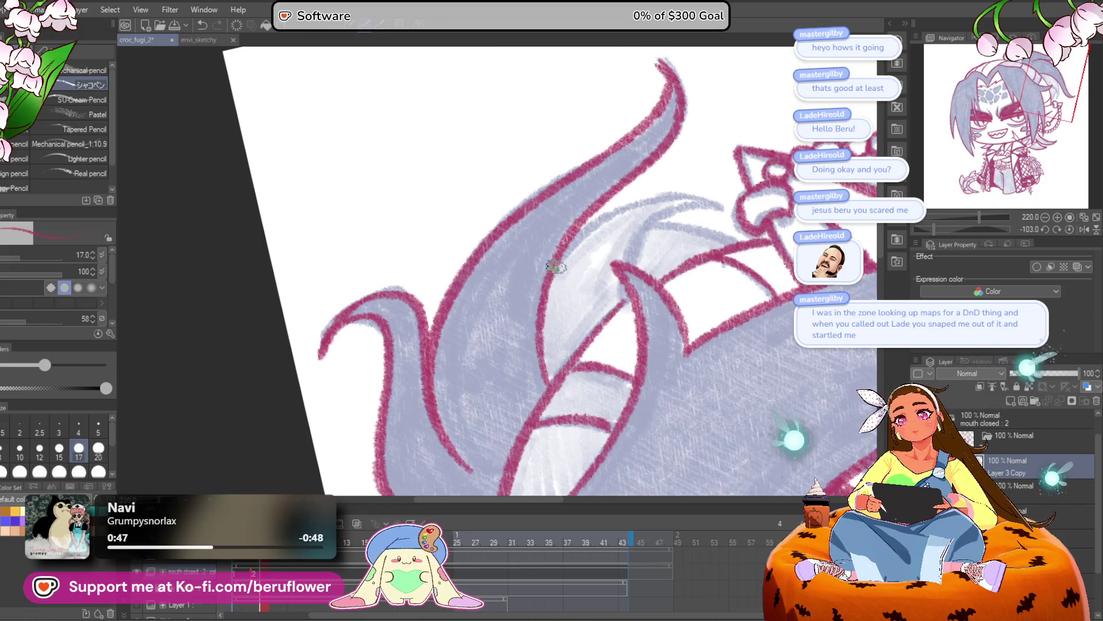
left_click_drag(556, 268, 706, 198)
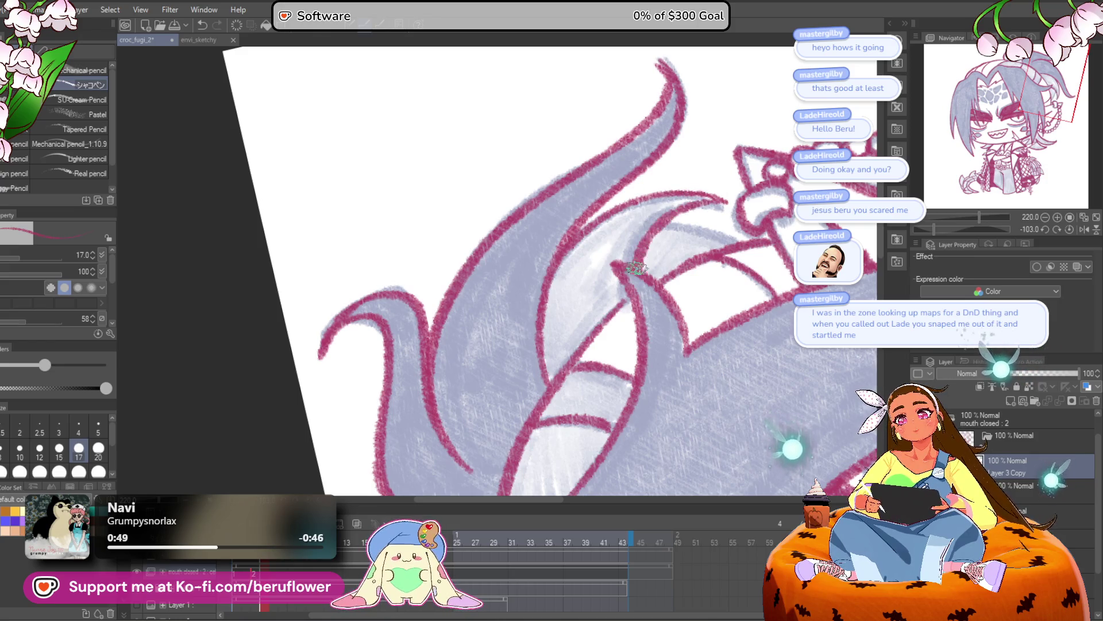
left_click_drag(651, 232, 736, 244)
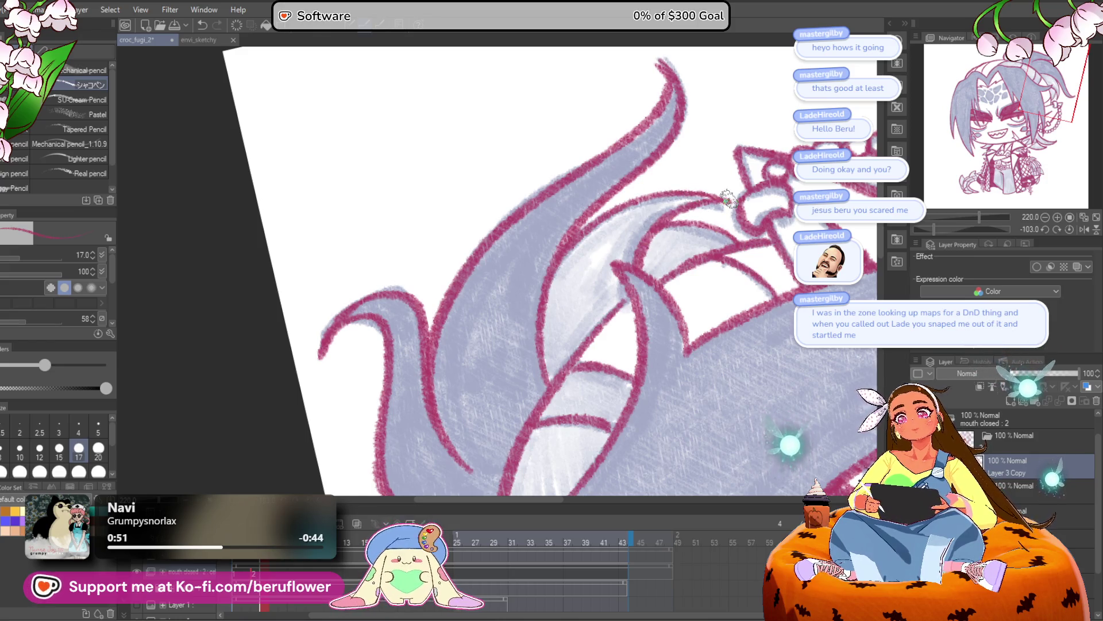
scroll(727, 198, "down", 3)
left_click_drag(707, 392, 621, 349)
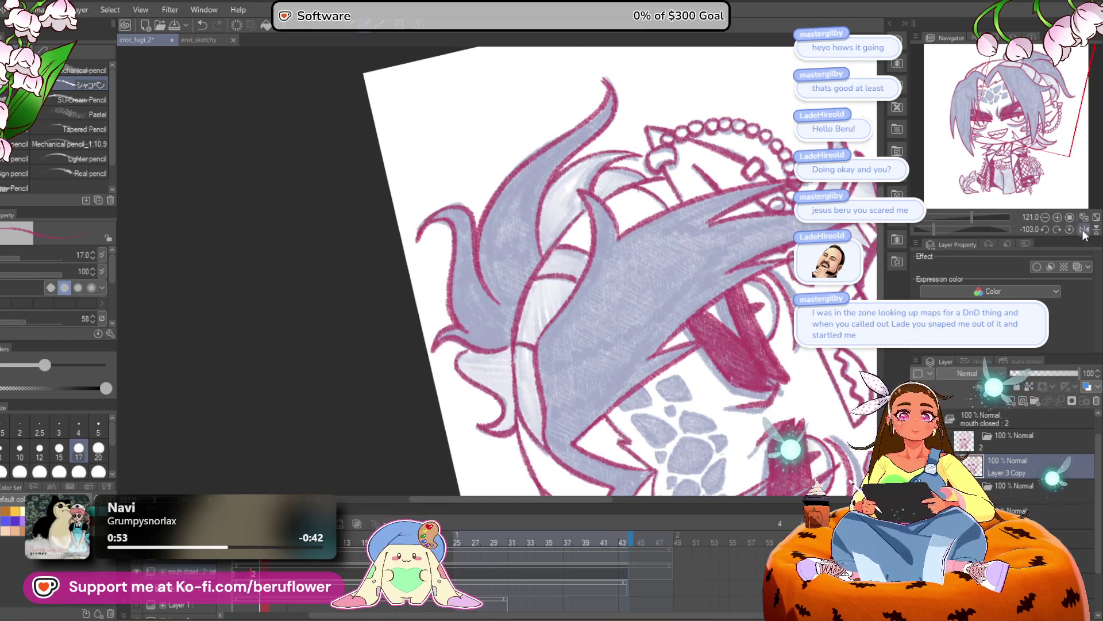
Reset the canvas rotation, fill in the red diamond marking on the cheek, and fit the canvas to the window
left_click(1084, 230)
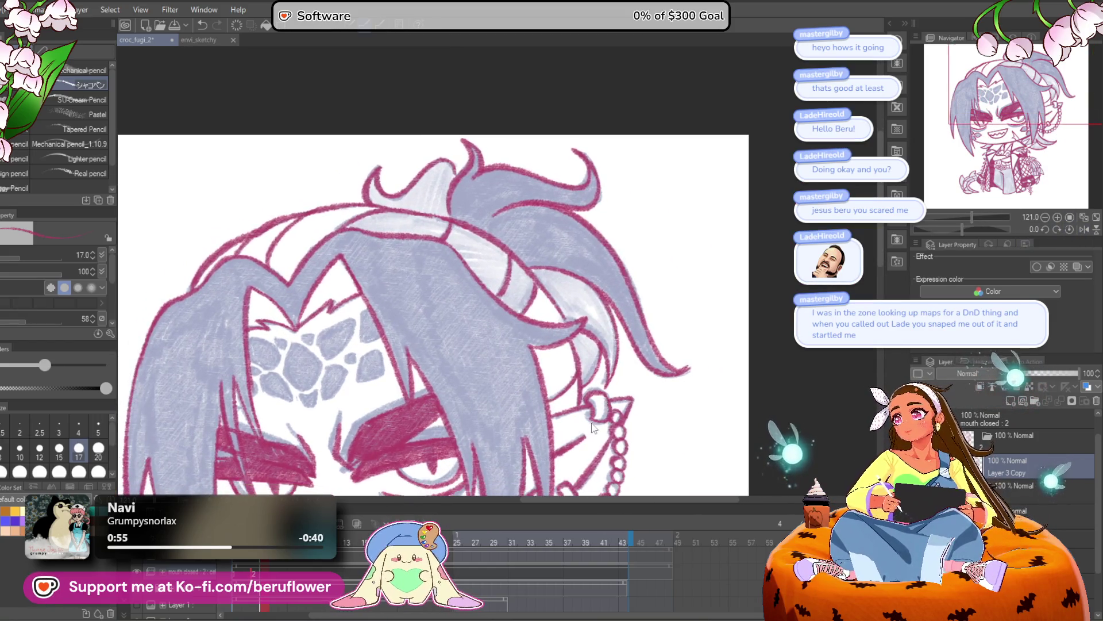
mouse_move(599, 379)
left_mouse_down()
mouse_move(581, 287)
mouse_move(575, 300)
mouse_move(598, 283)
mouse_move(601, 370)
left_mouse_up()
scroll(575, 300, "up", 5)
left_click_drag(241, 375, 672, 327)
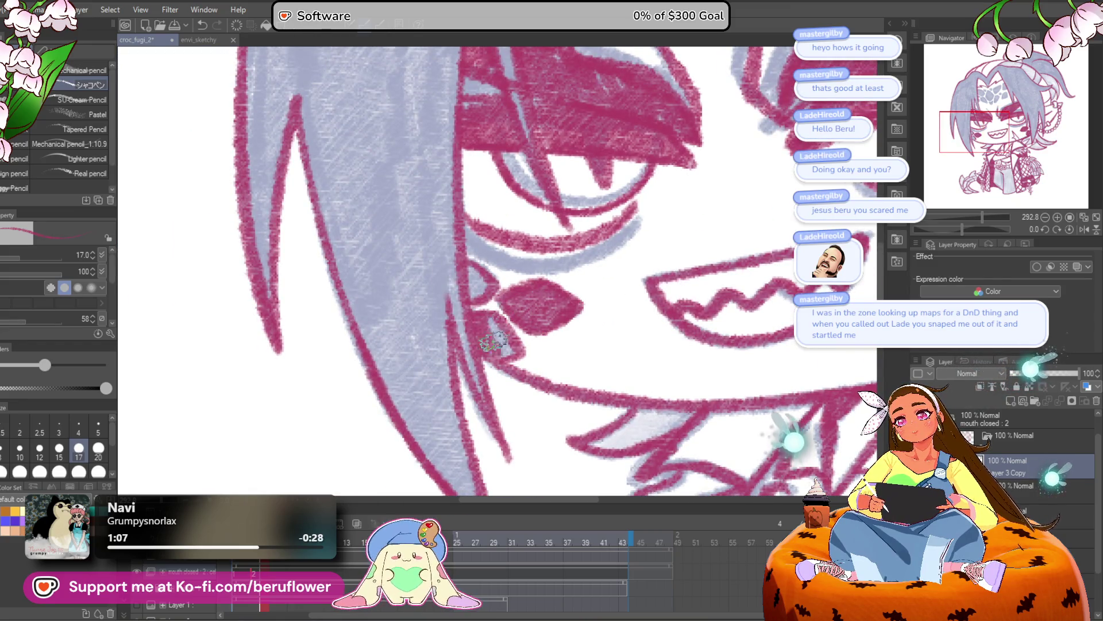
key("ctrl+0")
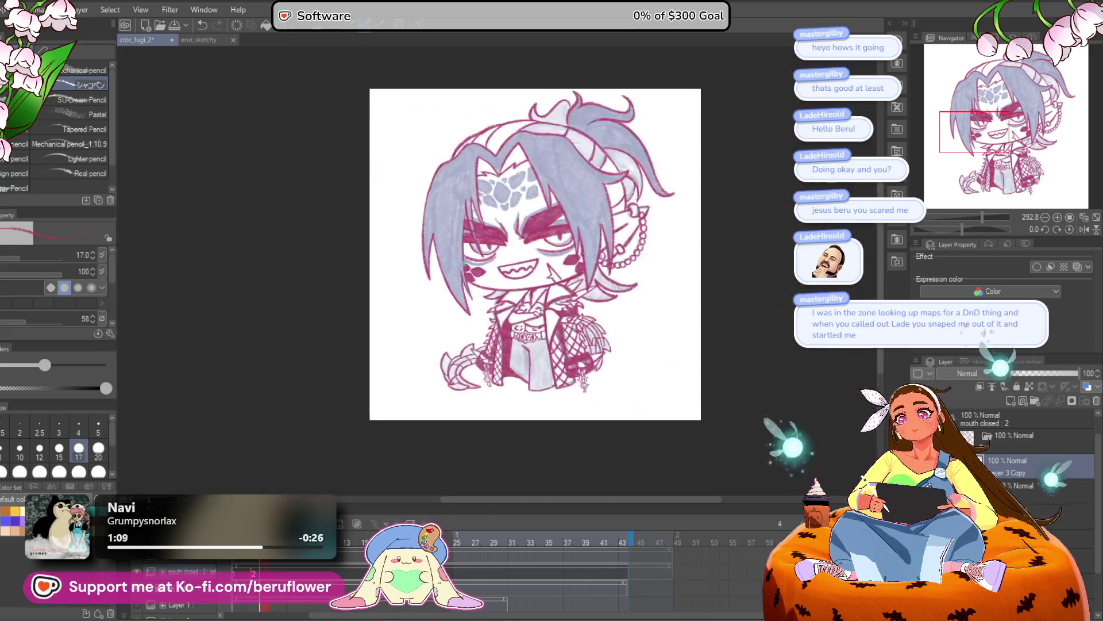
Ink a red curve over the forehead gems and outline the two right-hand gems
scroll(546, 289, "up", 5)
scroll(665, 252, "up", 4)
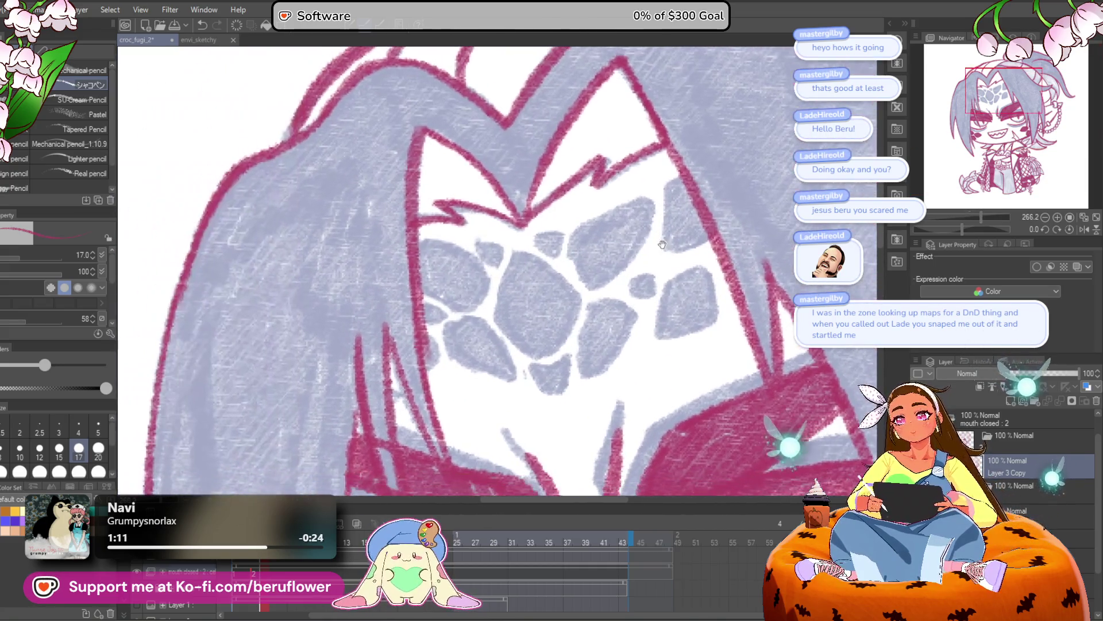
mouse_move(638, 200)
left_mouse_down()
mouse_move(581, 272)
mouse_move(645, 281)
left_mouse_up()
mouse_move(678, 179)
left_mouse_down()
mouse_move(707, 256)
mouse_move(721, 216)
mouse_move(638, 282)
mouse_move(687, 300)
left_mouse_up()
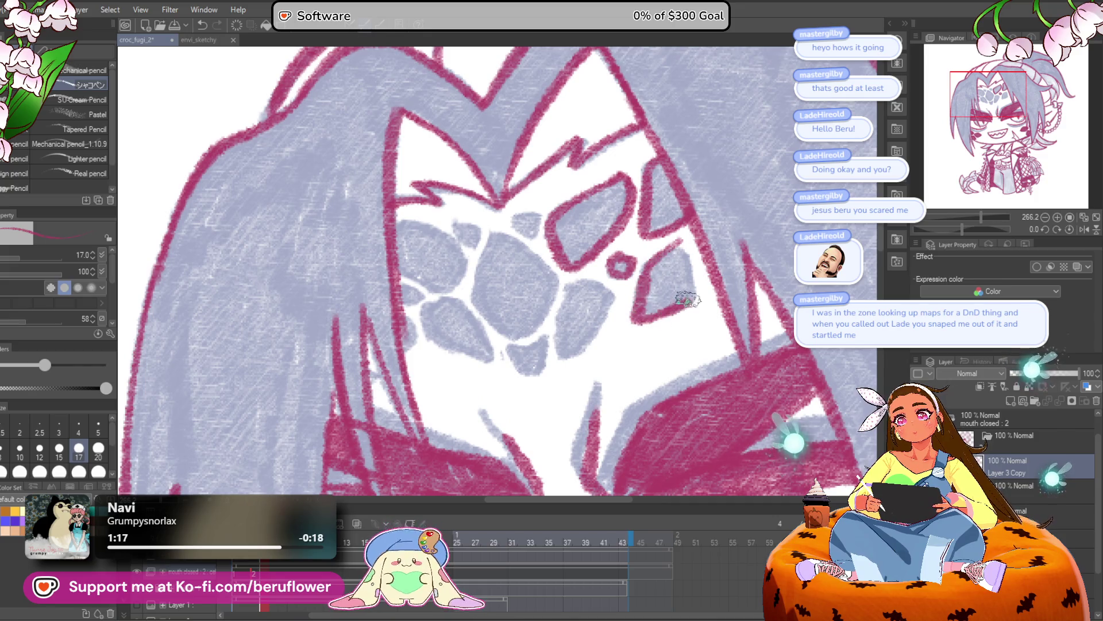
left_click_drag(675, 242, 700, 219)
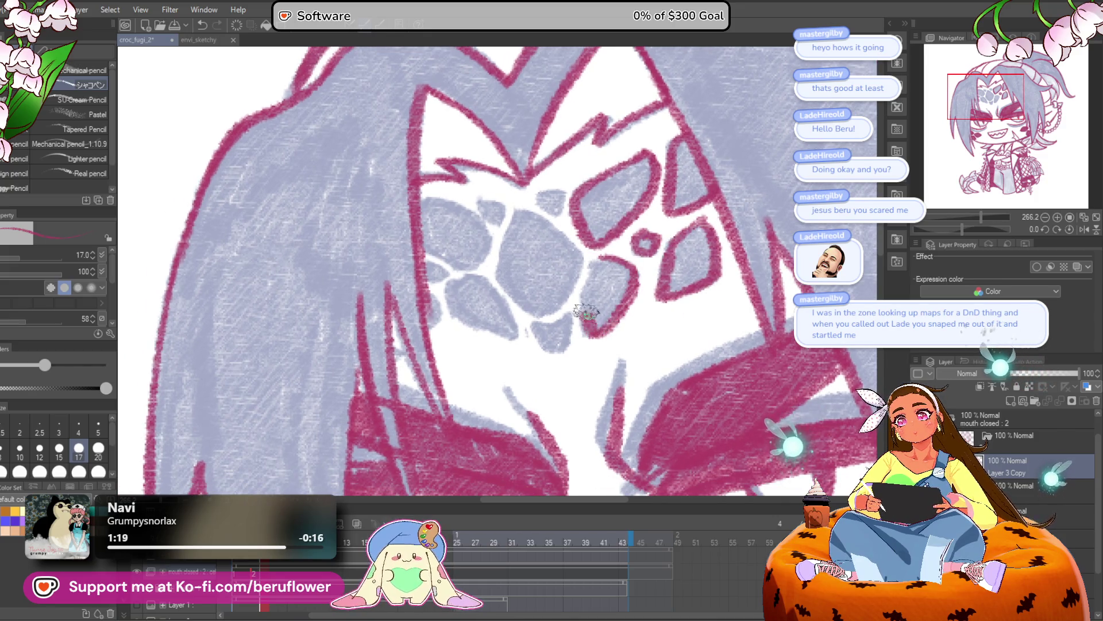
Outline the lower-left and large left forehead gems and the small circle above them in red
left_click_drag(586, 315, 603, 253)
left_click_drag(565, 341, 567, 370)
mouse_move(523, 231)
left_mouse_down()
mouse_move(500, 302)
mouse_move(552, 342)
mouse_move(582, 299)
left_mouse_up()
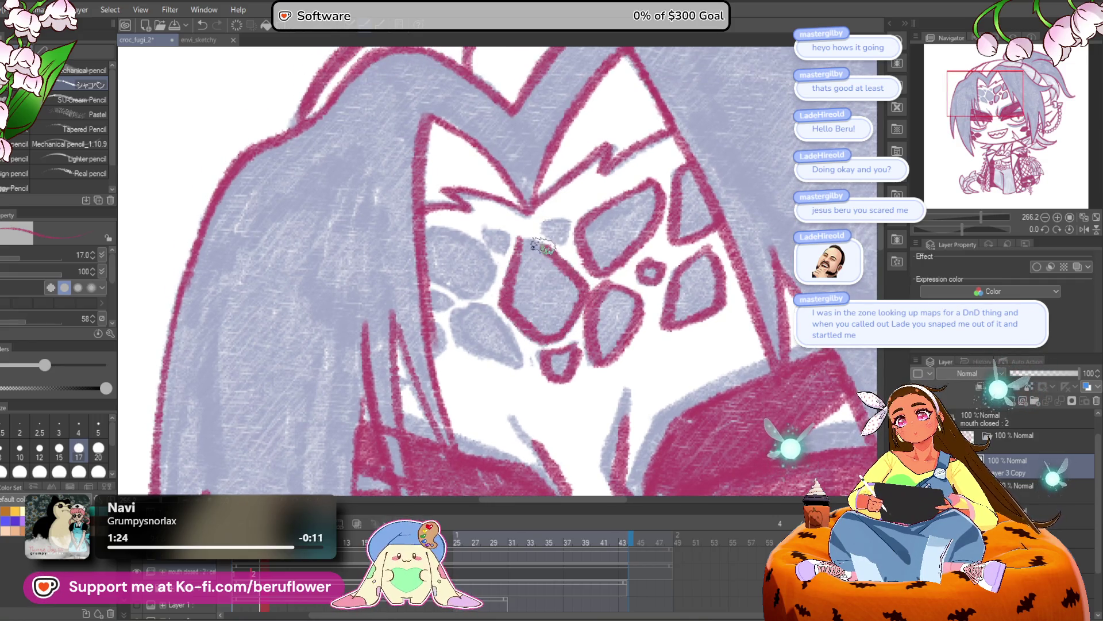
left_click_drag(545, 221, 557, 229)
mouse_move(487, 230)
left_mouse_down()
mouse_move(567, 254)
mouse_move(549, 259)
left_mouse_up()
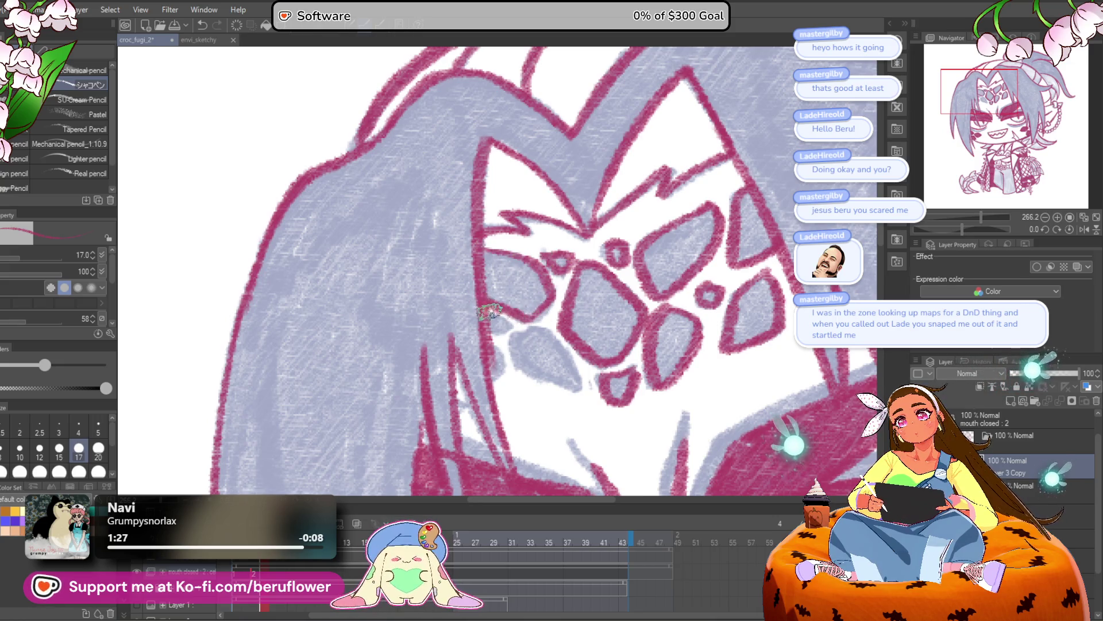
left_click_drag(506, 316, 494, 290)
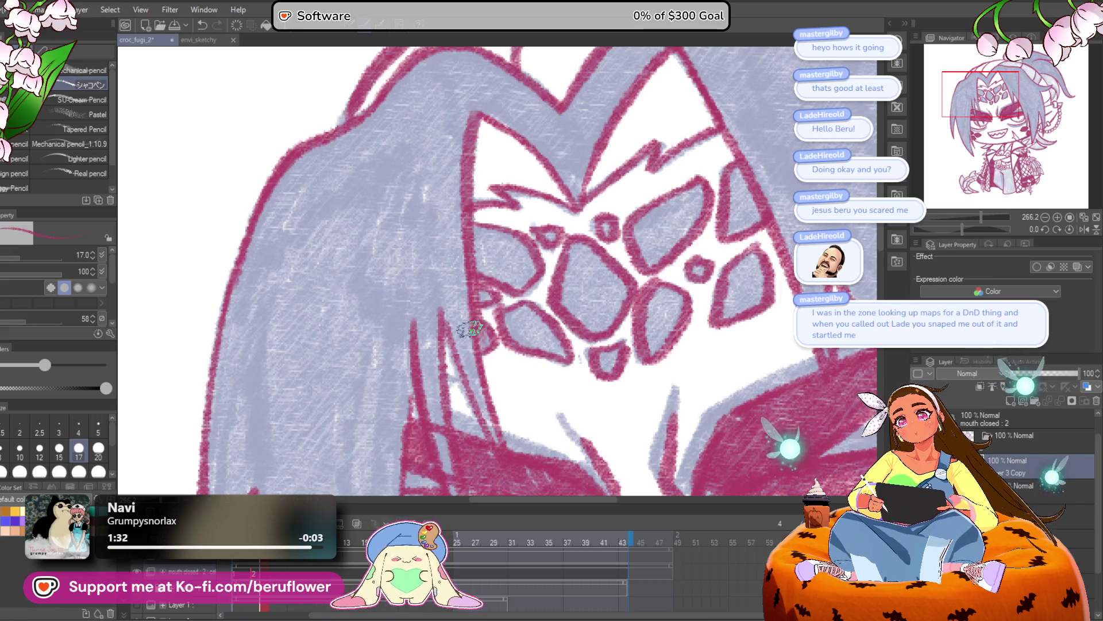
scroll(458, 361, "down", 5)
scroll(470, 327, "up", 3)
scroll(470, 328, "up", 4)
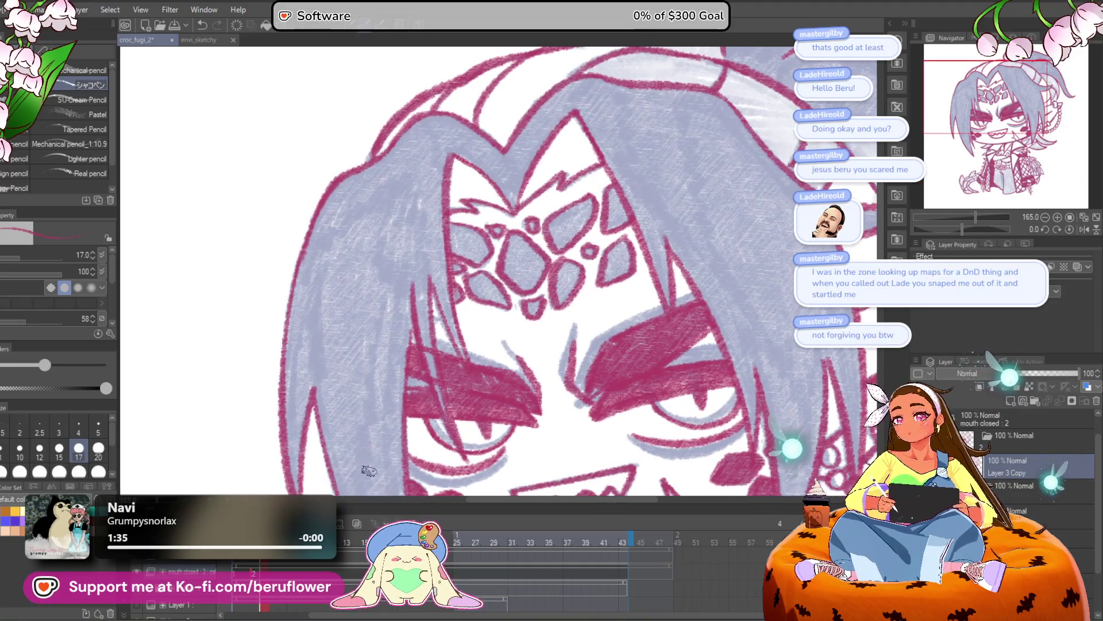
left_click(243, 561)
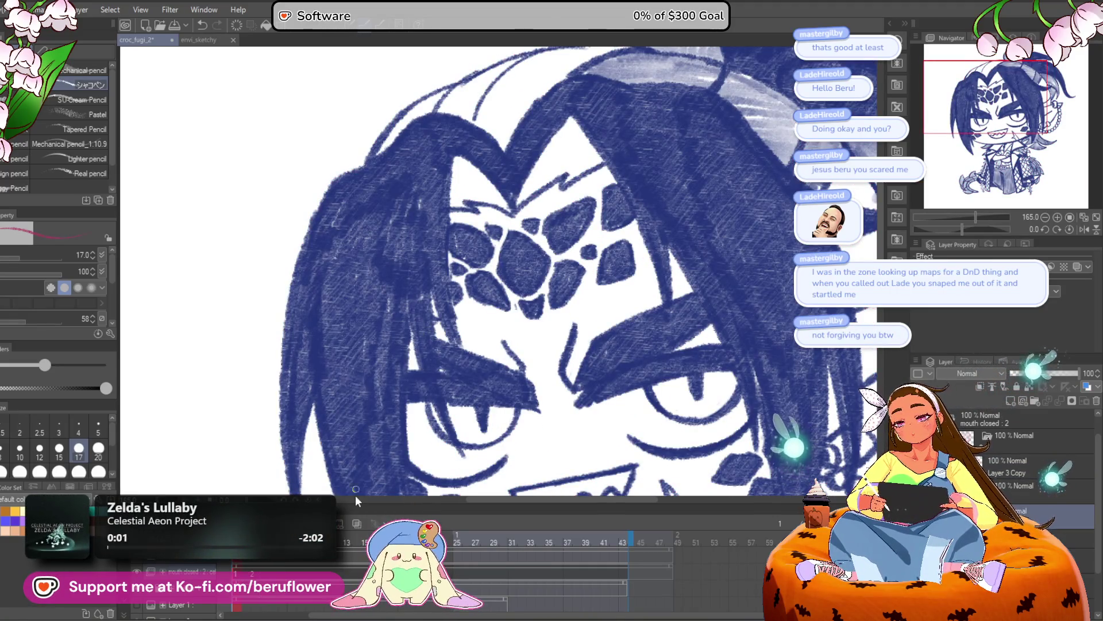
Flip between the blue sketch and red lineart frames to compare them
left_click(253, 569)
left_click_drag(424, 342, 447, 319)
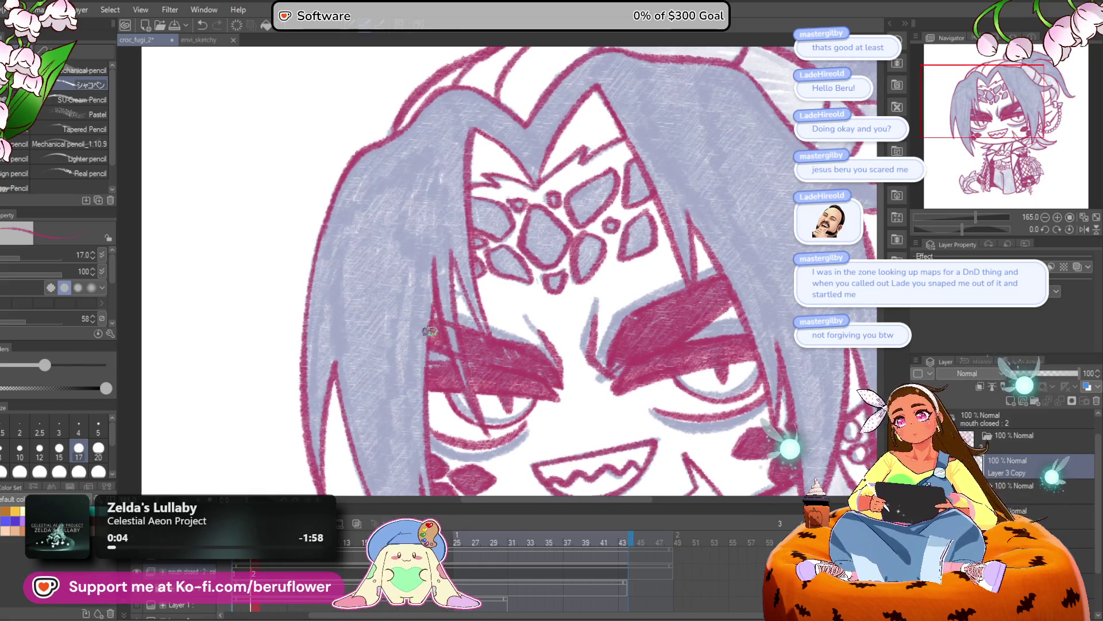
mouse_move(469, 299)
left_mouse_down()
mouse_move(477, 320)
mouse_move(467, 315)
left_mouse_up()
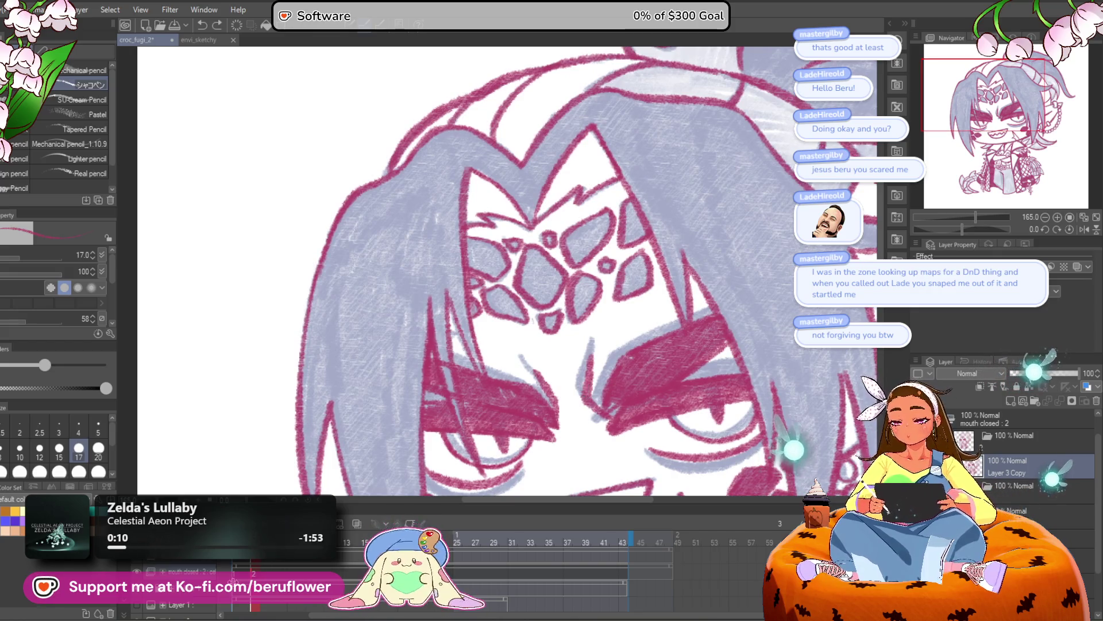
key("ctrl+Left")
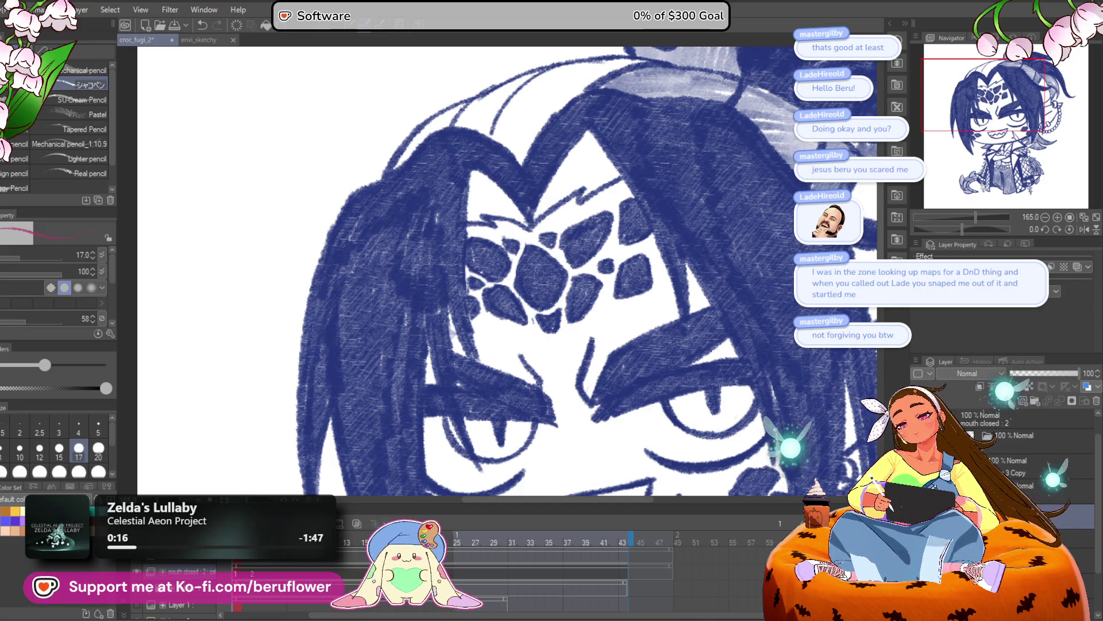
key("ctrl+Right")
Zoom out to show the whole character and save the drawing
scroll(454, 343, "down", 1)
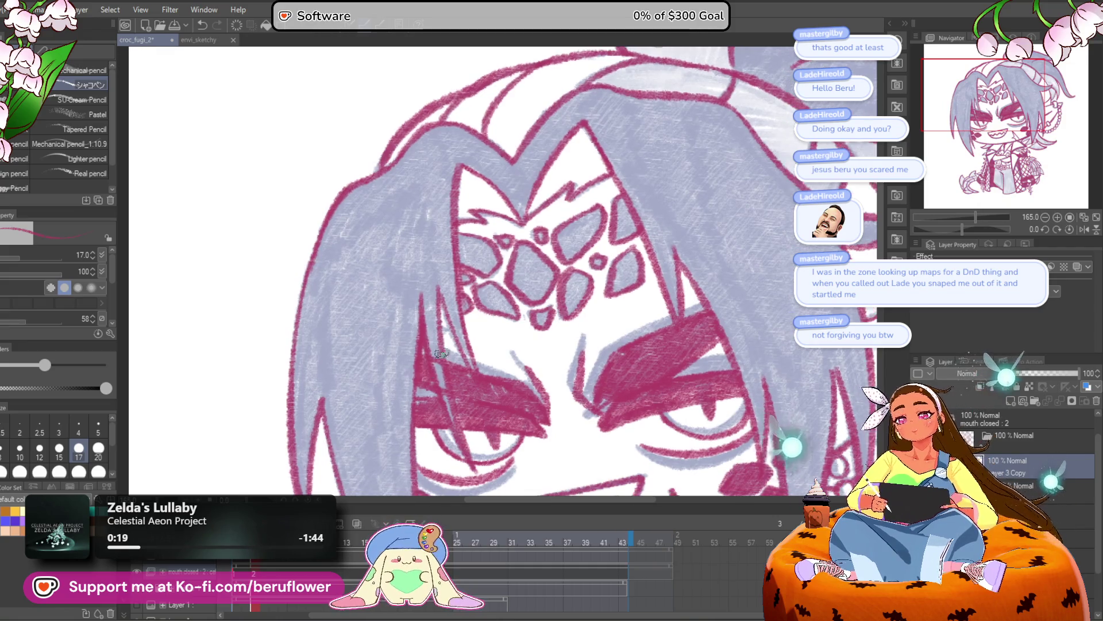
scroll(478, 391, "down", 5)
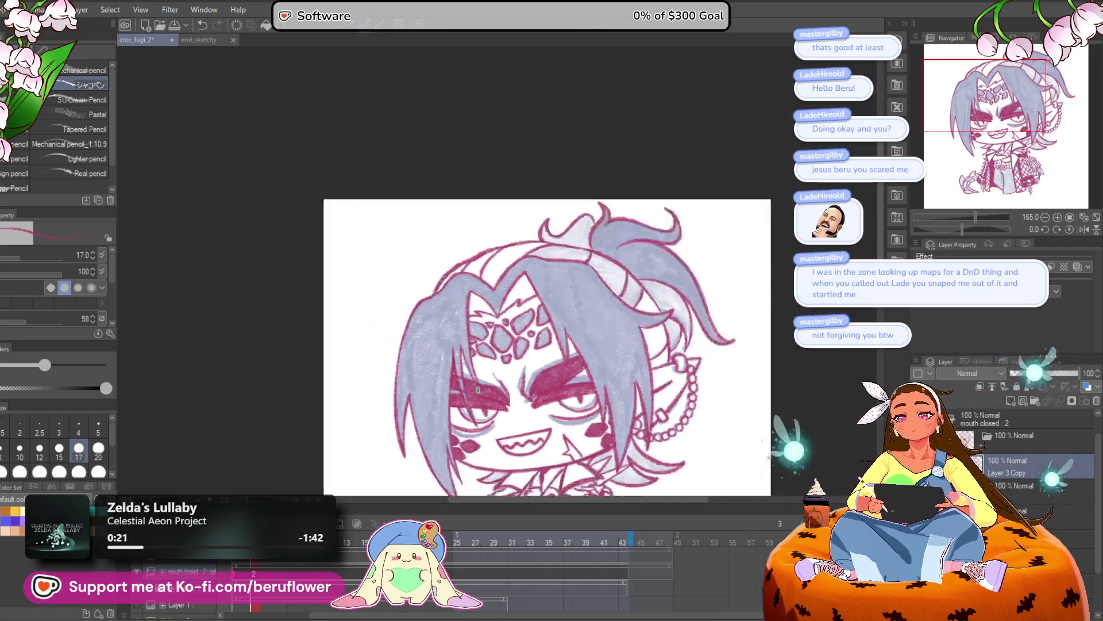
mouse_move(683, 409)
left_mouse_down()
mouse_move(654, 349)
mouse_move(661, 299)
left_mouse_up()
mouse_move(667, 365)
left_mouse_down()
mouse_move(664, 299)
mouse_move(662, 323)
left_mouse_up()
key("ctrl+s")
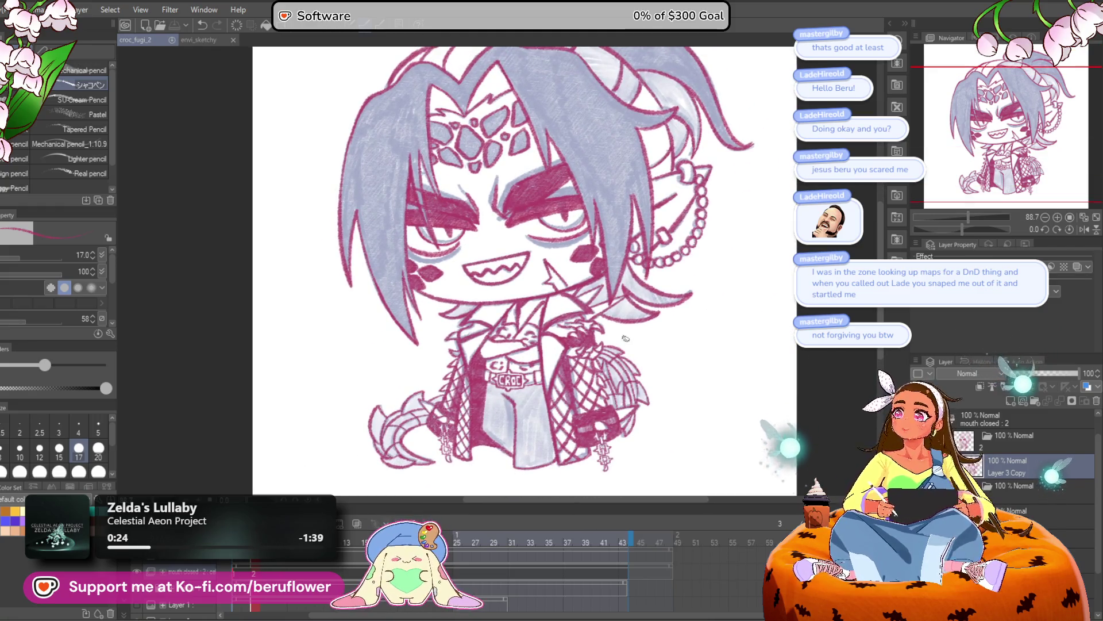
Shade the grey trousers below the CROC belt with pink pencil, from the belt edge to the lower legs
scroll(466, 276, "up", 6)
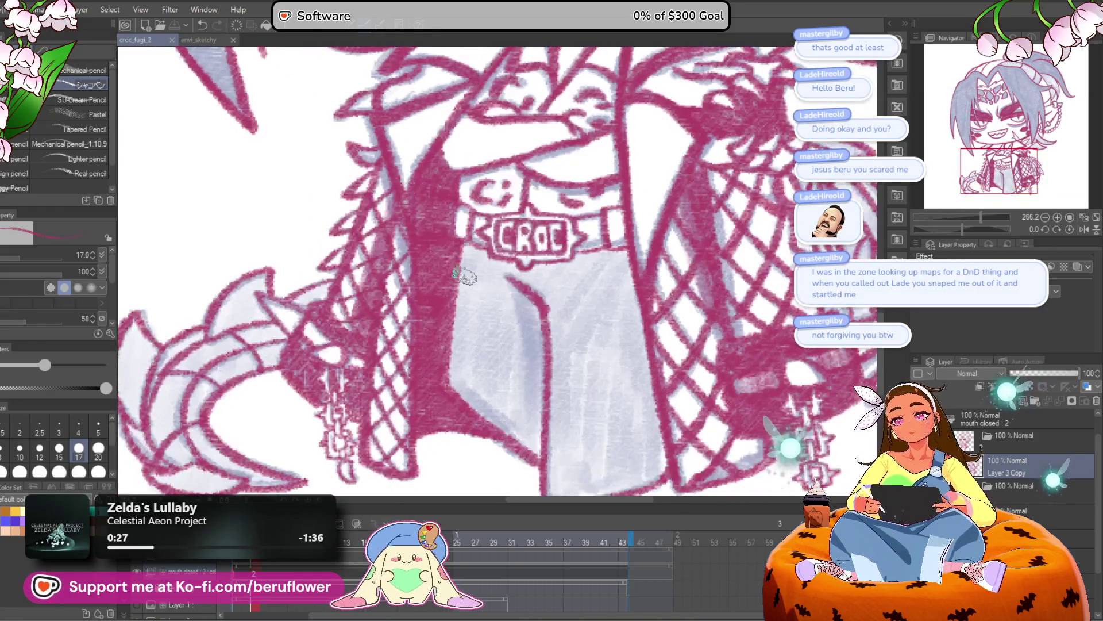
left_click_drag(465, 276, 483, 259)
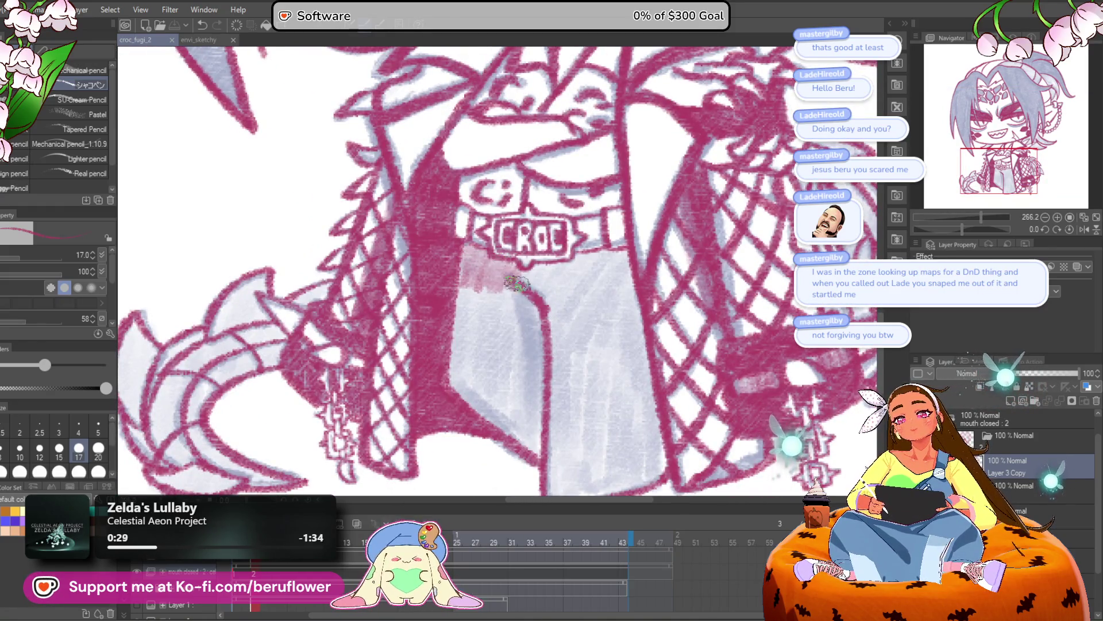
left_click_drag(536, 329, 529, 359)
mouse_move(511, 302)
left_mouse_down()
mouse_move(460, 345)
mouse_move(464, 401)
mouse_move(480, 396)
mouse_move(531, 428)
left_mouse_up()
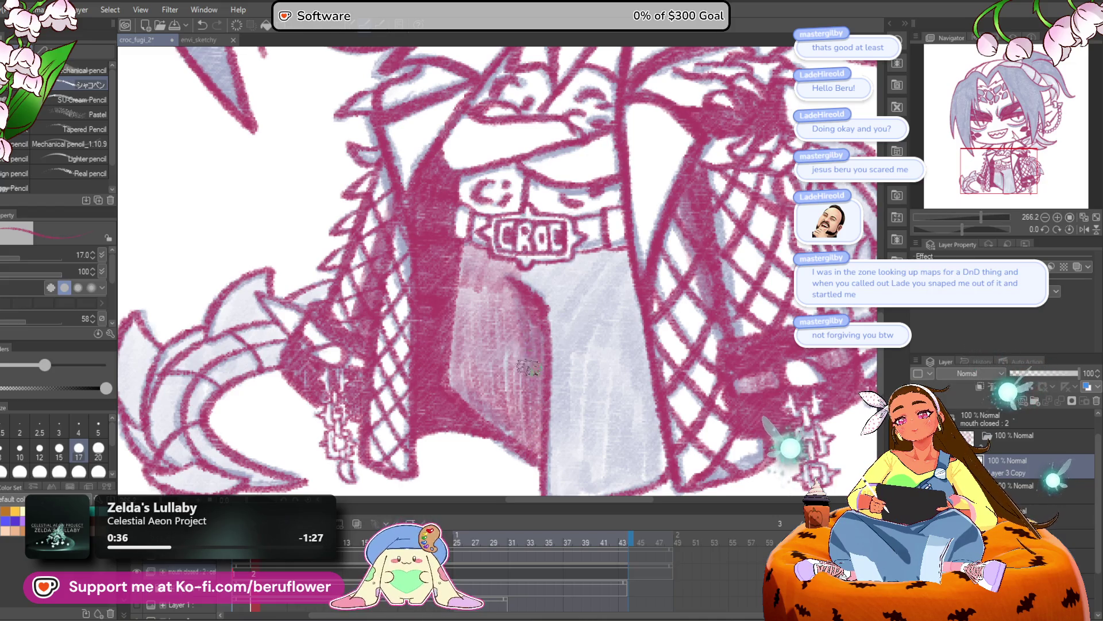
mouse_move(593, 404)
left_mouse_down()
mouse_move(586, 328)
mouse_move(562, 320)
mouse_move(606, 352)
mouse_move(552, 383)
left_mouse_up()
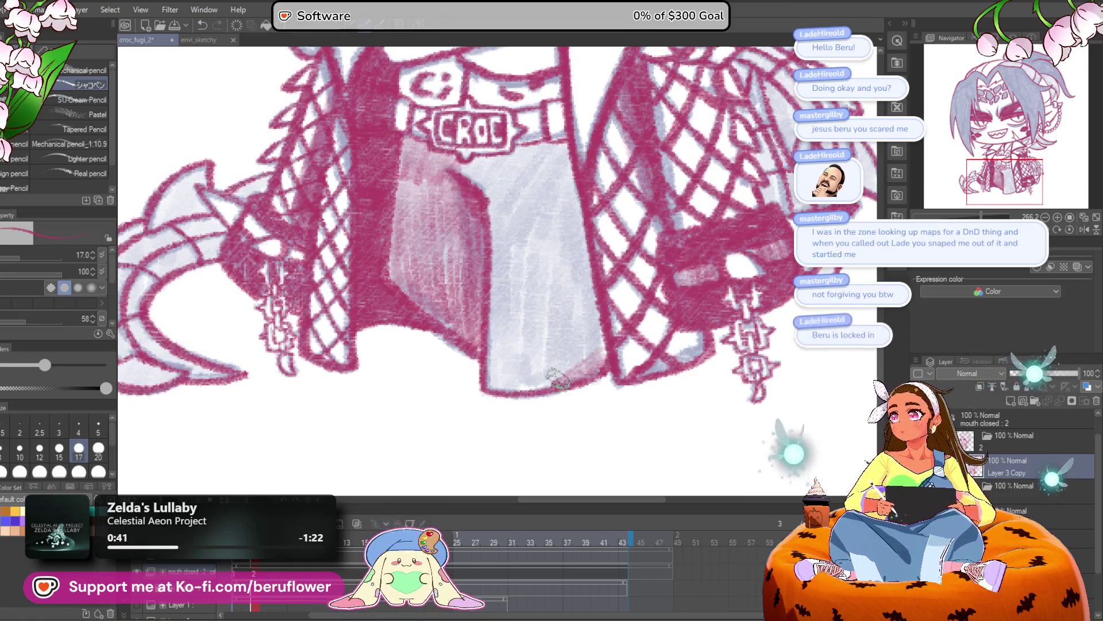
mouse_move(582, 328)
left_mouse_down()
mouse_move(538, 323)
mouse_move(496, 345)
mouse_move(500, 385)
left_mouse_up()
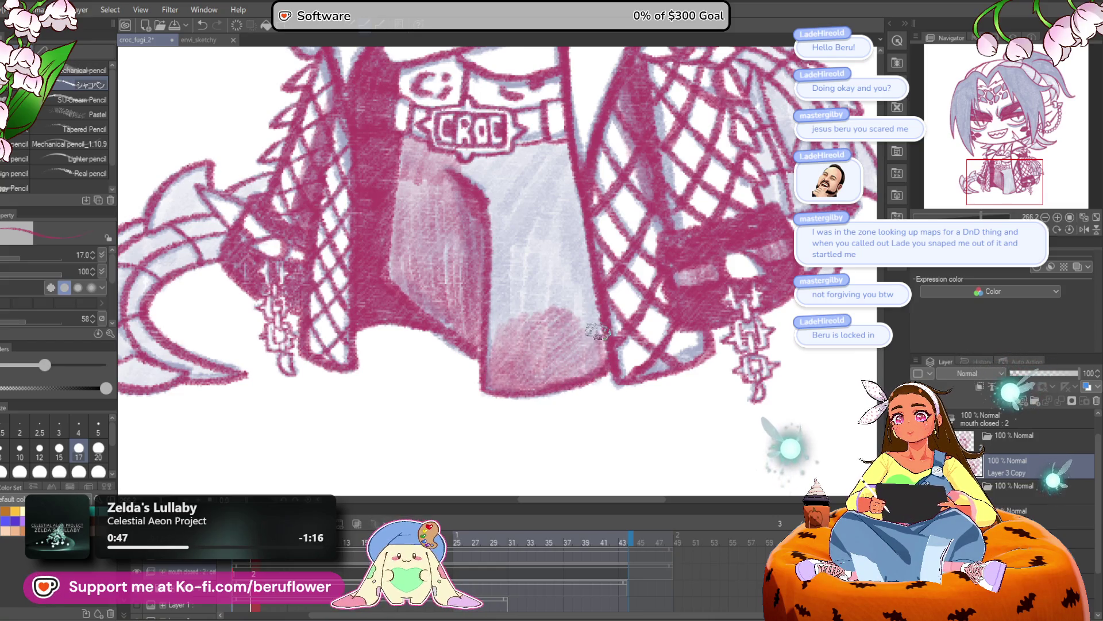
mouse_move(553, 253)
left_mouse_down()
mouse_move(532, 287)
mouse_move(515, 270)
mouse_move(499, 310)
mouse_move(502, 195)
mouse_move(519, 220)
left_mouse_up()
left_click_drag(553, 169, 579, 236)
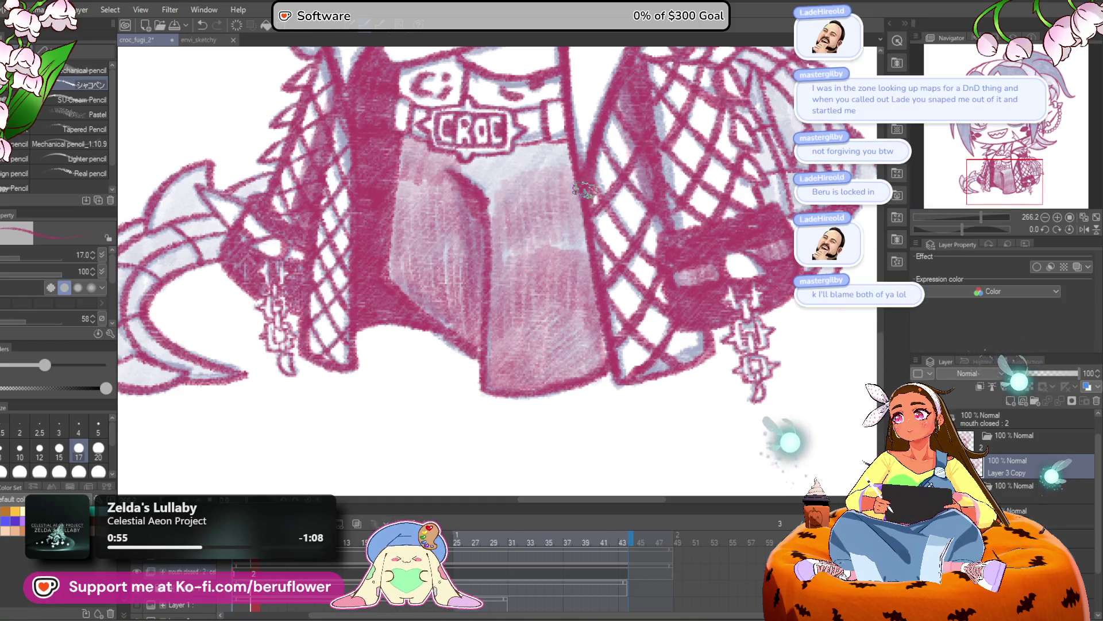
mouse_move(583, 198)
left_mouse_down()
mouse_move(569, 253)
mouse_move(527, 230)
left_mouse_up()
mouse_move(462, 168)
left_mouse_down()
mouse_move(475, 178)
mouse_move(499, 165)
left_mouse_up()
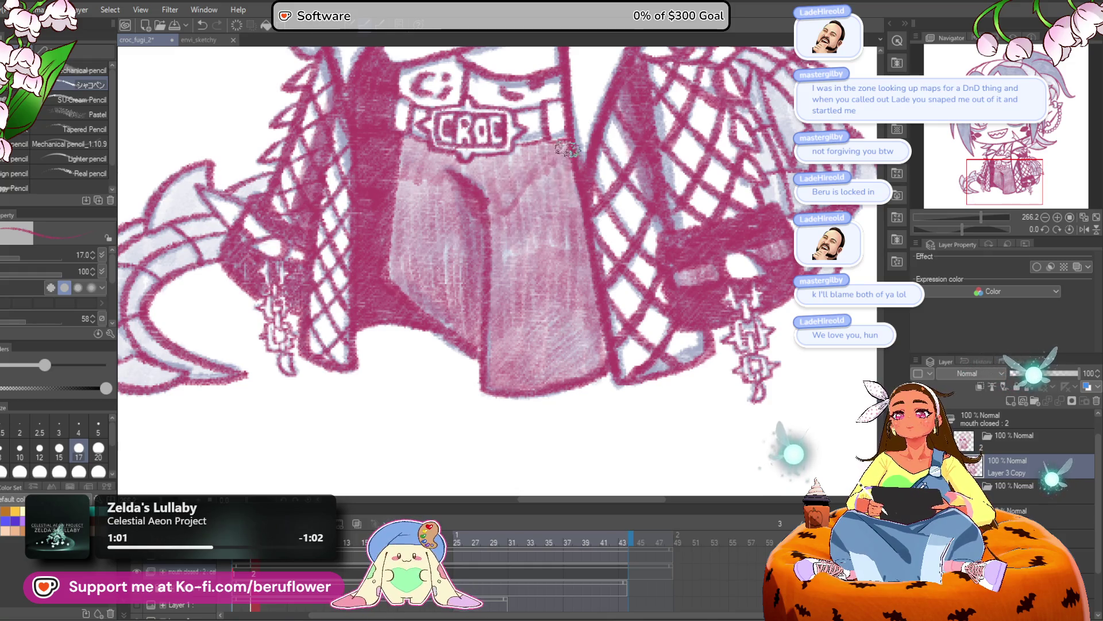
scroll(589, 343, "down", 5)
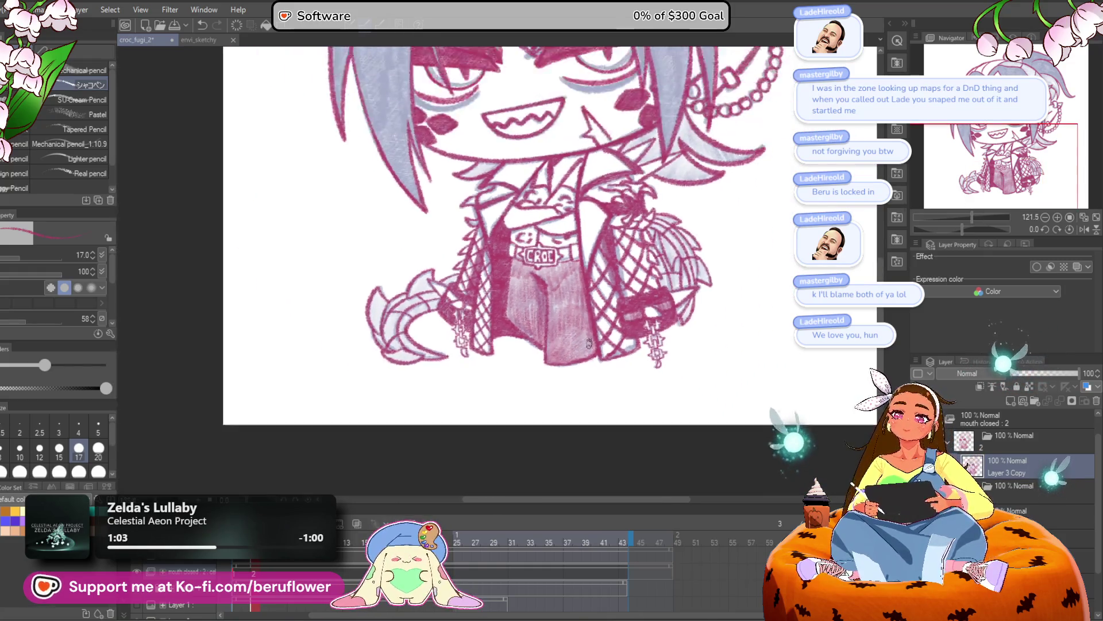
Shade the left tail spike light pink, redo it once, then hatch the lower and bottom spikes
scroll(589, 344, "down", 2)
scroll(616, 395, "up", 7)
left_click_drag(616, 396, 601, 314)
mouse_move(458, 334)
left_mouse_down()
mouse_move(468, 291)
mouse_move(488, 301)
mouse_move(481, 381)
left_mouse_up()
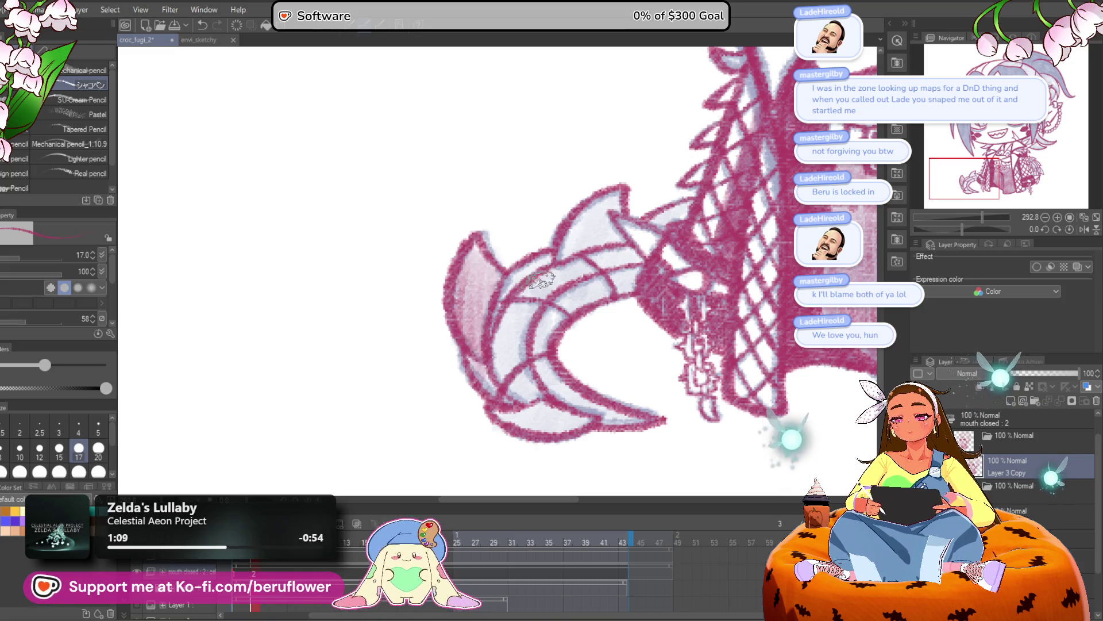
key("ctrl+z")
mouse_move(486, 301)
left_mouse_down()
mouse_move(460, 339)
mouse_move(454, 258)
mouse_move(495, 276)
mouse_move(492, 310)
mouse_move(543, 302)
mouse_move(574, 273)
mouse_move(612, 279)
mouse_move(615, 259)
mouse_move(571, 235)
mouse_move(587, 248)
left_mouse_up()
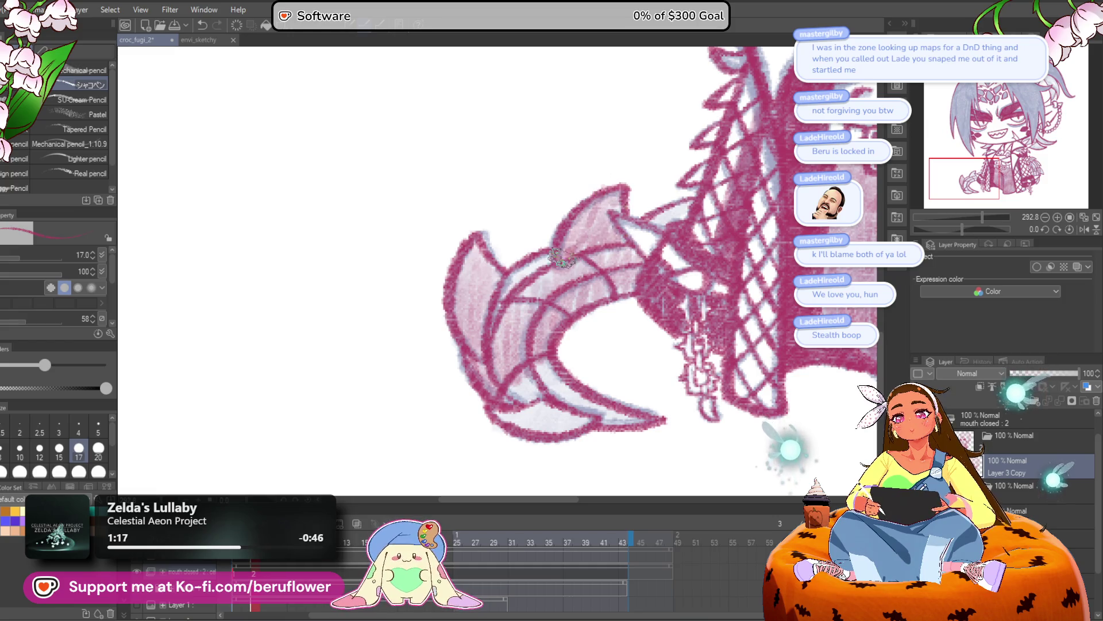
left_click_drag(506, 285, 506, 394)
mouse_move(547, 425)
left_mouse_down()
mouse_move(606, 421)
mouse_move(513, 406)
left_mouse_up()
left_click_drag(617, 297, 600, 329)
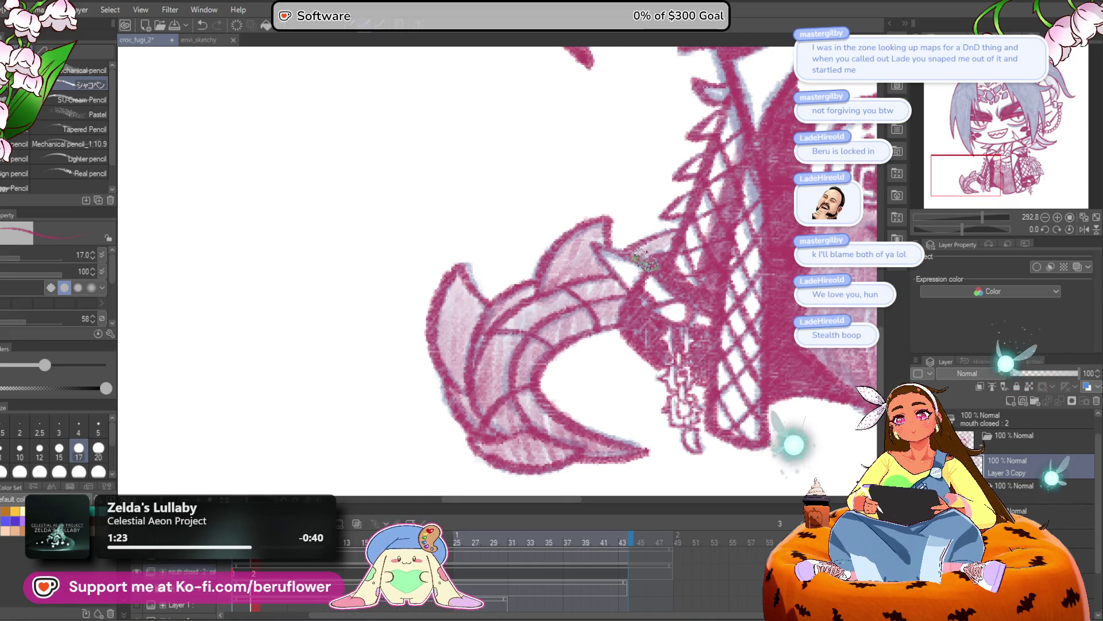
scroll(630, 244, "down", 8)
scroll(598, 367, "up", 4)
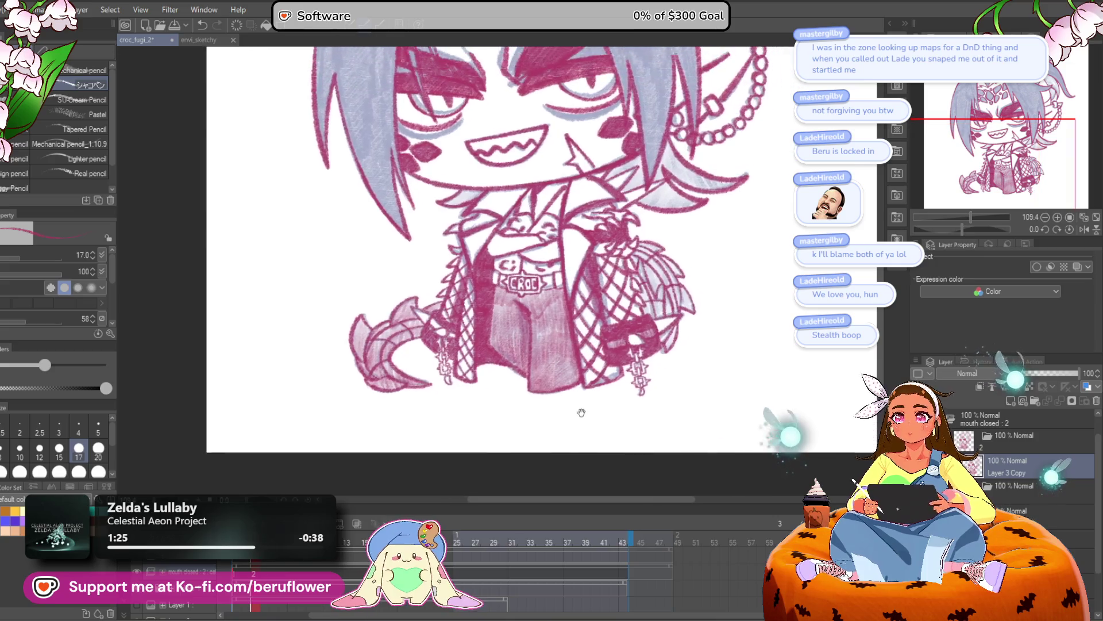
Compare against the blue sketch frame, then hatch and darken pink shading on the fringe beside the chest
scroll(598, 367, "up", 5)
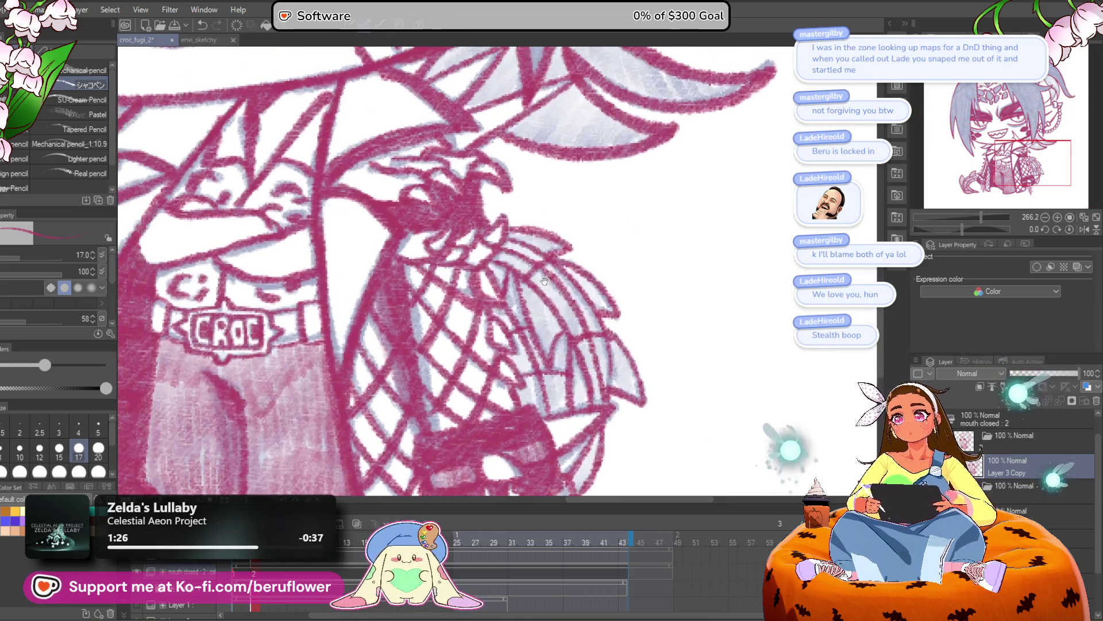
key("Right")
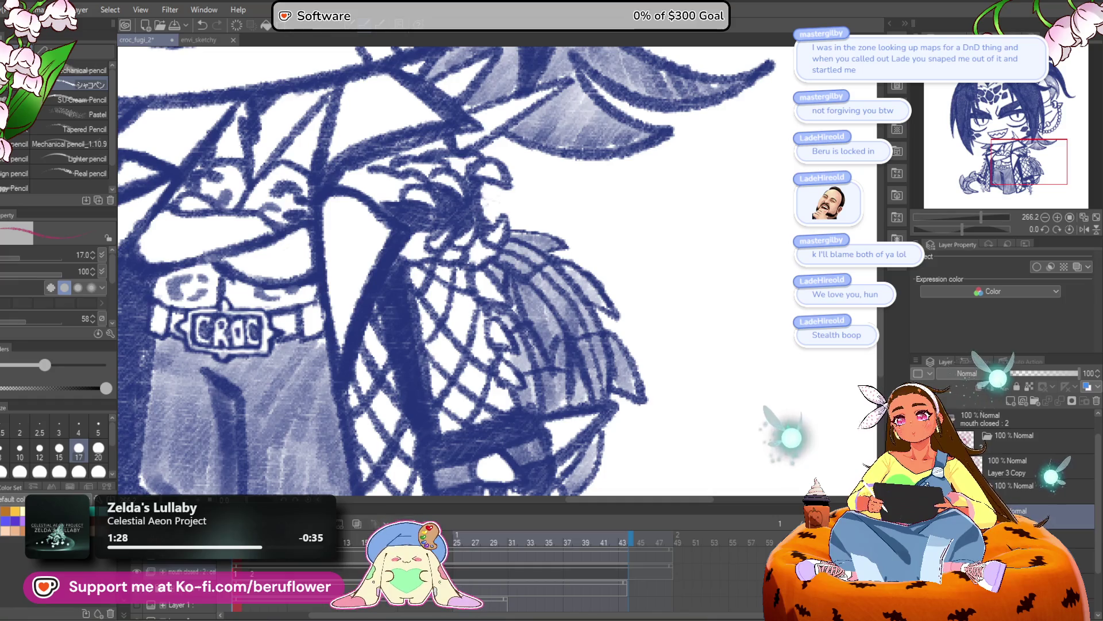
key("Right")
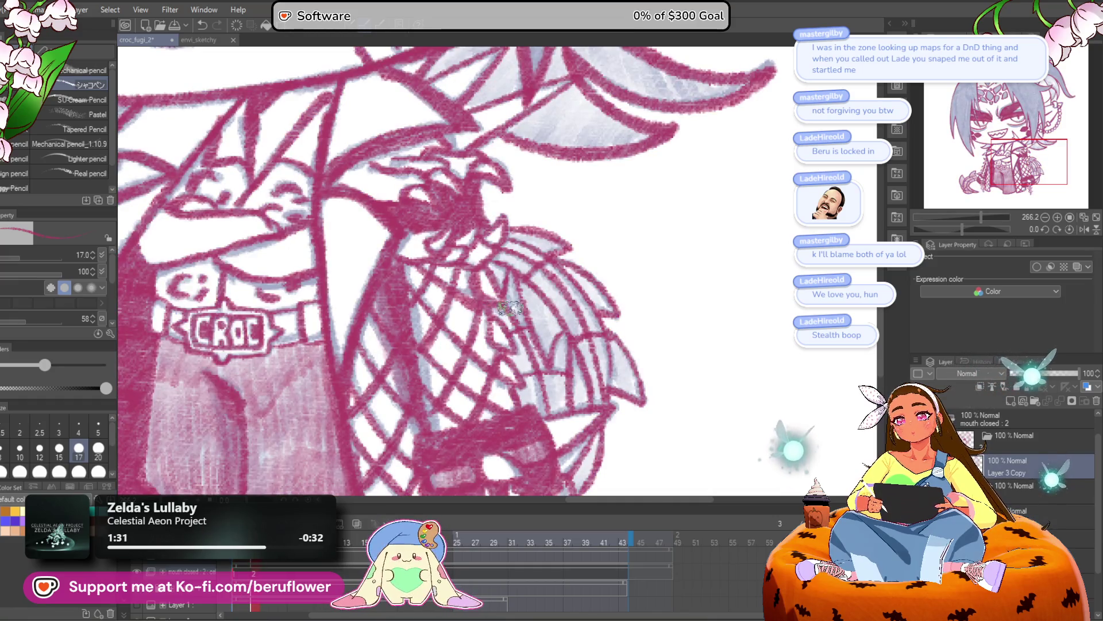
mouse_move(514, 382)
left_mouse_down()
mouse_move(525, 417)
mouse_move(550, 346)
left_mouse_up()
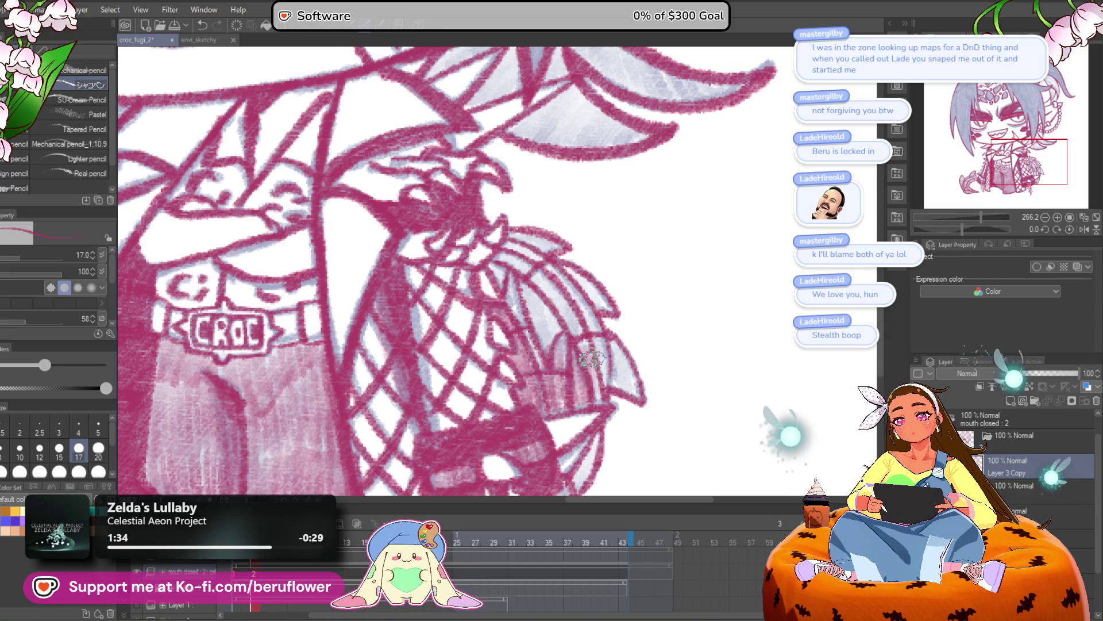
mouse_move(568, 354)
left_mouse_down()
mouse_move(537, 276)
mouse_move(520, 313)
left_mouse_up()
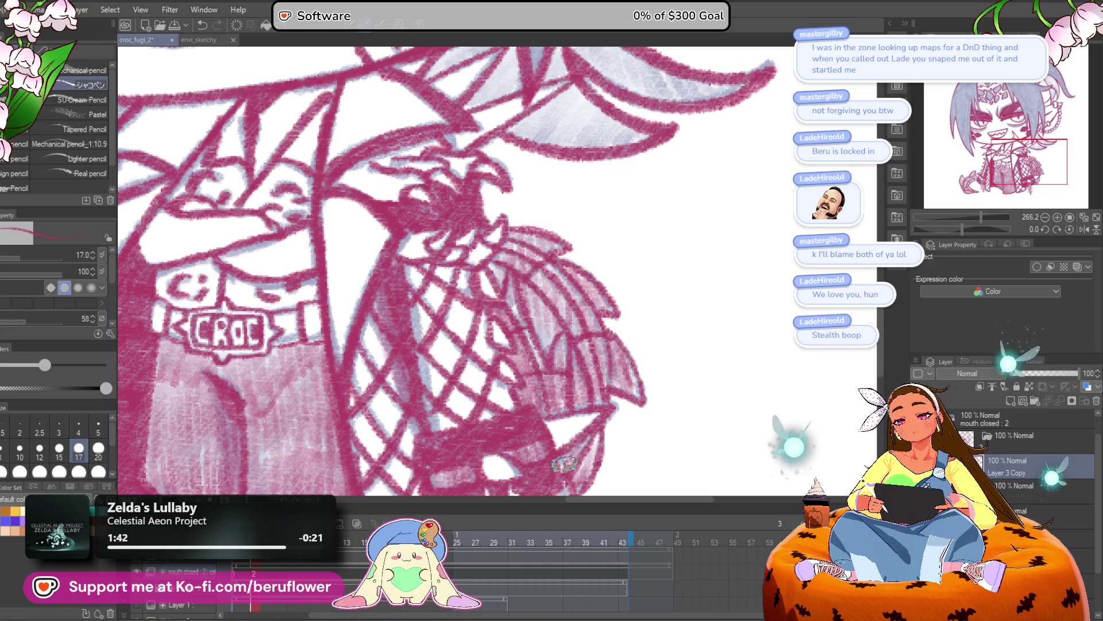
scroll(566, 463, "down", 4)
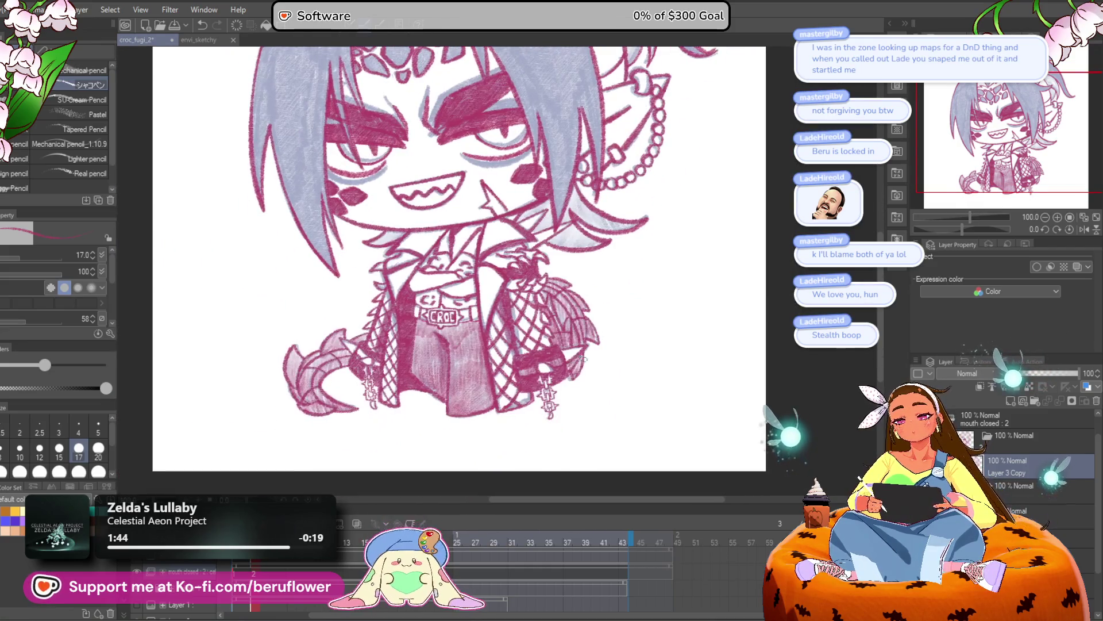
Zoom to 220% and shade pink under the chin line, then move the view toward the hair by the jaw
scroll(564, 438, "up", 3)
scroll(565, 438, "up", 4)
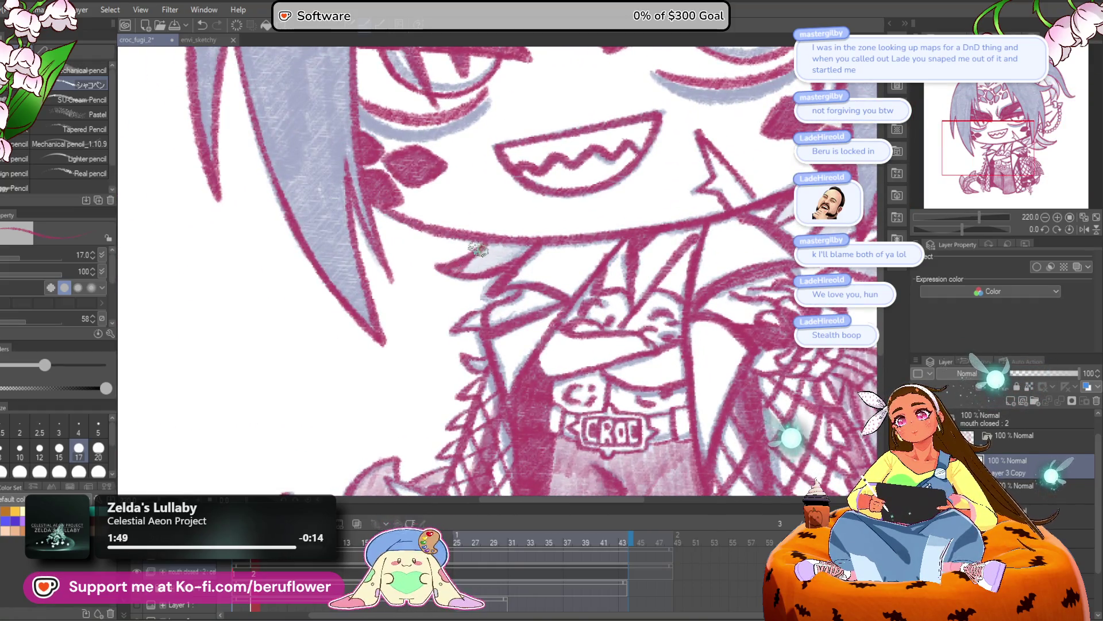
left_click_drag(478, 248, 513, 244)
mouse_move(793, 201)
left_mouse_down()
mouse_move(575, 253)
mouse_move(540, 310)
left_mouse_up()
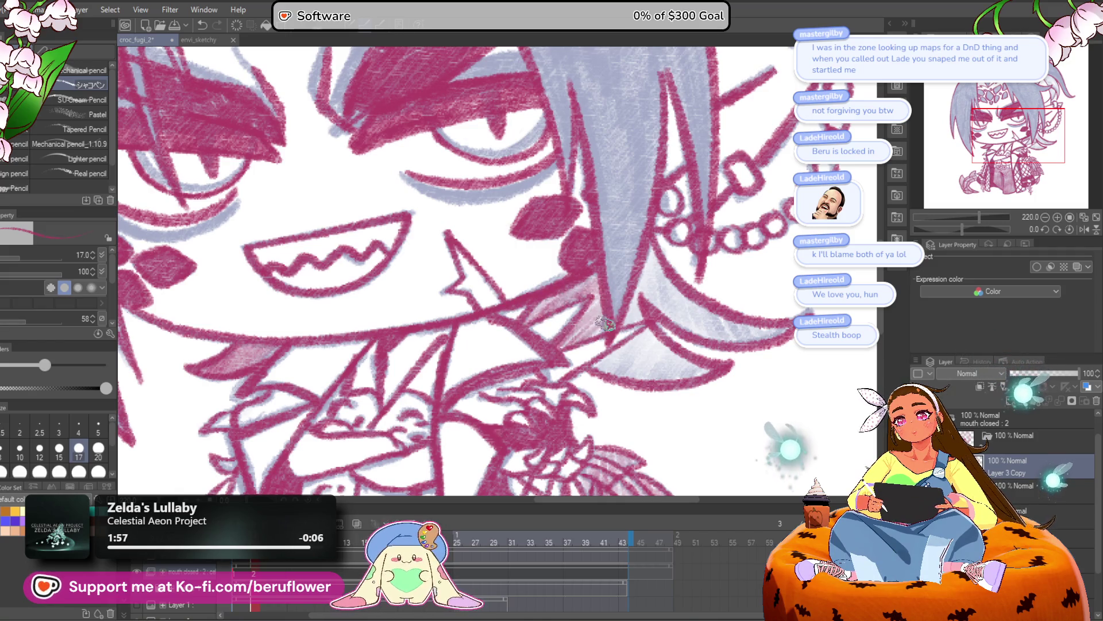
left_click_drag(607, 319, 590, 324)
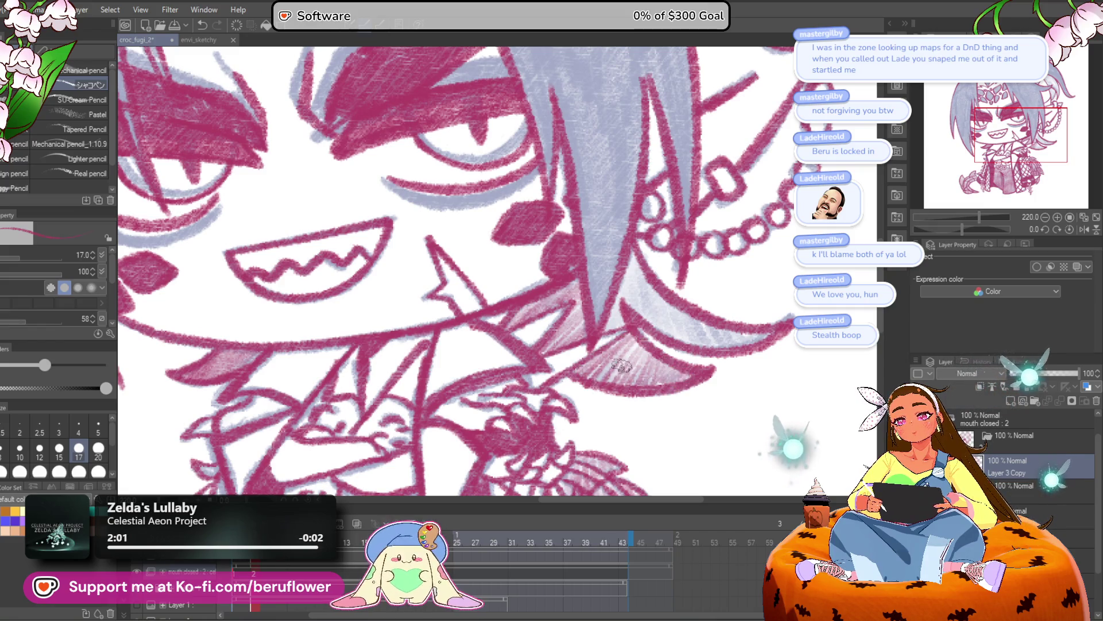
mouse_move(639, 335)
left_mouse_down()
mouse_move(554, 362)
mouse_move(575, 325)
mouse_move(605, 361)
mouse_move(661, 385)
mouse_move(711, 384)
left_mouse_up()
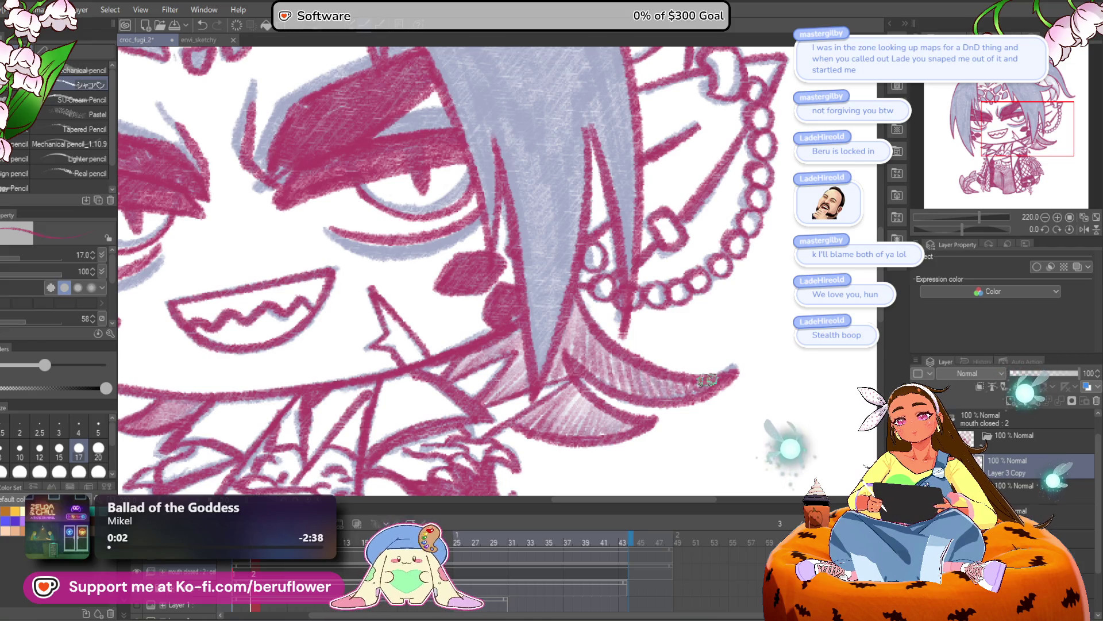
Hatch pink shading inside the curl and through the hair spike on top of the head
scroll(706, 387, "down", 3)
scroll(575, 287, "up", 2)
left_click_drag(542, 251, 570, 264)
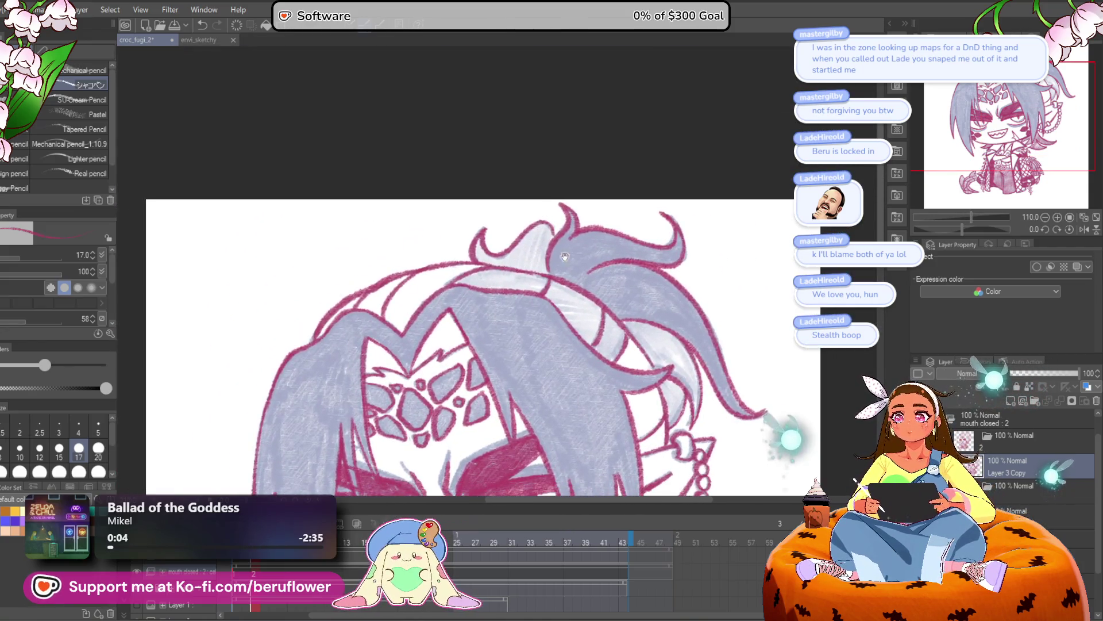
scroll(483, 241, "up", 5)
mouse_move(486, 238)
left_mouse_down()
mouse_move(480, 270)
mouse_move(499, 275)
left_mouse_up()
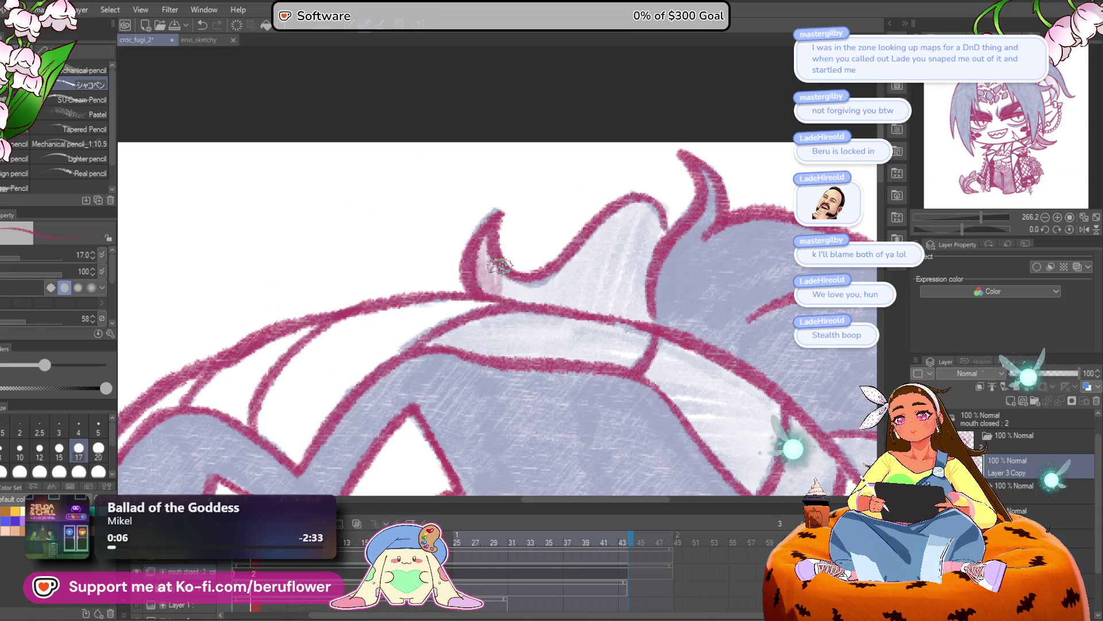
mouse_move(576, 292)
left_mouse_down()
mouse_move(602, 230)
mouse_move(658, 243)
left_mouse_up()
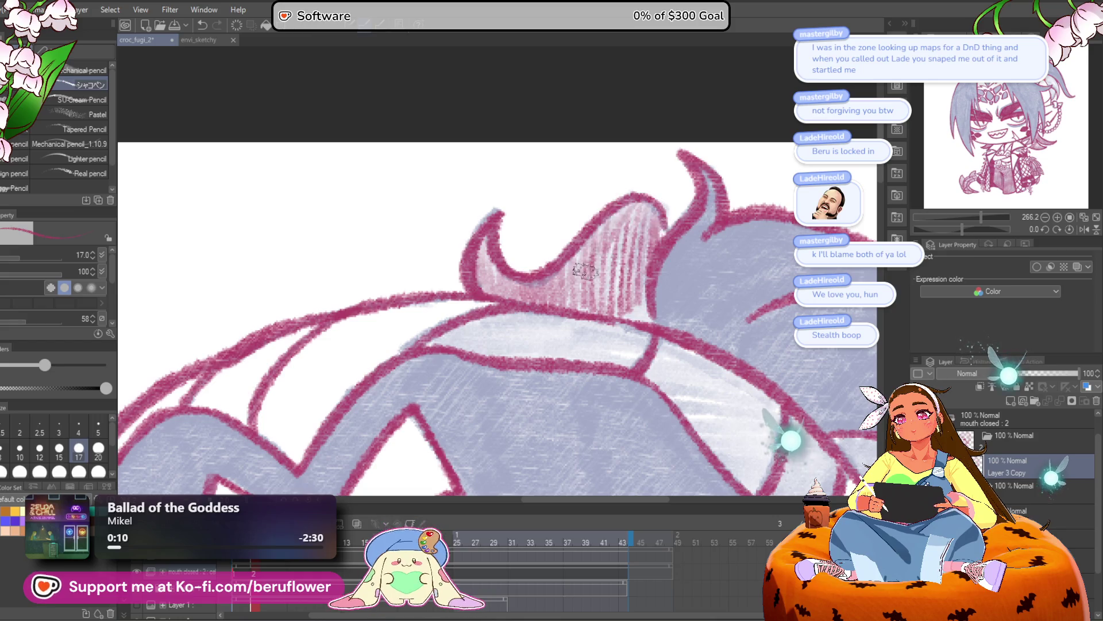
Rotate onto the pale hair band, raise the brush size to 25 and hatch it pink, then straighten the canvas
left_click_drag(640, 289, 710, 197)
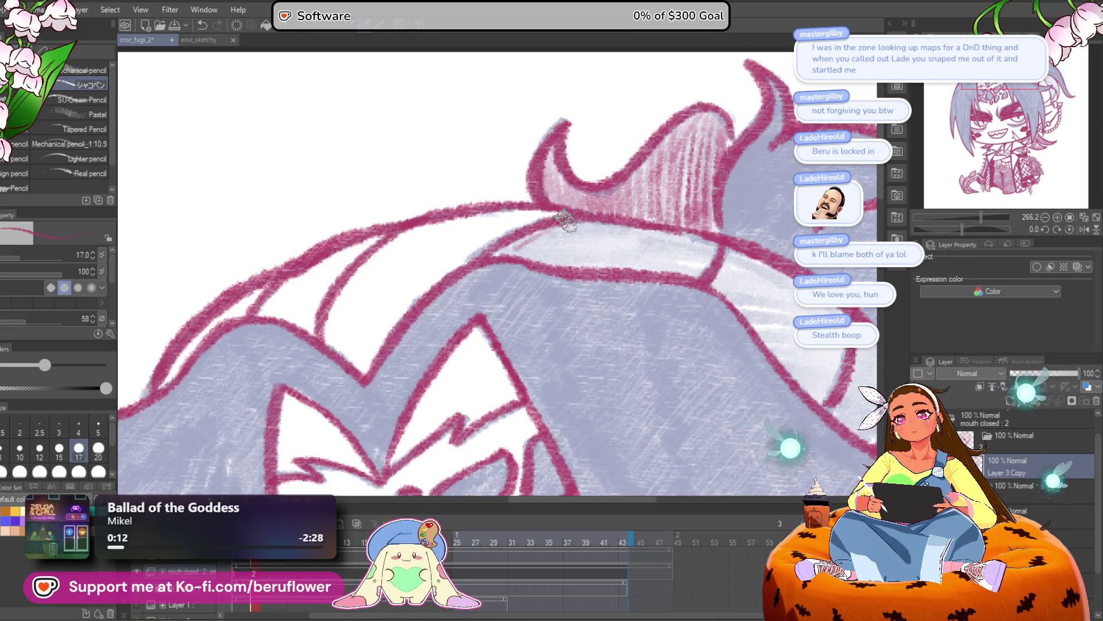
left_click_drag(962, 229, 944, 229)
mouse_move(493, 253)
left_mouse_down()
mouse_move(520, 230)
mouse_move(529, 241)
mouse_move(505, 276)
mouse_move(509, 296)
mouse_move(490, 271)
mouse_move(466, 305)
left_mouse_up()
scroll(469, 299, "down", 2)
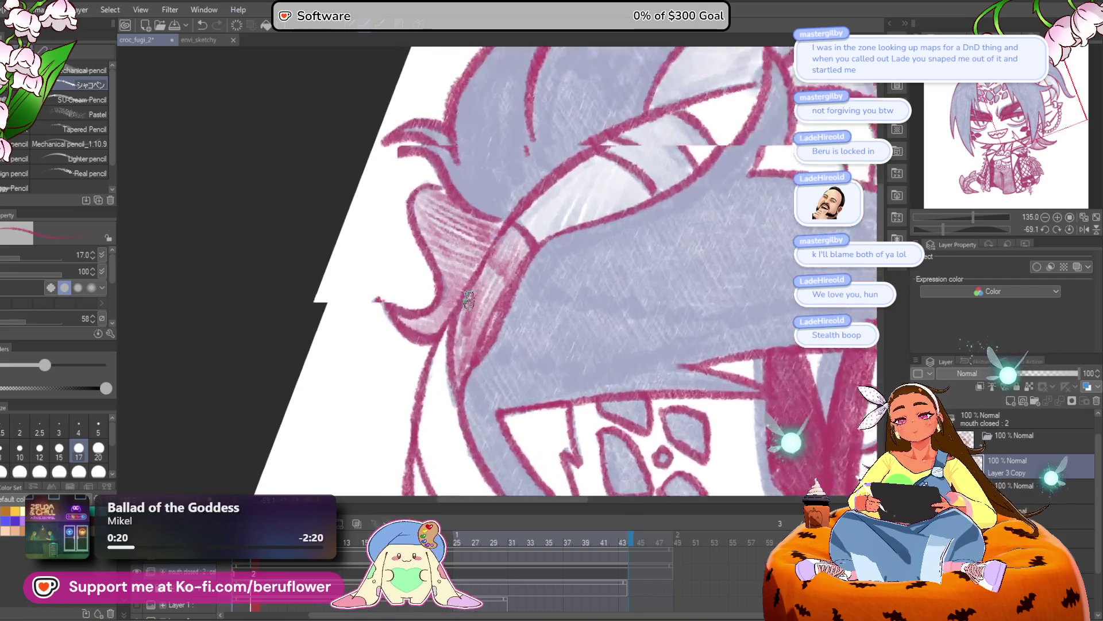
key("bracketright")
key("bracketright")
mouse_move(609, 279)
left_mouse_down()
mouse_move(596, 284)
mouse_move(644, 269)
mouse_move(635, 236)
mouse_move(555, 246)
mouse_move(491, 293)
mouse_move(535, 258)
mouse_move(587, 247)
mouse_move(560, 302)
mouse_move(506, 316)
mouse_move(618, 263)
left_mouse_up()
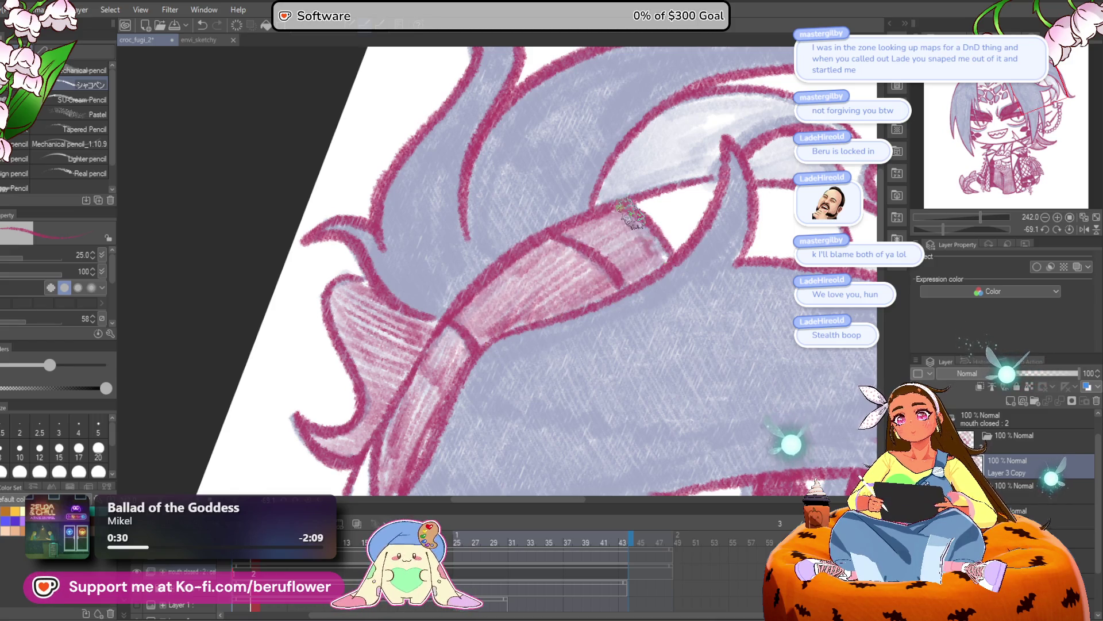
scroll(636, 221, "down", 5)
scroll(592, 290, "up", 5)
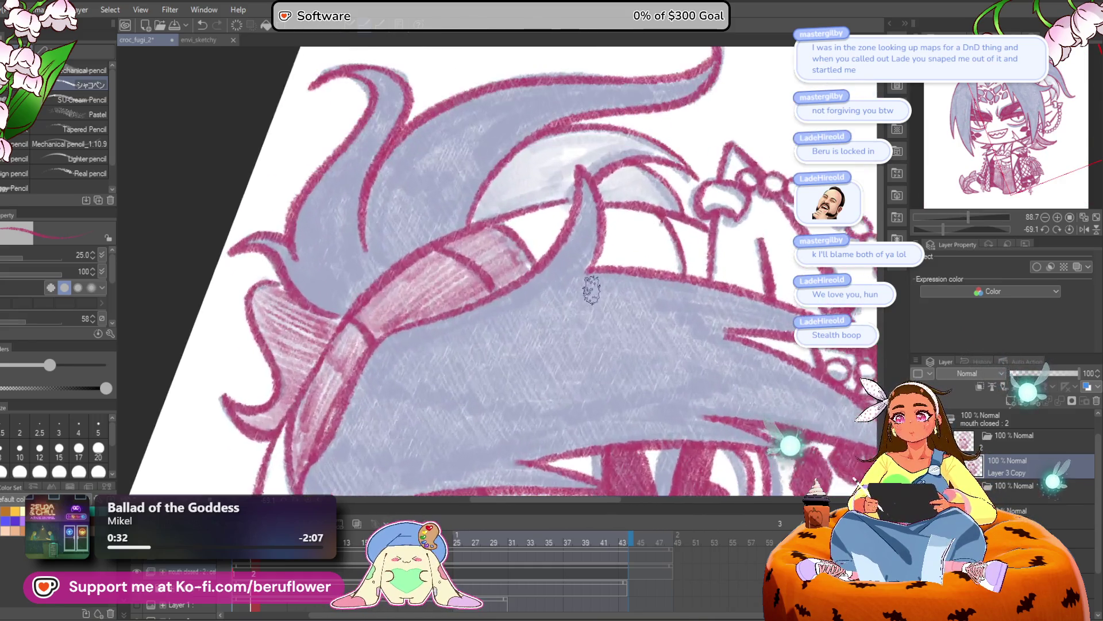
scroll(592, 290, "up", 3)
mouse_move(547, 288)
left_mouse_down()
mouse_move(572, 253)
mouse_move(581, 286)
mouse_move(602, 285)
left_mouse_up()
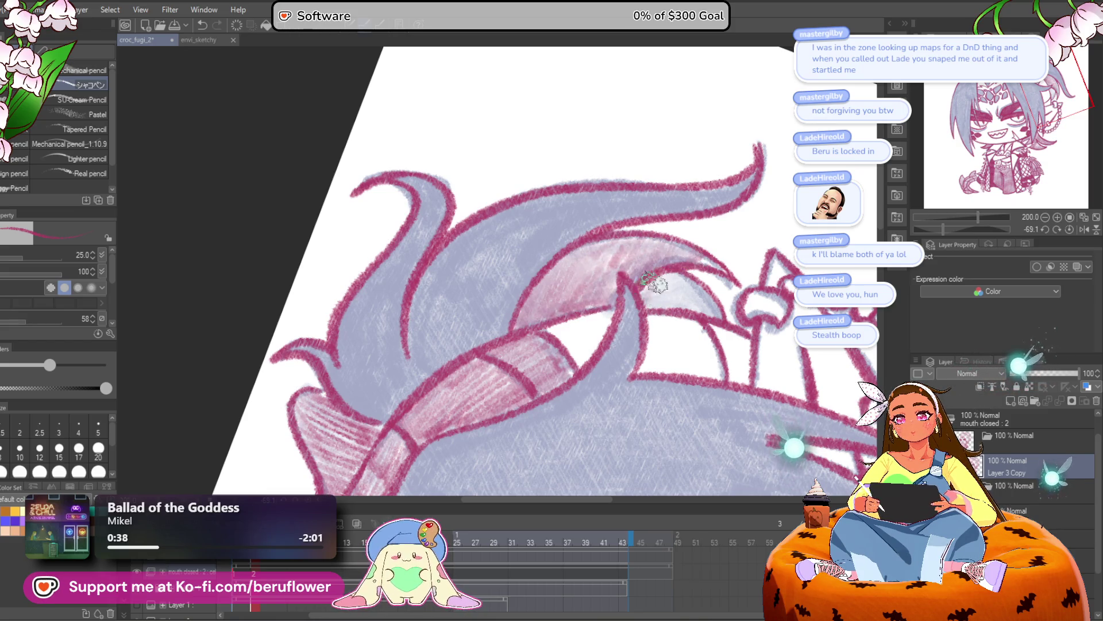
left_click_drag(682, 270, 700, 303)
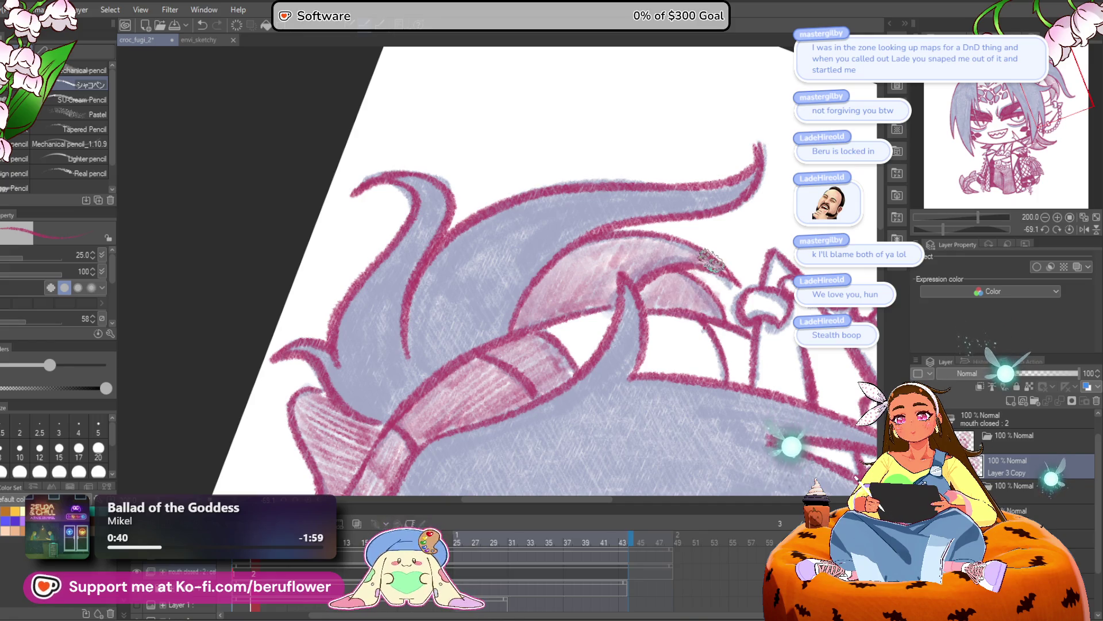
scroll(597, 305, "down", 5)
left_click(1062, 230)
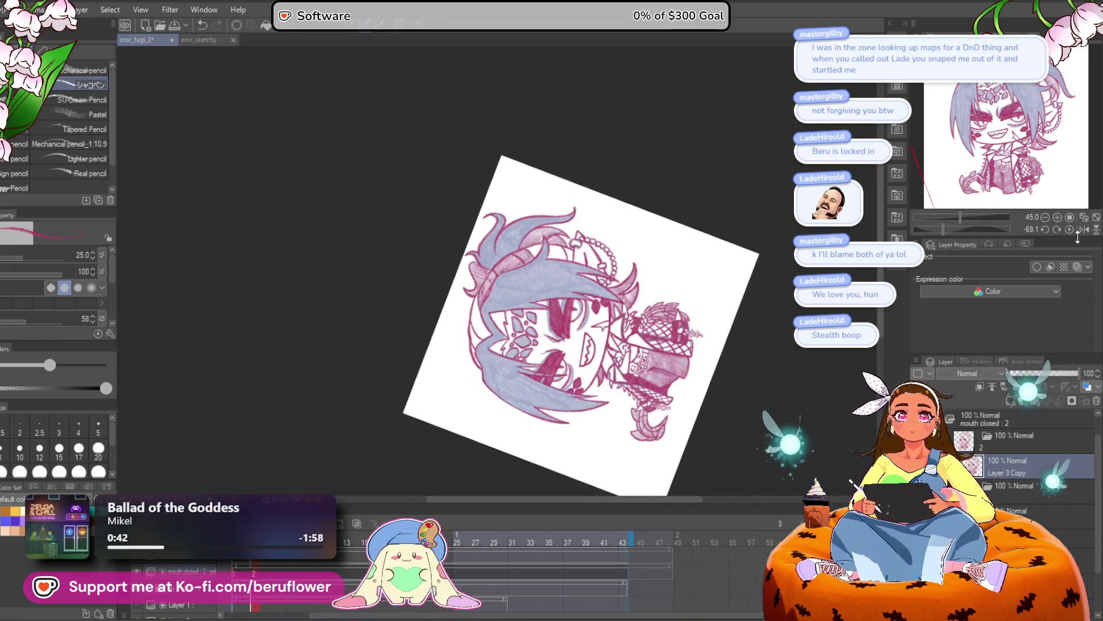
Inspect the red forehead gems up close, center the whole crocodile drawing, and advance to new cel 3
scroll(504, 392, "up", 5)
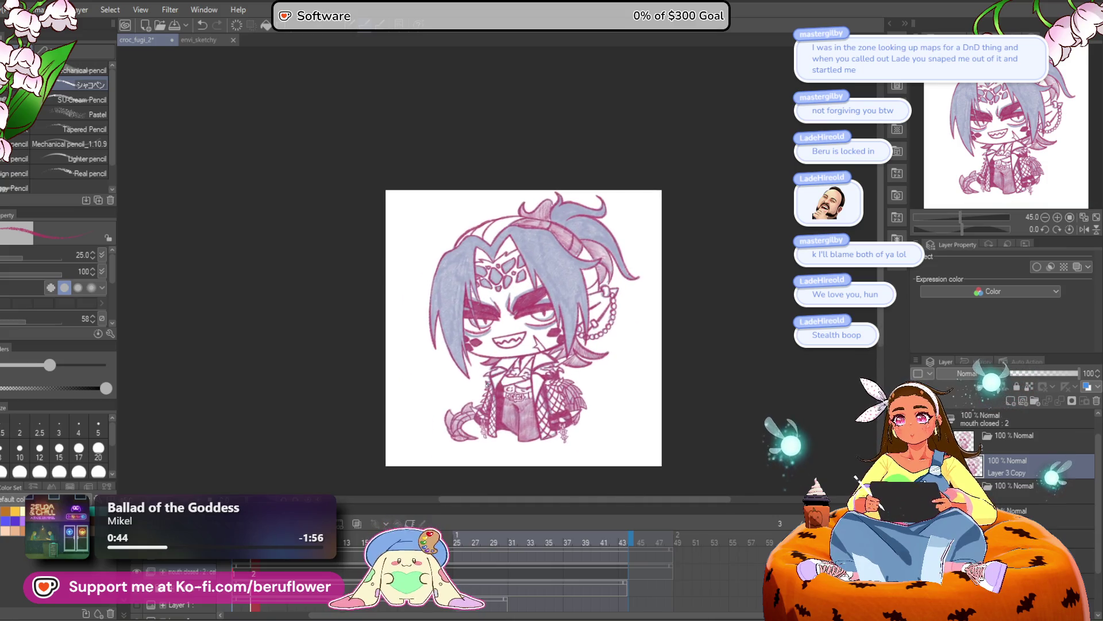
scroll(588, 334, "up", 5)
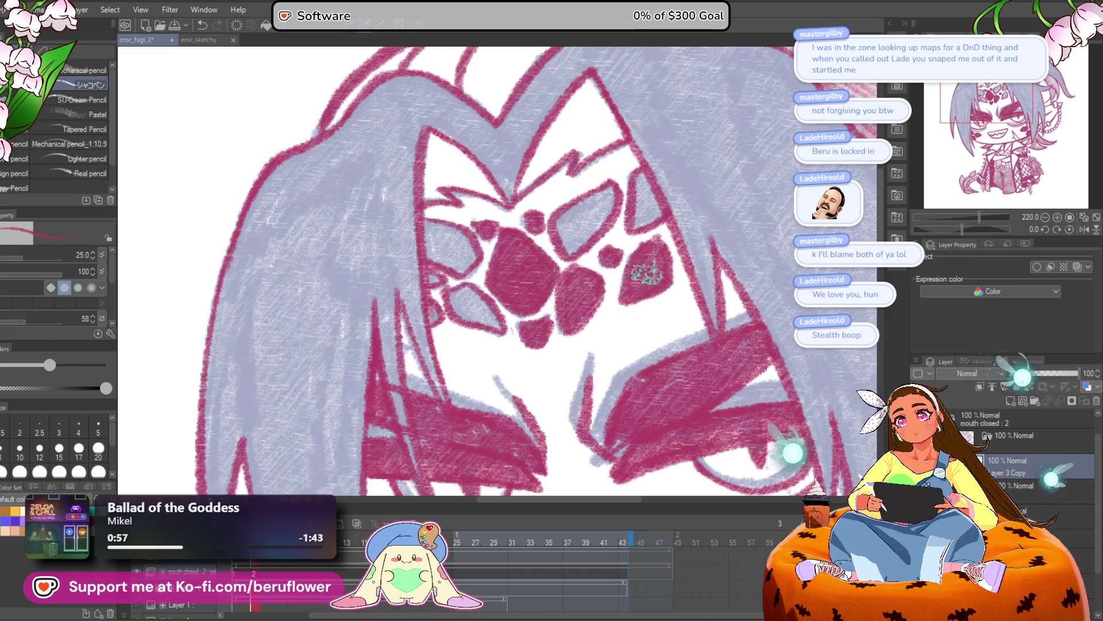
scroll(645, 284, "up", 3)
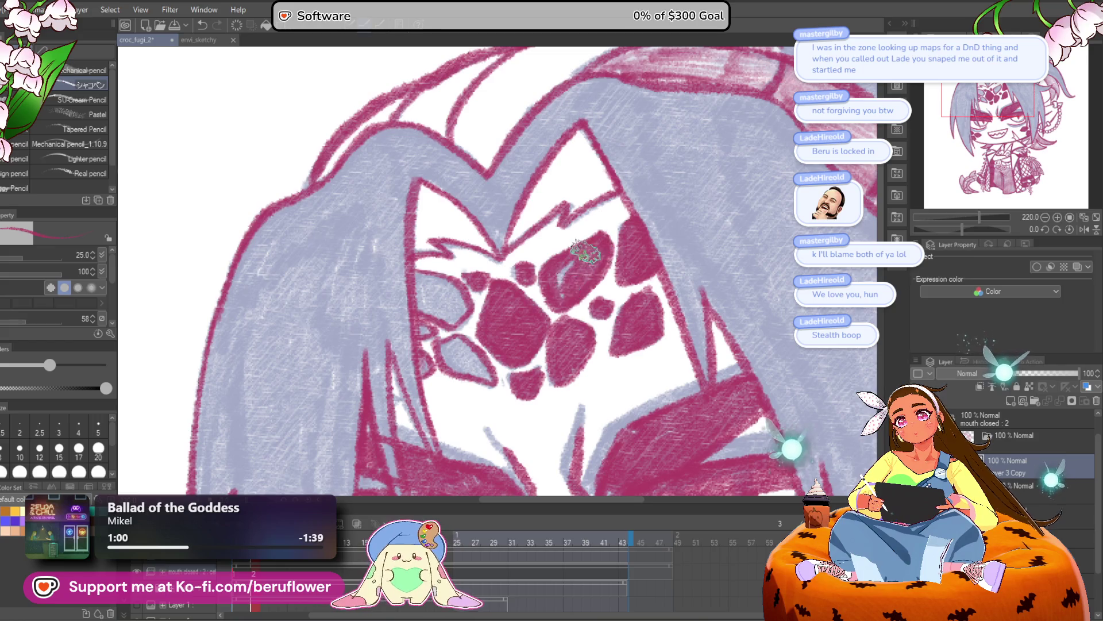
scroll(592, 257, "left", 2)
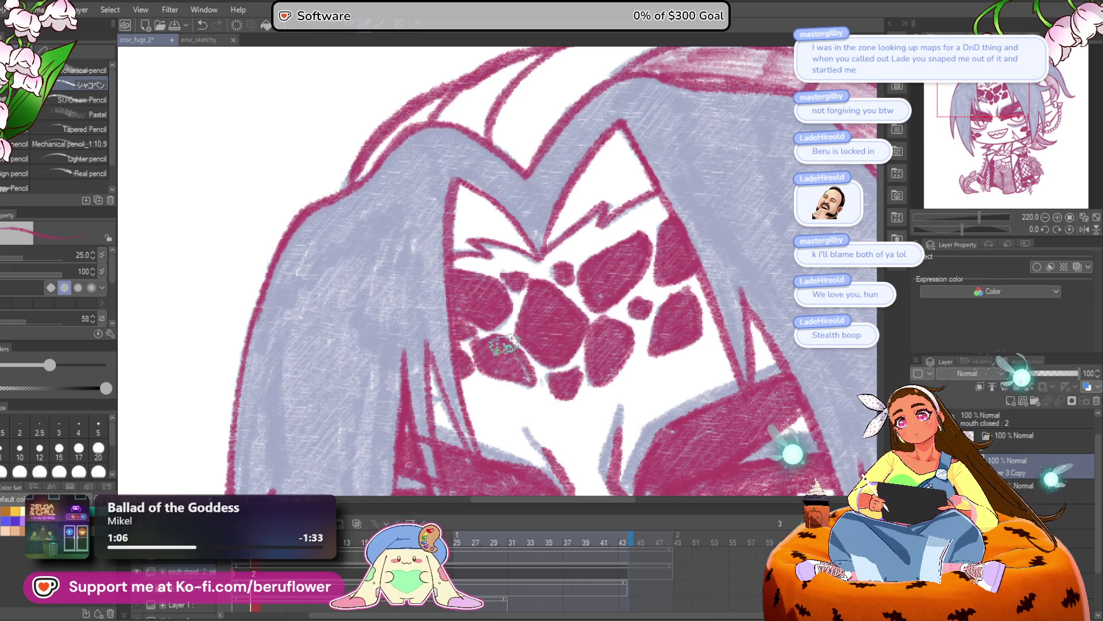
scroll(537, 359, "down", 3)
scroll(523, 376, "up", 3)
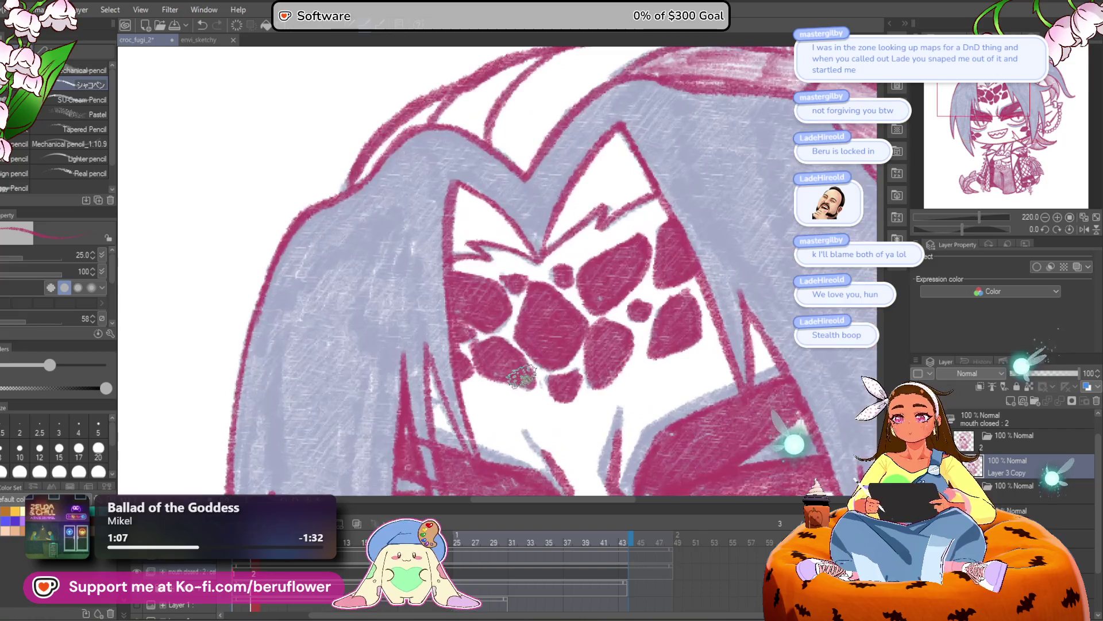
scroll(478, 349, "down", 5)
left_click_drag(644, 410, 611, 347)
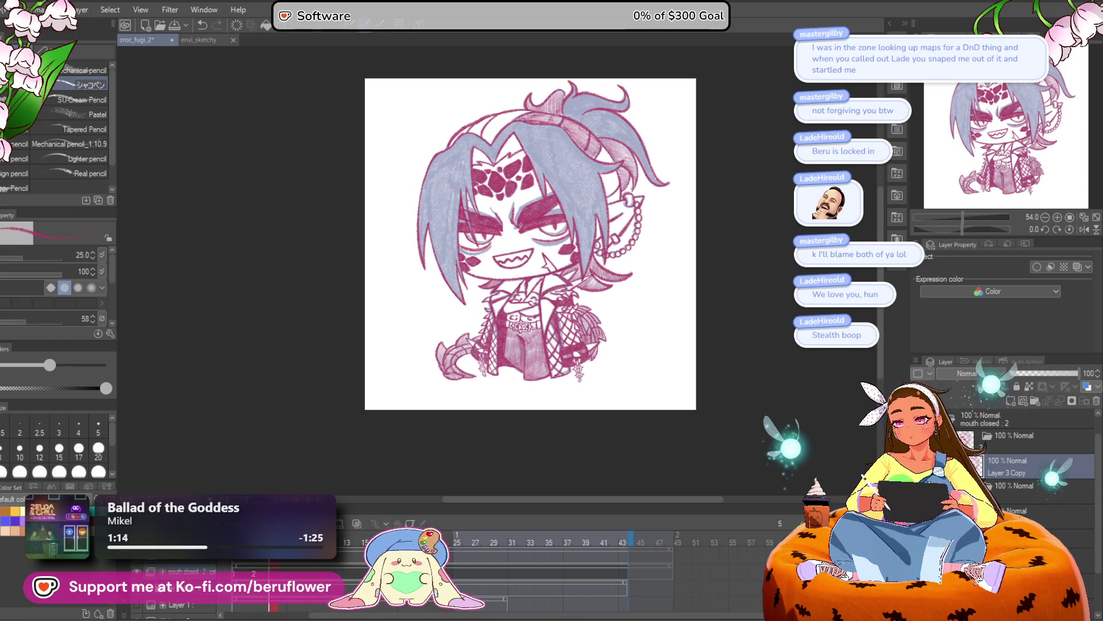
key("ctrl+shift+alt+n")
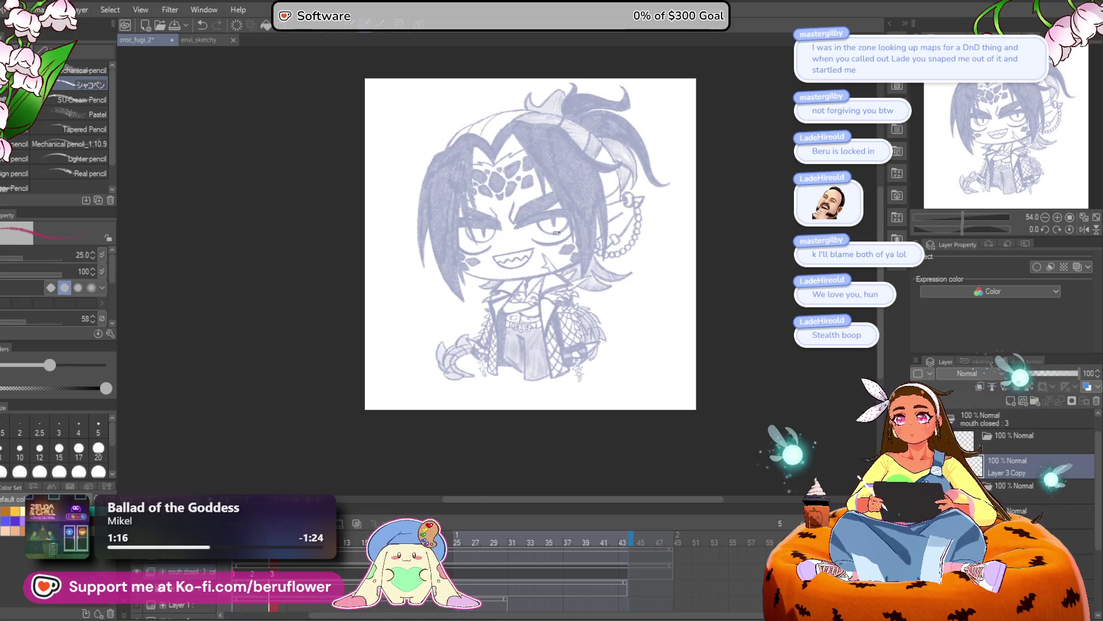
Play the animation, then draw the long red mouth line on a rotated canvas
scroll(556, 232, "up", 4)
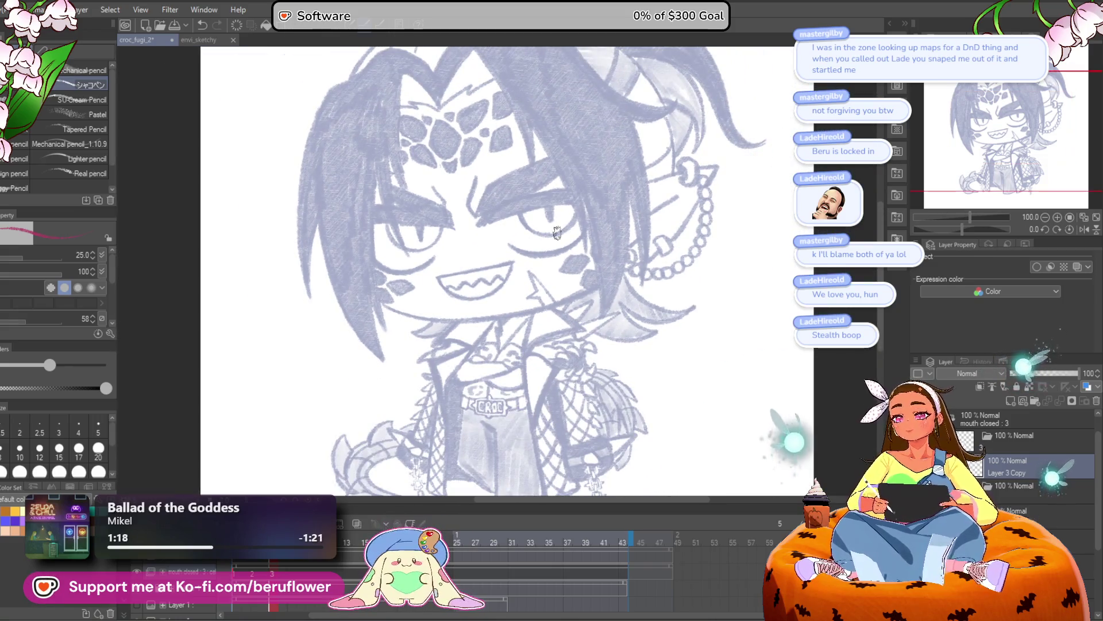
key("Return")
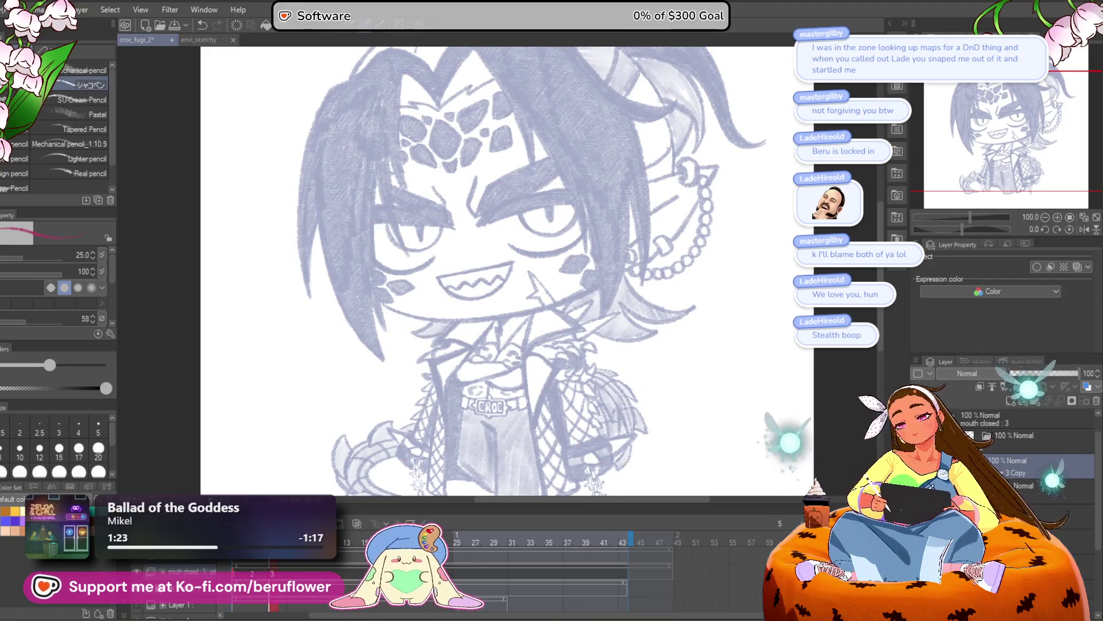
left_click_drag(966, 230, 998, 248)
scroll(534, 179, "up", 5)
mouse_move(598, 128)
left_mouse_down()
mouse_move(517, 167)
mouse_move(343, 366)
mouse_move(429, 221)
mouse_move(356, 403)
left_mouse_up()
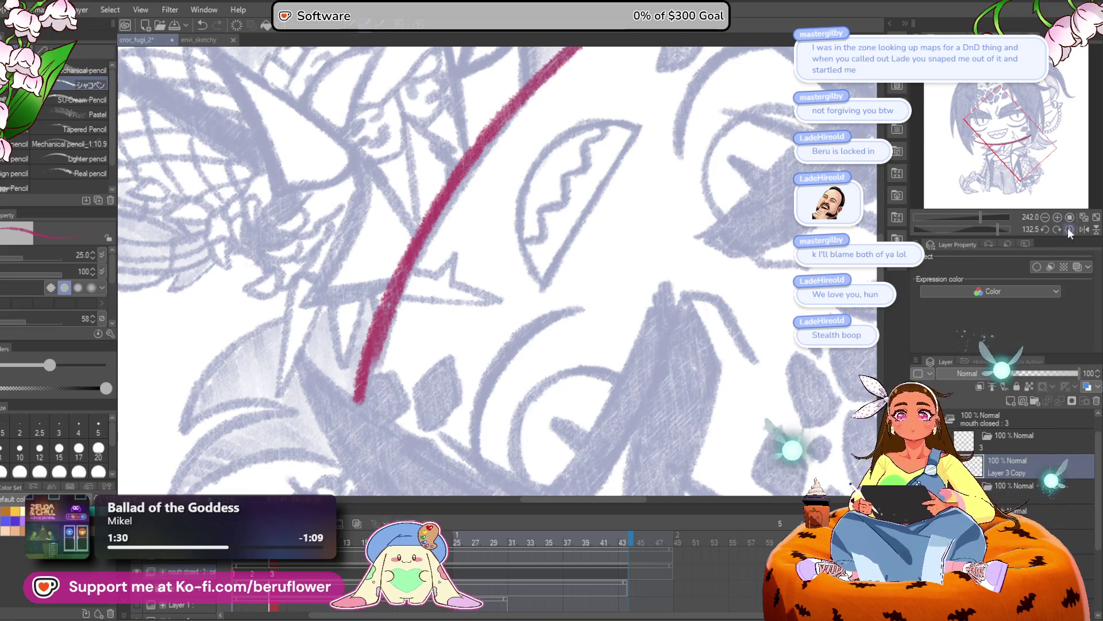
Straighten the canvas, add the upper red lightning-mark stroke, and zoom out to view the drawing
left_click(1068, 228)
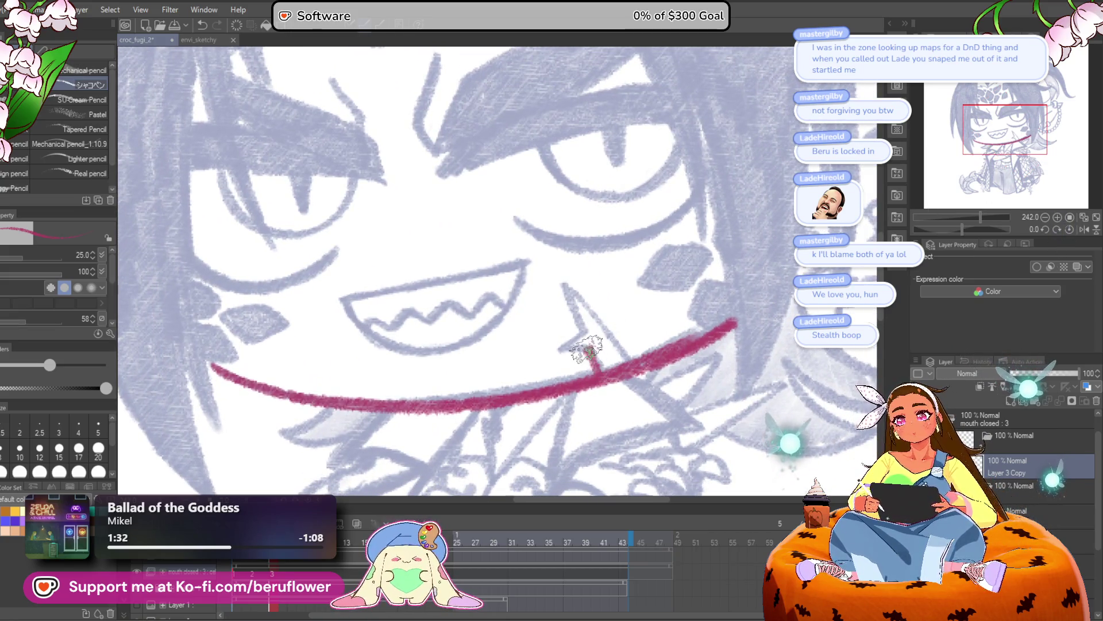
left_click_drag(566, 285, 598, 344)
key("ctrl+0")
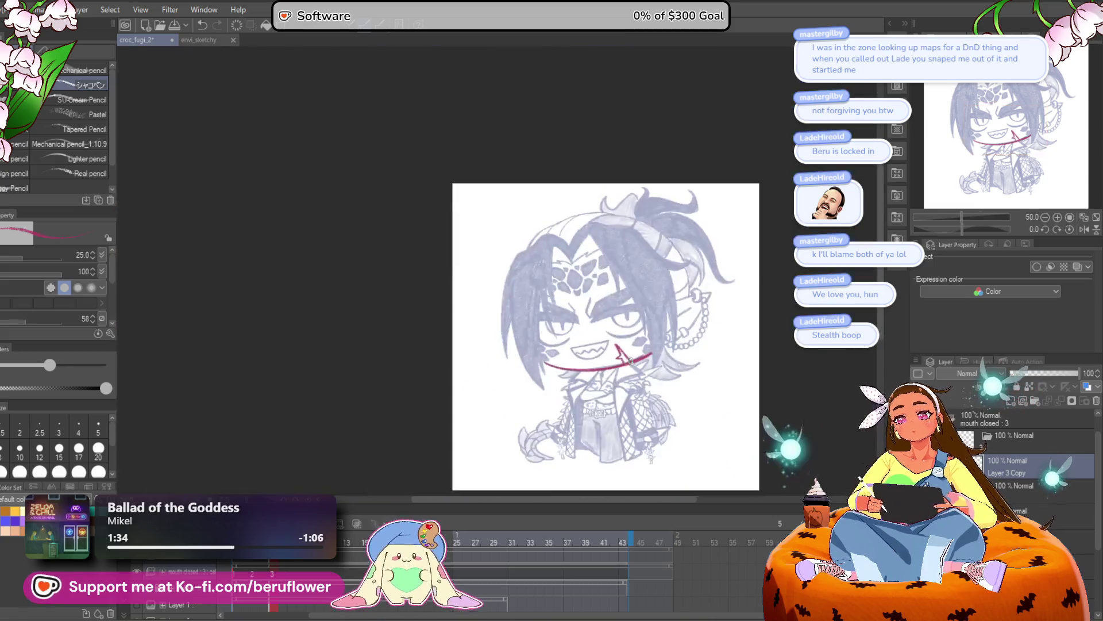
scroll(630, 361, "up", 4)
scroll(630, 361, "up", 2)
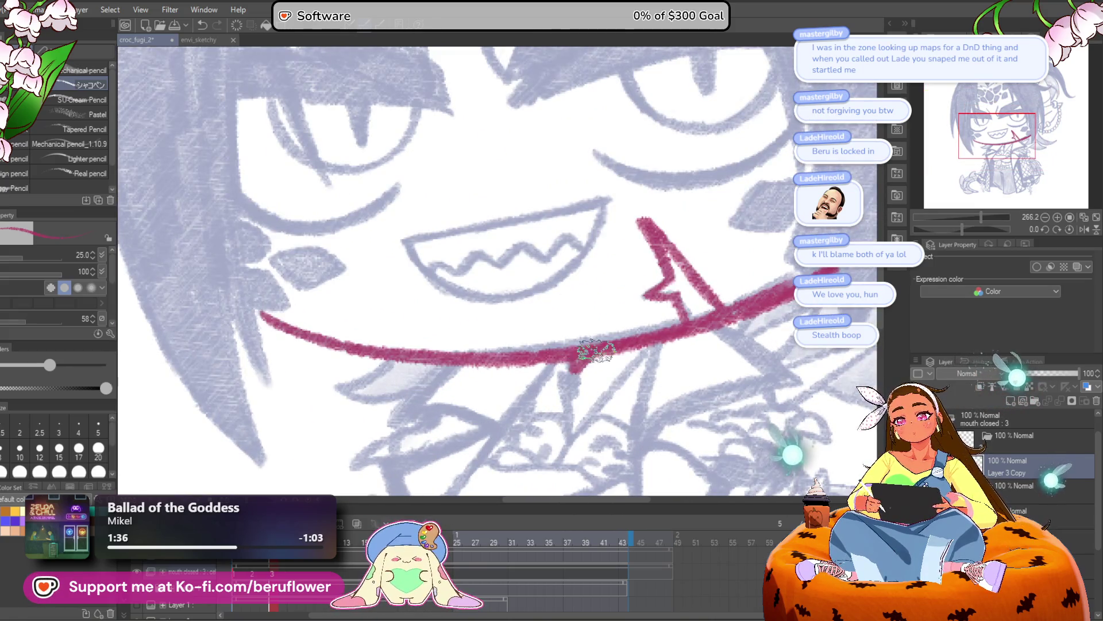
key("ctrl+0")
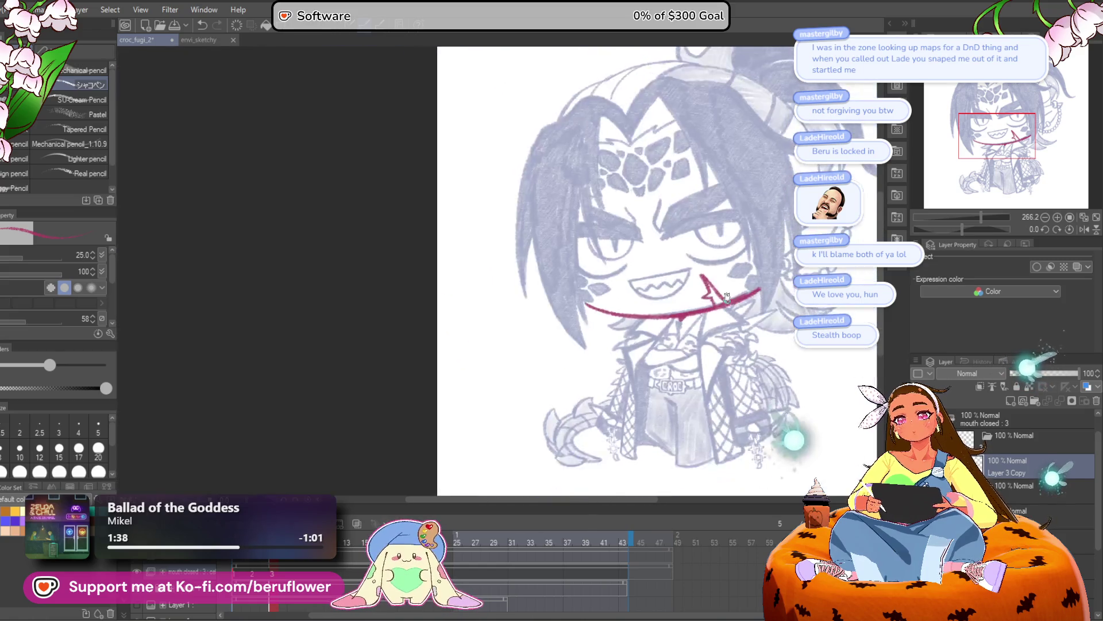
scroll(760, 353, "up", 4)
scroll(760, 353, "up", 3)
Draw red strokes down from the mouth line and across the chest
mouse_move(572, 227)
left_mouse_down()
mouse_move(550, 305)
mouse_move(561, 419)
left_mouse_up()
scroll(560, 419, "down", 3)
left_click_drag(560, 308, 559, 406)
scroll(559, 405, "down", 3)
left_click_drag(558, 270, 591, 443)
scroll(591, 443, "down", 1)
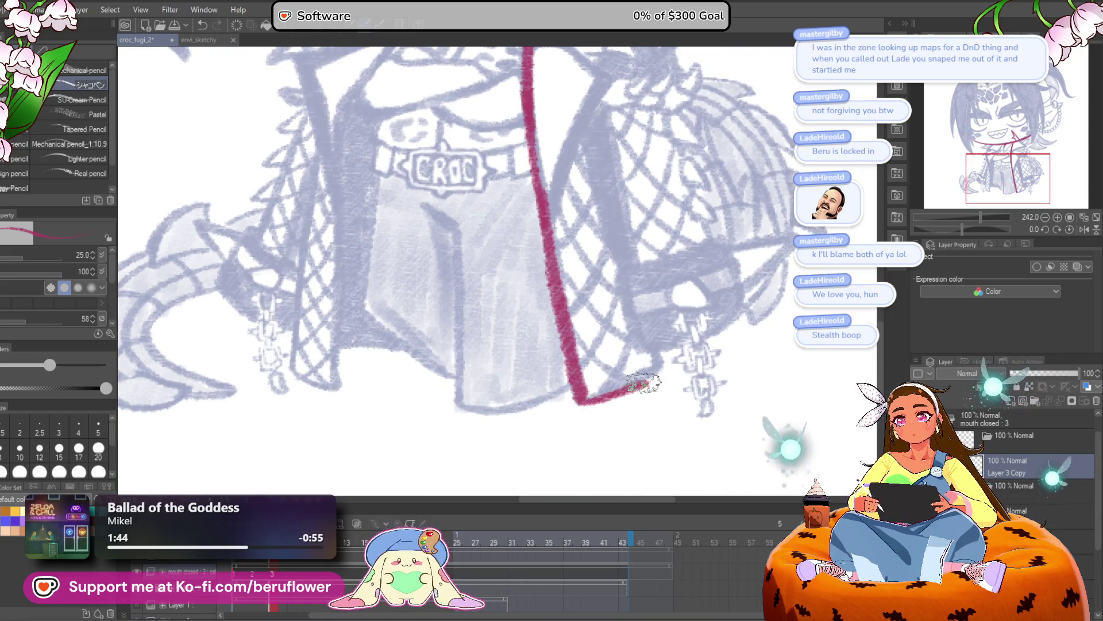
scroll(666, 361, "up", 4)
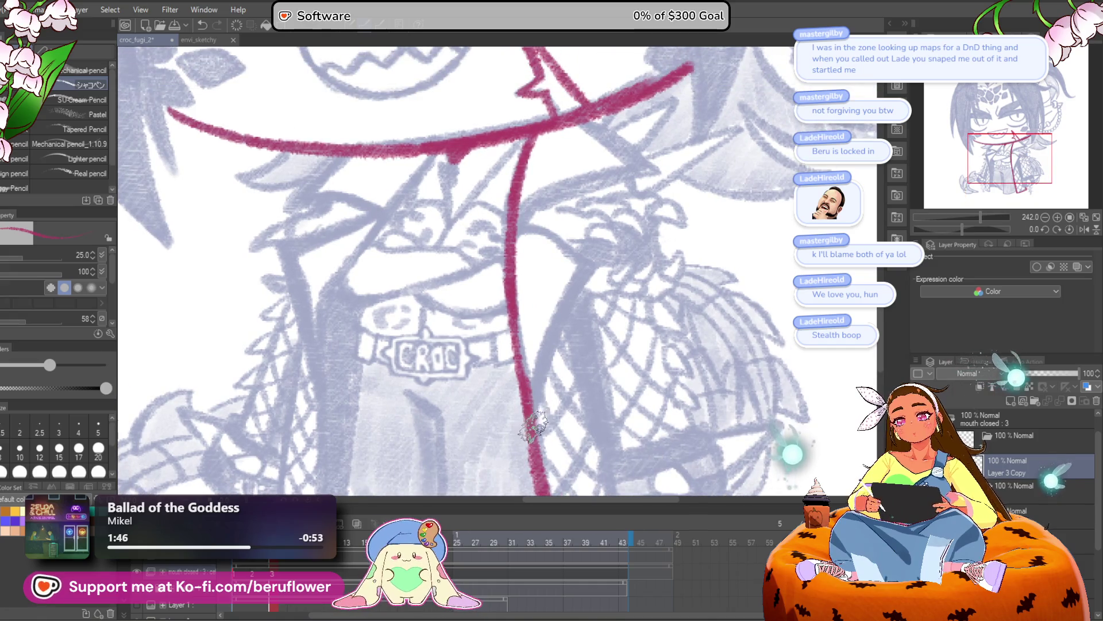
left_click_drag(540, 440, 591, 269)
mouse_move(530, 227)
left_mouse_down()
mouse_move(575, 247)
mouse_move(592, 269)
left_mouse_up()
scroll(575, 276, "up", 2)
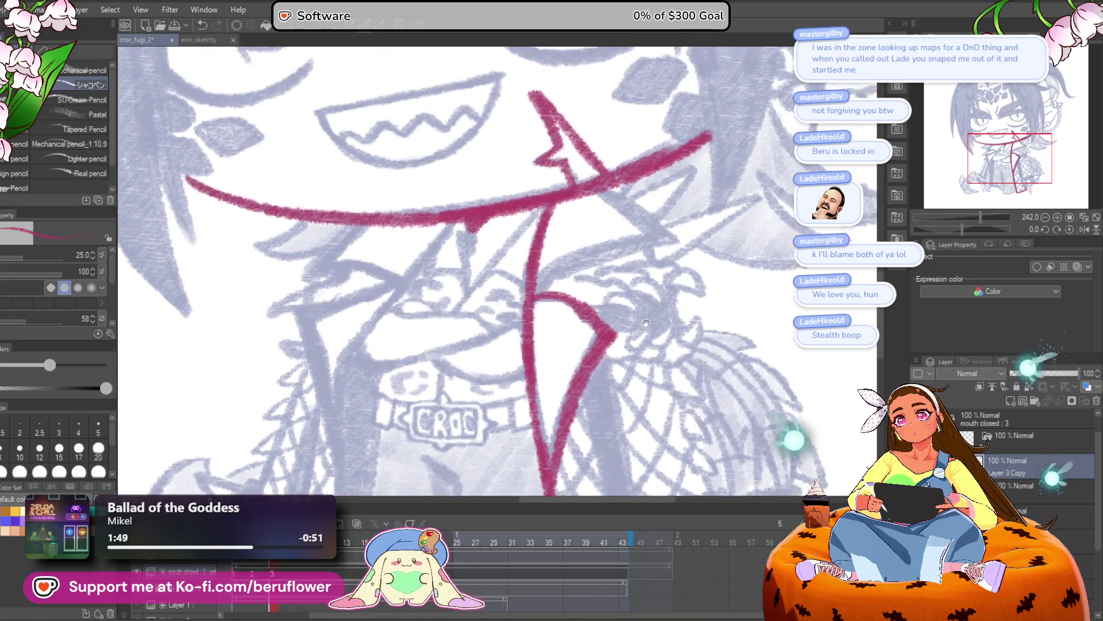
left_click_drag(543, 302, 675, 236)
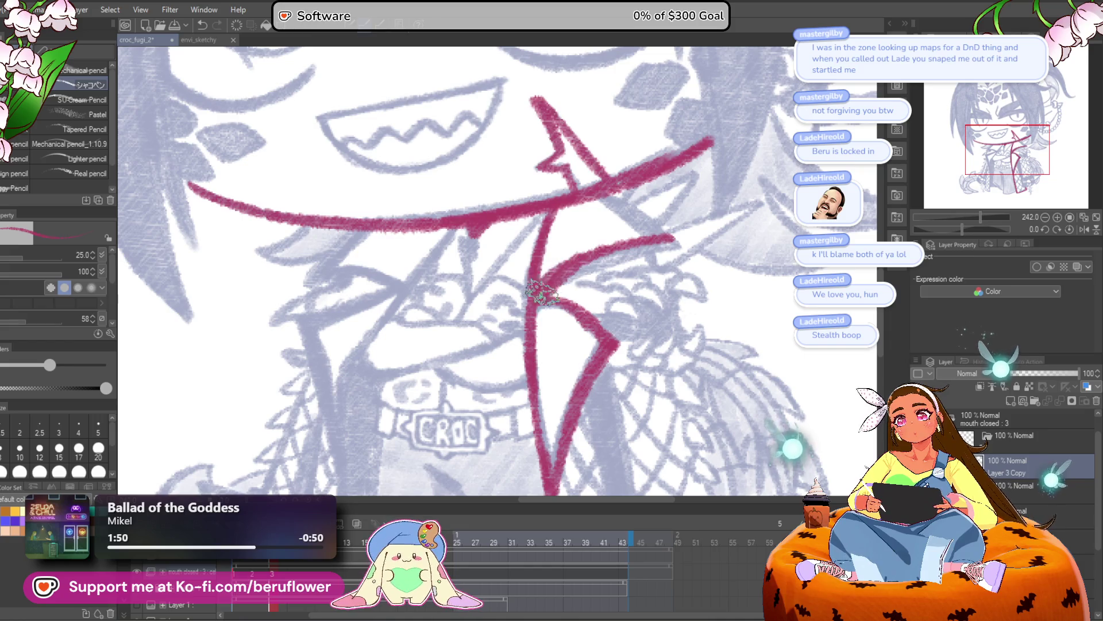
left_click_drag(602, 188, 661, 236)
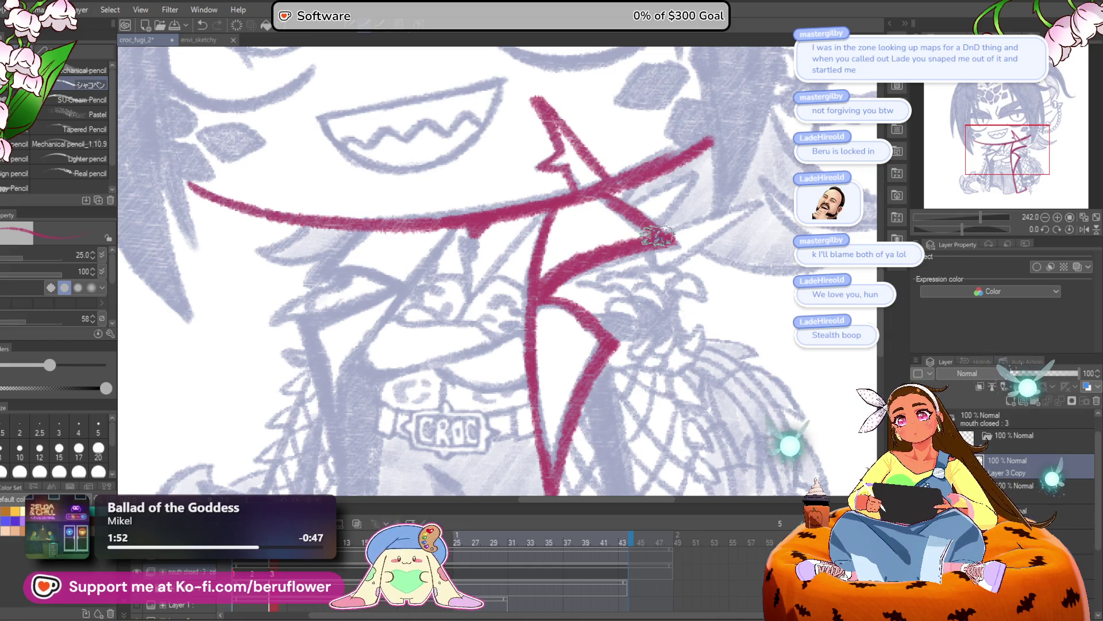
Ink the V-shaped red left lapel running down from the mouth
left_click_drag(569, 231, 758, 246)
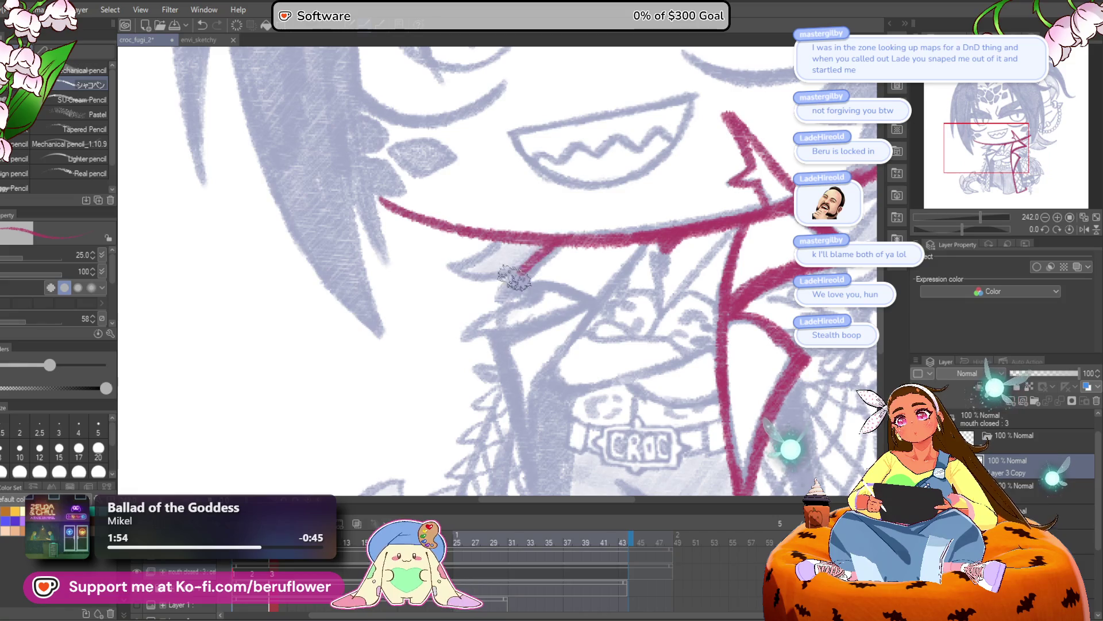
mouse_move(646, 247)
left_mouse_down()
mouse_move(584, 305)
mouse_move(514, 396)
left_mouse_up()
left_click_drag(517, 396, 540, 305)
mouse_move(604, 239)
left_mouse_down()
mouse_move(549, 288)
mouse_move(534, 365)
left_mouse_up()
mouse_move(624, 195)
left_mouse_down()
mouse_move(535, 247)
mouse_move(543, 322)
mouse_move(514, 247)
left_mouse_up()
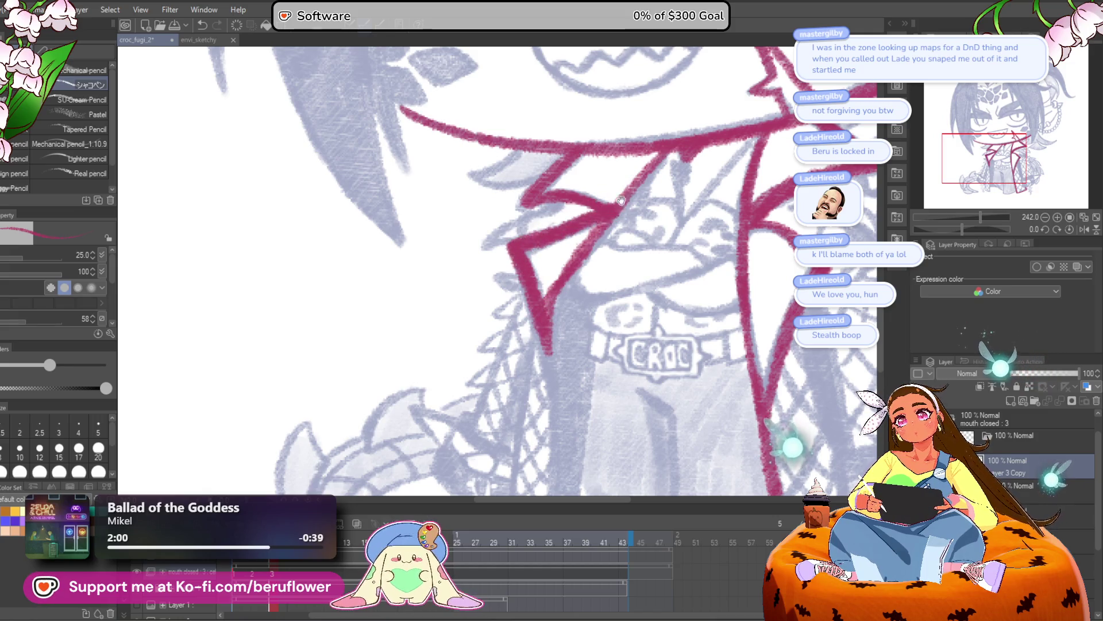
Scribble solid red fill down the length of the left strap
left_click_drag(616, 200, 587, 162)
mouse_move(557, 269)
left_mouse_down()
mouse_move(536, 252)
mouse_move(533, 261)
mouse_move(523, 141)
mouse_move(511, 397)
left_mouse_up()
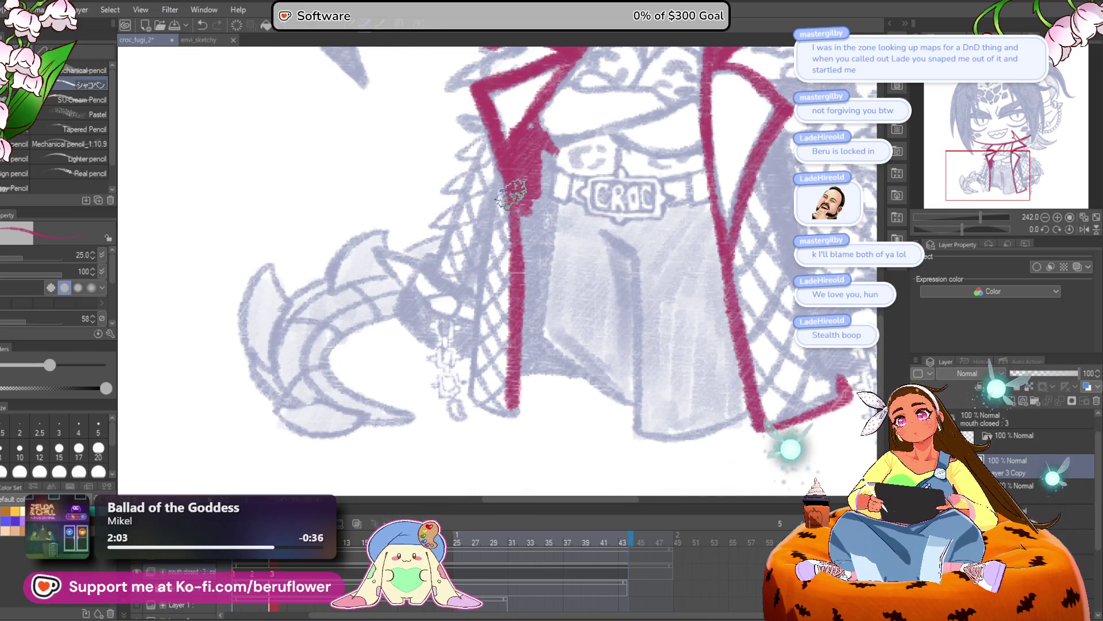
left_click_drag(514, 172, 522, 377)
left_click_drag(512, 181, 515, 416)
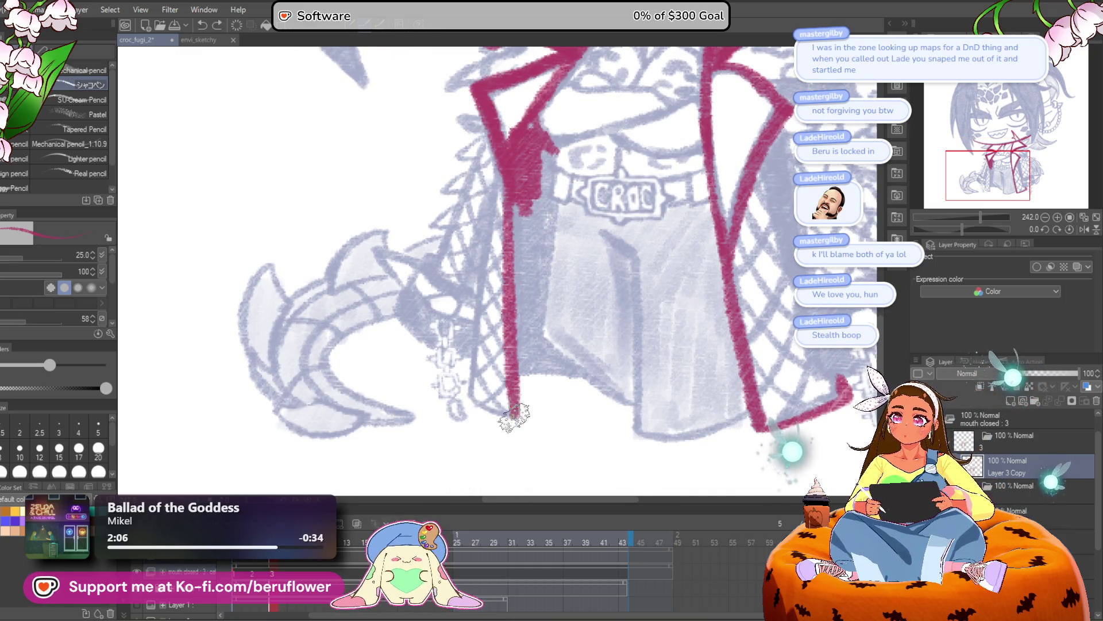
mouse_move(493, 210)
left_mouse_down()
mouse_move(472, 380)
mouse_move(578, 384)
left_mouse_up()
mouse_move(520, 201)
left_mouse_down()
mouse_move(521, 322)
mouse_move(555, 401)
mouse_move(497, 276)
mouse_move(520, 397)
left_mouse_up()
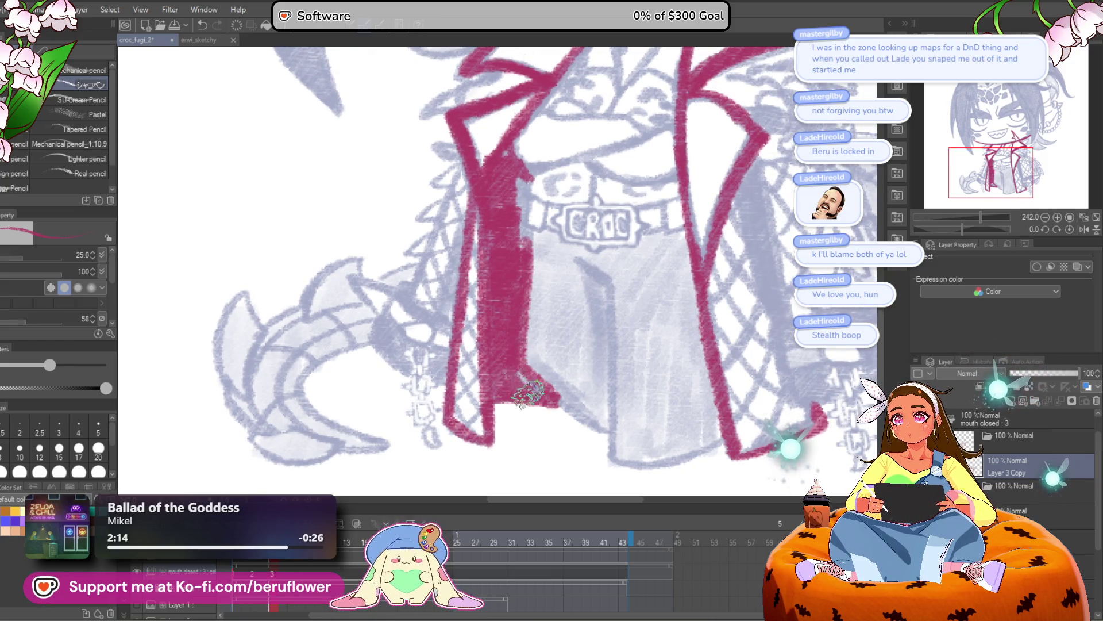
scroll(446, 266, "up", 4)
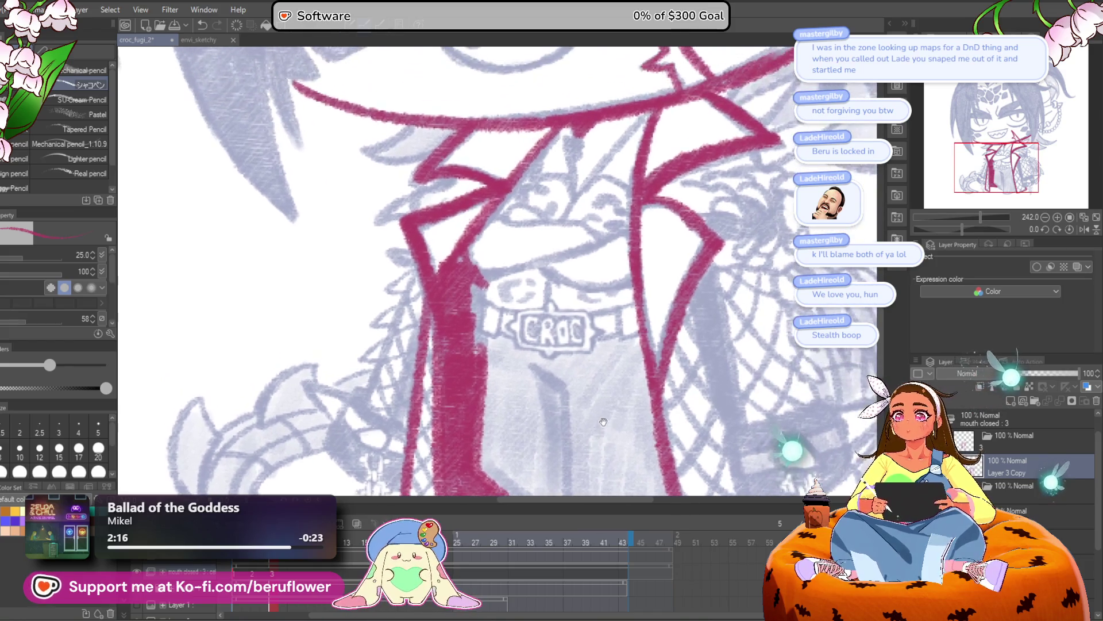
With brush size 15, fill the remaining gaps in the strap with red
left_click(60, 447)
mouse_move(474, 271)
left_mouse_down()
mouse_move(478, 351)
mouse_move(477, 339)
left_mouse_up()
left_click_drag(484, 292, 492, 297)
mouse_move(491, 258)
left_mouse_down()
mouse_move(482, 340)
mouse_move(465, 105)
left_mouse_up()
left_click_drag(451, 264, 491, 379)
Draw the red collar edge line toward the CROC tag
mouse_move(491, 235)
left_mouse_down()
mouse_move(527, 259)
mouse_move(527, 291)
left_mouse_up()
mouse_move(527, 290)
left_mouse_down()
mouse_move(520, 259)
mouse_move(520, 402)
mouse_move(532, 328)
mouse_move(653, 319)
left_mouse_up()
left_click_drag(649, 276, 605, 477)
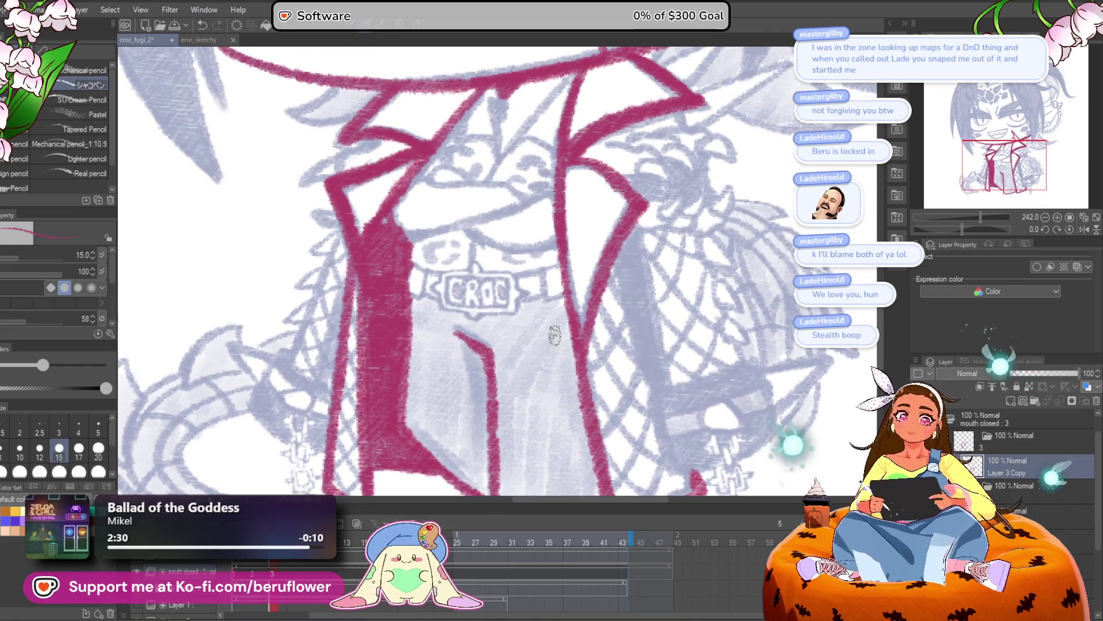
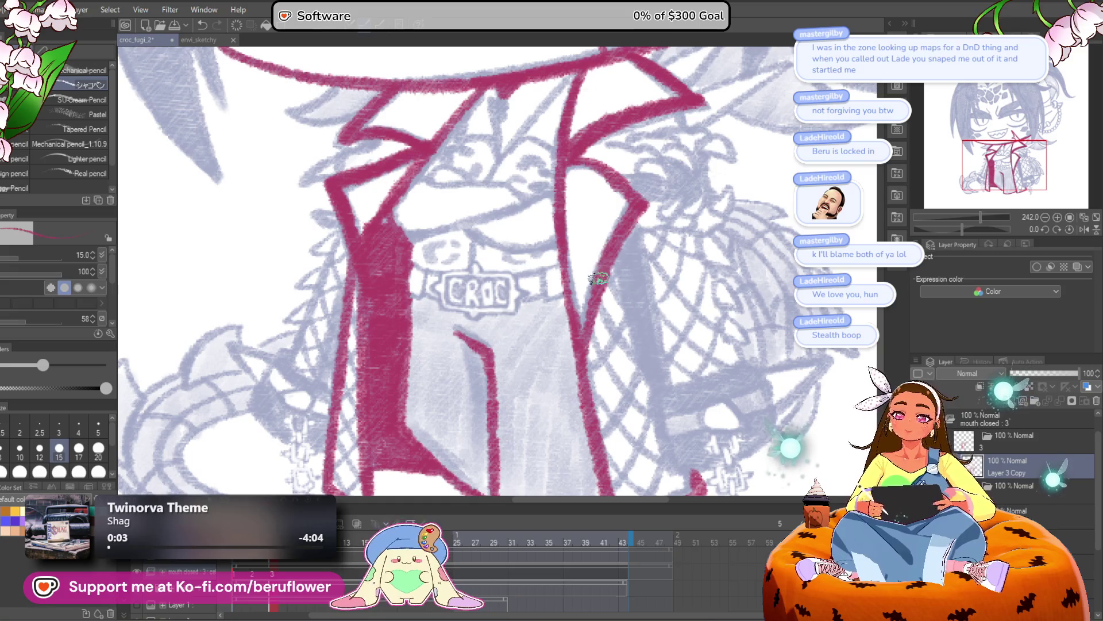
Zoom in on the jacket collar and ink a red line along the upper lapel
left_click_drag(573, 301, 612, 303)
scroll(430, 208, "down", 3)
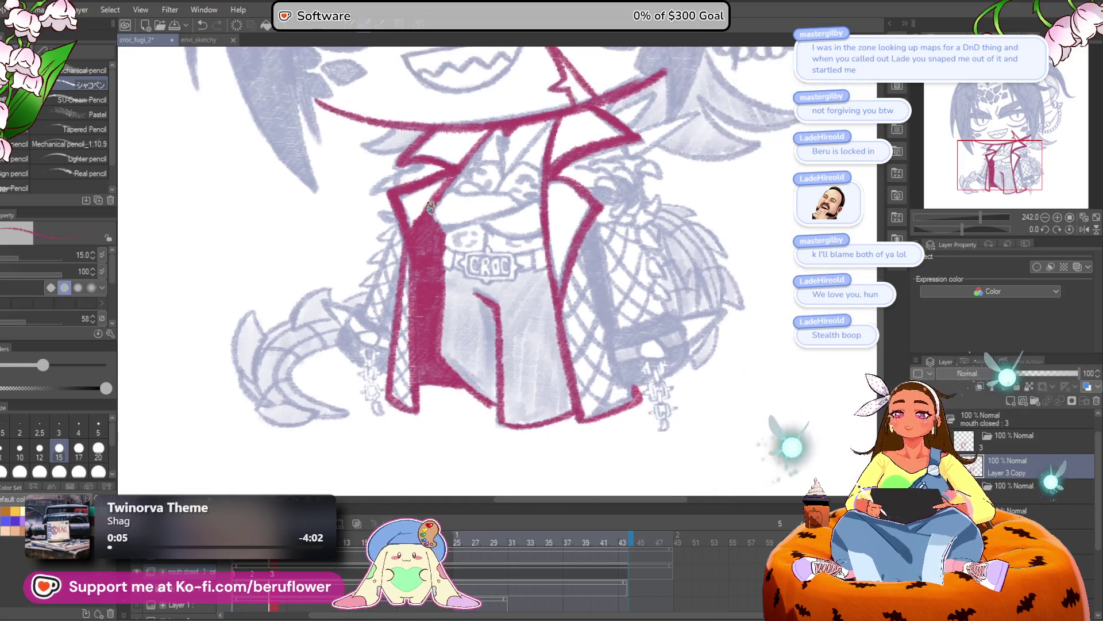
scroll(443, 315, "up", 4)
scroll(443, 315, "up", 3)
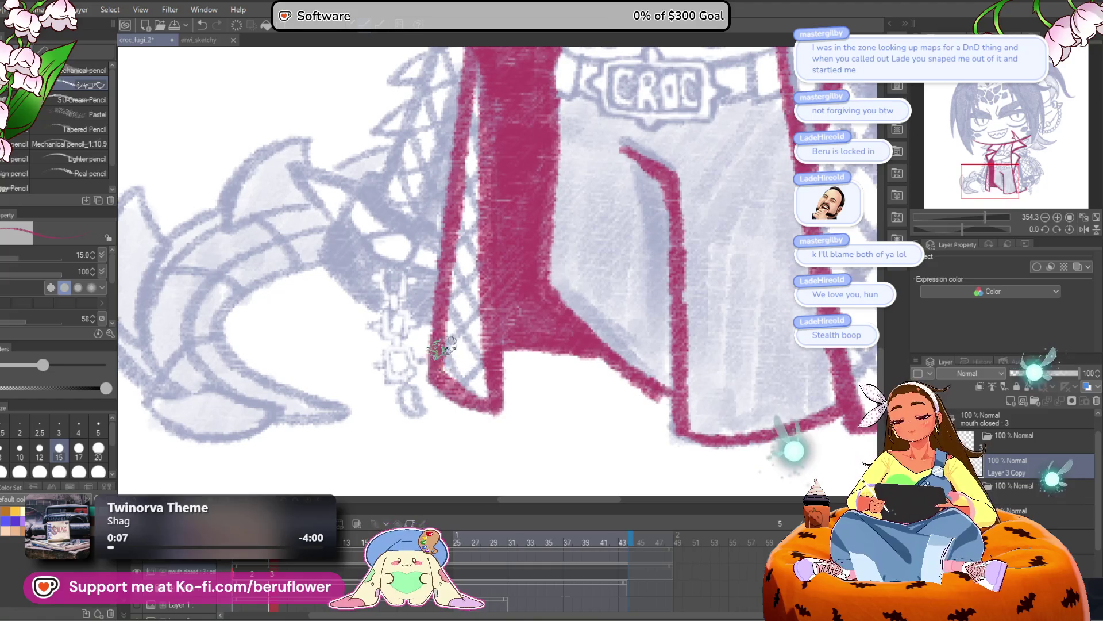
left_click_drag(487, 315, 493, 380)
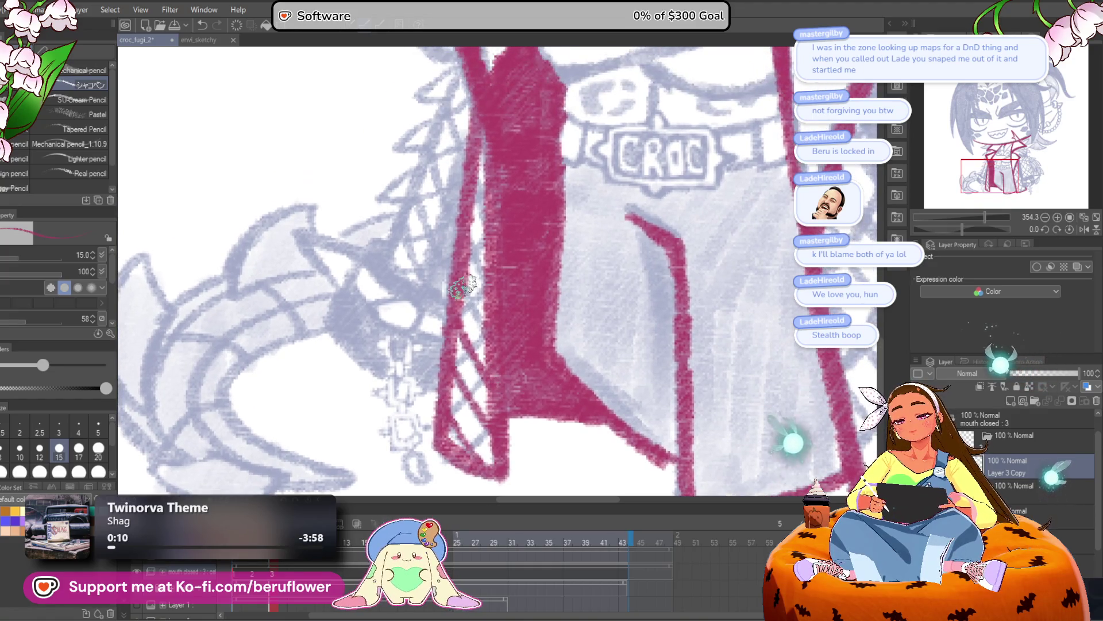
left_click_drag(508, 281, 508, 261)
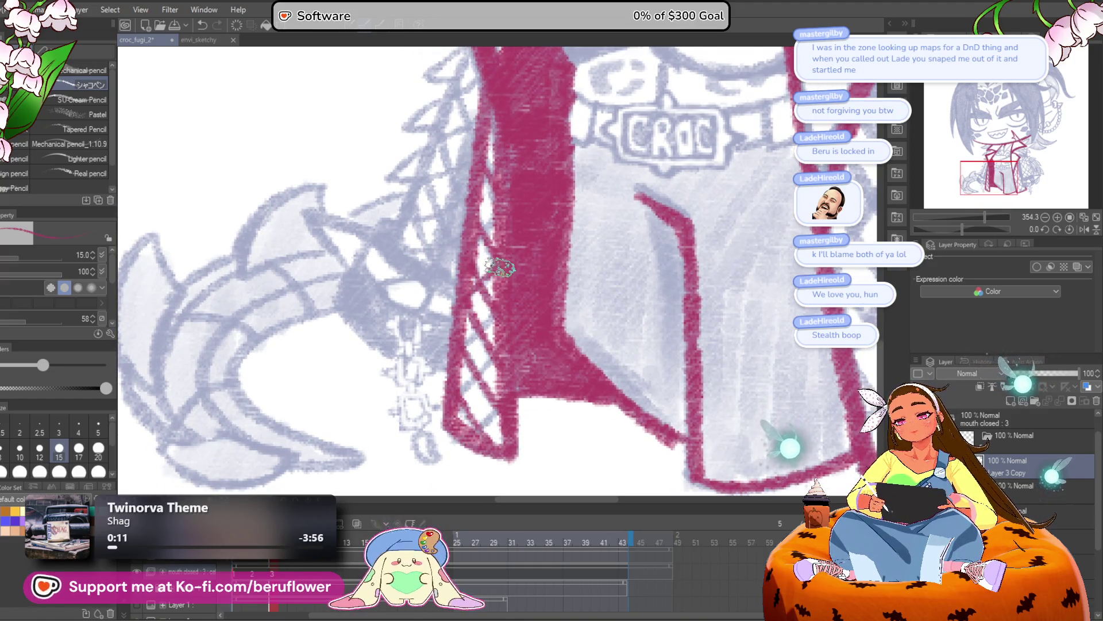
scroll(466, 437, "down", 5)
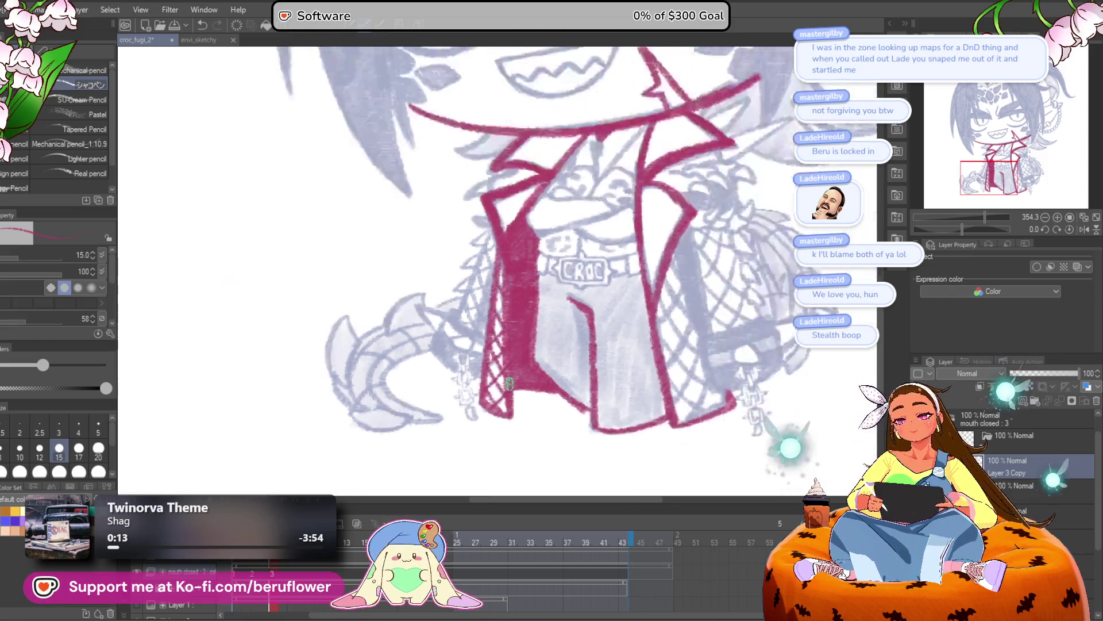
scroll(688, 261, "up", 4)
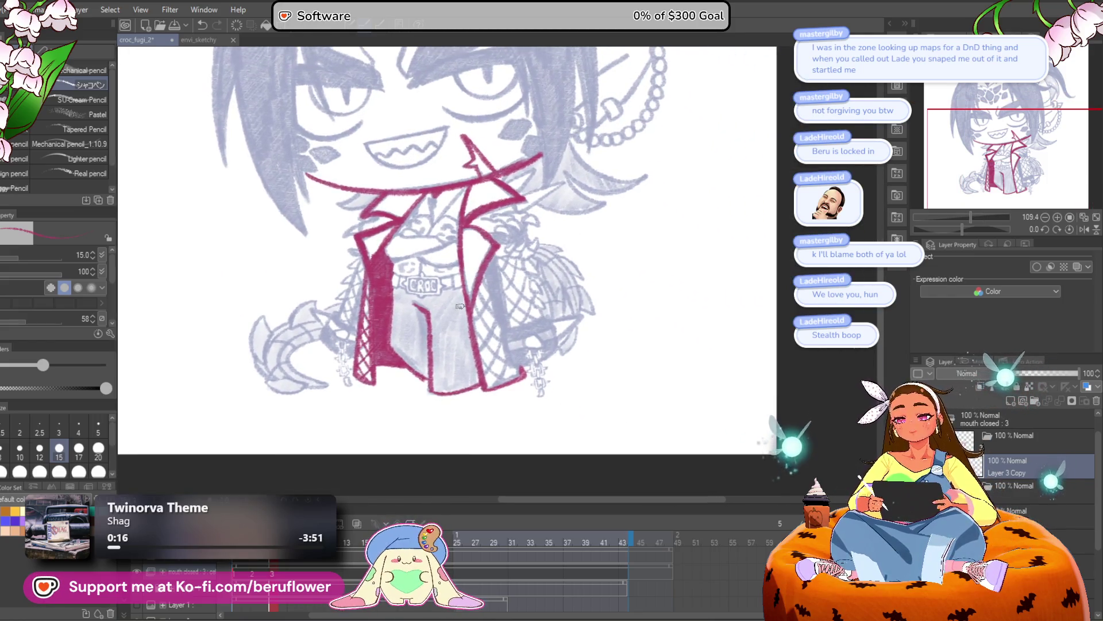
mouse_move(622, 342)
left_mouse_down()
mouse_move(537, 347)
mouse_move(531, 361)
mouse_move(581, 379)
left_mouse_up()
scroll(581, 379, "up", 3)
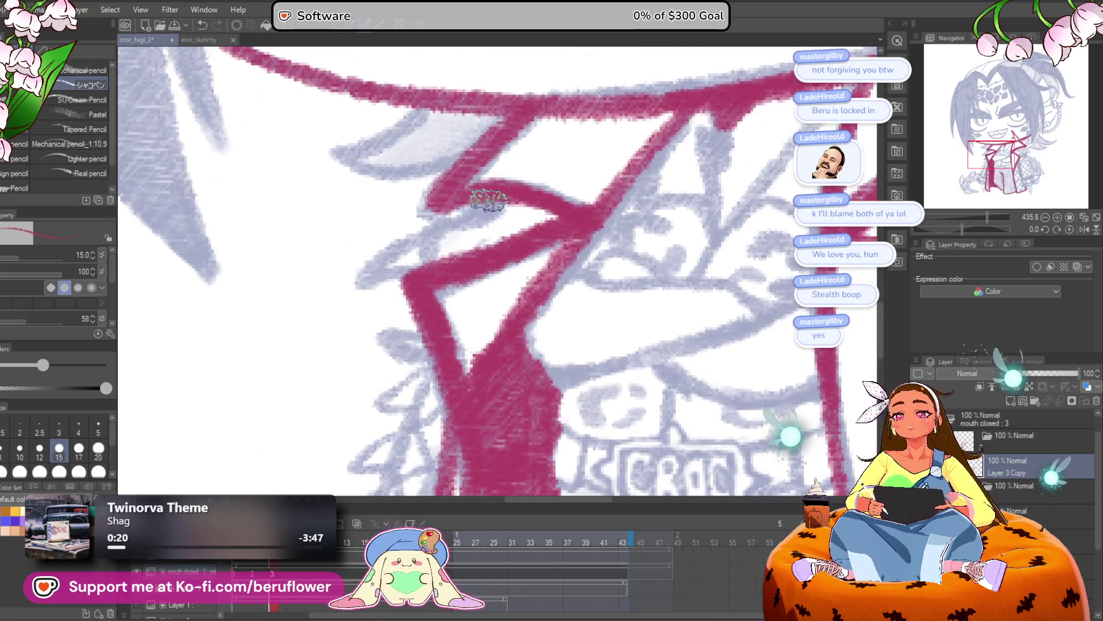
mouse_move(489, 200)
left_mouse_down()
mouse_move(367, 270)
mouse_move(432, 285)
left_mouse_up()
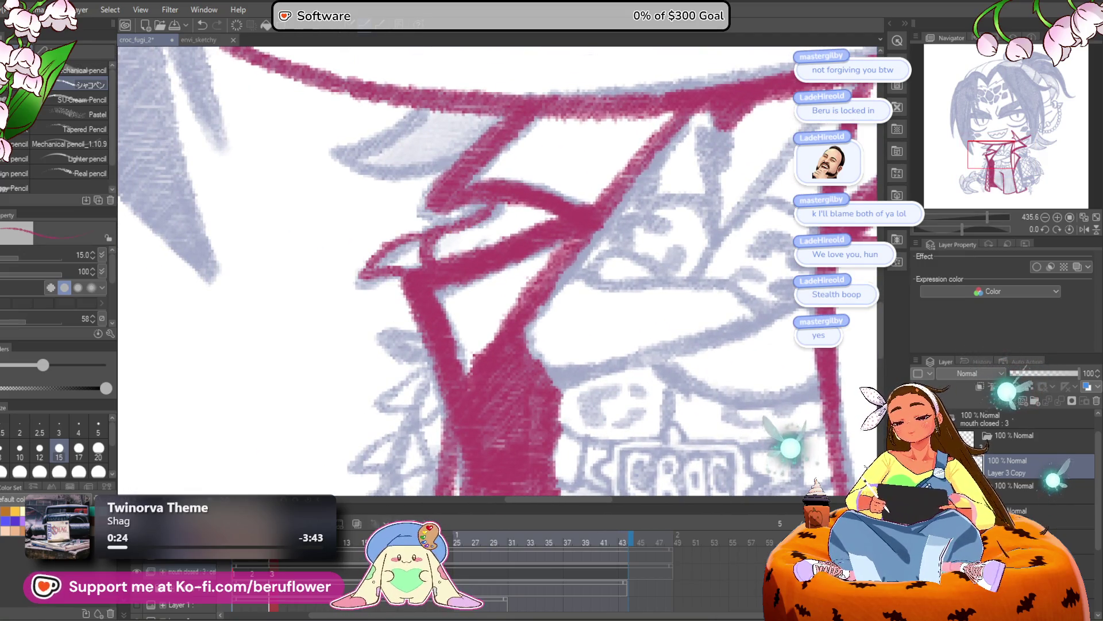
Undo the stroke and advance two animation frames
key("ctrl+z")
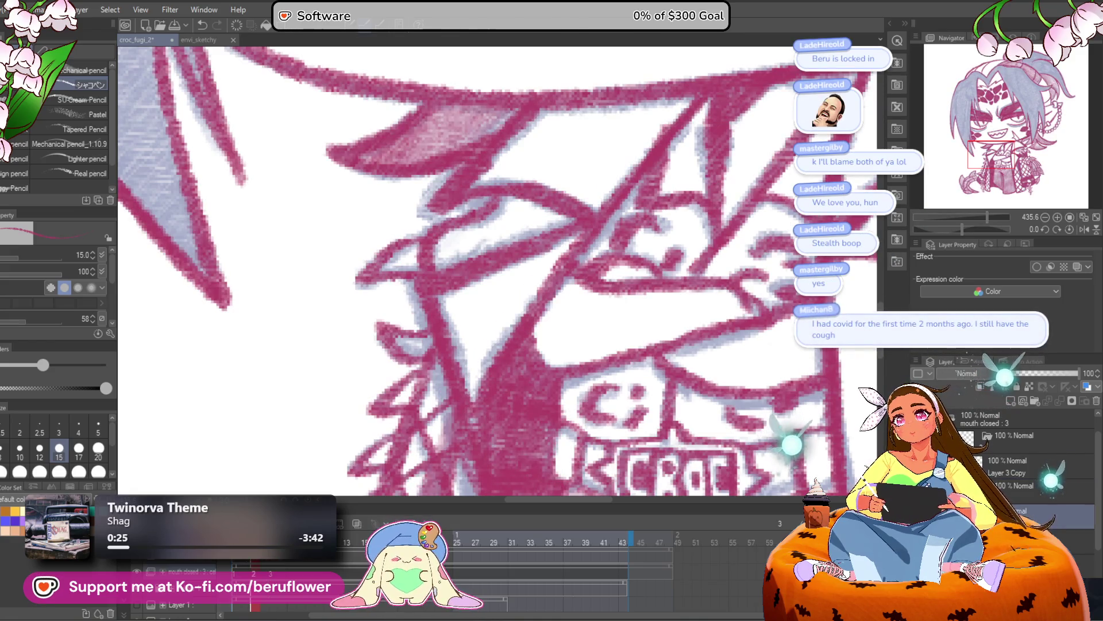
key("Right")
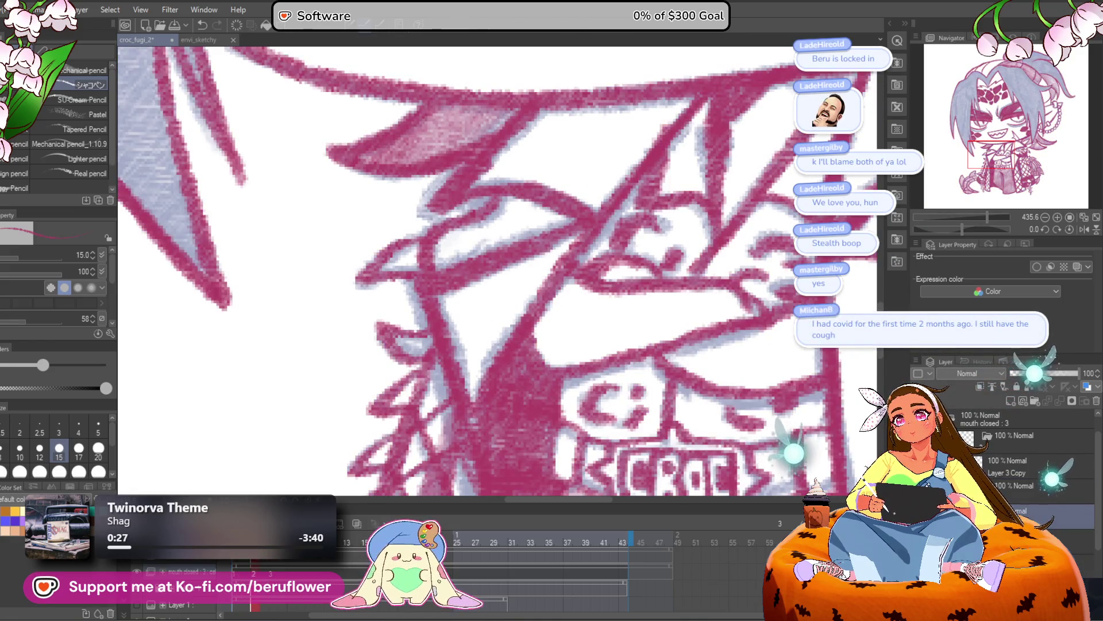
key("Right")
Ink red netting crosshatch strokes down the jacket's left edge, then zoom out to check
mouse_move(443, 325)
left_mouse_down()
mouse_move(368, 345)
mouse_move(454, 368)
mouse_move(466, 286)
mouse_move(483, 290)
mouse_move(425, 310)
mouse_move(396, 402)
left_mouse_up()
mouse_move(408, 381)
left_mouse_down()
mouse_move(442, 197)
mouse_move(397, 298)
mouse_move(454, 373)
mouse_move(488, 385)
left_mouse_up()
mouse_move(485, 191)
left_mouse_down()
mouse_move(468, 202)
mouse_move(436, 356)
mouse_move(470, 222)
left_mouse_up()
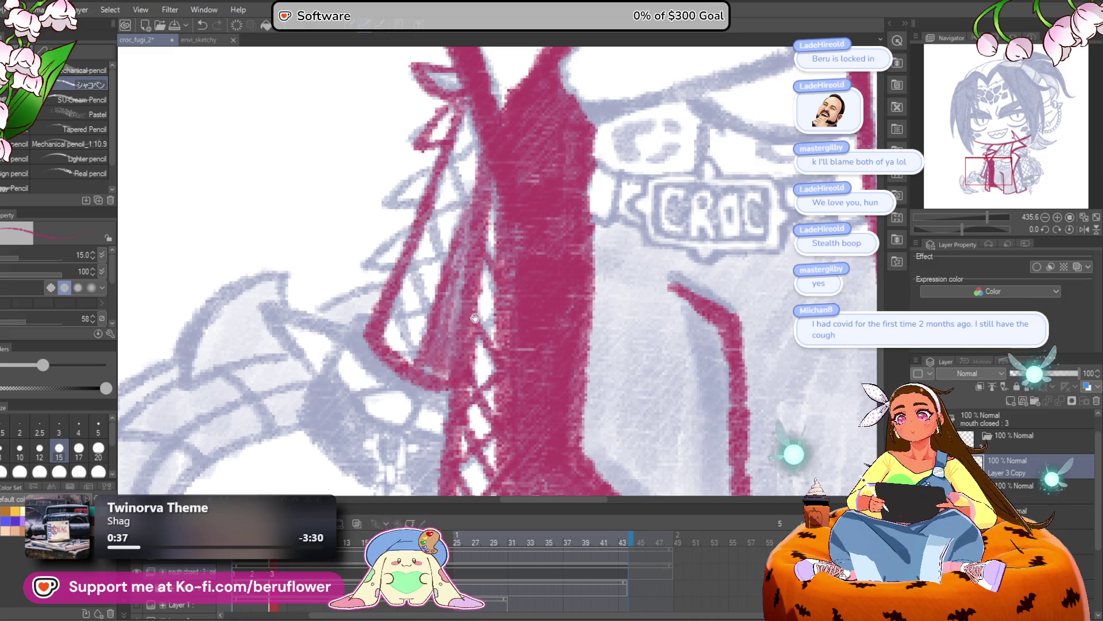
mouse_move(419, 311)
left_mouse_down()
mouse_move(428, 247)
mouse_move(465, 161)
mouse_move(491, 235)
left_mouse_up()
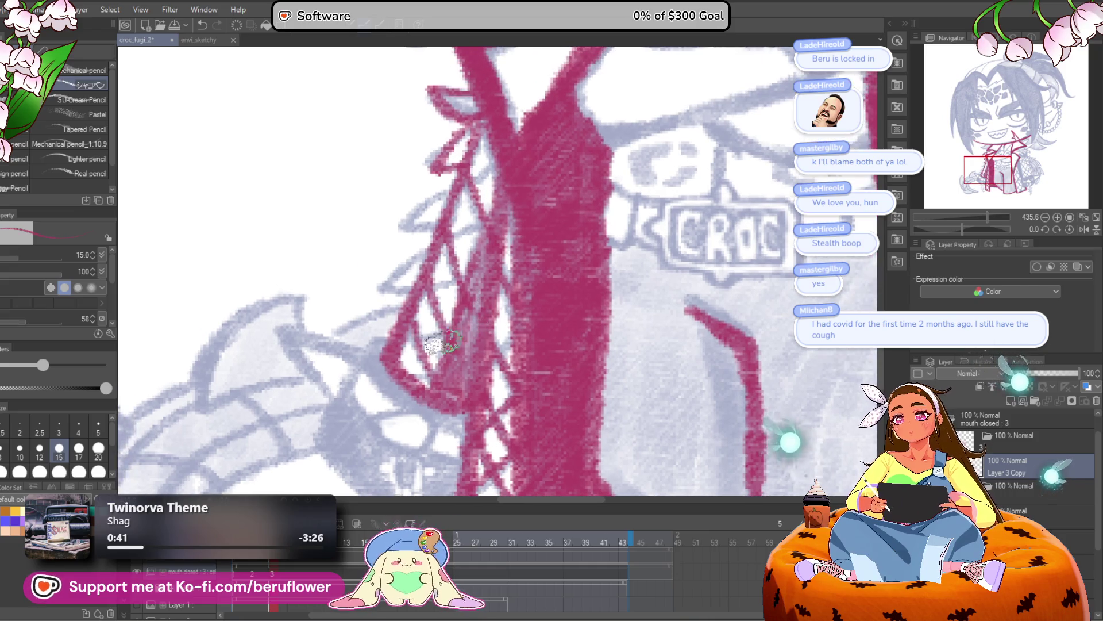
left_click_drag(466, 281, 484, 229)
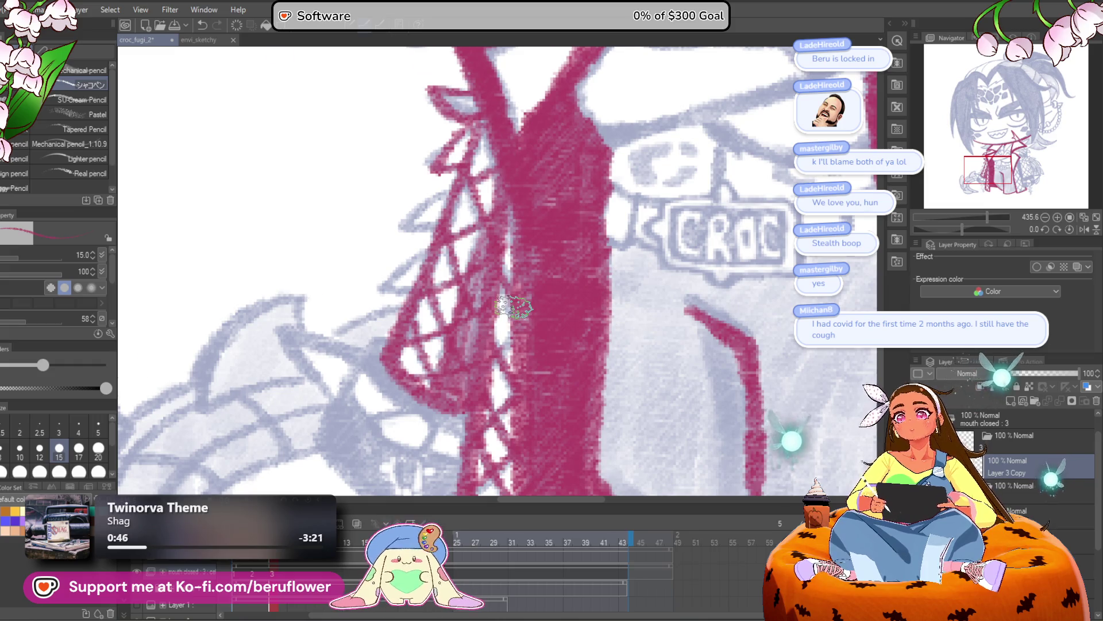
scroll(513, 307, "down", 5)
scroll(513, 307, "up", 3)
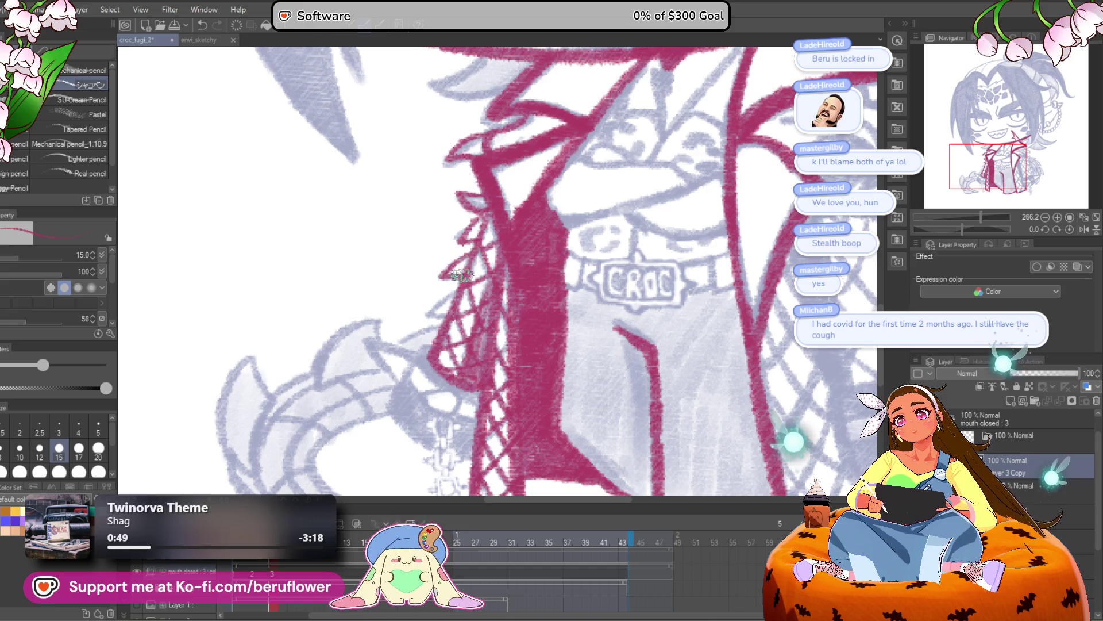
scroll(478, 354, "down", 6)
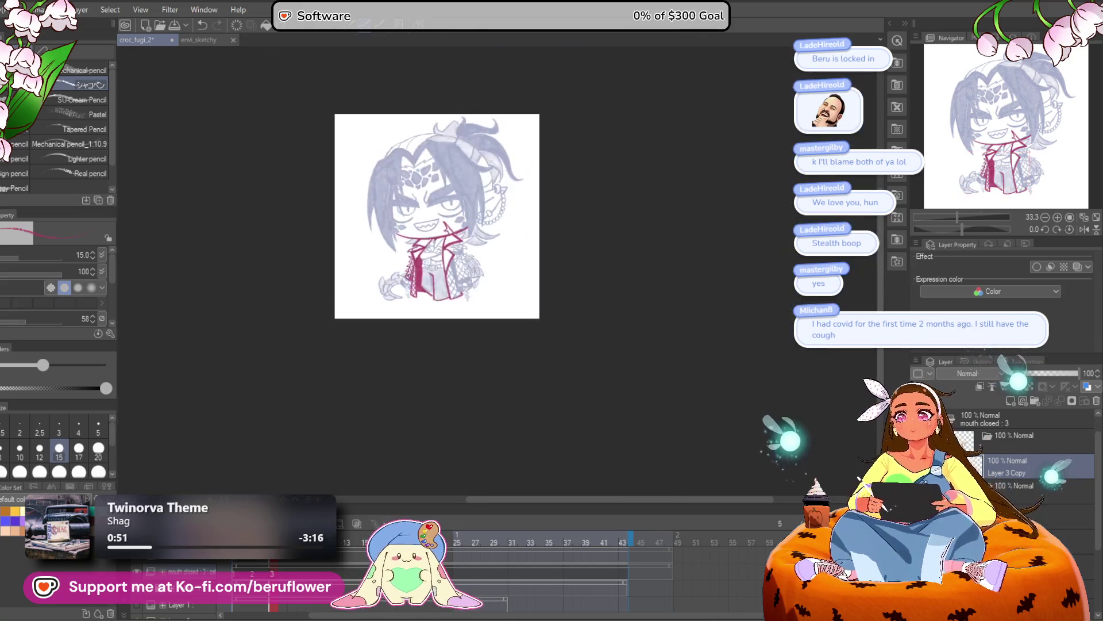
Pan and zoom in on the netting beside the jacket near the chain
scroll(510, 415, "up", 2)
scroll(470, 439, "up", 2)
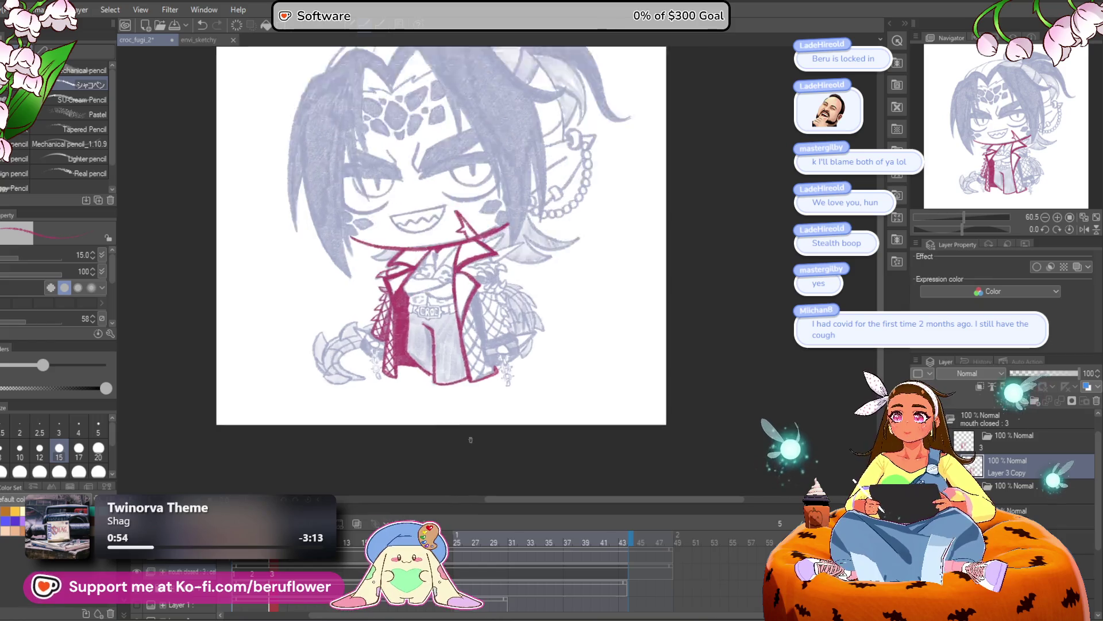
left_click_drag(598, 450, 573, 379)
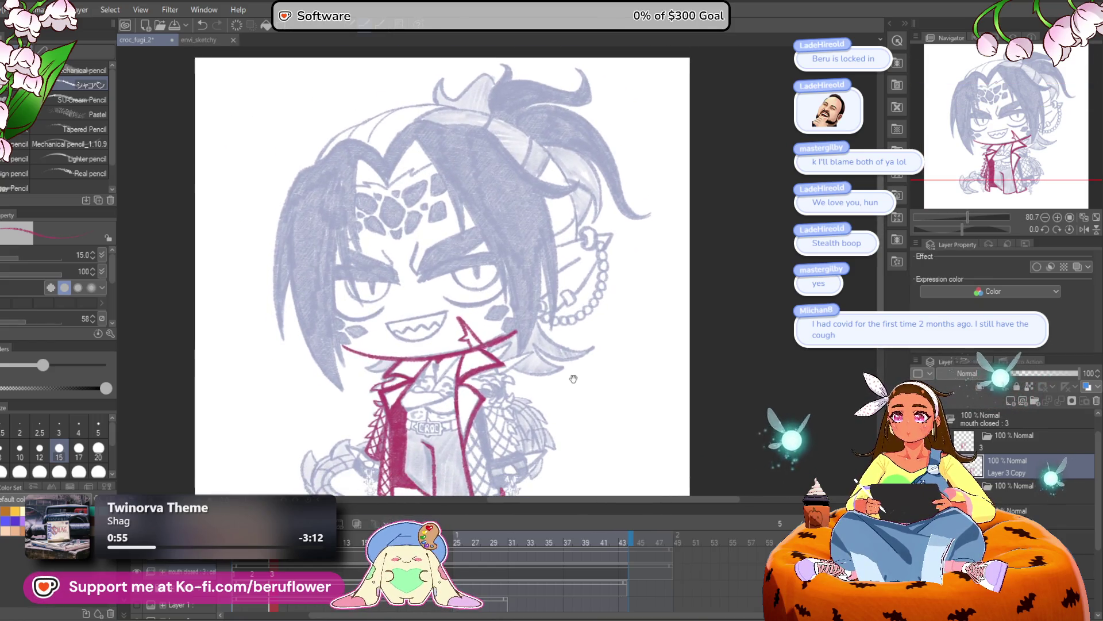
left_click_drag(536, 475, 560, 394)
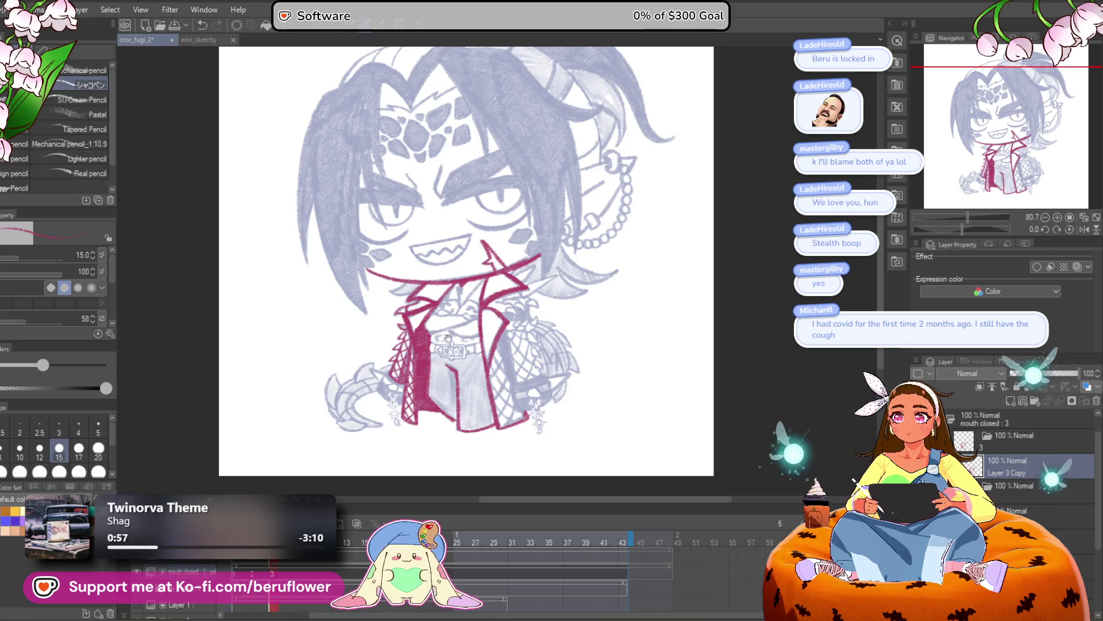
scroll(448, 338, "up", 4)
left_click_drag(540, 454, 544, 346)
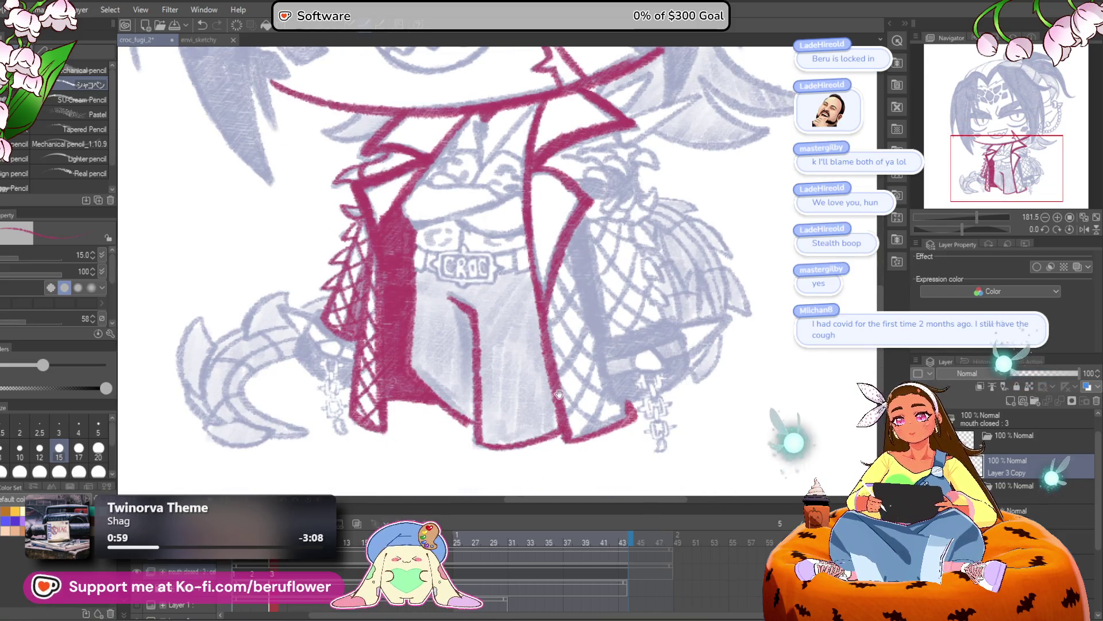
left_click_drag(558, 392, 553, 390)
left_click_drag(469, 404, 579, 397)
Zoom to about 585% and shrink the pencil size from 15 to 8
scroll(454, 234, "up", 3)
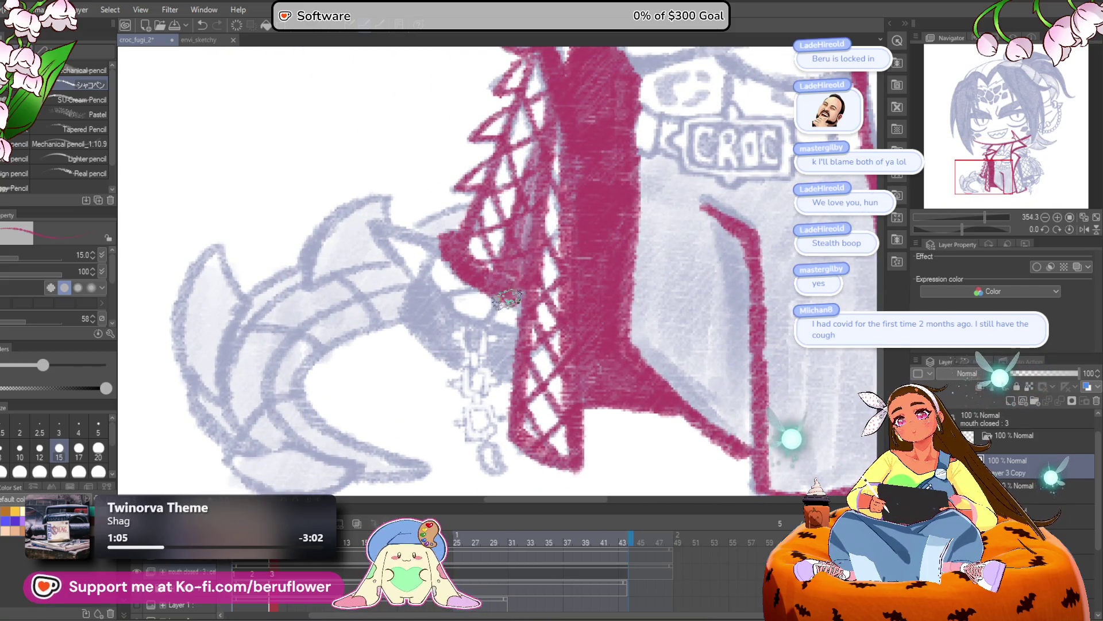
left_click_drag(506, 296, 509, 291)
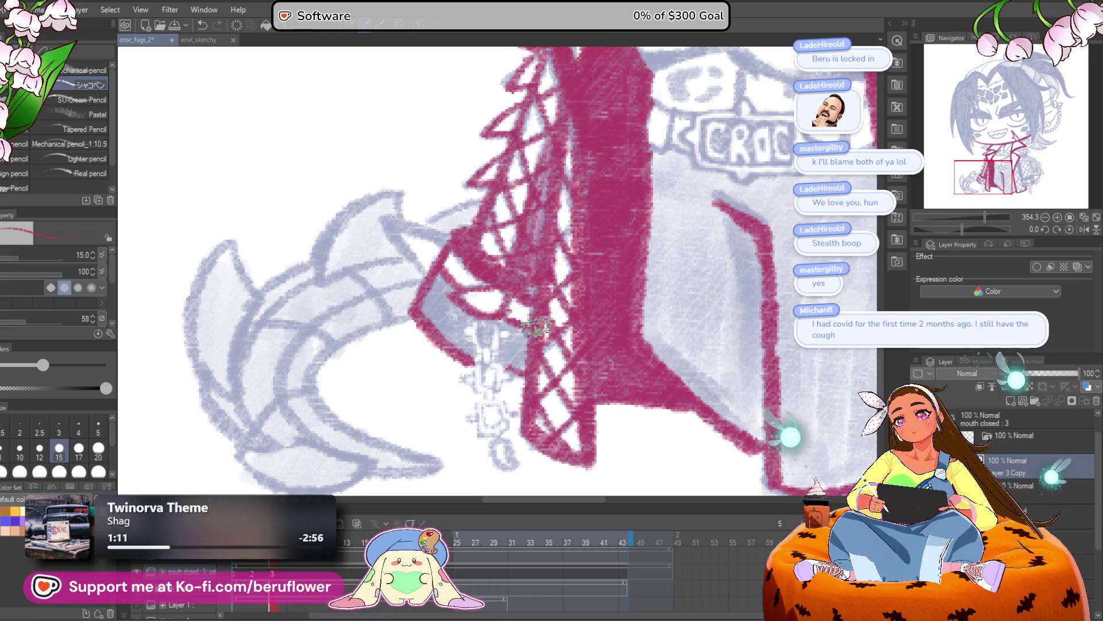
left_click_drag(488, 311, 499, 315)
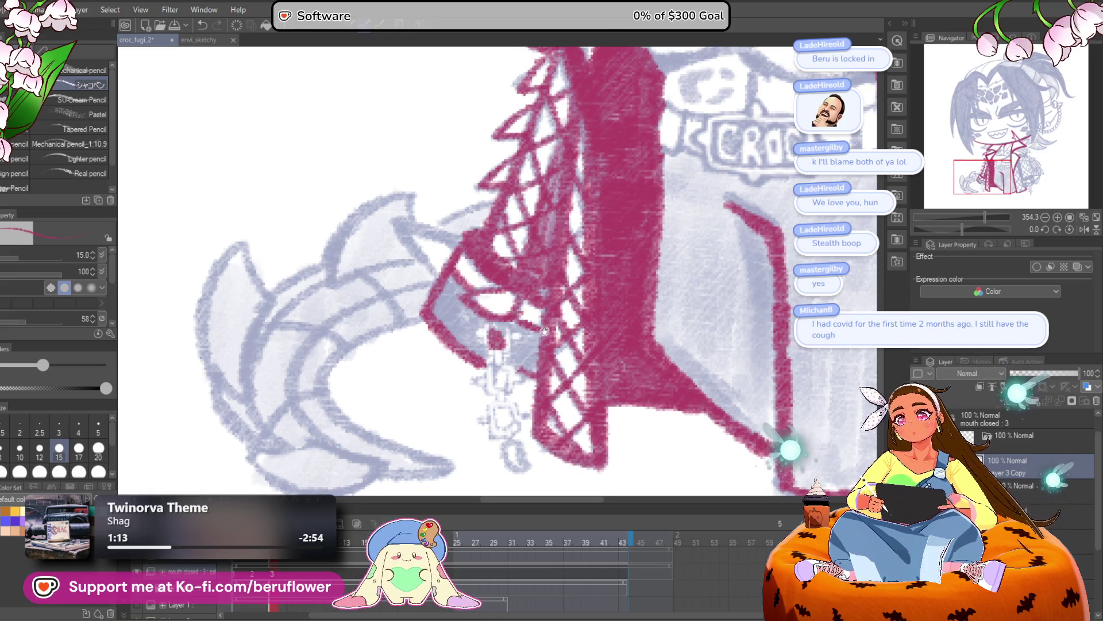
scroll(549, 326, "up", 3)
key("bracketleft")
key("bracketleft")
key("bracketleft")
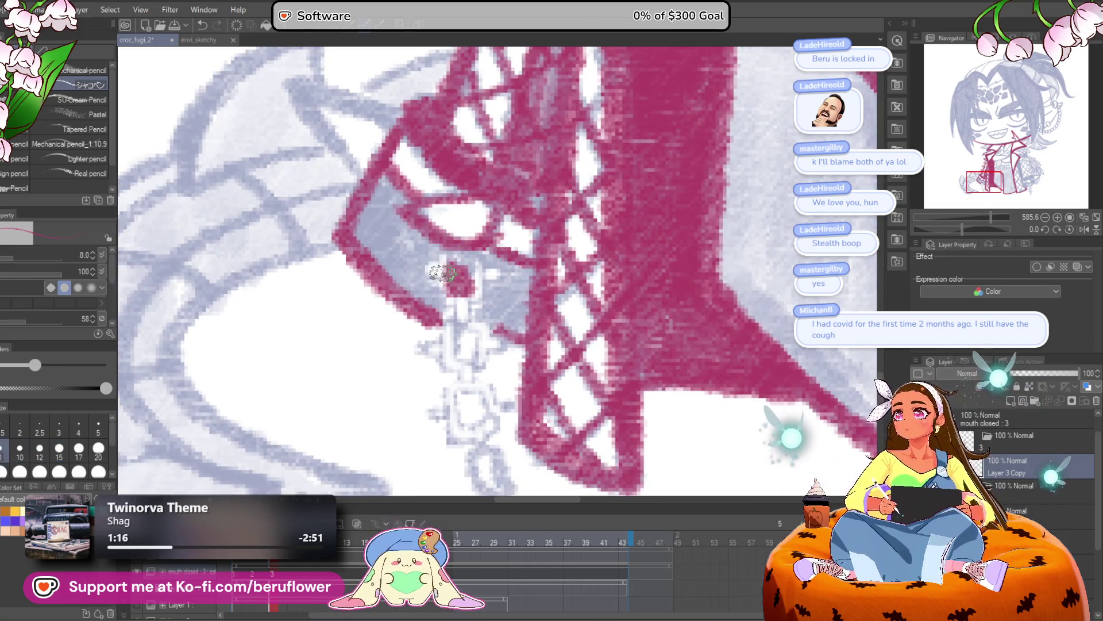
Erase the stray pink blob on the line-art layer near the netting
scroll(438, 268, "up", 5)
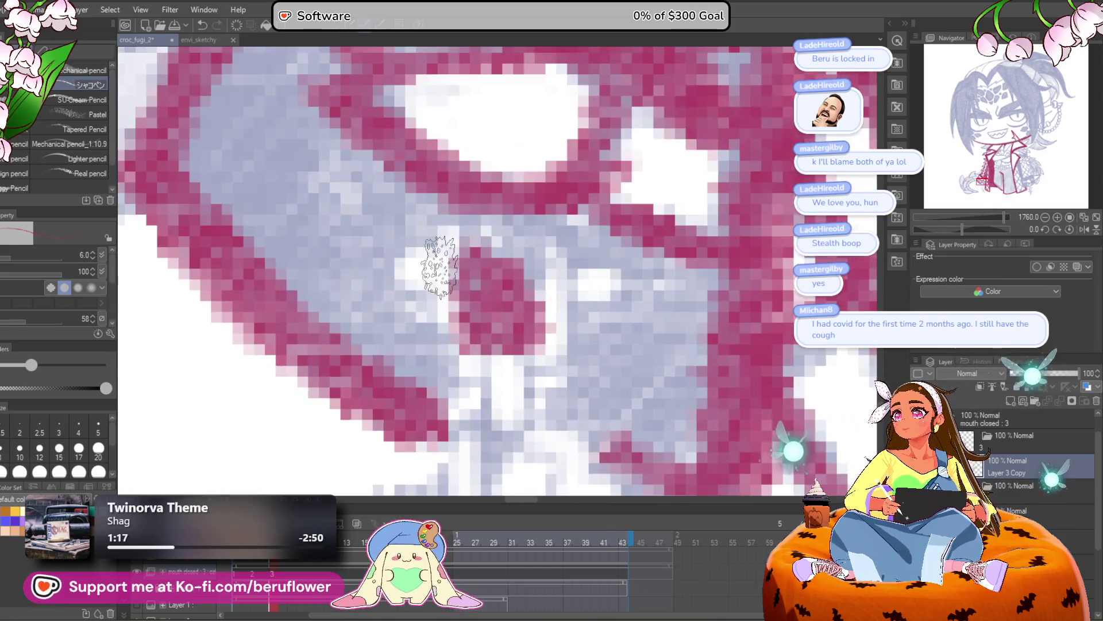
scroll(440, 267, "up", 1)
mouse_move(443, 287)
left_mouse_down()
mouse_move(466, 299)
mouse_move(510, 236)
left_mouse_up()
scroll(510, 237, "down", 3)
scroll(472, 240, "up", 1)
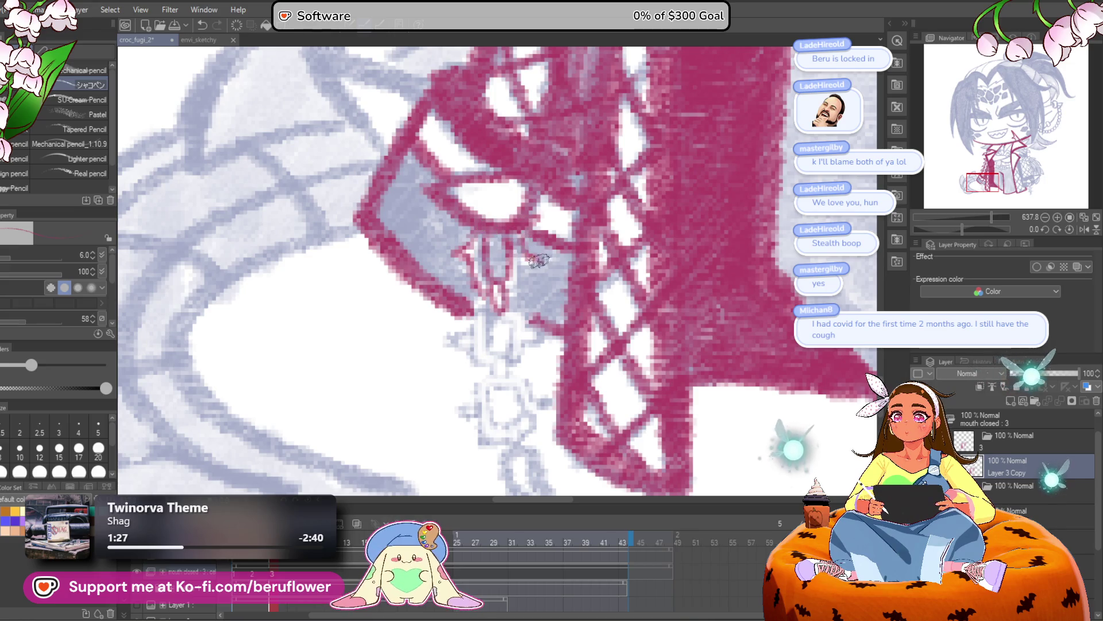
left_click_drag(530, 308, 502, 271)
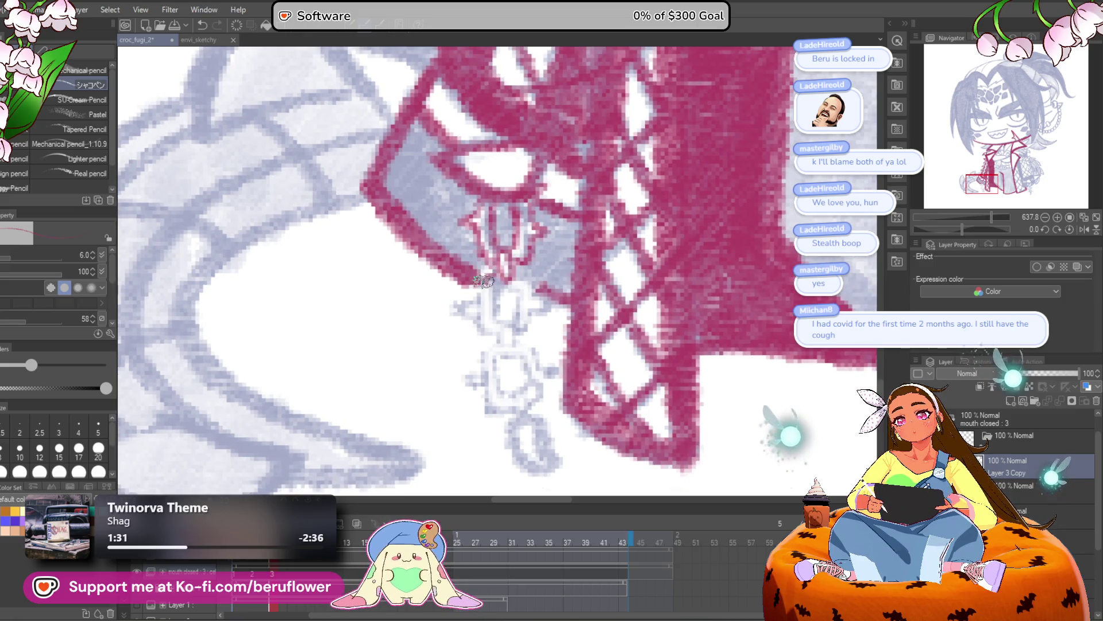
scroll(491, 272, "down", 5)
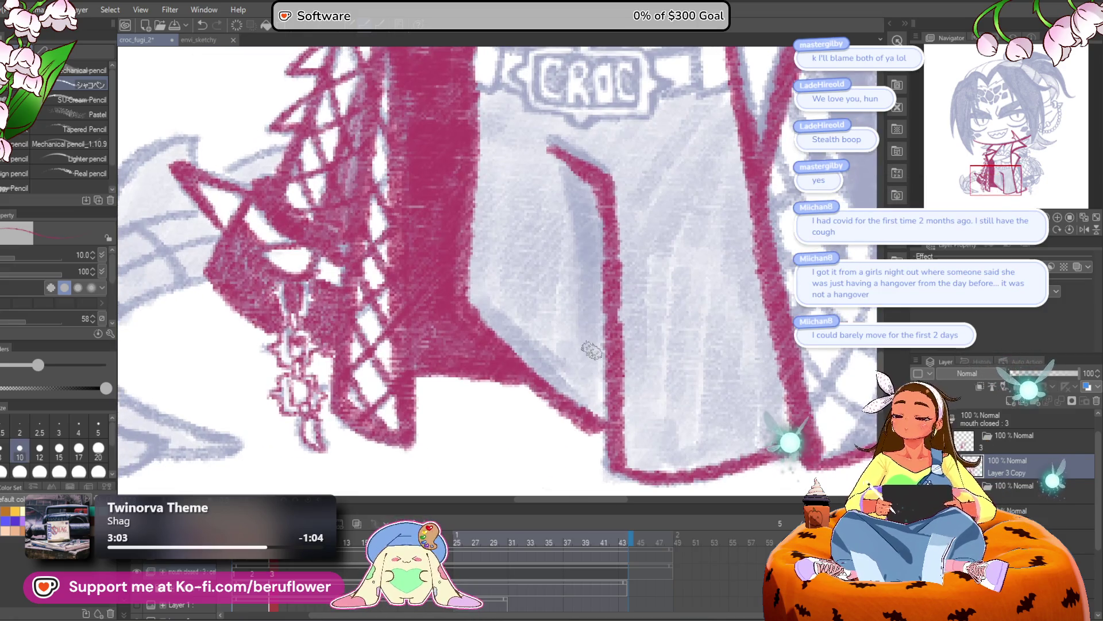
scroll(523, 230, "up", 5)
scroll(523, 230, "up", 2)
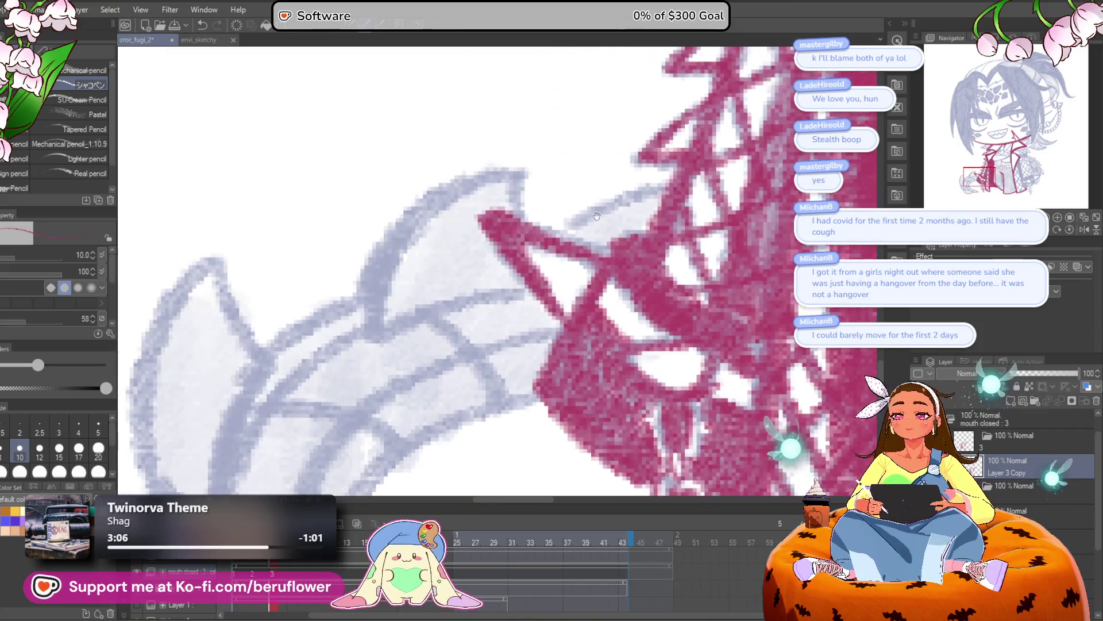
Ink the tail's spiky outer outline and spike edges in red
mouse_move(435, 332)
left_mouse_down()
mouse_move(476, 226)
mouse_move(592, 168)
mouse_move(603, 190)
left_mouse_up()
left_click_drag(437, 333, 624, 278)
left_click_drag(465, 299, 601, 174)
mouse_move(426, 418)
left_mouse_down()
mouse_move(405, 147)
mouse_move(451, 196)
mouse_move(450, 167)
mouse_move(474, 230)
mouse_move(425, 379)
left_mouse_up()
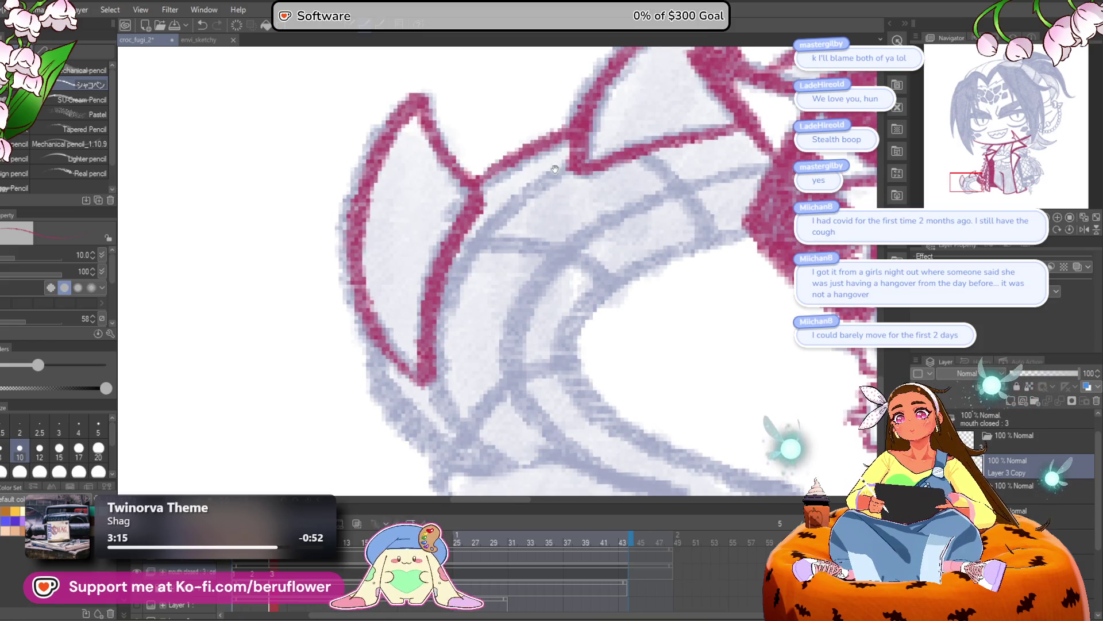
left_click_drag(563, 143, 572, 63)
left_click_drag(376, 218, 469, 344)
left_click_drag(672, 288, 481, 305)
mouse_move(431, 336)
left_mouse_down()
mouse_move(419, 246)
mouse_move(356, 305)
mouse_move(402, 460)
mouse_move(437, 331)
left_mouse_up()
left_click_drag(441, 403, 498, 173)
left_click_drag(431, 216, 468, 368)
mouse_move(468, 367)
left_mouse_down()
mouse_move(446, 466)
mouse_move(475, 320)
mouse_move(621, 219)
left_mouse_up()
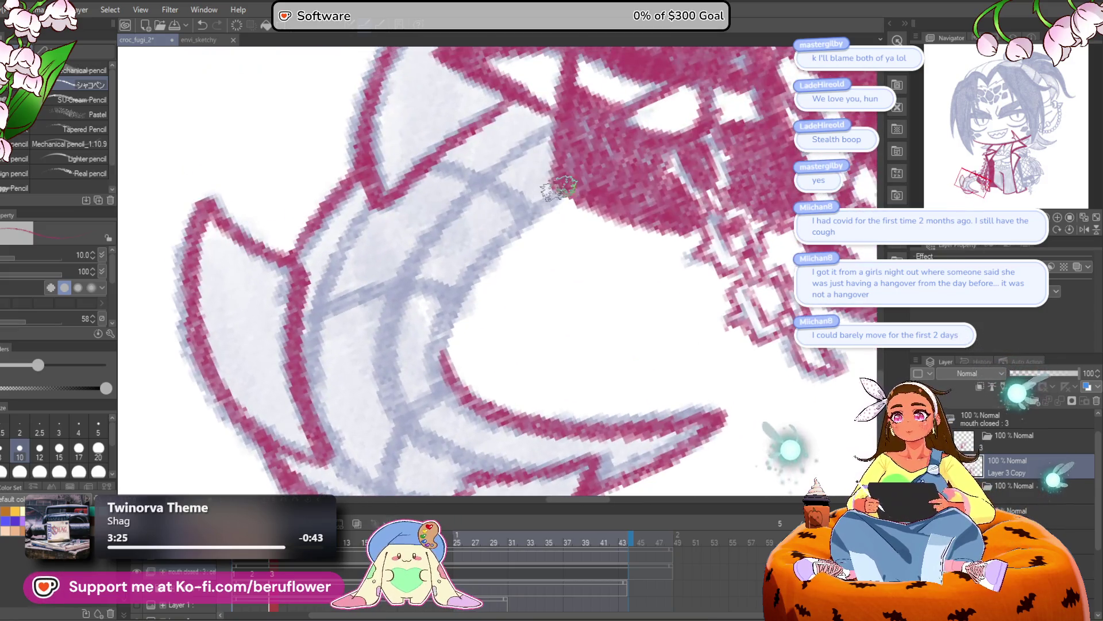
Trace the tail's inner lines and bottom curve in red
mouse_move(577, 184)
left_mouse_down()
mouse_move(474, 279)
mouse_move(460, 402)
left_mouse_up()
left_click_drag(552, 149, 518, 168)
mouse_move(552, 129)
left_mouse_down()
mouse_move(489, 184)
mouse_move(420, 357)
mouse_move(535, 408)
mouse_move(541, 379)
left_mouse_up()
left_click_drag(420, 331, 435, 320)
mouse_move(431, 169)
left_mouse_down()
mouse_move(386, 337)
mouse_move(411, 388)
left_mouse_up()
left_click_drag(477, 319, 425, 419)
left_click_drag(437, 345, 467, 374)
mouse_move(397, 305)
left_mouse_down()
mouse_move(547, 255)
mouse_move(551, 284)
left_mouse_up()
mouse_move(488, 196)
left_mouse_down()
mouse_move(576, 238)
mouse_move(510, 313)
mouse_move(490, 441)
mouse_move(563, 348)
mouse_move(572, 320)
mouse_move(559, 382)
left_mouse_up()
Reset the canvas rotation and ink the pouch's side and top edge in red
scroll(579, 233, "down", 5)
left_click(1071, 228)
left_click_drag(632, 241, 472, 305)
scroll(472, 306, "up", 1)
mouse_move(475, 358)
left_mouse_down()
mouse_move(491, 295)
mouse_move(452, 296)
mouse_move(472, 386)
mouse_move(504, 416)
left_mouse_up()
scroll(449, 297, "up", 2)
left_click_drag(662, 334, 656, 340)
left_click_drag(624, 245, 658, 355)
left_click_drag(593, 406, 611, 424)
left_click_drag(463, 307, 604, 278)
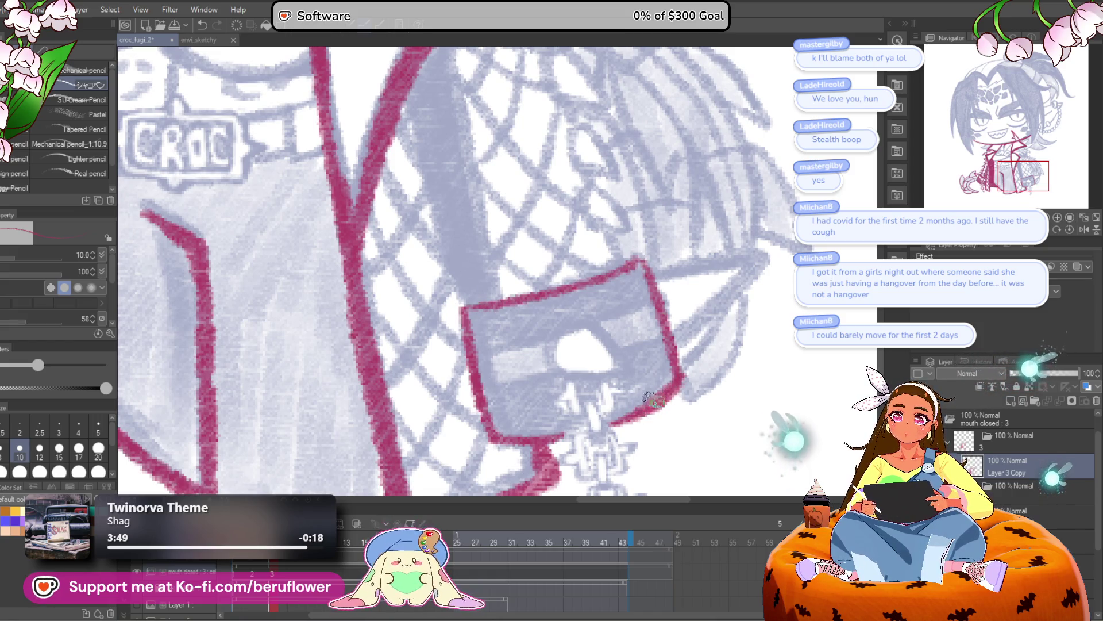
Draw the pouch's pointed flap, clasp opening and crossing line in red
scroll(660, 394, "down", 2)
mouse_move(638, 322)
left_mouse_down()
mouse_move(661, 397)
mouse_move(638, 379)
left_mouse_up()
scroll(661, 397, "up", 1)
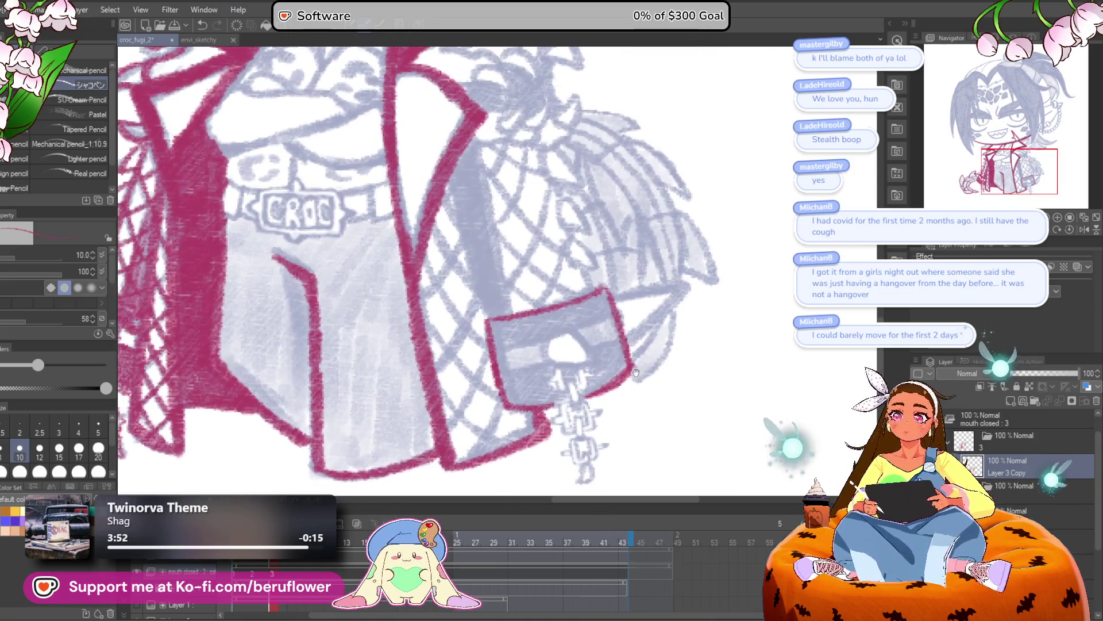
scroll(638, 378, "up", 2)
mouse_move(600, 275)
left_mouse_down()
mouse_move(711, 254)
mouse_move(620, 333)
mouse_move(650, 304)
left_mouse_up()
mouse_move(535, 328)
left_mouse_down()
mouse_move(612, 333)
mouse_move(570, 339)
mouse_move(537, 323)
left_mouse_up()
left_click_drag(638, 299, 658, 257)
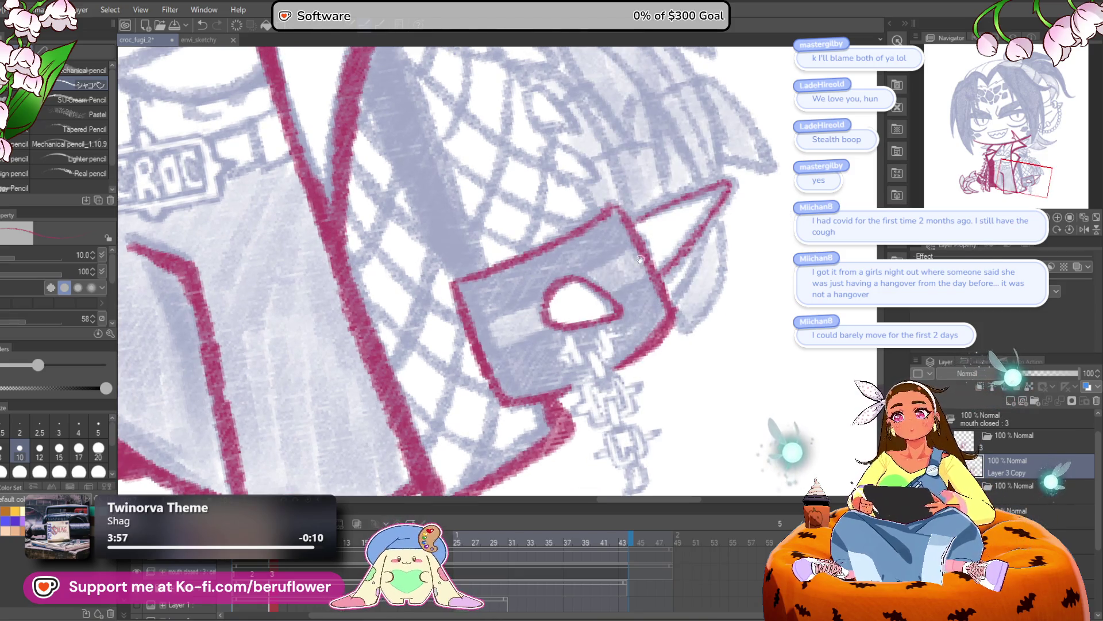
left_click_drag(472, 315, 655, 264)
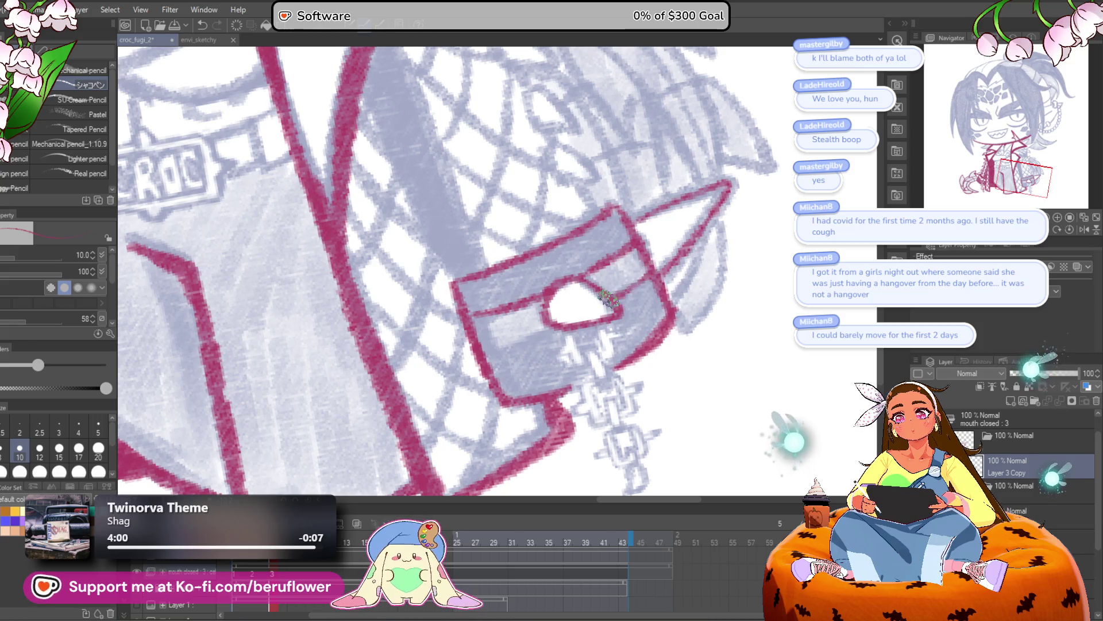
View the whole character and briefly toggle onion skin to compare frames
scroll(611, 298, "down", 5)
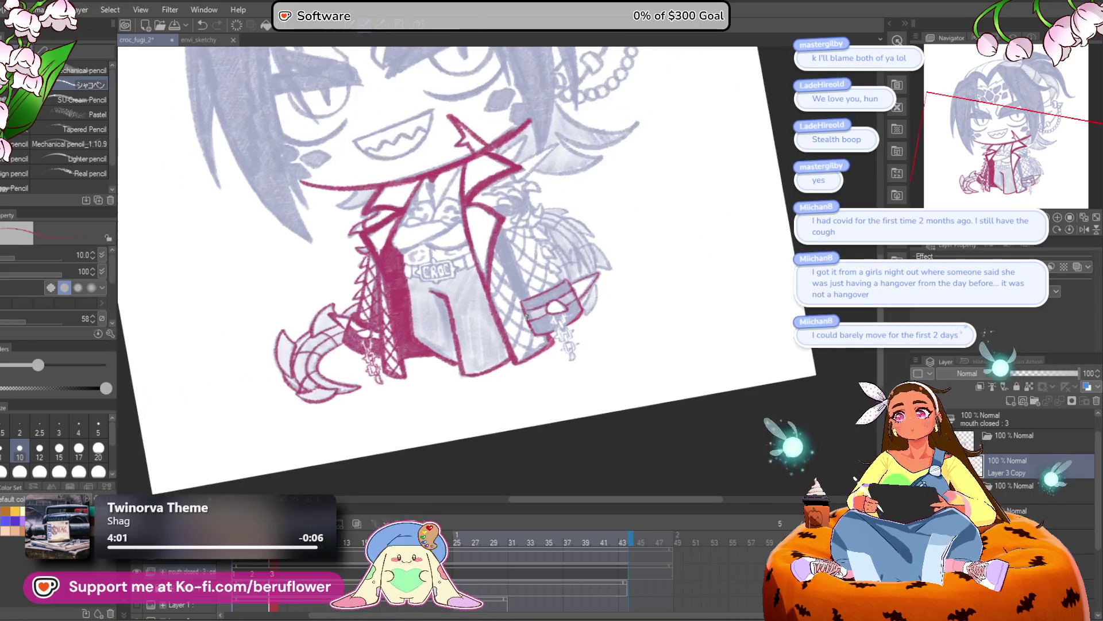
scroll(527, 316, "up", 2)
mouse_move(608, 337)
left_mouse_down()
mouse_move(625, 426)
mouse_move(622, 415)
left_mouse_up()
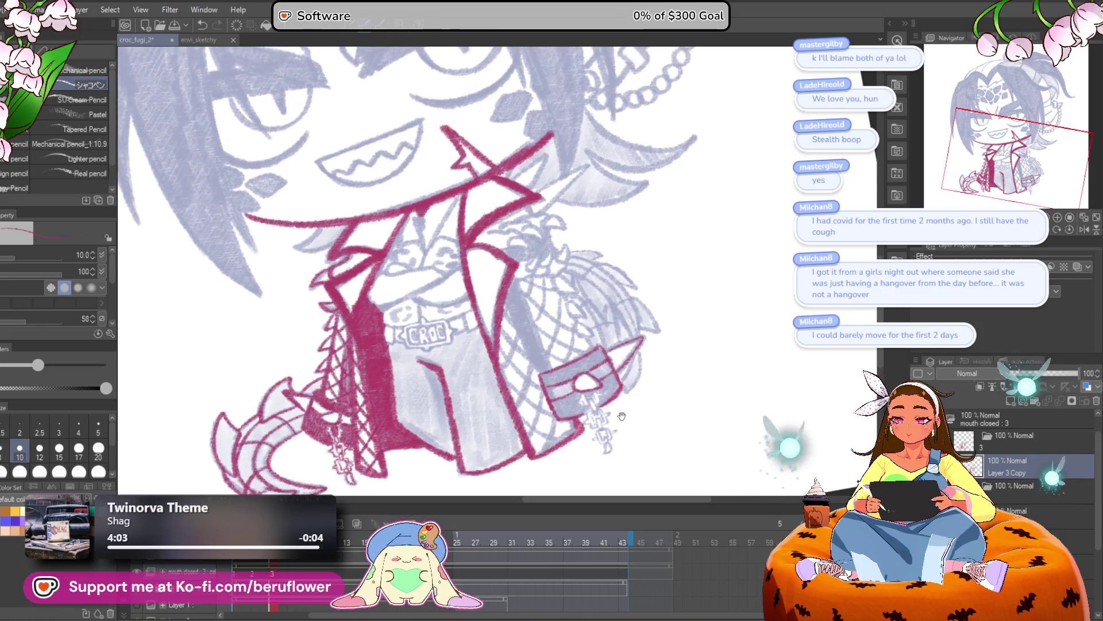
left_click(356, 521)
left_click(356, 522)
scroll(632, 330, "up", 4)
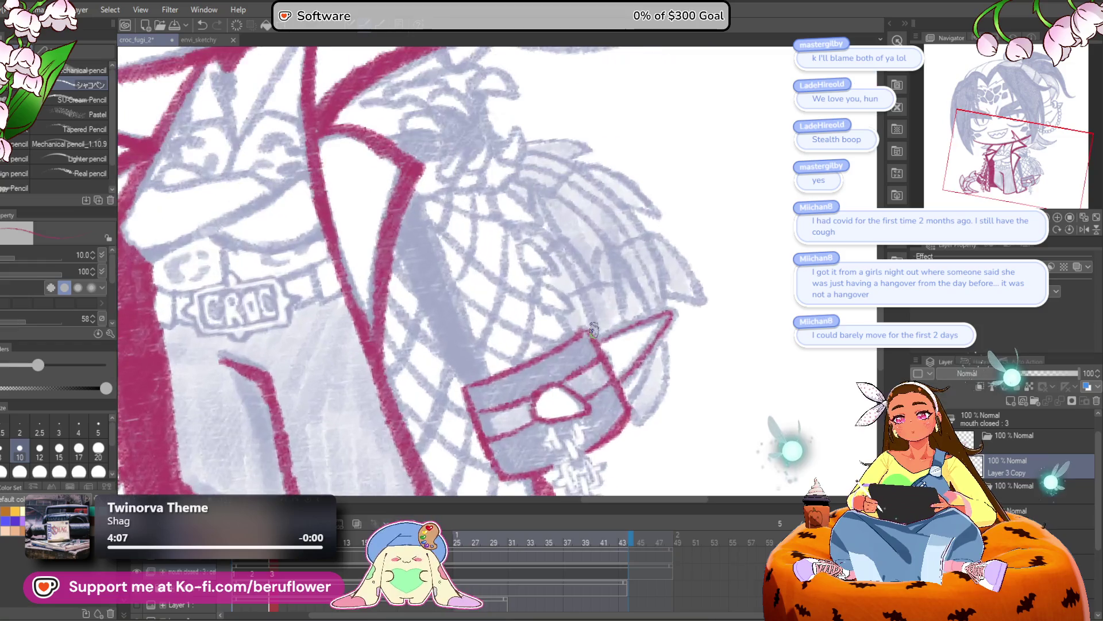
Trace a red line down to the pouch's top and add a short V stroke along the edge
mouse_move(594, 329)
left_mouse_down()
mouse_move(743, 244)
mouse_move(504, 225)
left_mouse_up()
mouse_move(482, 181)
left_mouse_down()
mouse_move(523, 359)
mouse_move(494, 375)
mouse_move(474, 415)
left_mouse_up()
left_click_drag(545, 245, 572, 291)
mouse_move(572, 291)
left_mouse_down()
mouse_move(541, 280)
mouse_move(545, 248)
mouse_move(583, 345)
mouse_move(561, 322)
mouse_move(572, 340)
left_mouse_up()
mouse_move(549, 273)
left_mouse_down()
mouse_move(534, 200)
mouse_move(544, 195)
mouse_move(543, 315)
left_mouse_up()
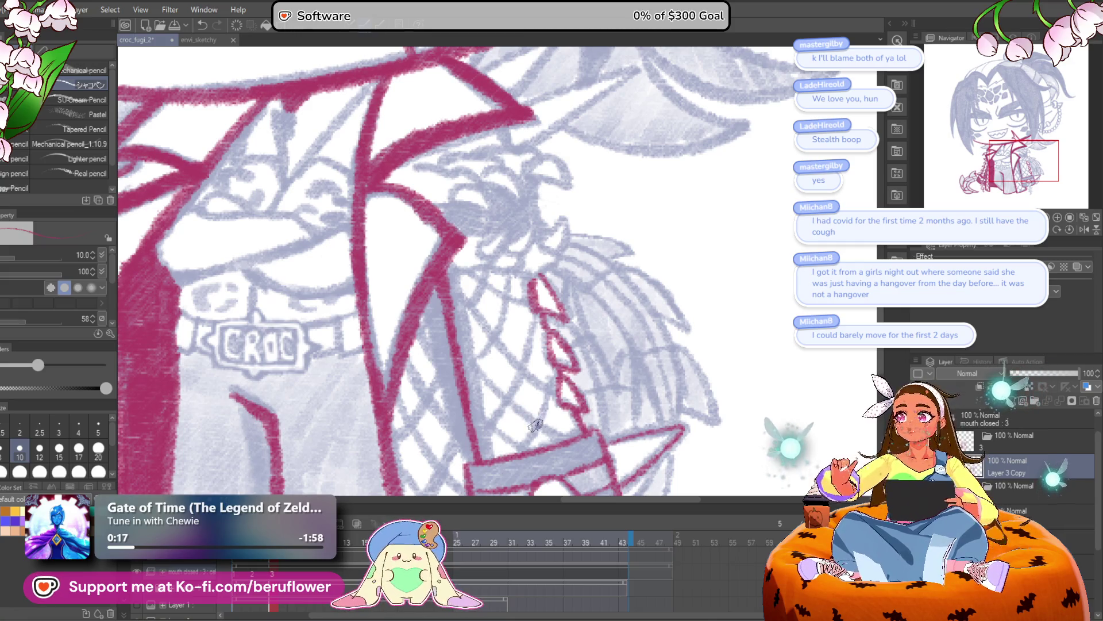
scroll(520, 317, "down", 5)
Reduce the brush size to 4 and ink the line below the clasp and the chain's top
scroll(534, 310, "up", 2)
scroll(534, 311, "up", 3)
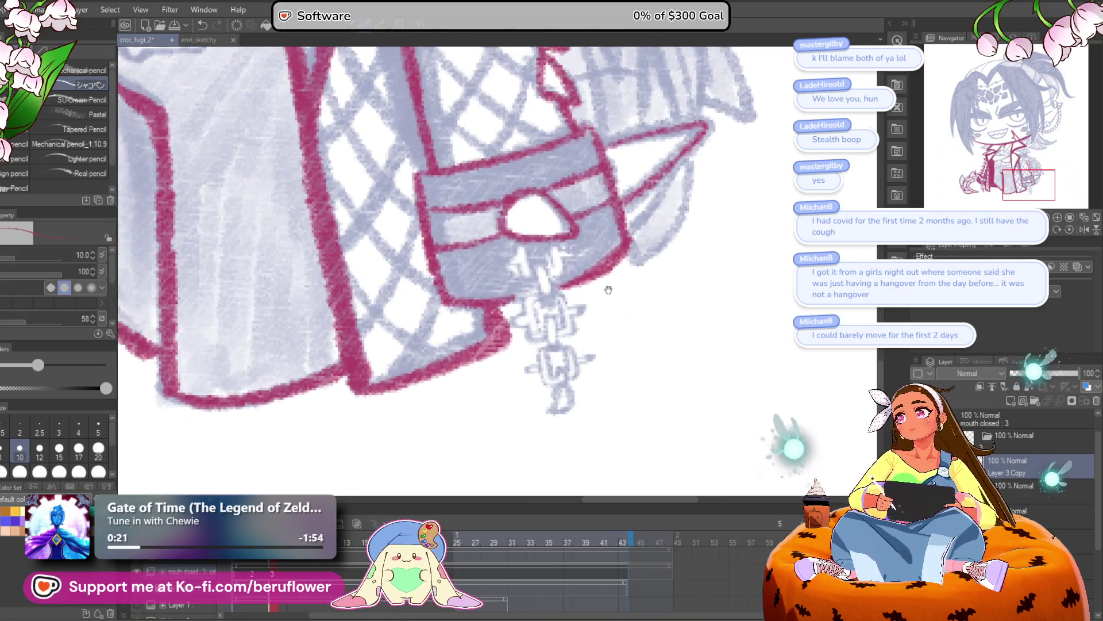
scroll(509, 329, "up", 4)
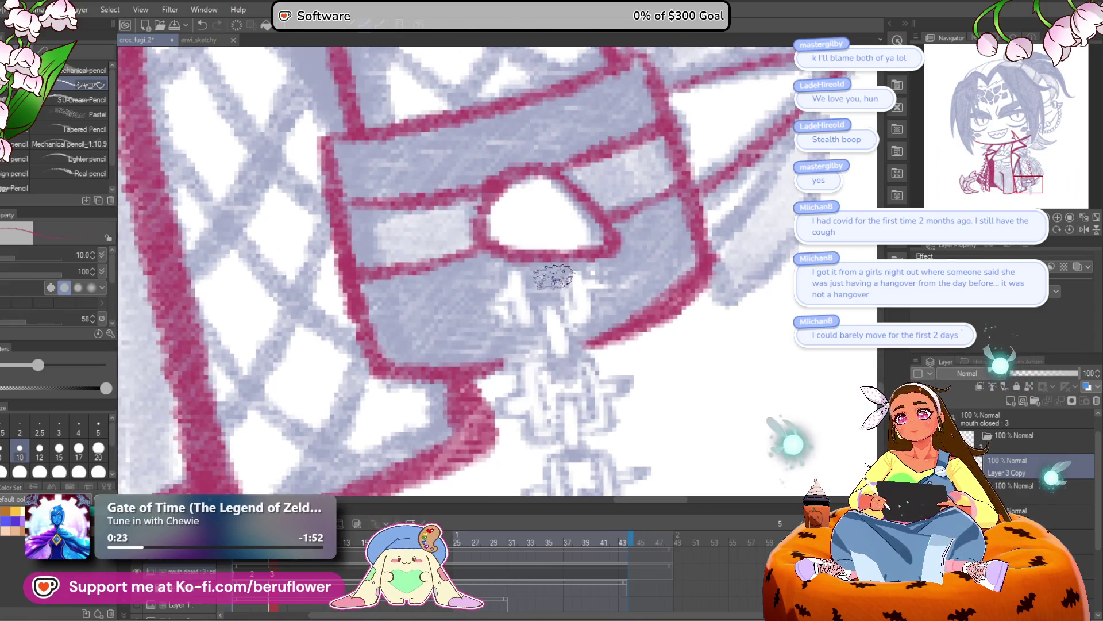
scroll(555, 269, "up", 1)
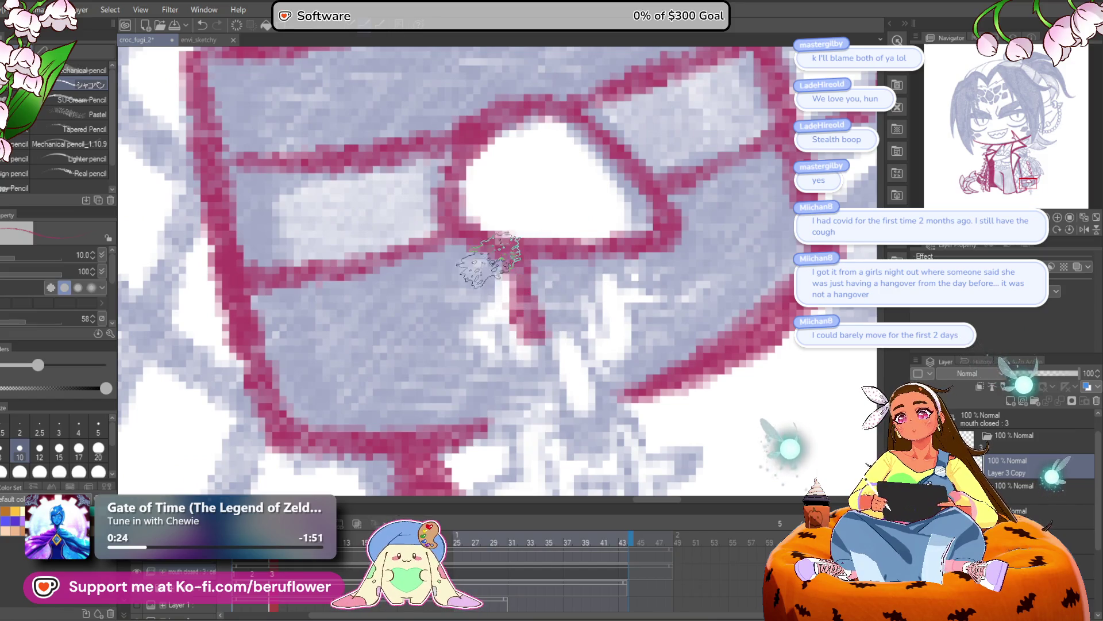
key("bracketleft")
key("bracketleft")
scroll(512, 299, "down", 1)
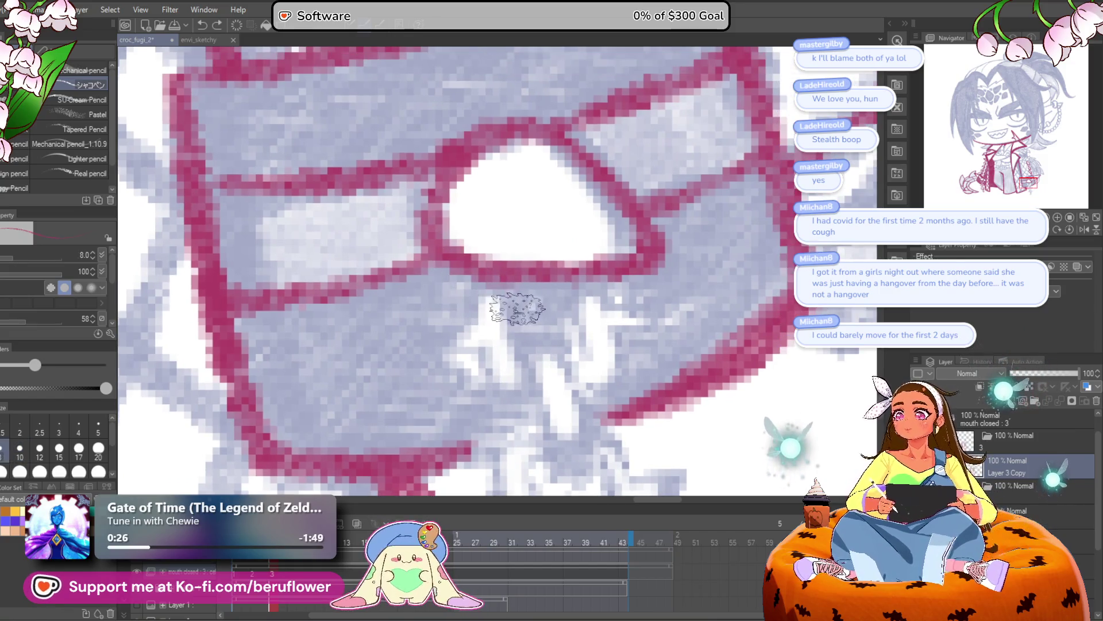
key("bracketleft")
left_click_drag(506, 290, 516, 356)
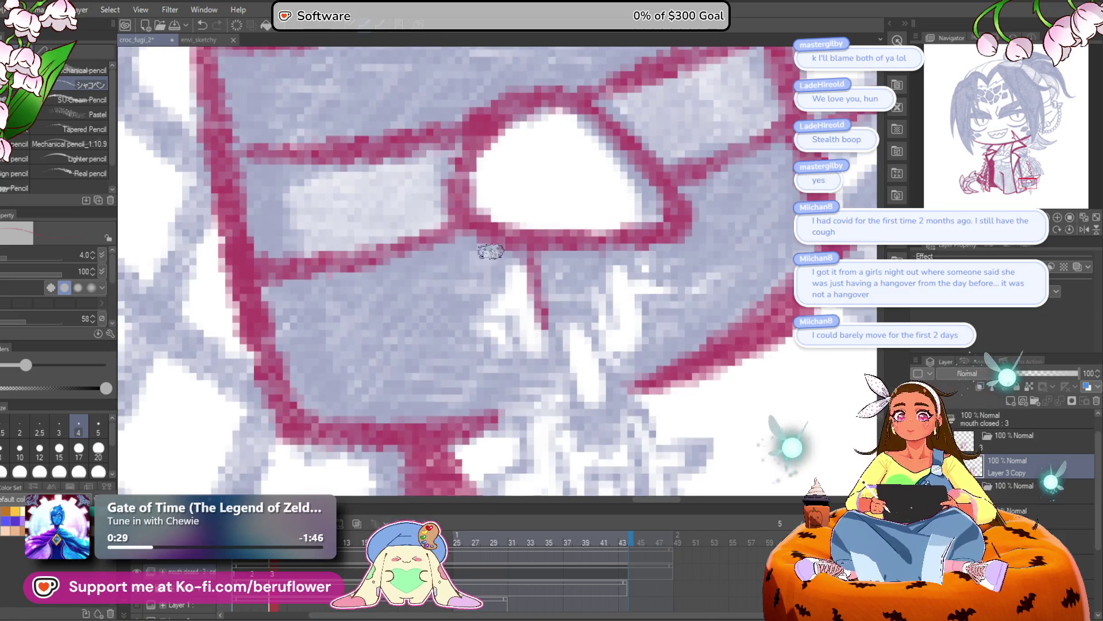
mouse_move(596, 353)
left_mouse_down()
mouse_move(576, 326)
mouse_move(569, 379)
left_mouse_up()
mouse_move(552, 288)
left_mouse_down()
mouse_move(598, 362)
mouse_move(586, 393)
left_mouse_up()
mouse_move(629, 305)
left_mouse_down()
mouse_move(613, 315)
mouse_move(562, 234)
left_mouse_up()
Ink the chain link outlines and inner lines running down below the pouch
left_click_drag(607, 338, 601, 187)
left_click_drag(523, 216, 481, 290)
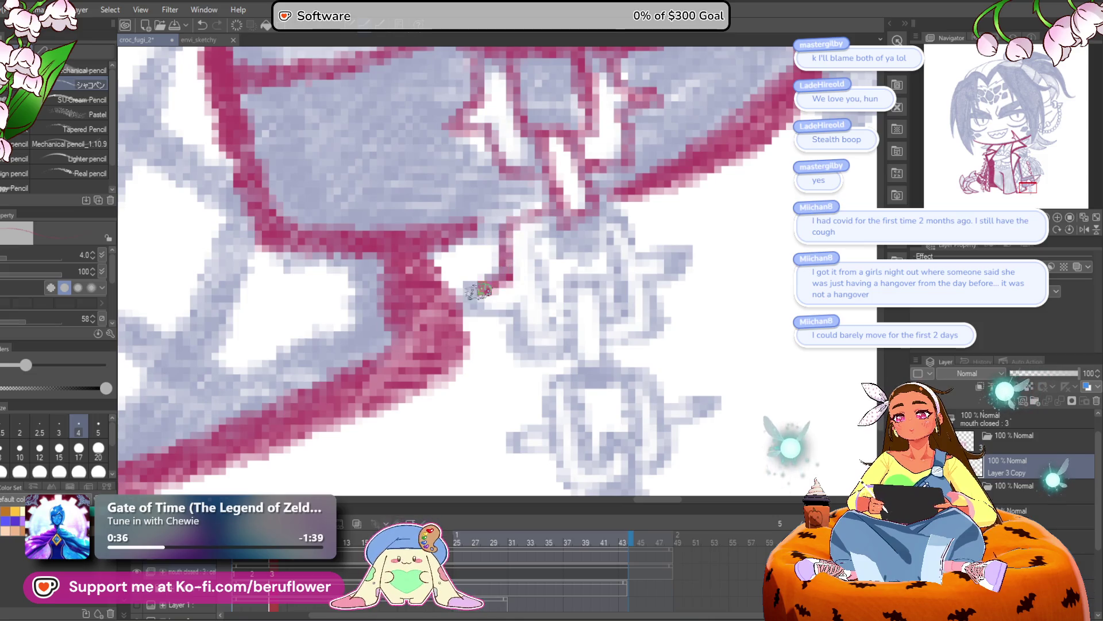
left_click_drag(517, 344, 576, 361)
mouse_move(561, 319)
left_mouse_down()
mouse_move(553, 228)
mouse_move(557, 250)
left_mouse_up()
mouse_move(654, 274)
left_mouse_down()
mouse_move(635, 347)
mouse_move(581, 361)
mouse_move(549, 276)
mouse_move(579, 363)
left_mouse_up()
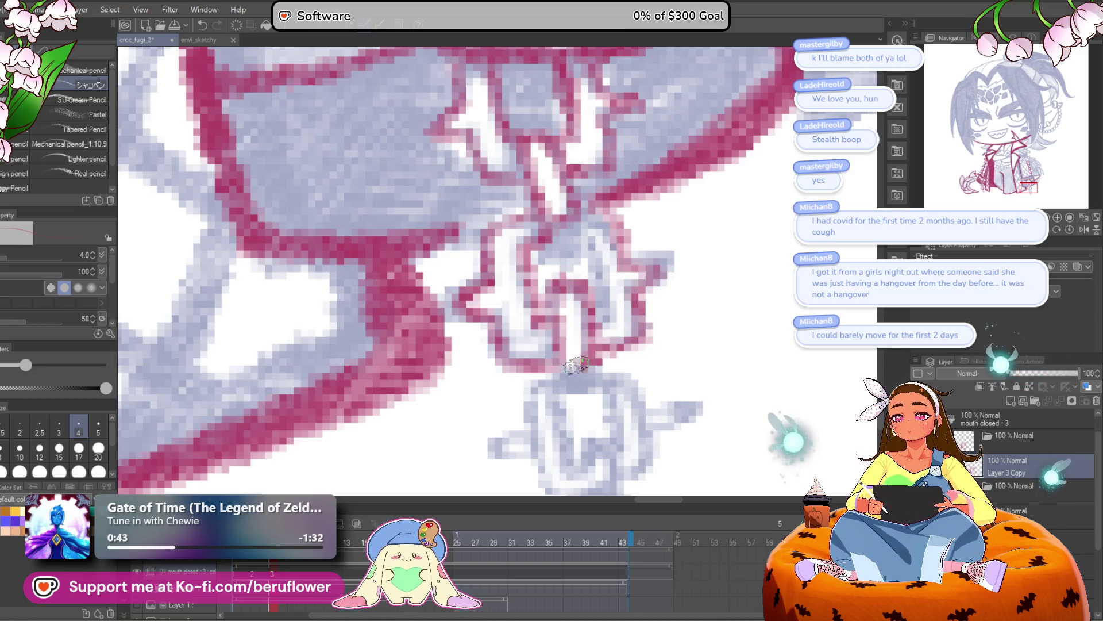
left_click_drag(598, 316, 598, 240)
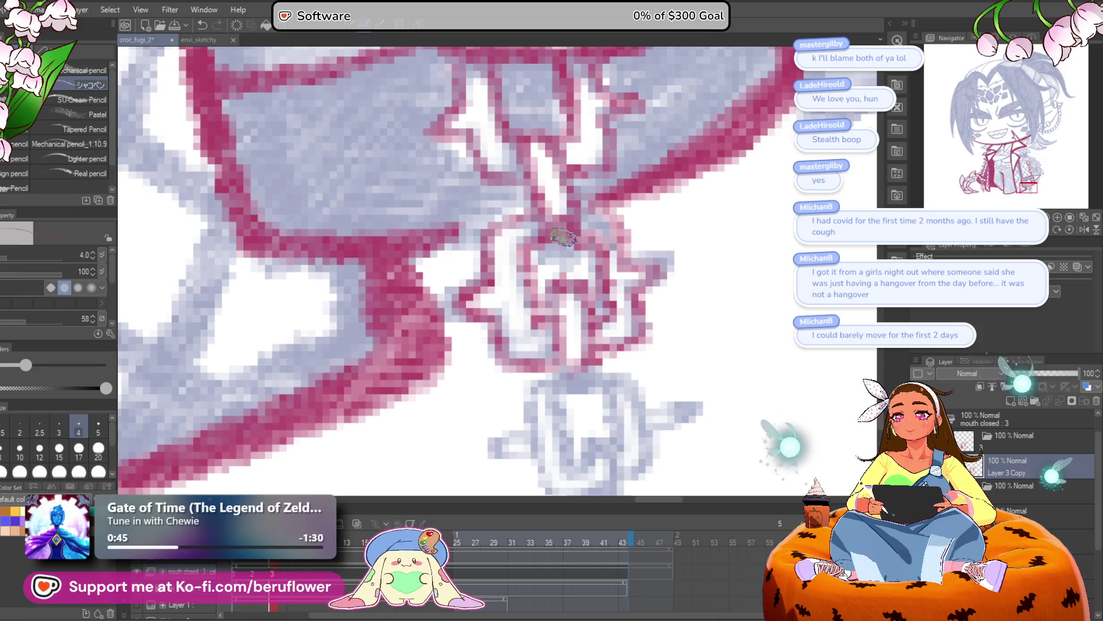
scroll(550, 228, "down", 3)
scroll(548, 241, "up", 3)
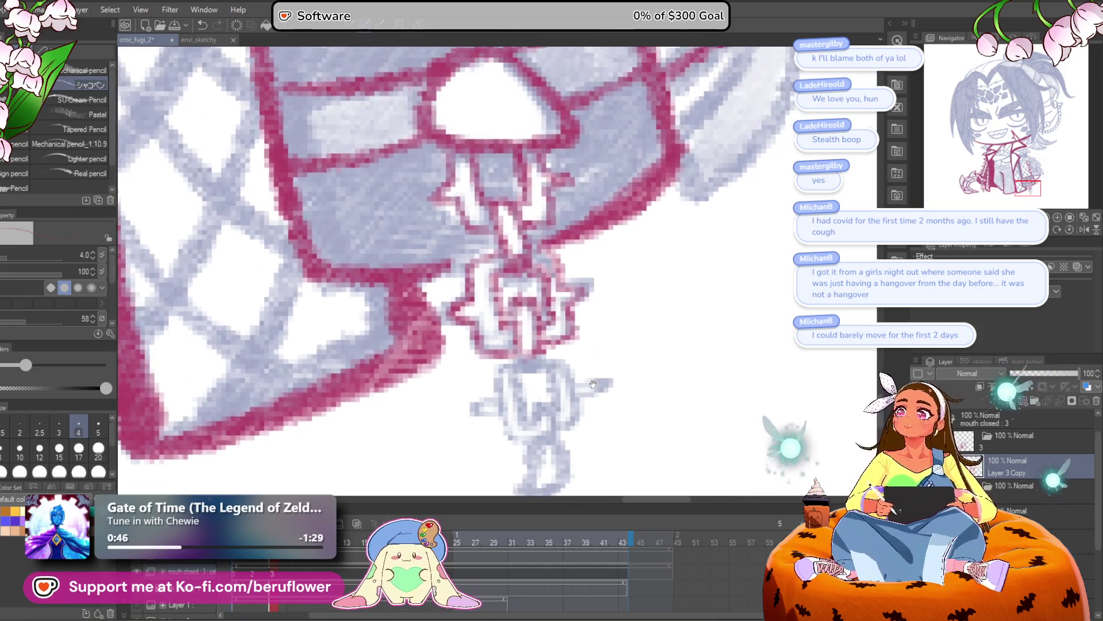
left_click_drag(558, 291, 604, 196)
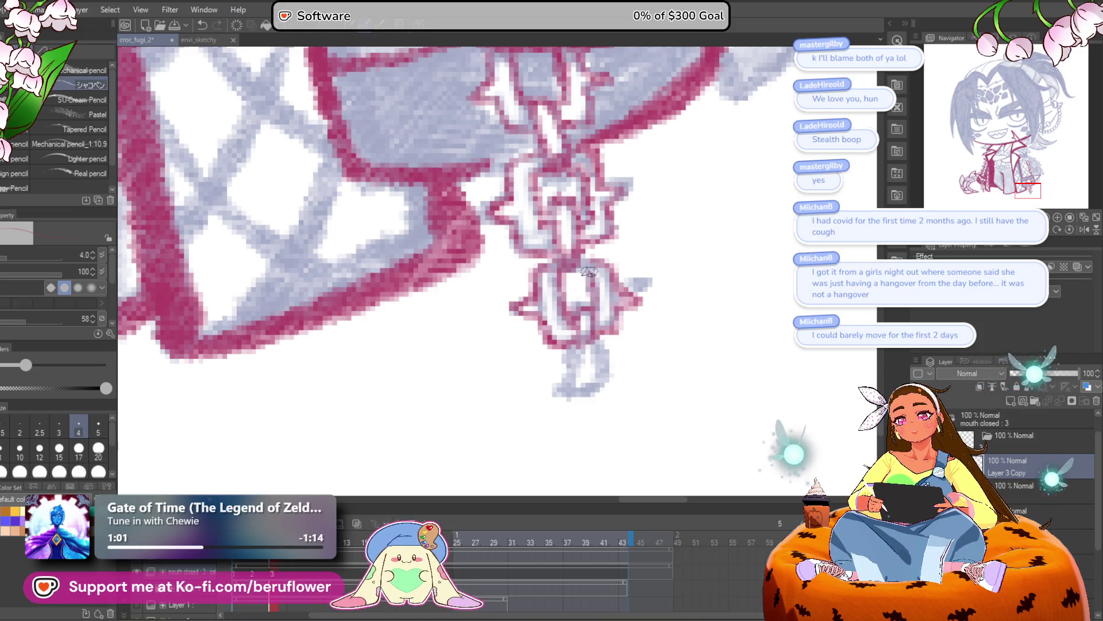
left_click_drag(598, 295, 591, 245)
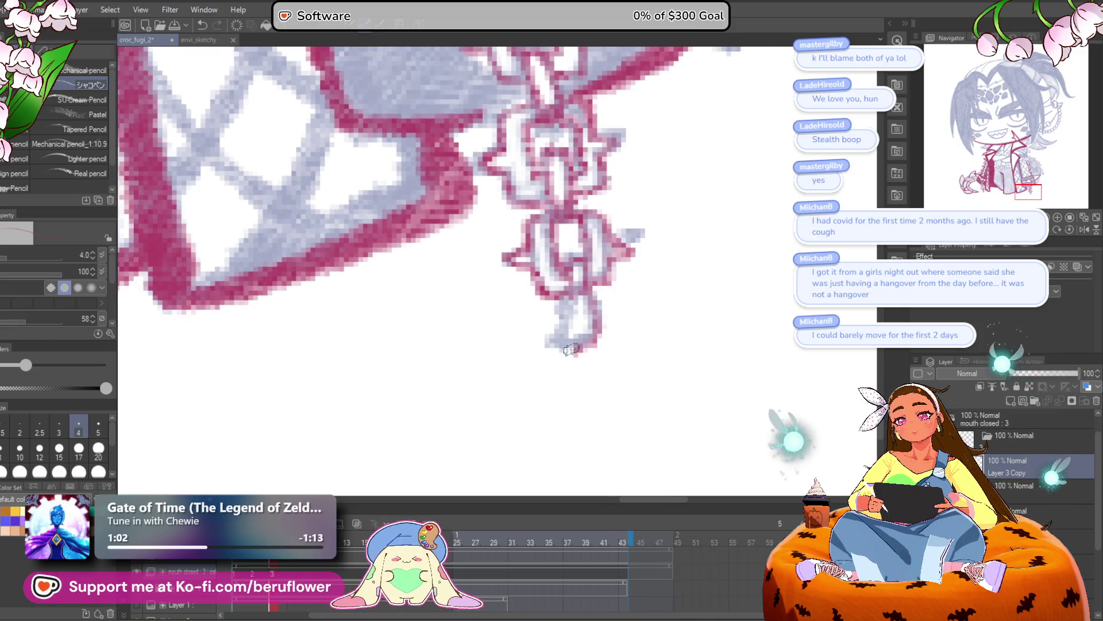
scroll(582, 283, "down", 3)
Zoom and tilt the canvas onto the CROC buckle and draw a red line along its edge
mouse_move(618, 291)
left_mouse_down()
mouse_move(519, 414)
mouse_move(429, 364)
left_mouse_up()
scroll(623, 255, "down", 3)
scroll(529, 408, "up", 5)
scroll(529, 408, "down", 4)
scroll(523, 236, "up", 3)
scroll(523, 236, "up", 5)
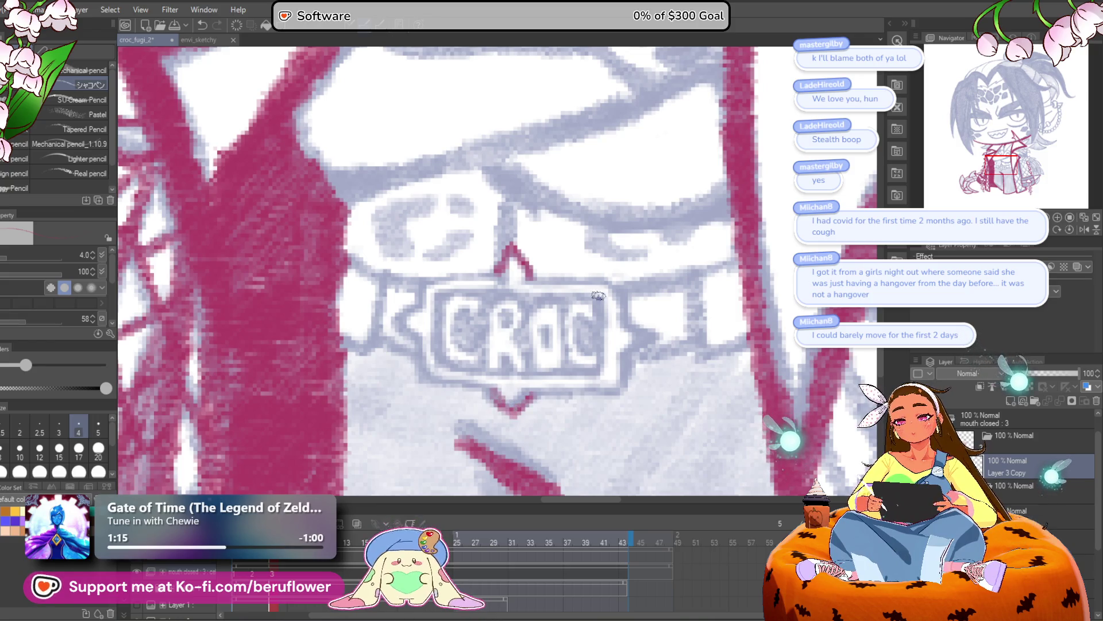
scroll(575, 319, "down", 1)
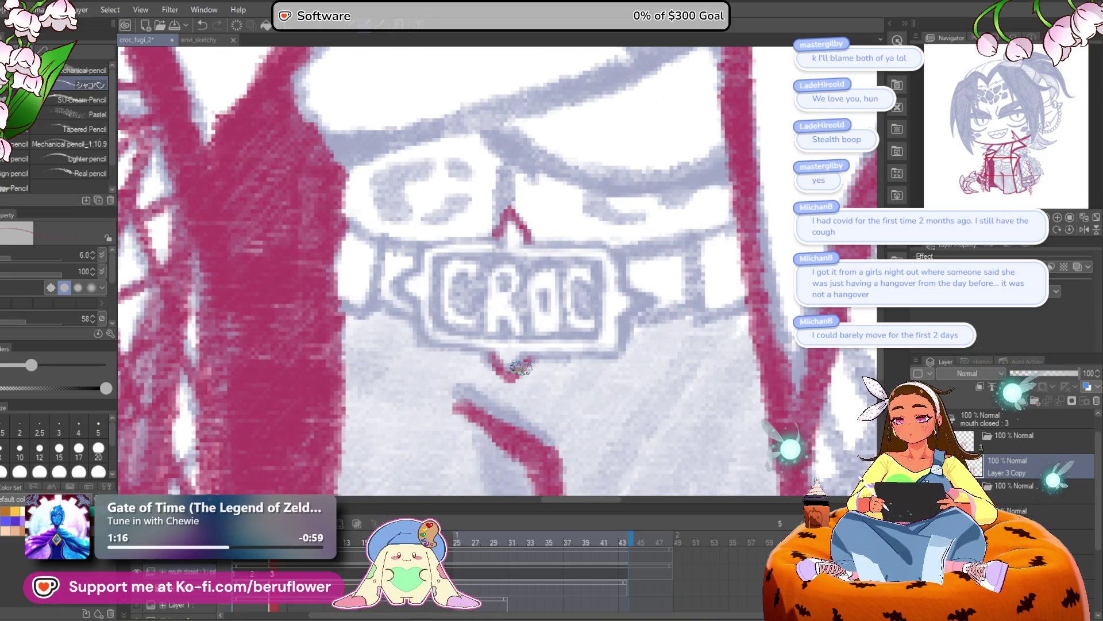
left_click_drag(632, 190, 687, 241)
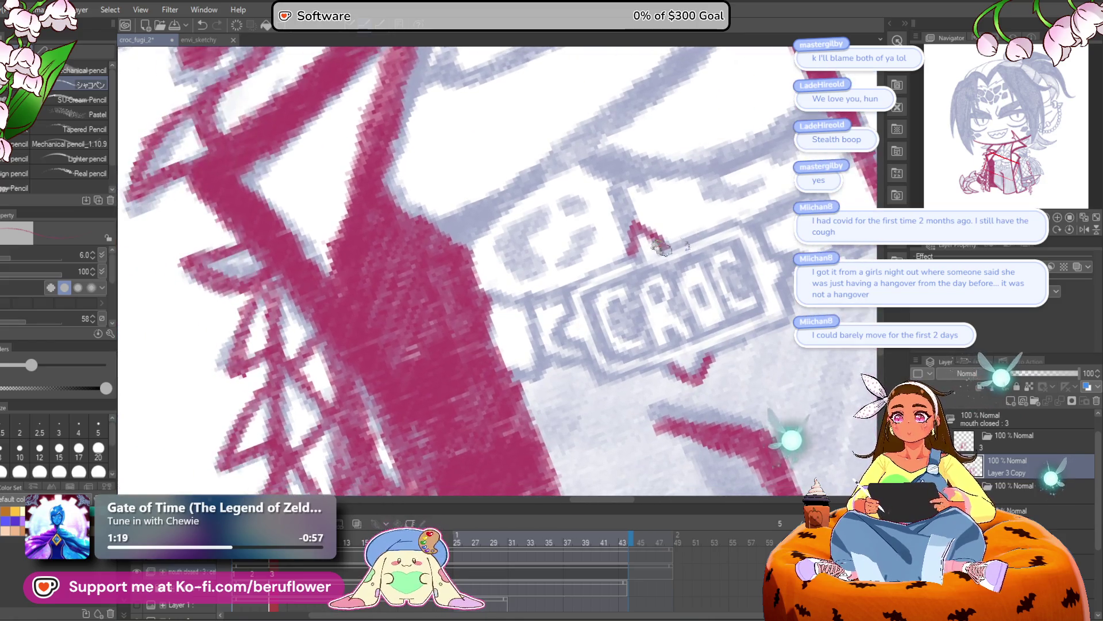
left_click_drag(625, 258, 569, 296)
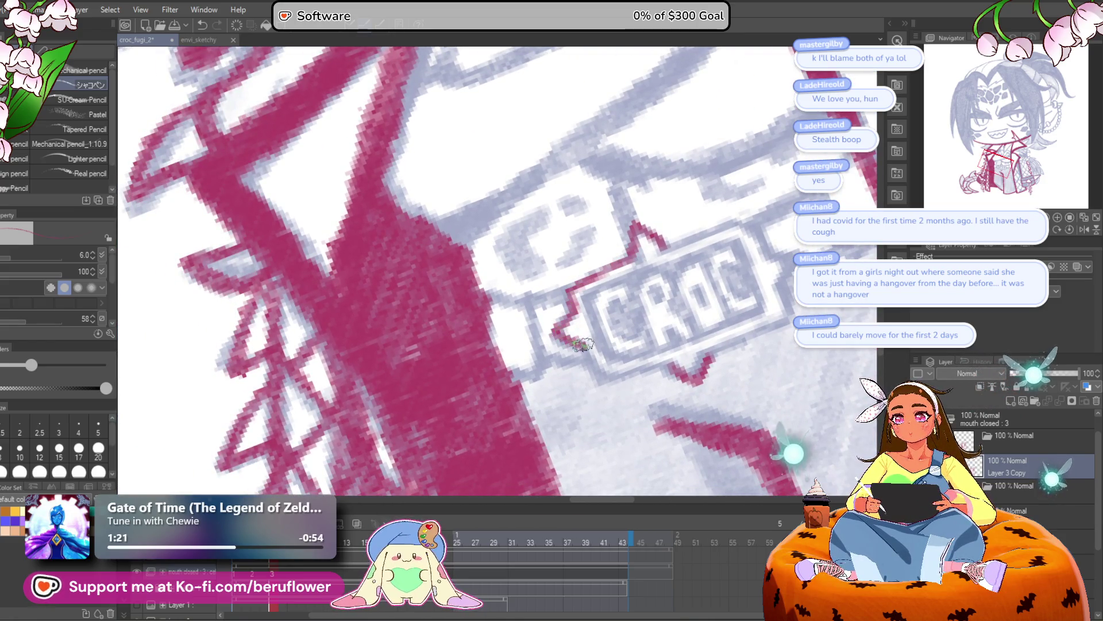
Reposition, tilt and zoom the view around the CROC buckle for further inking
mouse_move(630, 365)
left_mouse_down()
mouse_move(615, 323)
mouse_move(633, 327)
mouse_move(617, 336)
left_mouse_up()
scroll(695, 299, "up", 3)
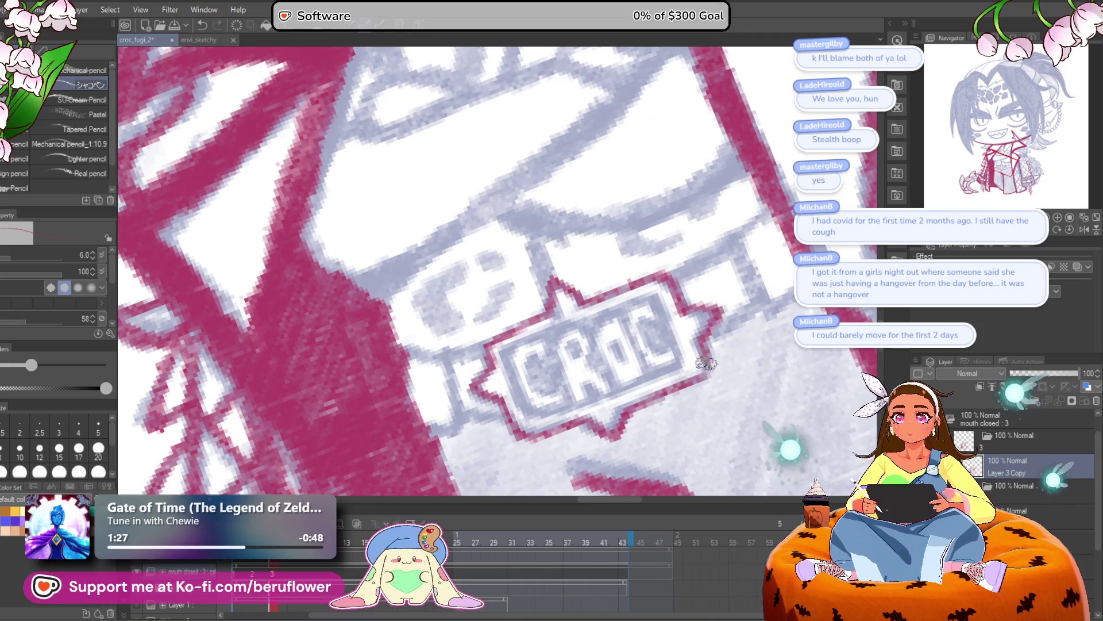
left_click_drag(702, 360, 594, 311)
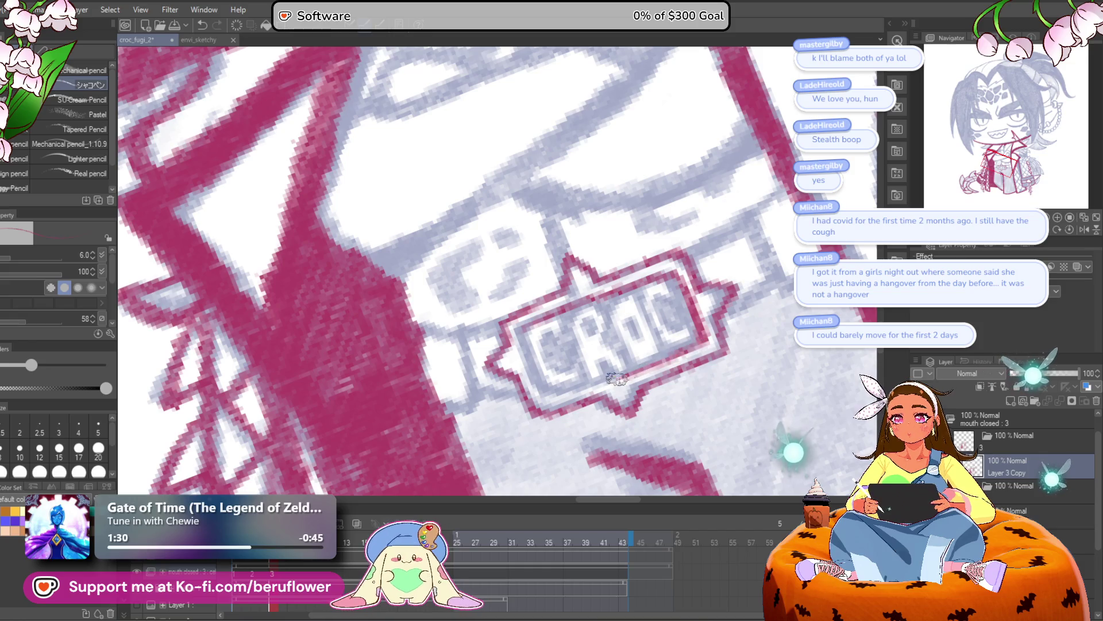
left_click_drag(632, 270, 624, 273)
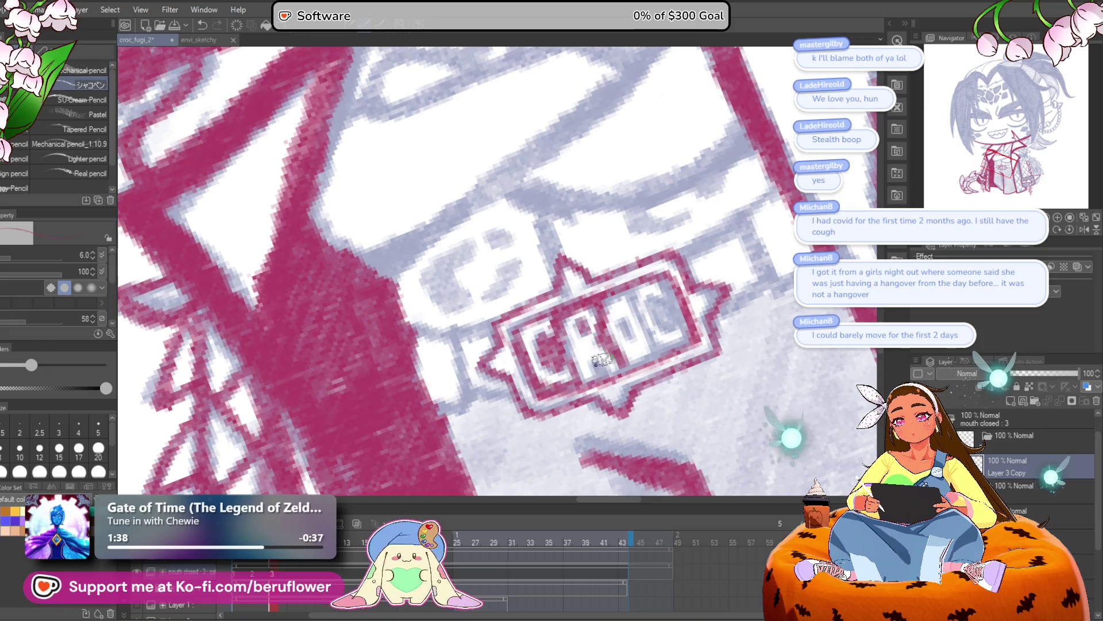
left_click_drag(598, 362, 626, 344)
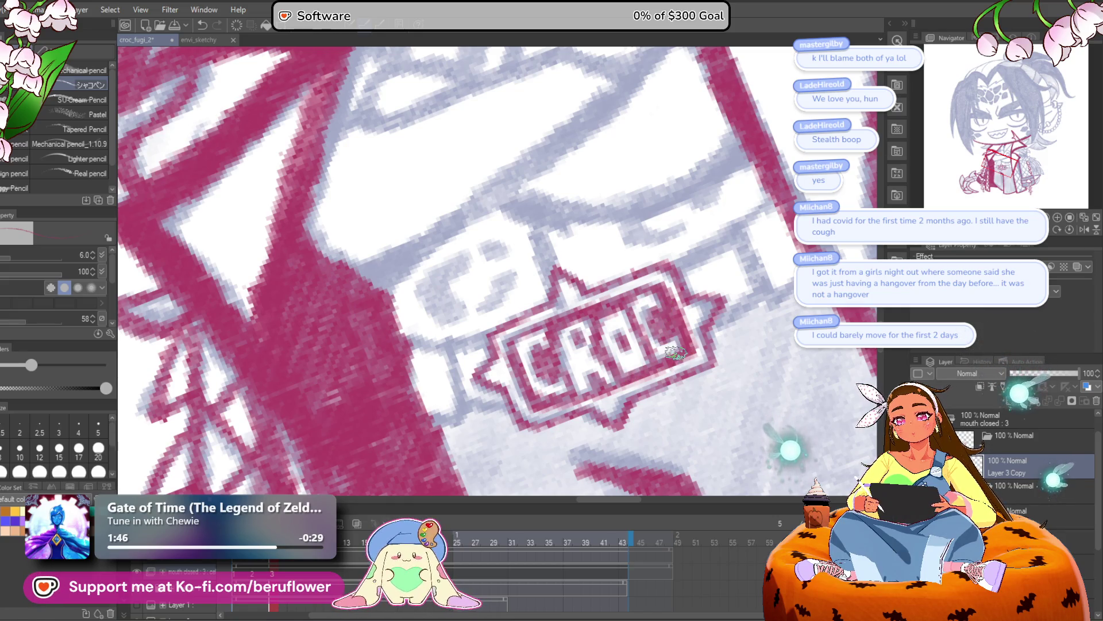
scroll(676, 353, "down", 3)
scroll(633, 345, "up", 3)
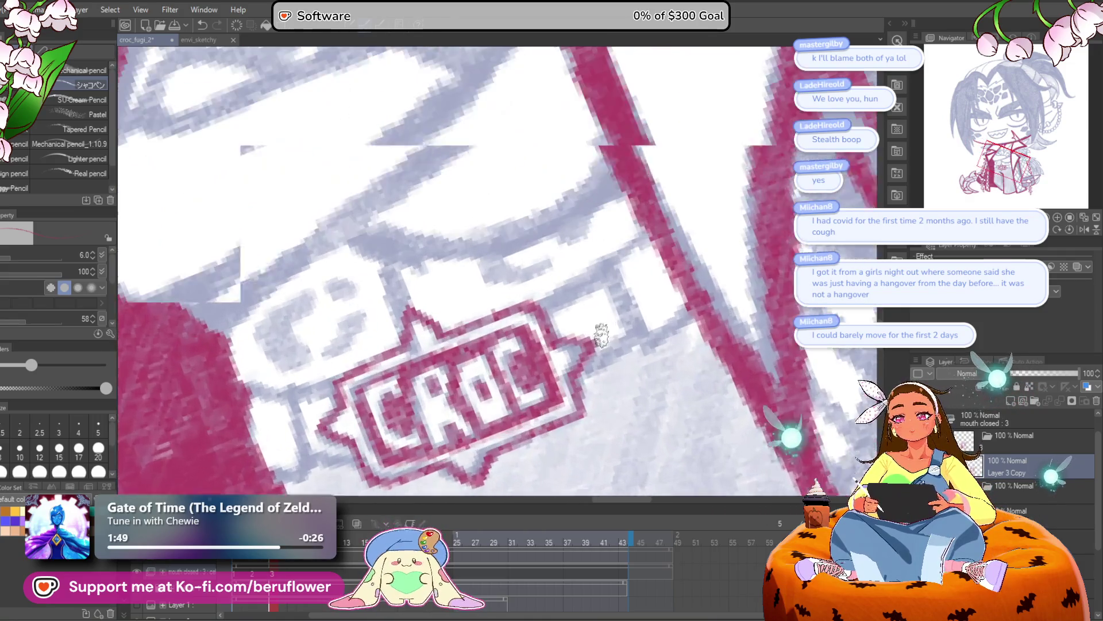
scroll(661, 308, "up", 1)
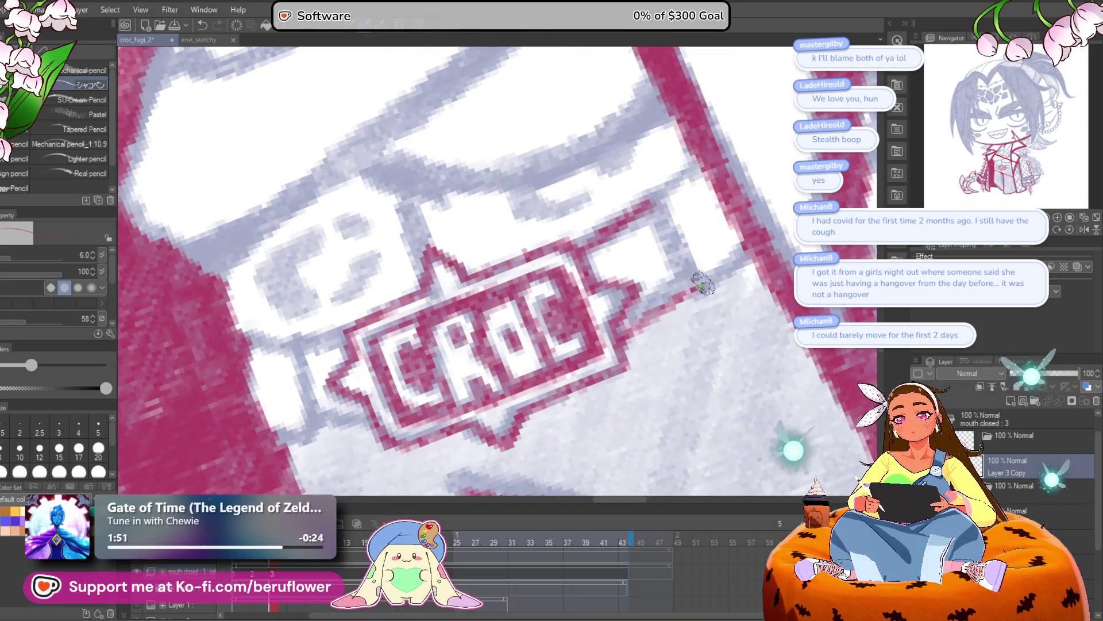
left_click_drag(698, 285, 636, 319)
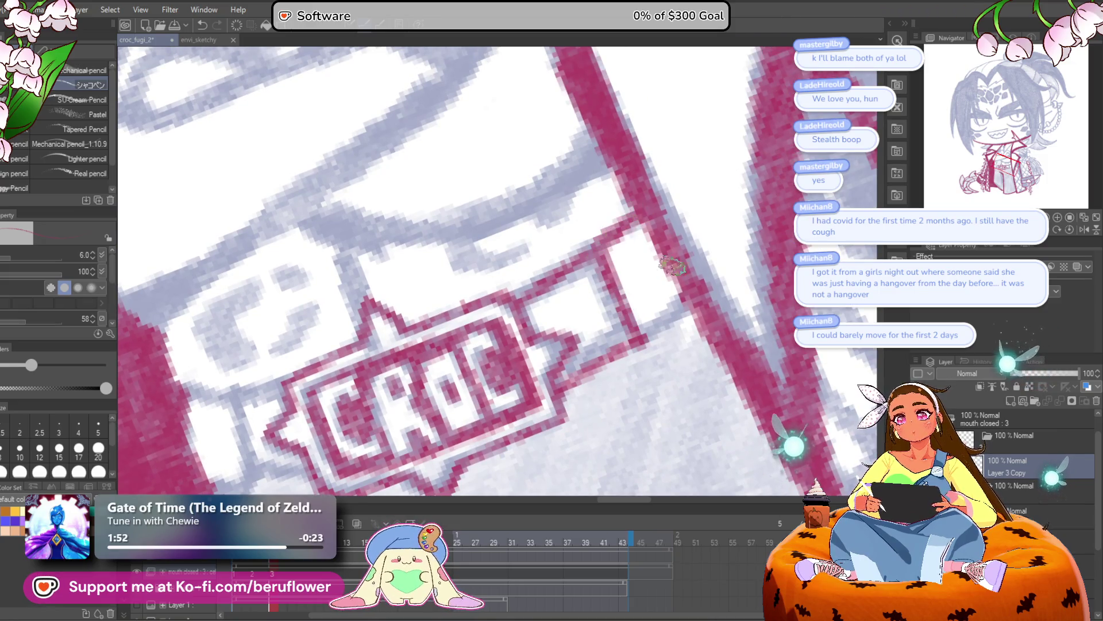
scroll(601, 269, "up", 2)
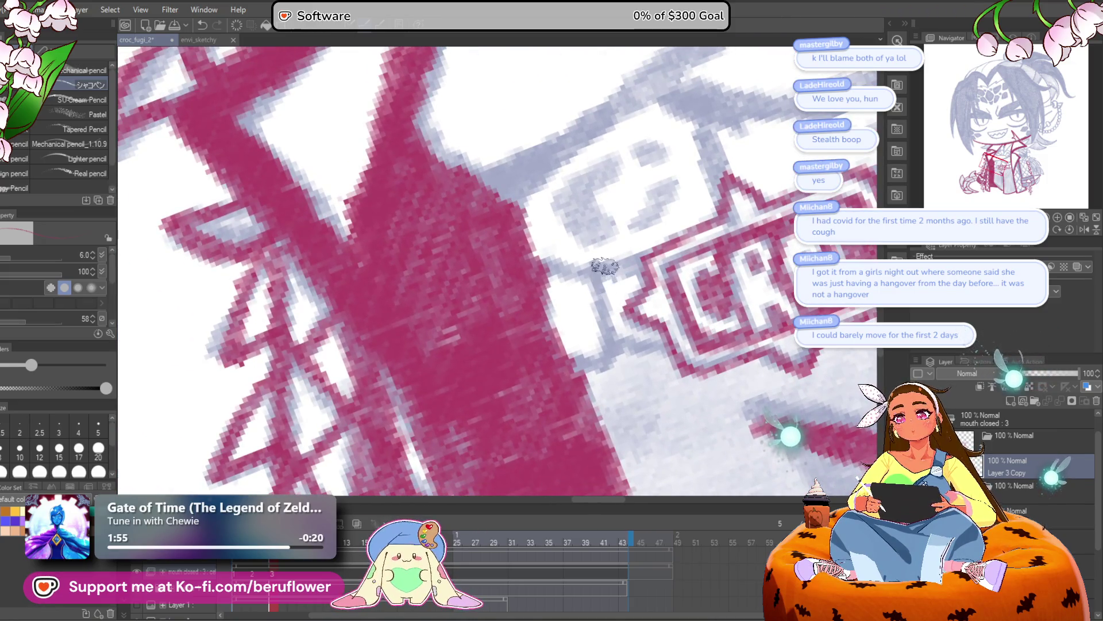
scroll(596, 363, "down", 1)
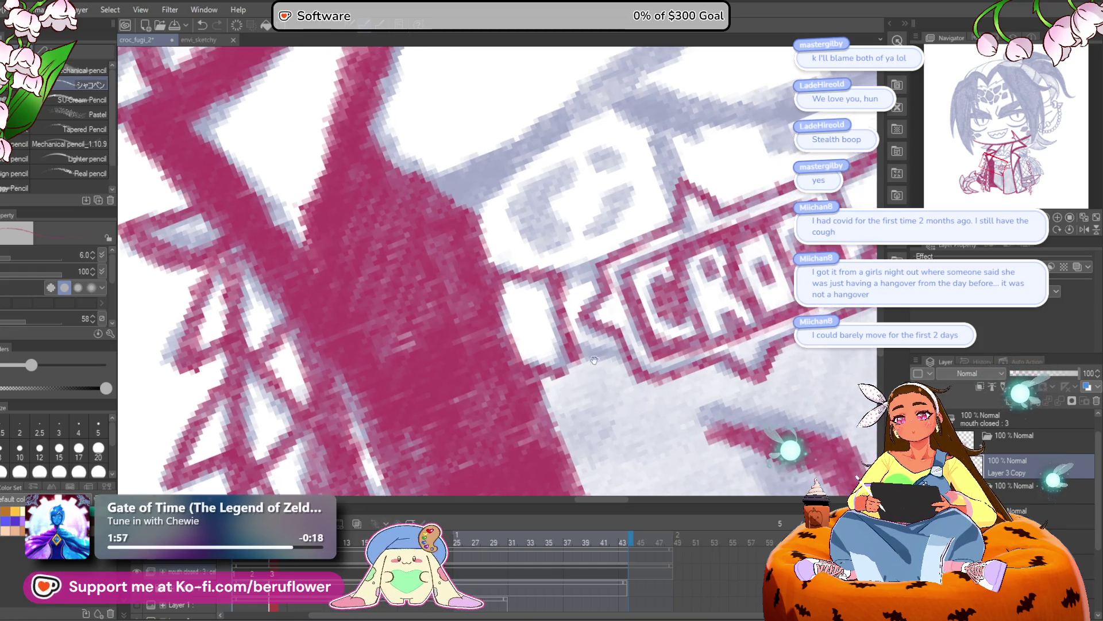
scroll(600, 265, "down", 5)
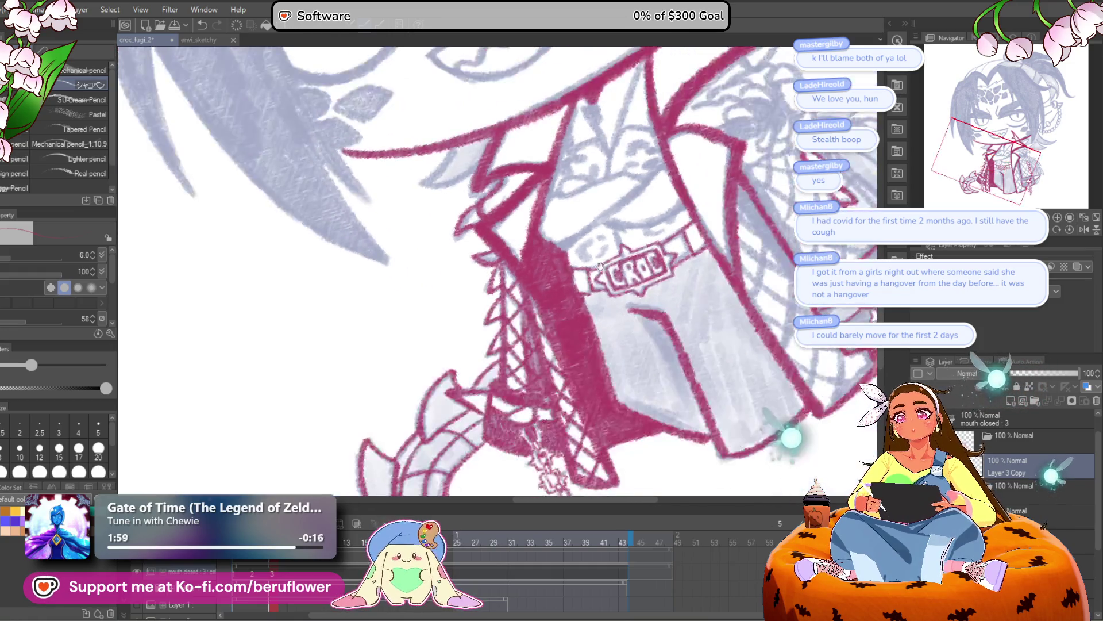
Check the whole figure, then enlarge the pencil brush from 7 to 15
scroll(599, 265, "up", 2)
scroll(448, 347, "down", 3)
scroll(448, 348, "up", 3)
scroll(437, 315, "down", 4)
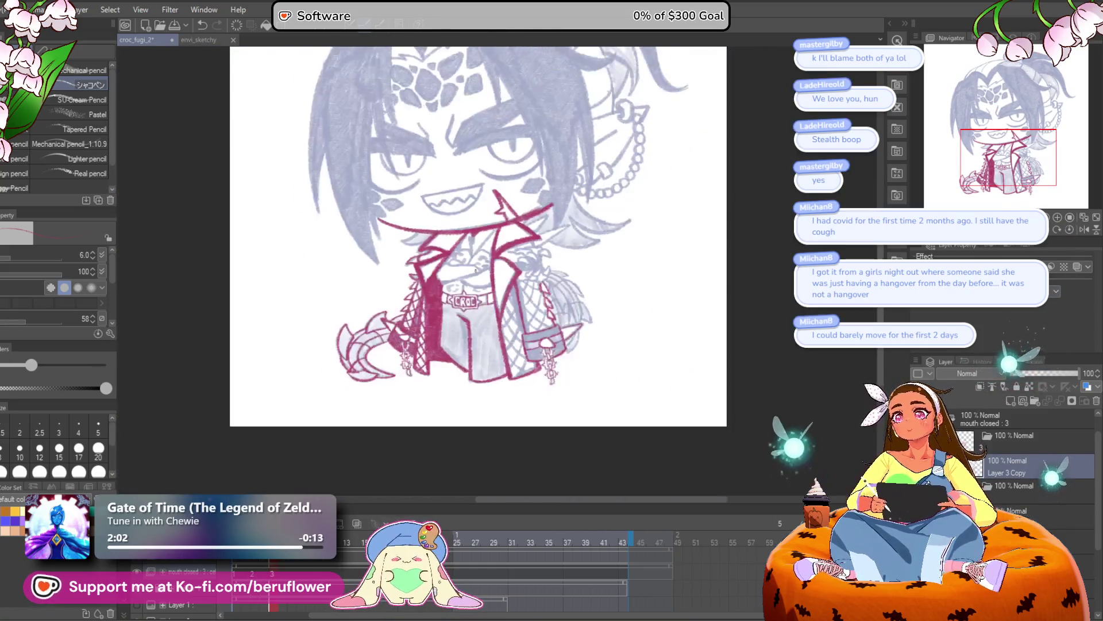
scroll(628, 343, "up", 2)
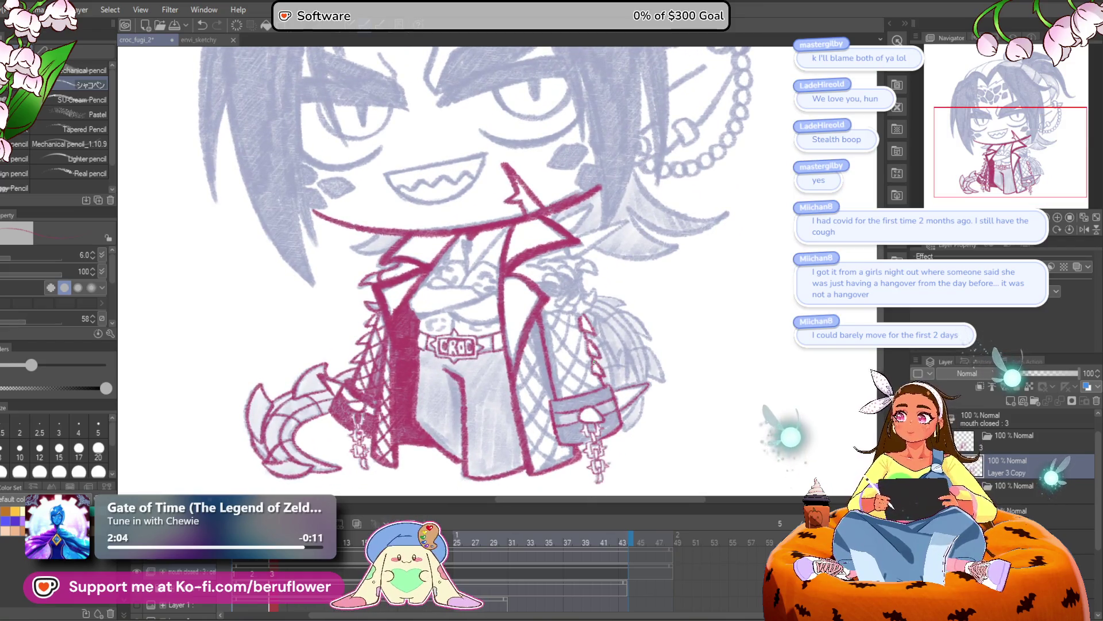
scroll(538, 296, "up", 5)
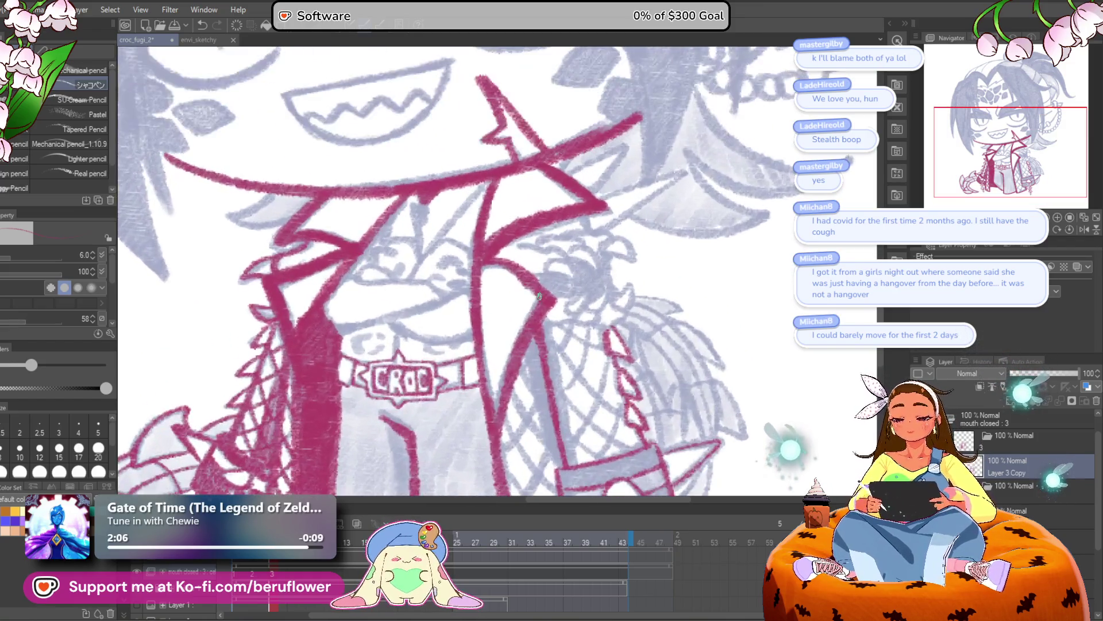
key("bracketright")
key("bracketright")
key("bracketright")
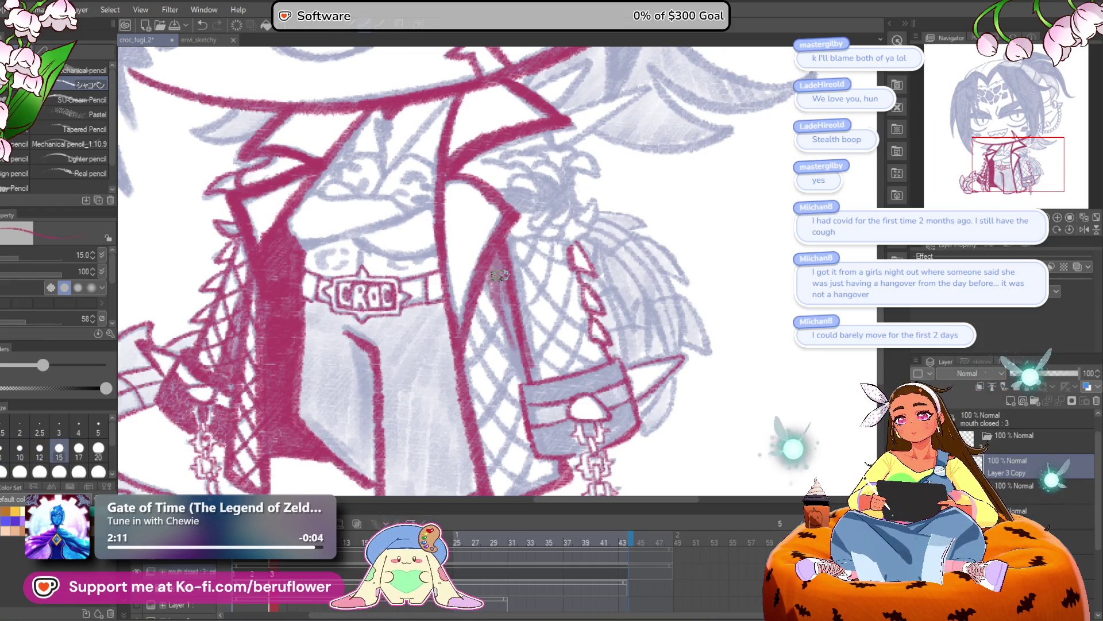
Draw a broad red hatching stroke along the jacket edge
scroll(517, 366, "down", 5)
scroll(516, 320, "up", 5)
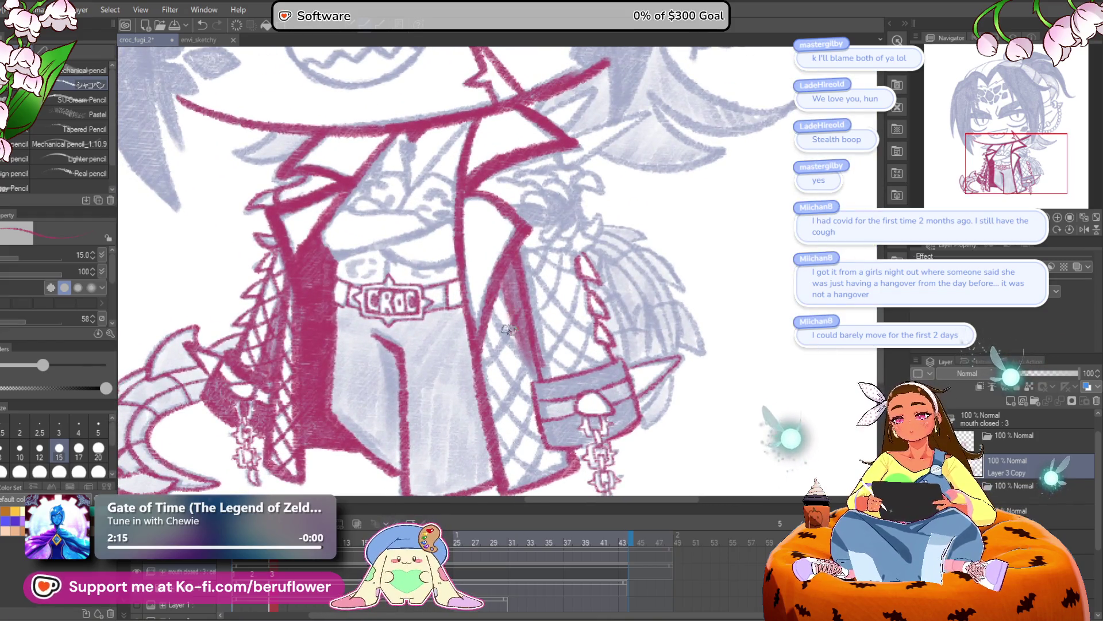
scroll(490, 374, "down", 1)
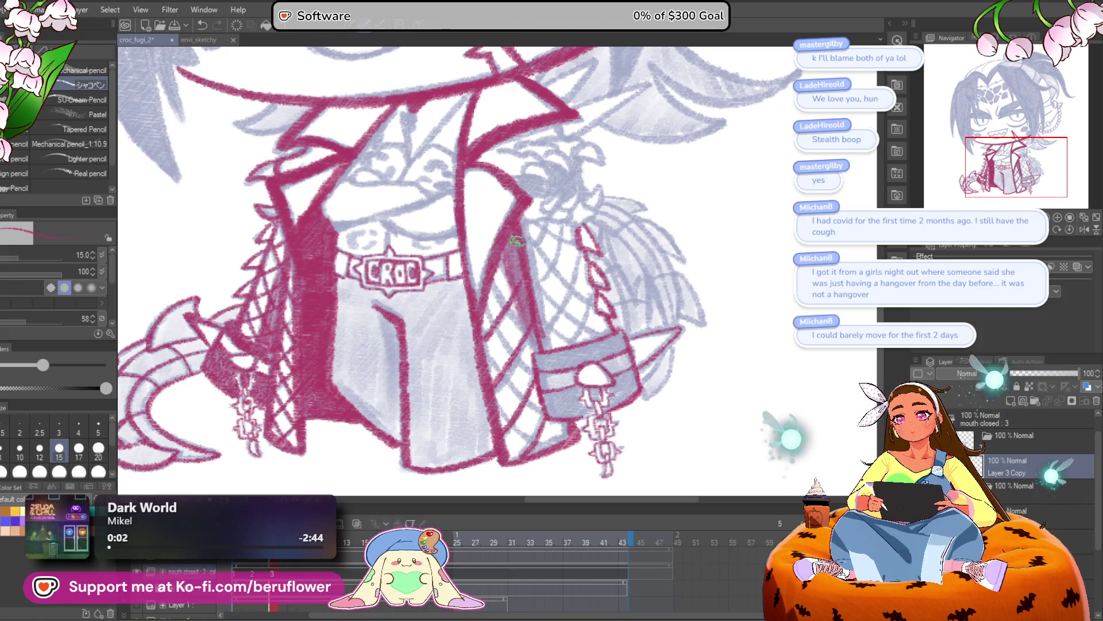
mouse_move(510, 301)
left_mouse_down()
mouse_move(535, 374)
mouse_move(515, 415)
left_mouse_up()
Pan over the jacket's lower side and rotate the canvas to ink the netting comfortably
left_click_drag(636, 350, 593, 399)
scroll(713, 314, "up", 2)
mouse_move(714, 314)
left_mouse_down()
mouse_move(724, 288)
mouse_move(678, 367)
mouse_move(546, 403)
mouse_move(406, 343)
left_mouse_up()
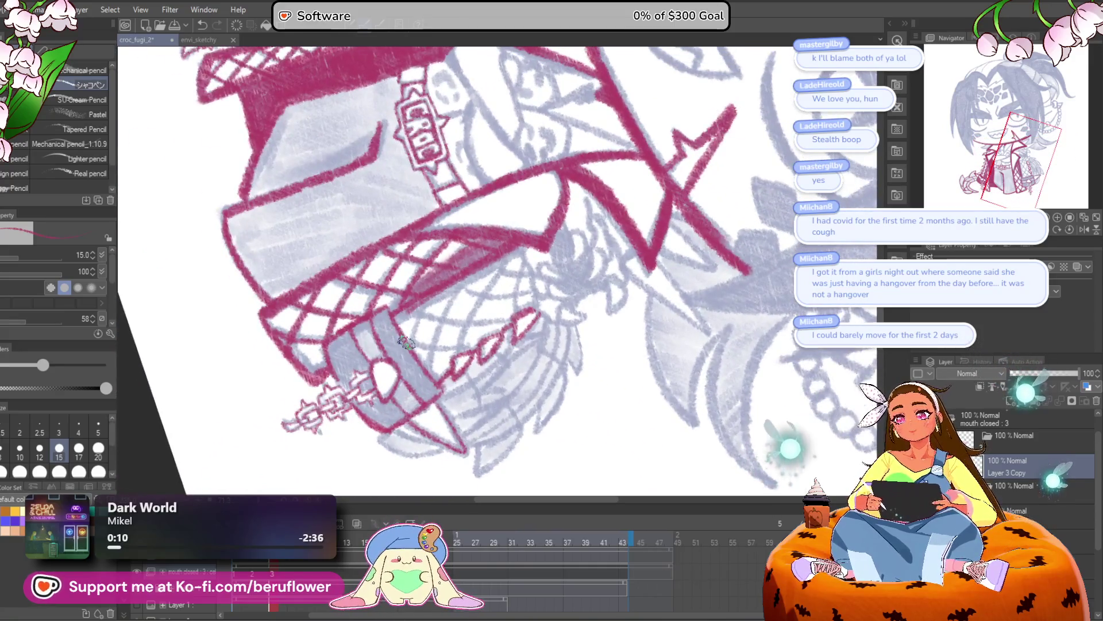
scroll(405, 343, "up", 2)
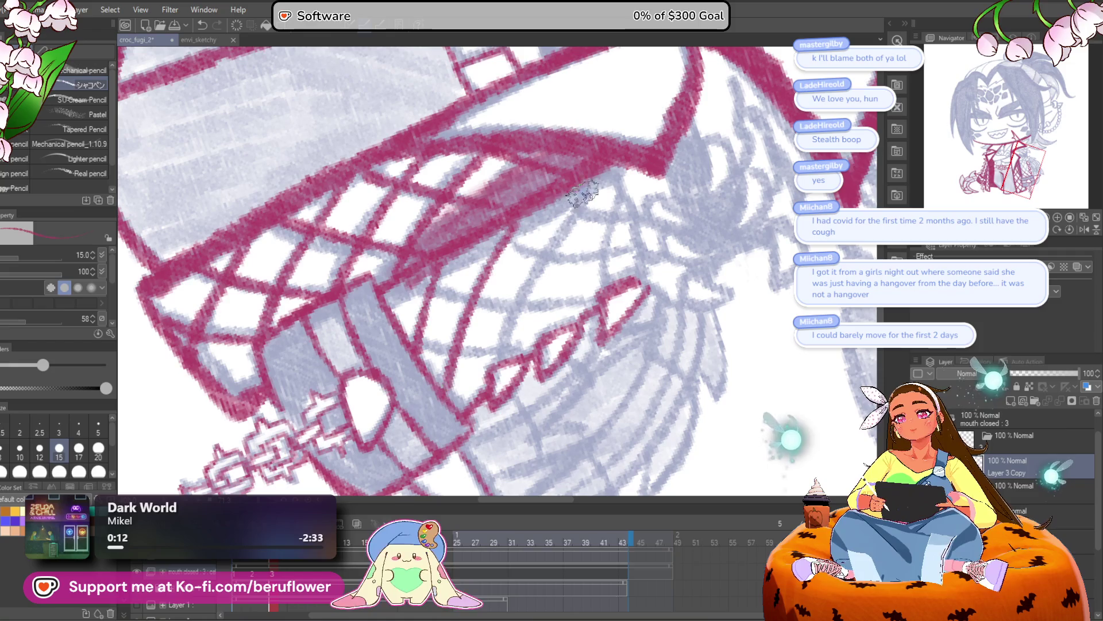